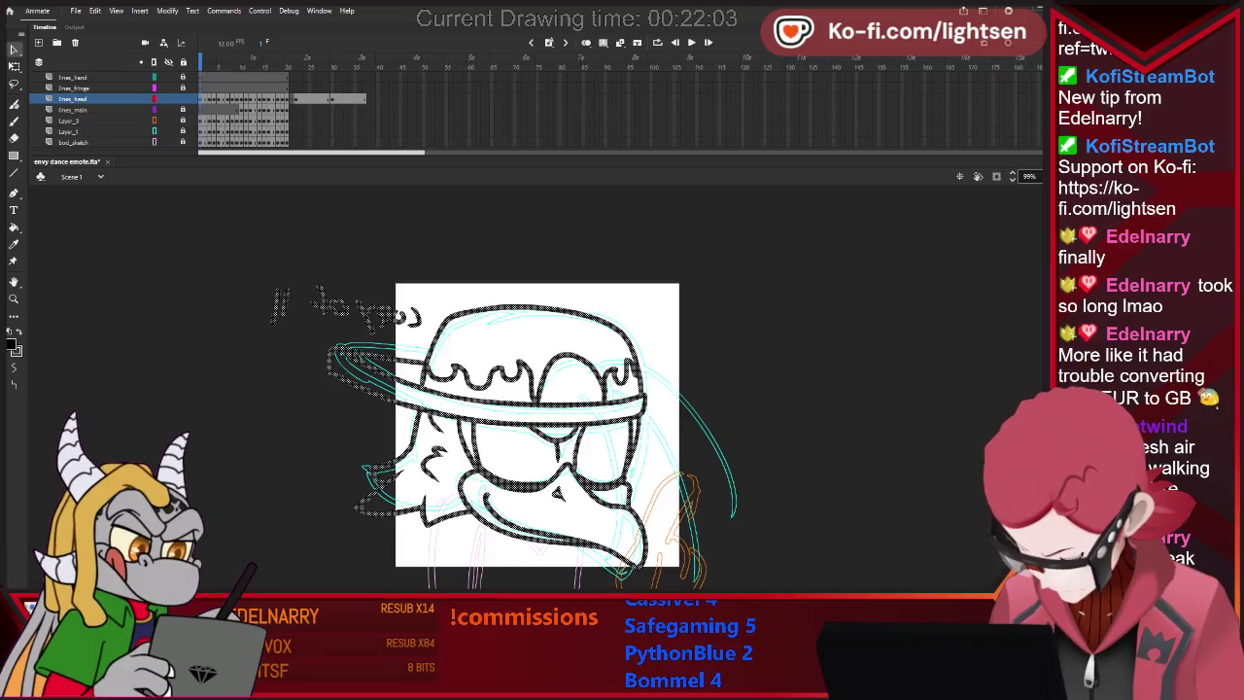
Deselect the head strokes and compare the opening frames with frames 22–23, returning to frame 1.
key(Escape)
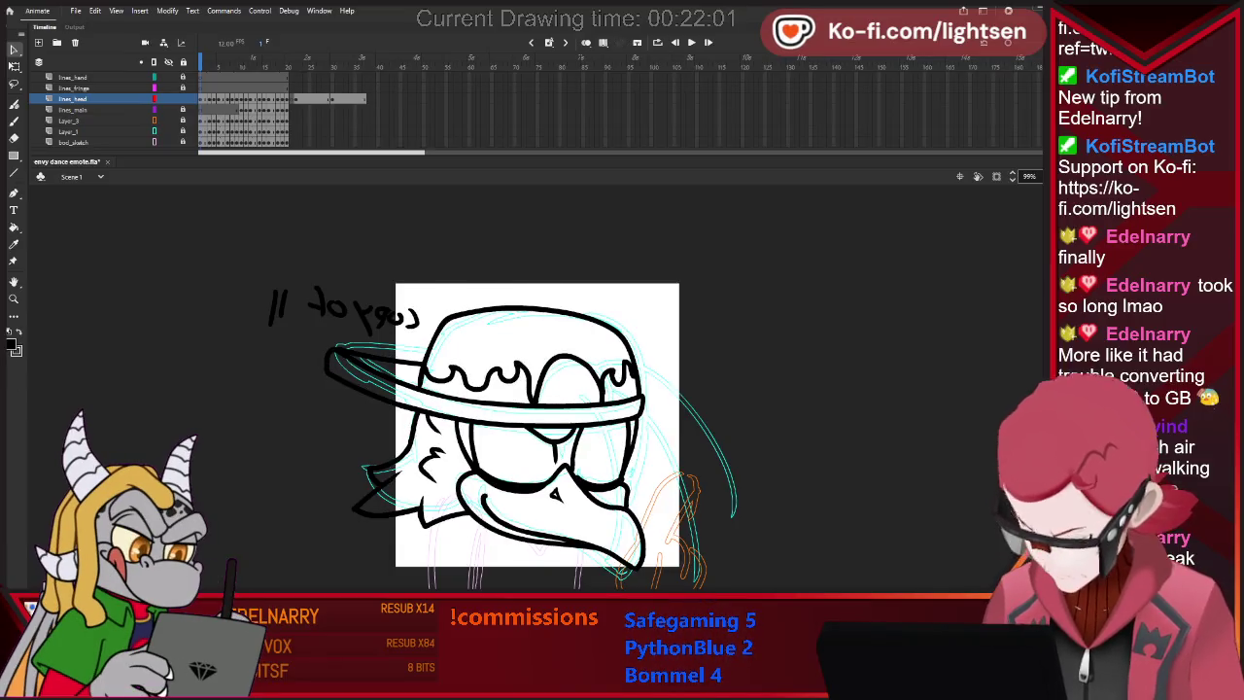
key(period)
key(comma)
key(period)
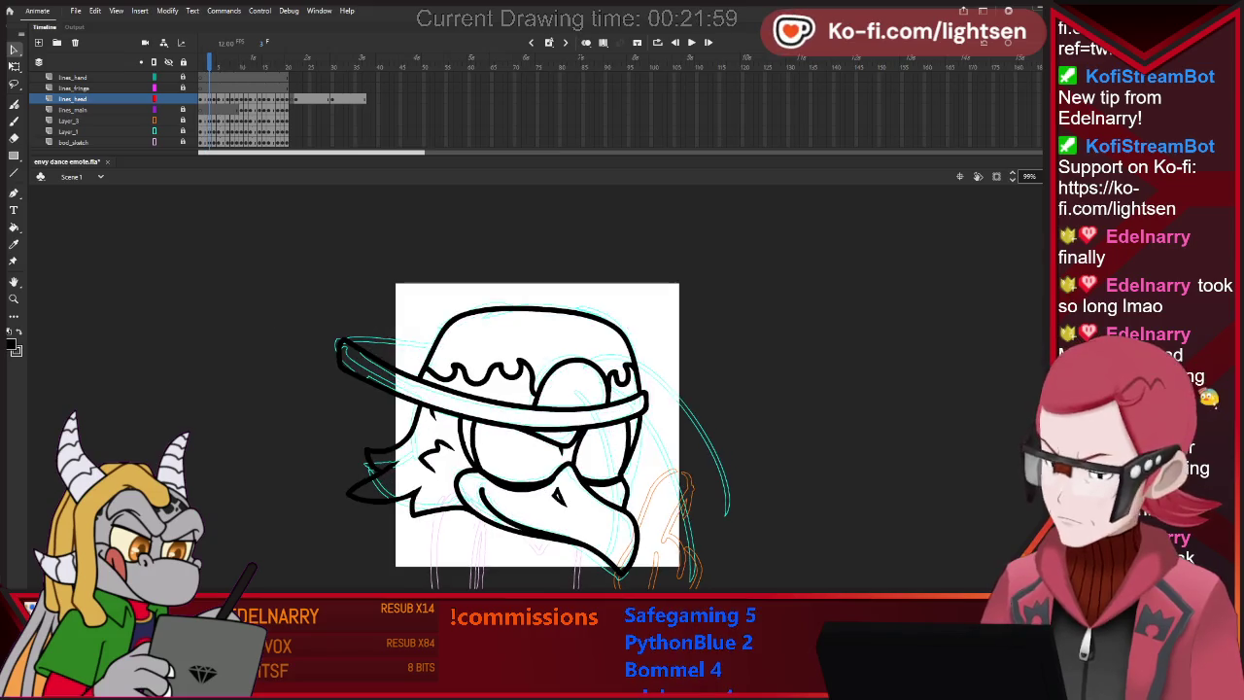
key(comma)
key(period)
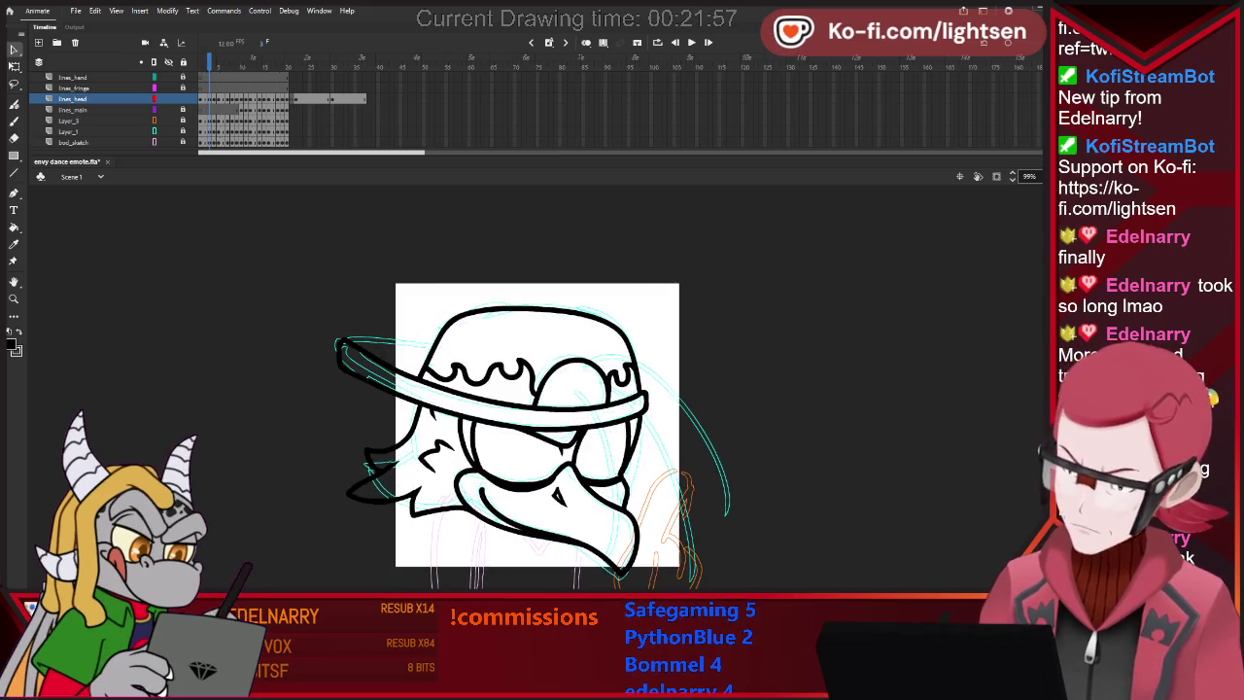
click(332, 65)
click(301, 66)
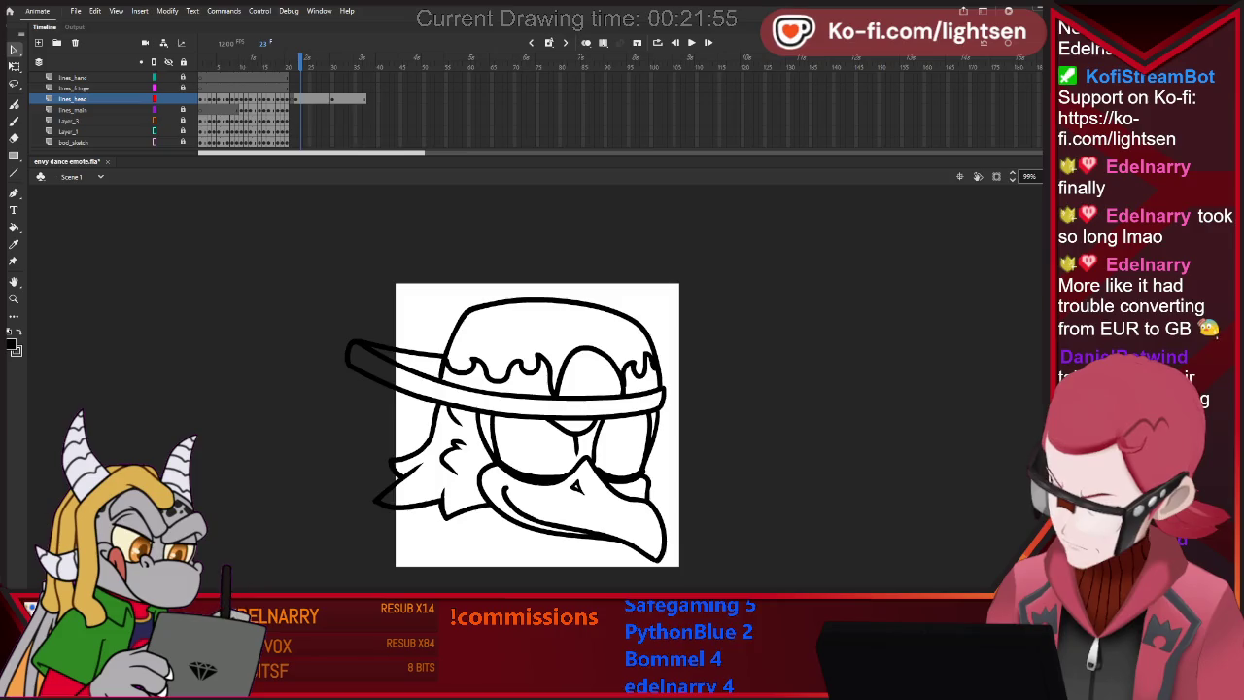
click(297, 99)
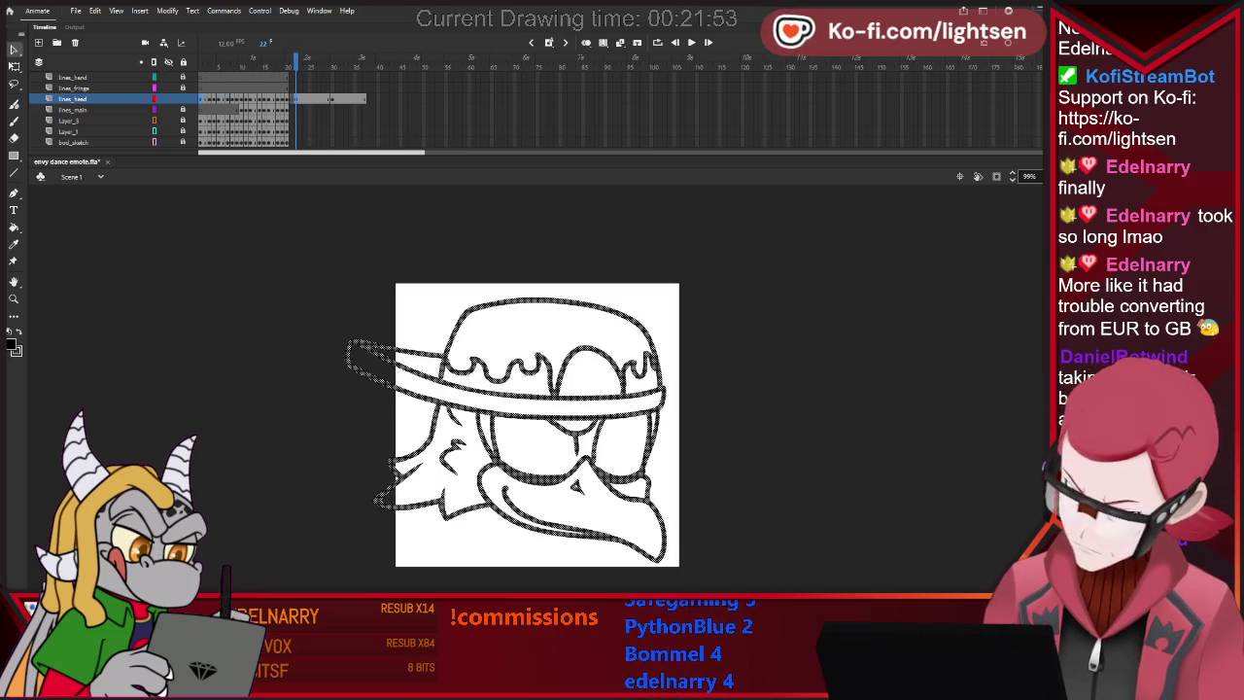
key(Home)
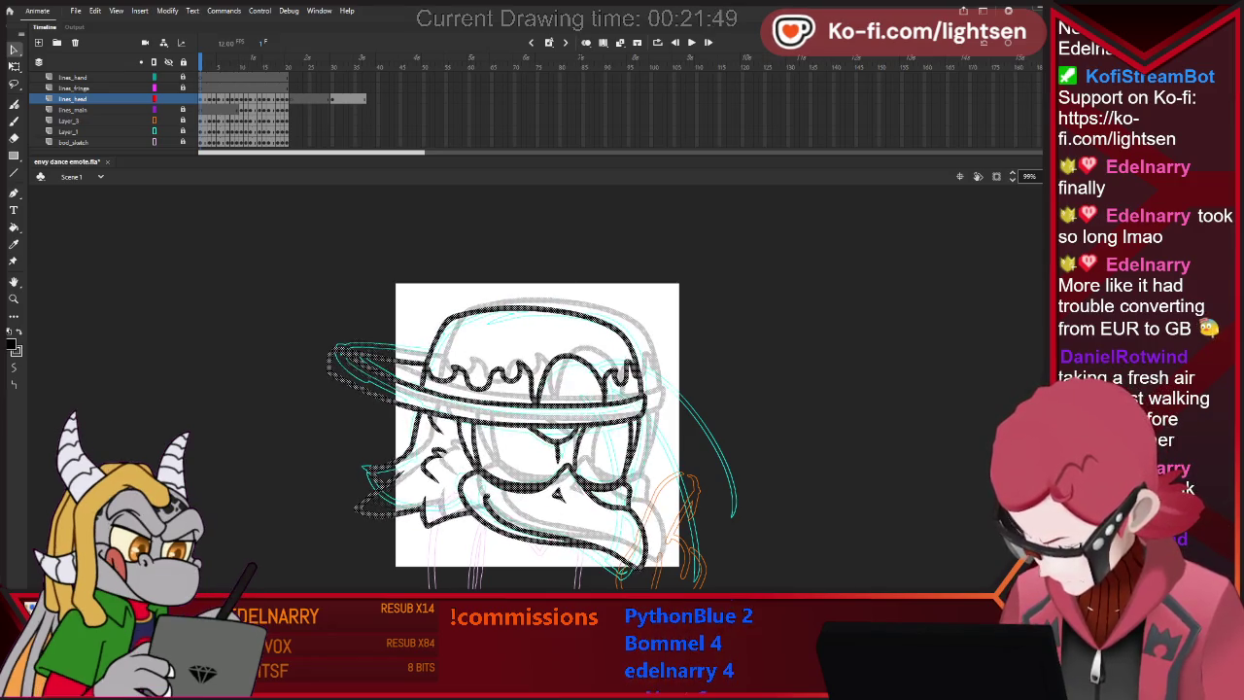
Compare the drawings on frames 1 and 2, then select every head stroke.
key(period)
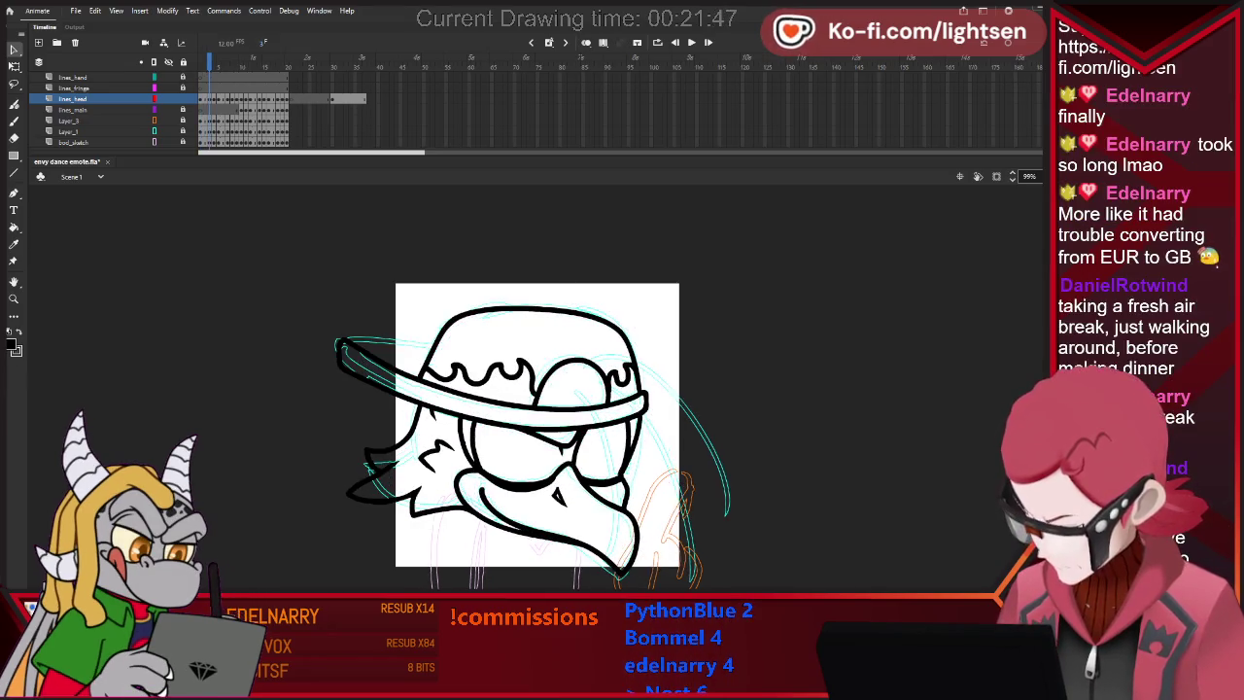
key(comma)
key(period)
key(comma)
key(period)
key(comma)
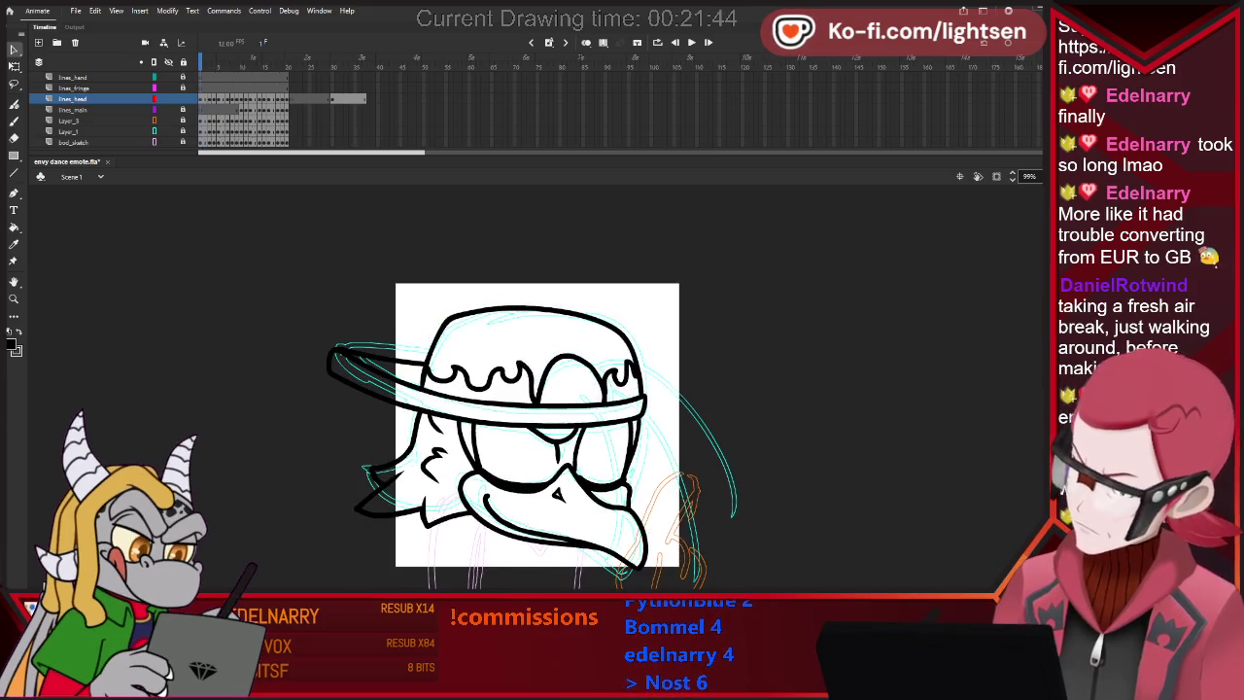
key(ctrl+a)
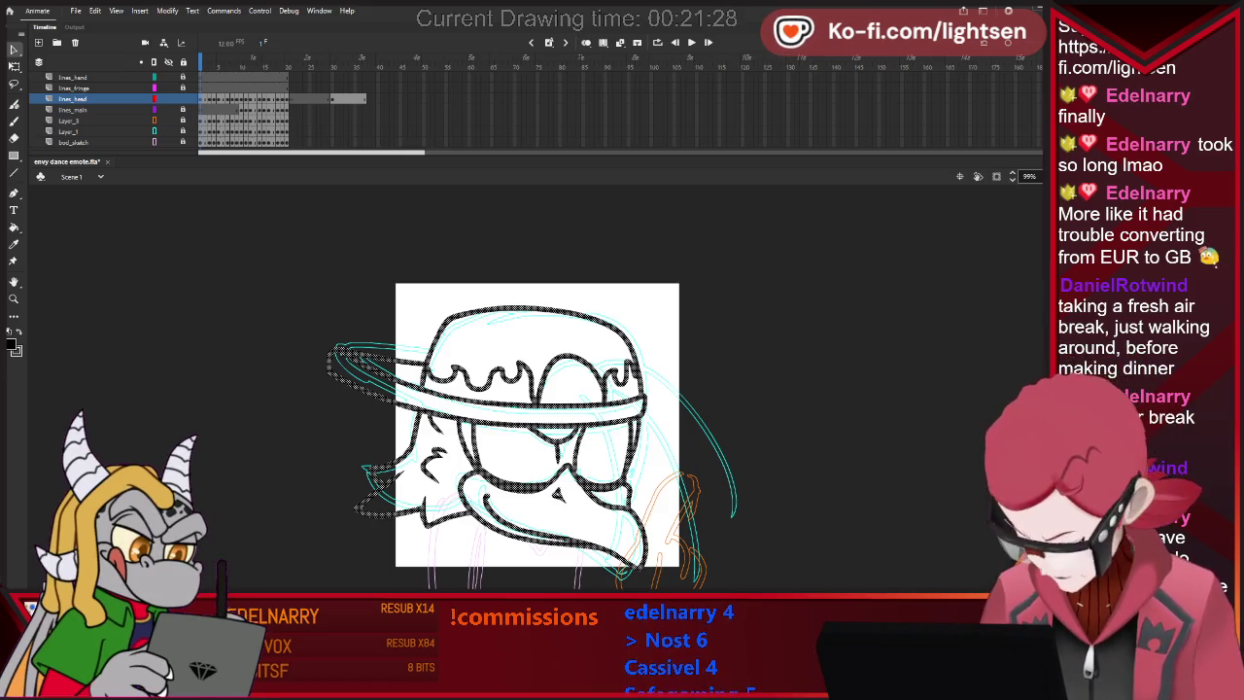
Slightly resize the selected head strokes, hide the lines_head layer, and play the animation.
key(q)
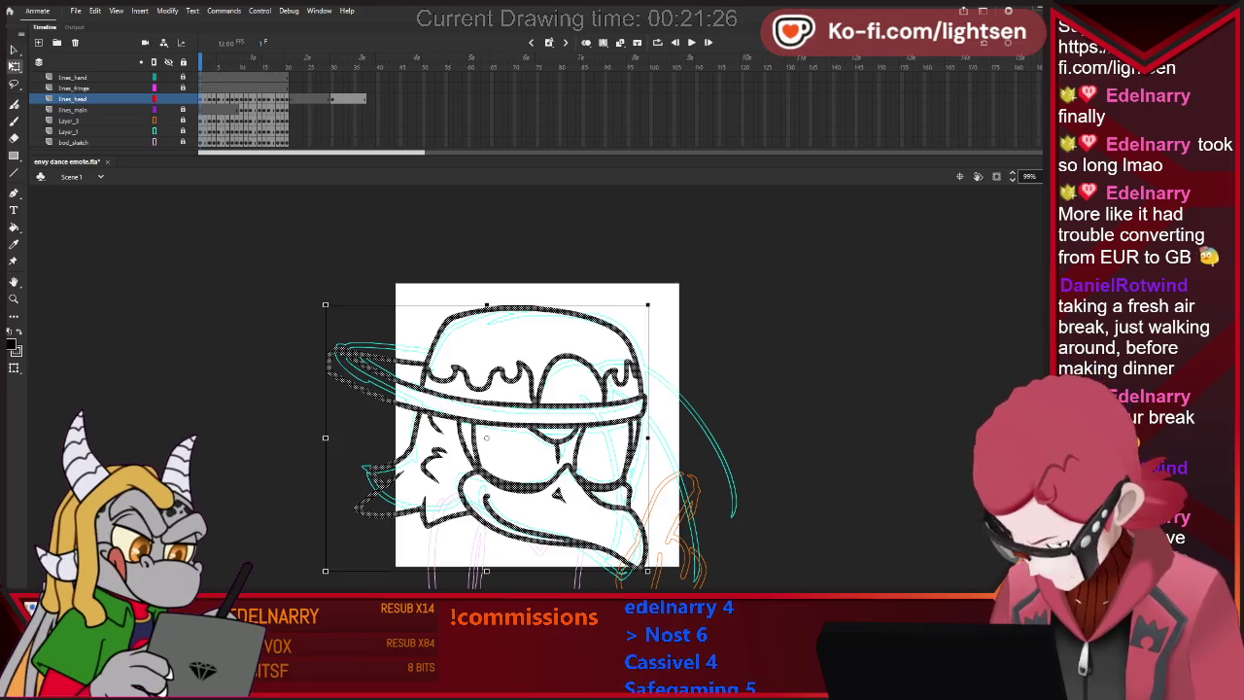
drag(647, 571, 649, 572)
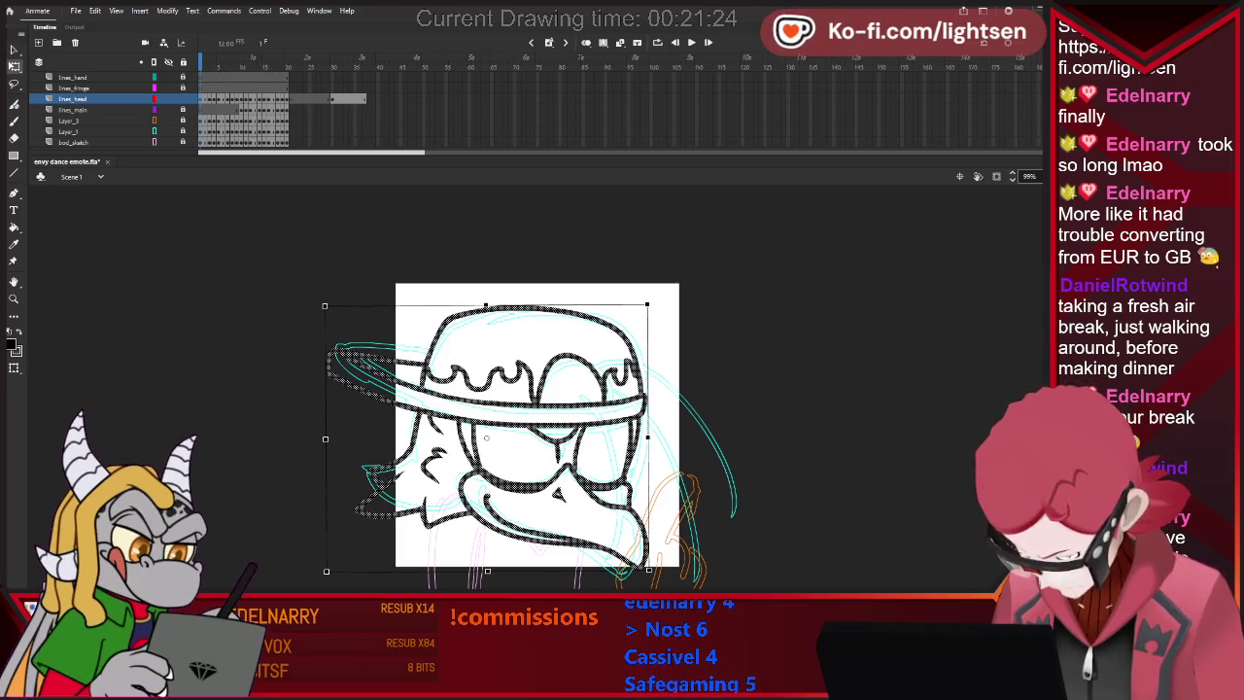
click(167, 98)
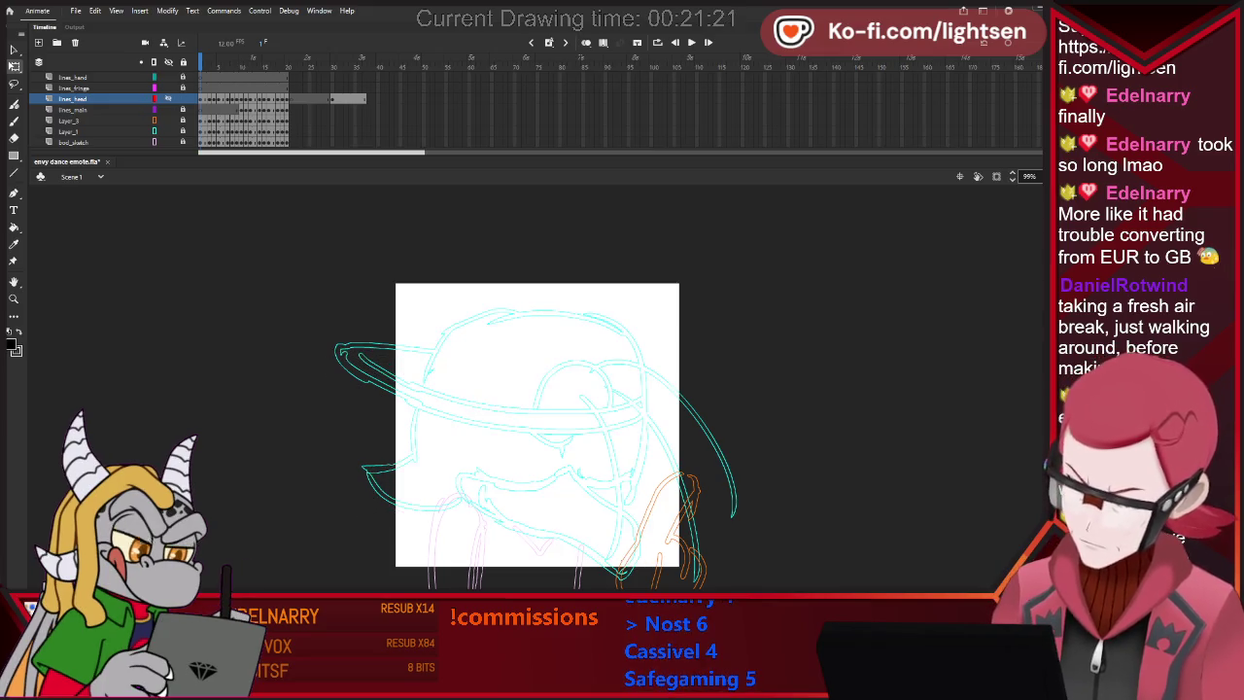
key(Return)
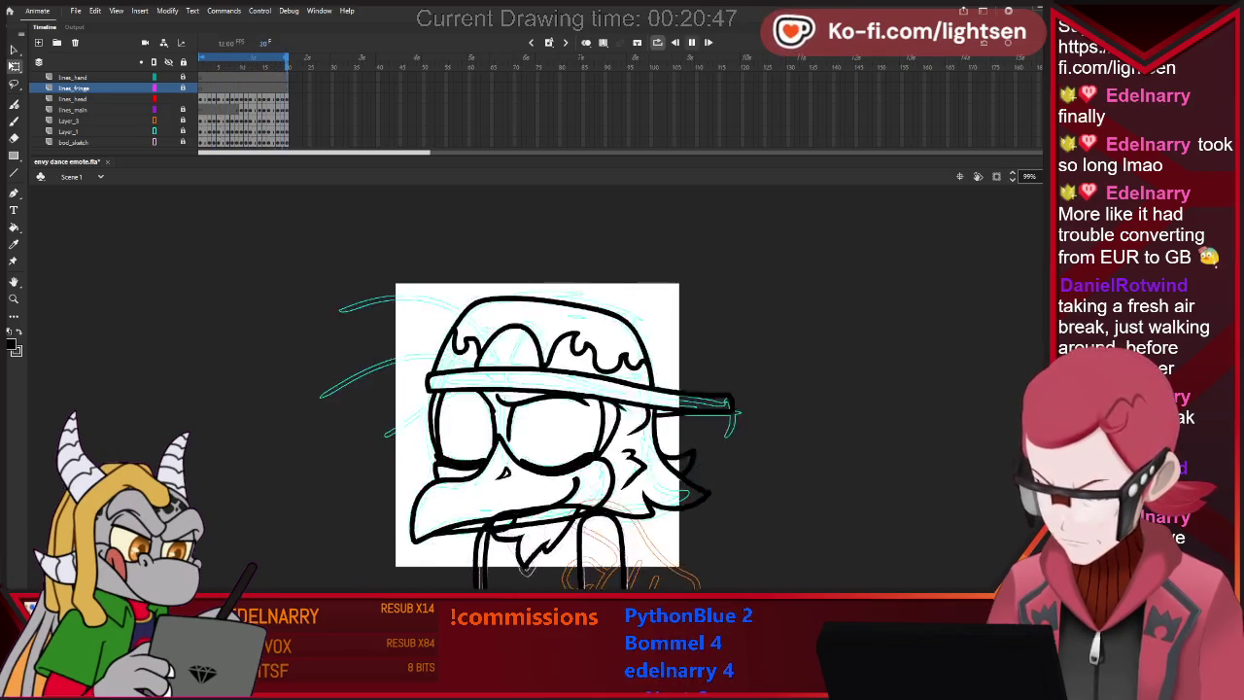
Stop the dance playback, then start the animation playing again.
key(Return)
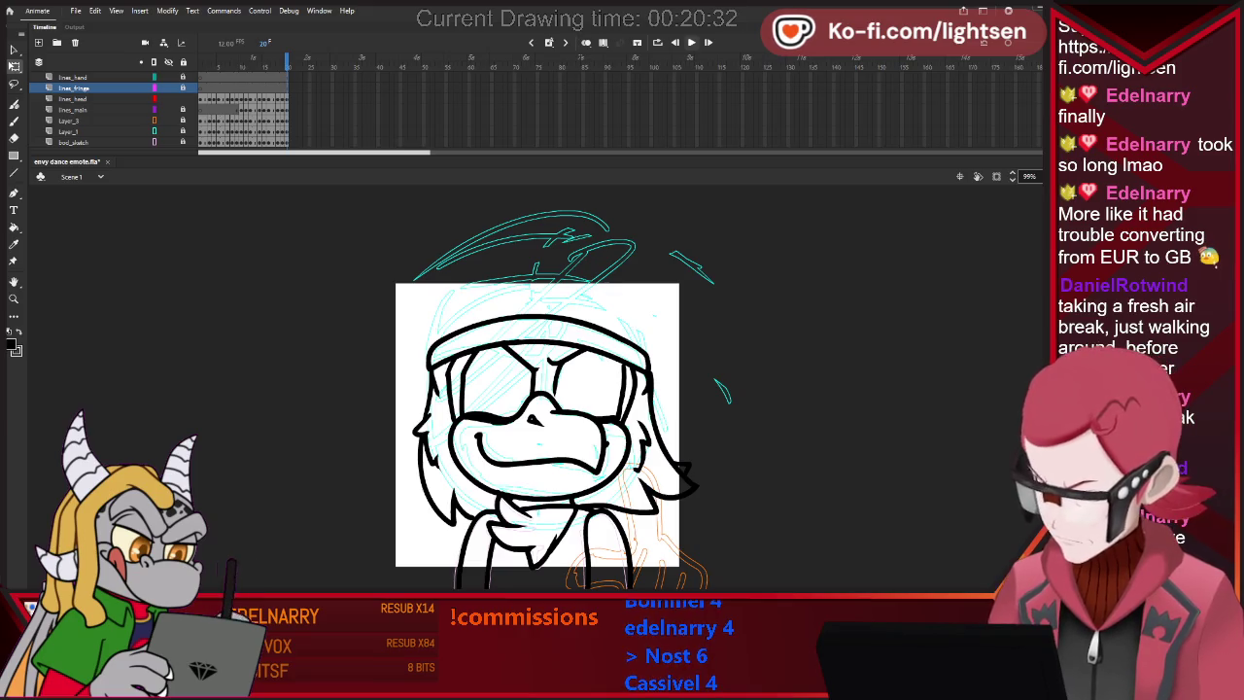
key(Return)
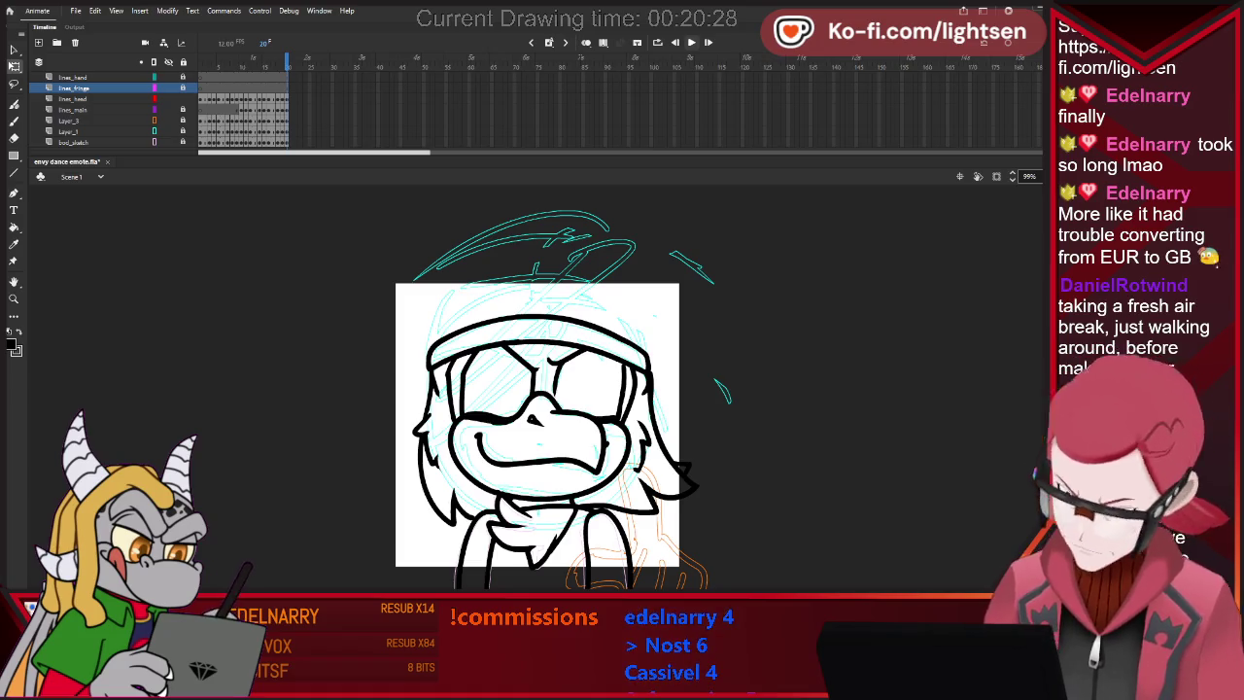
Step backward and forward through the dance poses.
key(Return)
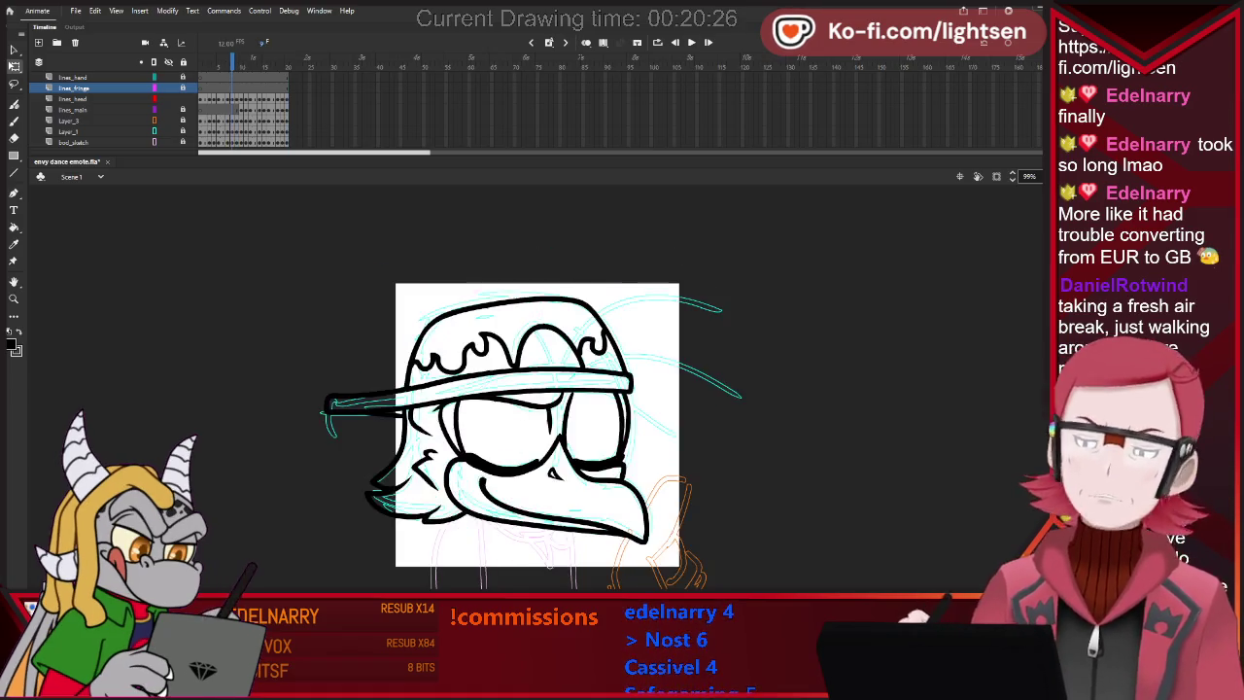
key(comma)
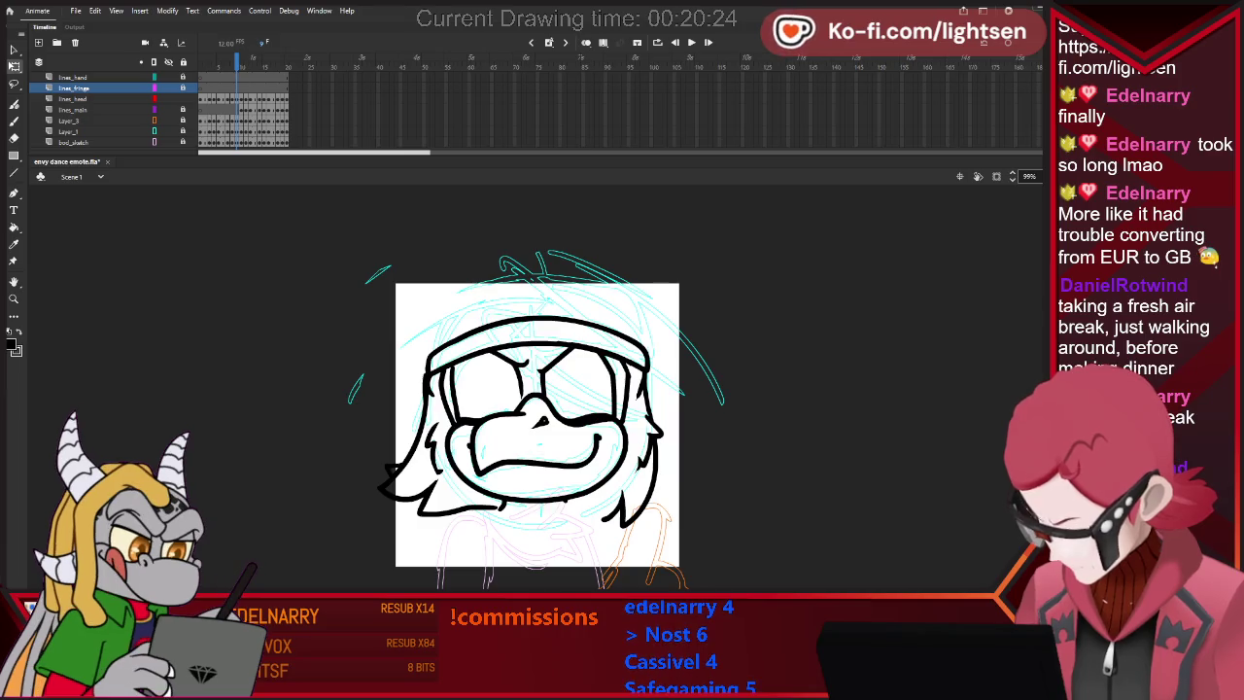
key(comma)
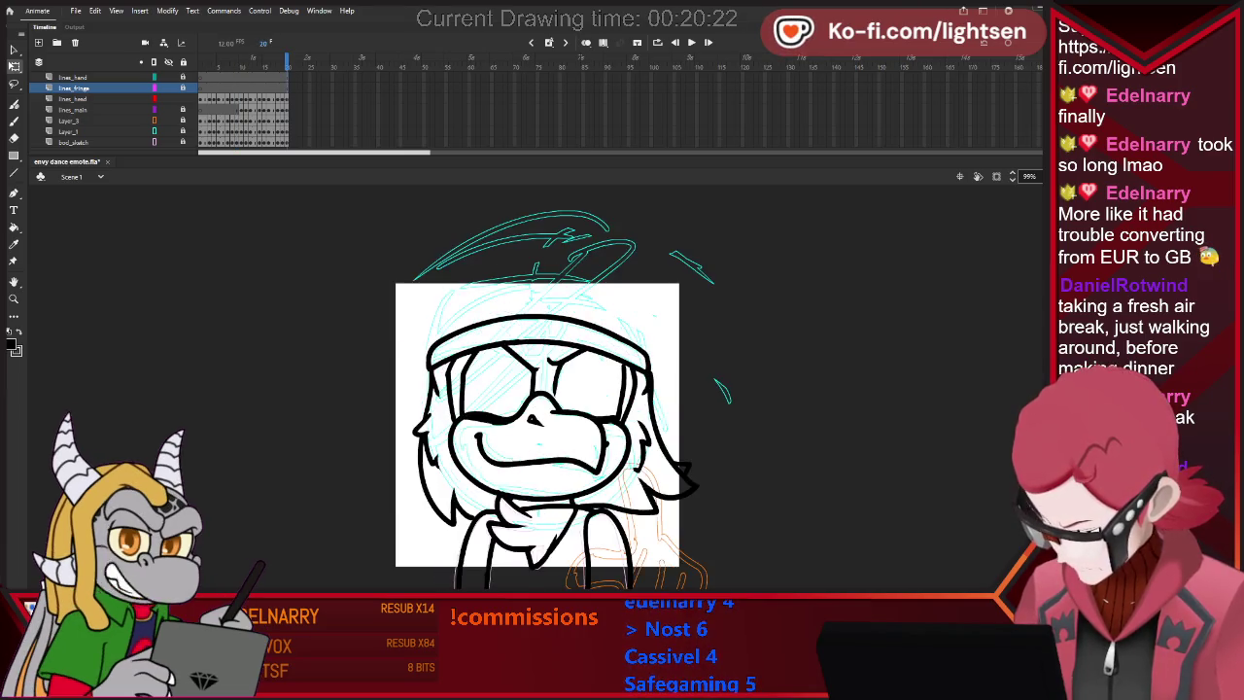
key(comma)
key(period)
key(period)
key(period)
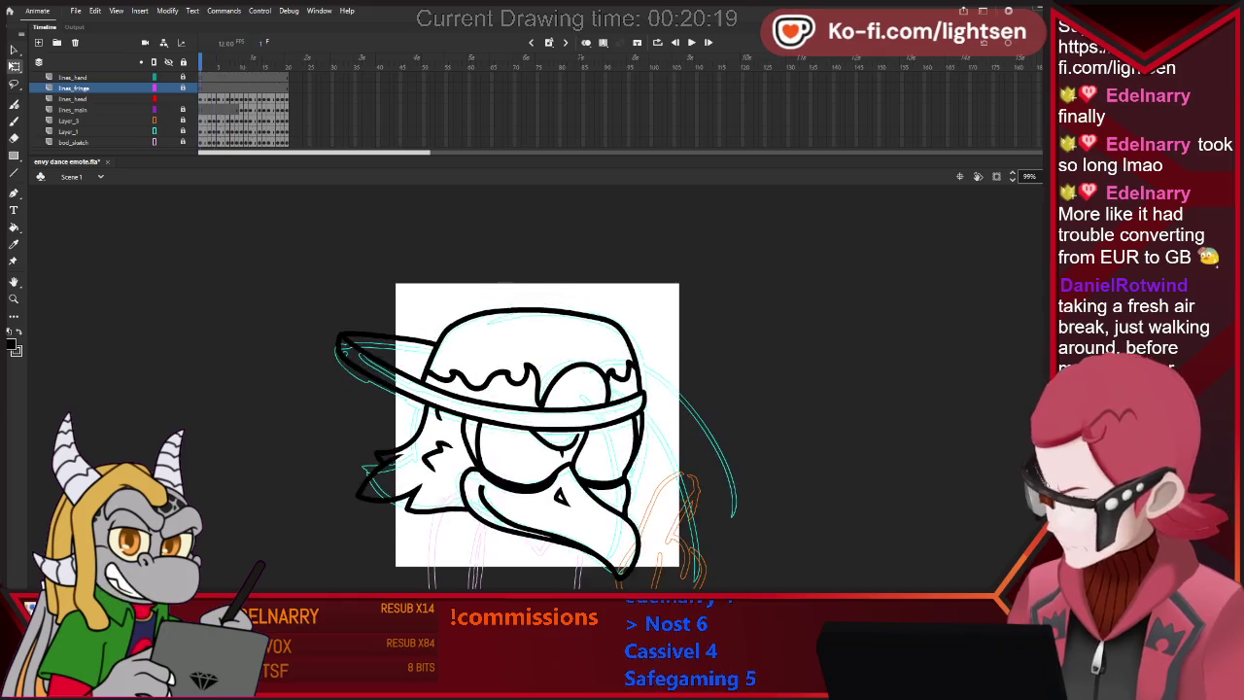
key(period)
key(period)
key(period)
key(period)
key(period)
key(period)
key(period)
key(period)
key(period)
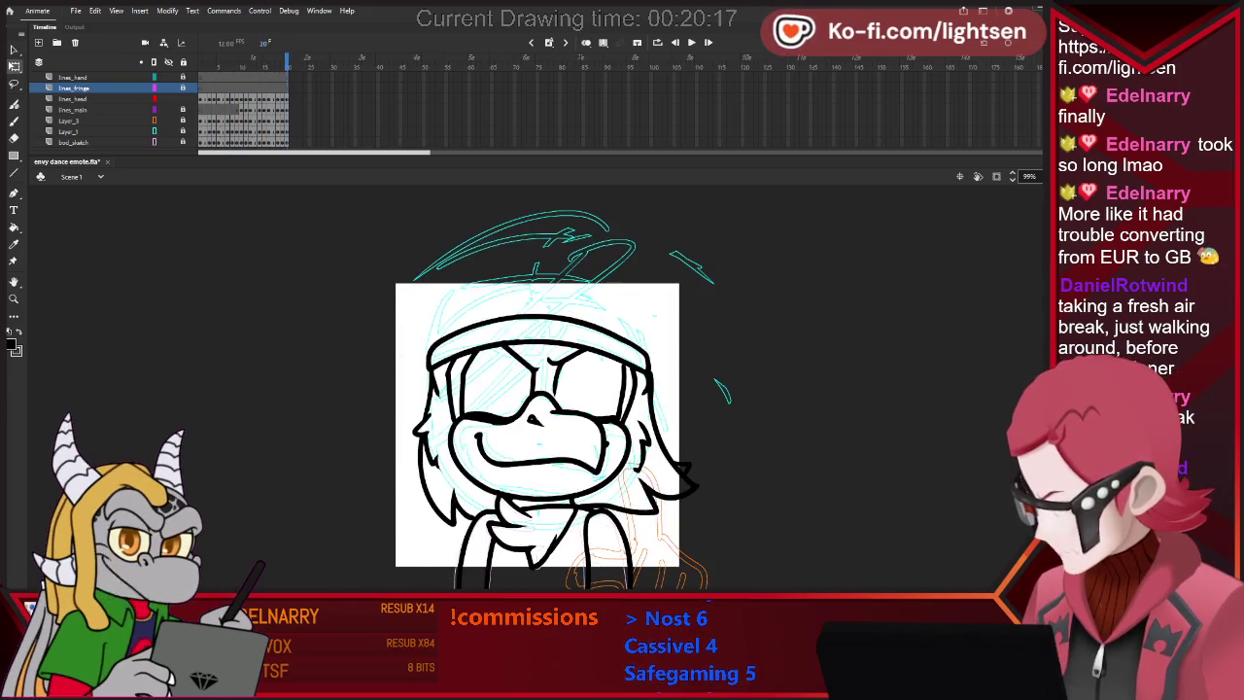
Flip through nearby poses, then return to frame 1 and advance to frame 2.
key(period)
key(period)
key(comma)
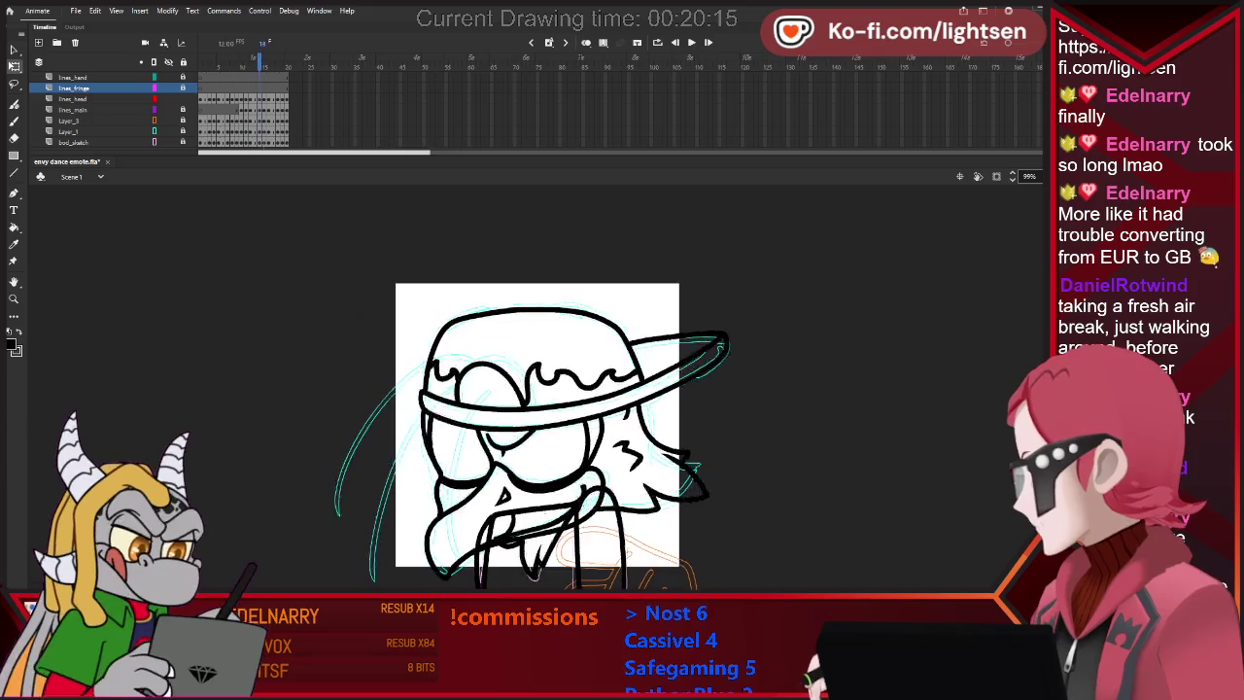
key(comma)
key(period)
key(comma)
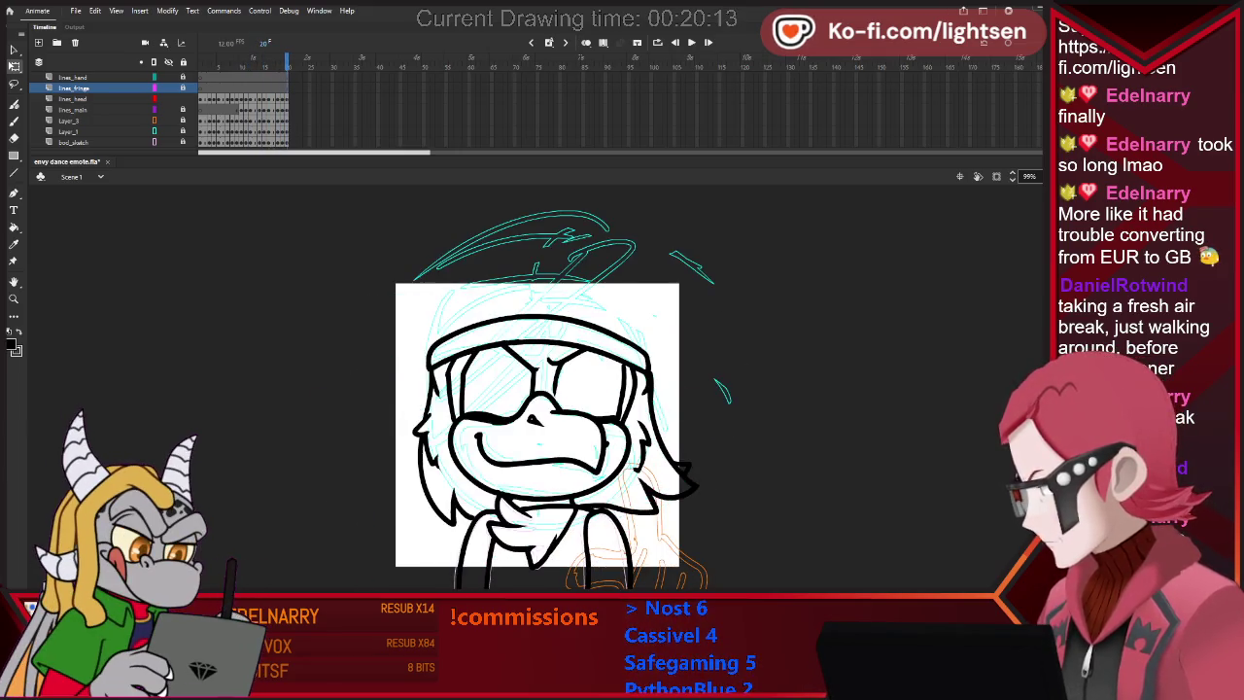
key(shift+comma)
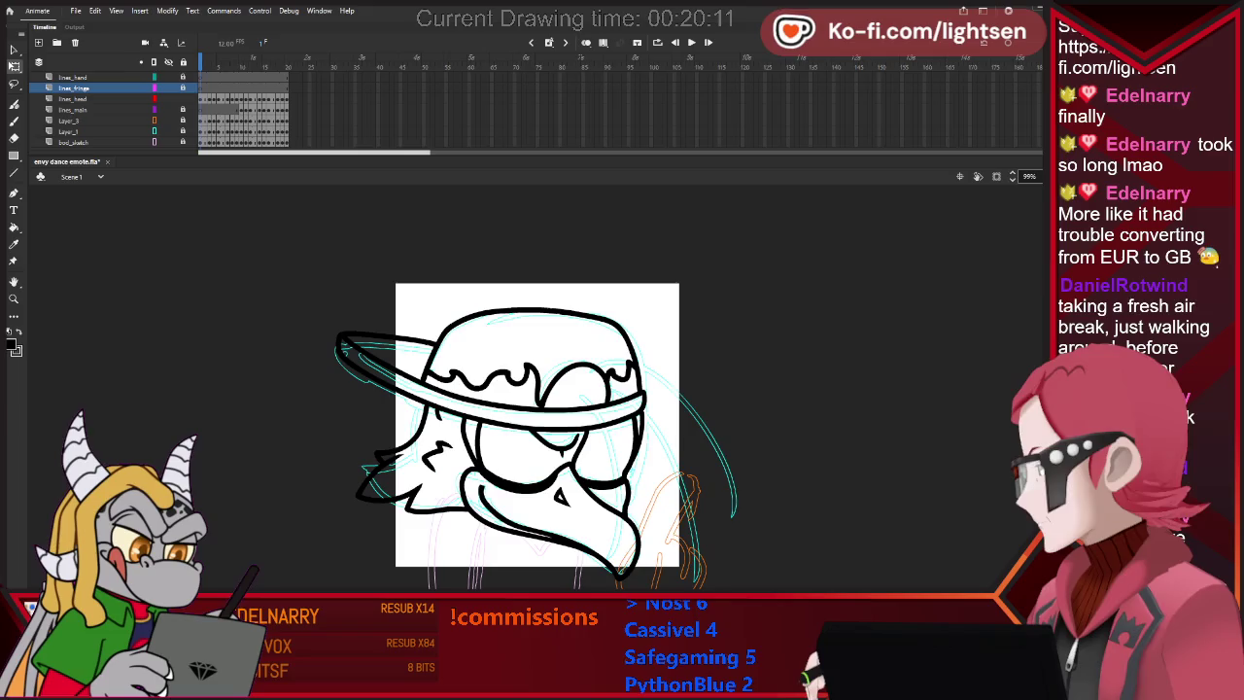
key(Return)
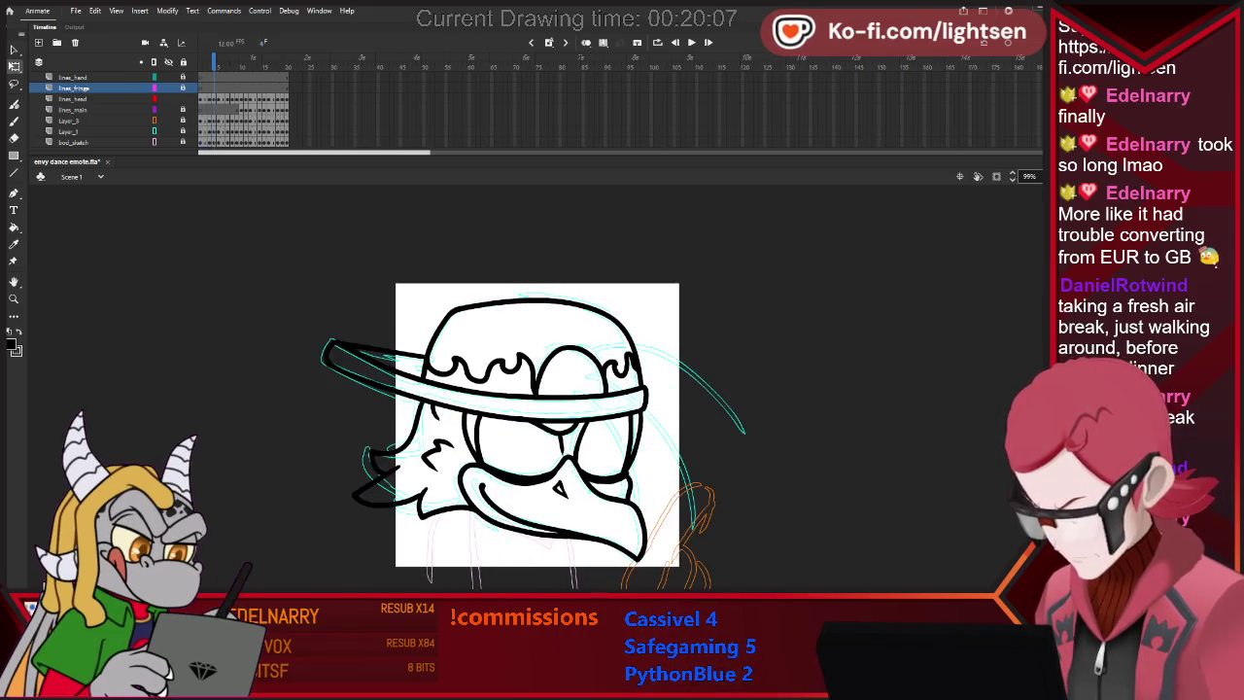
key(e)
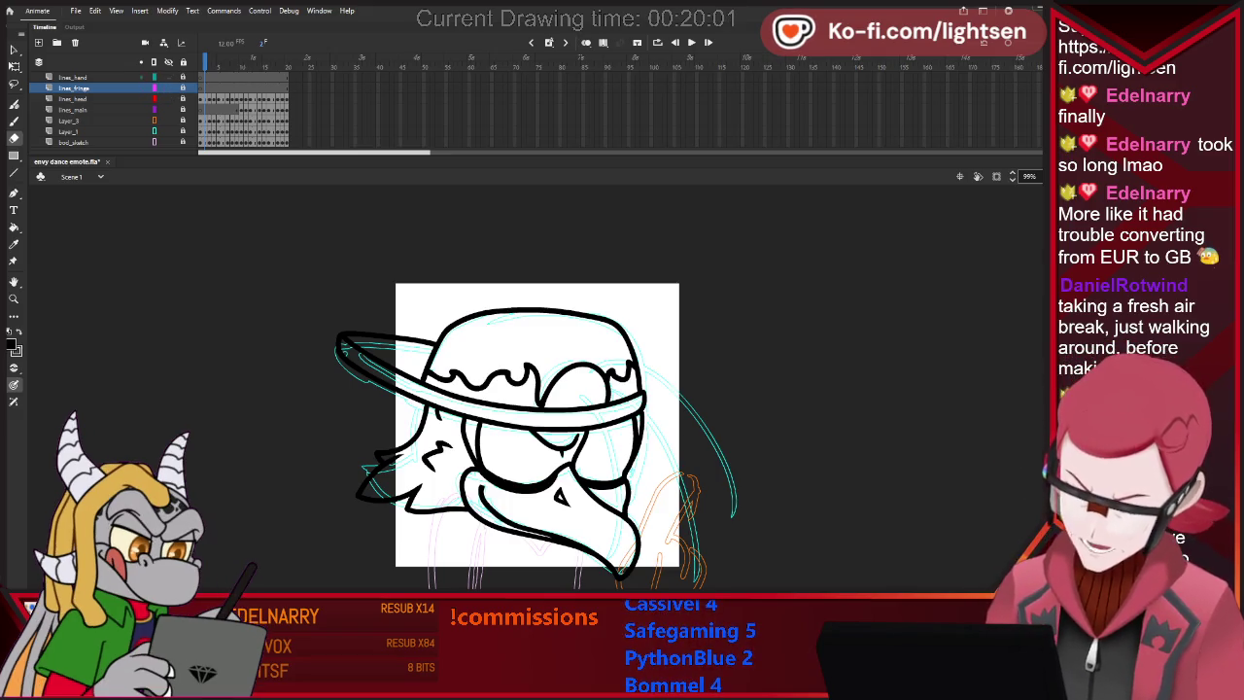
On lines_head, erase and redraw the feather lines left of the head, undoing trial strokes.
click(73, 98)
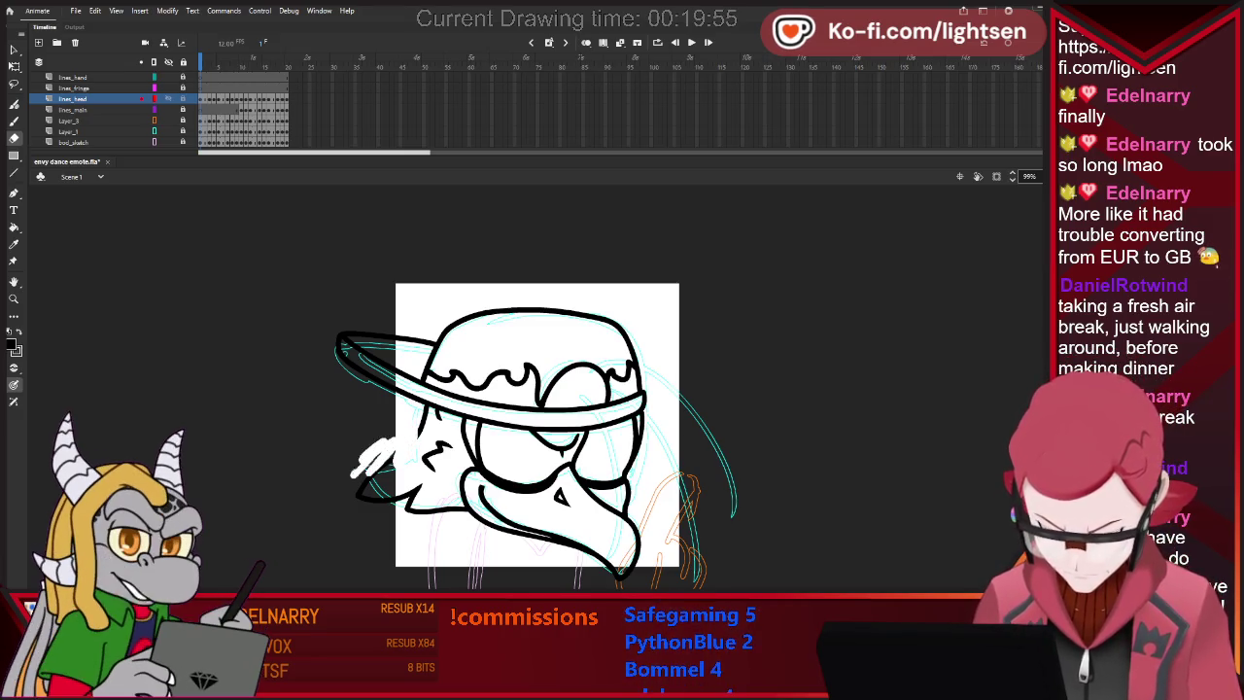
mouse_move(391, 457)
mouse_down()
mouse_move(345, 501)
mouse_move(350, 513)
mouse_move(383, 509)
mouse_up()
key(ctrl+z)
key(ctrl+z)
key(ctrl+z)
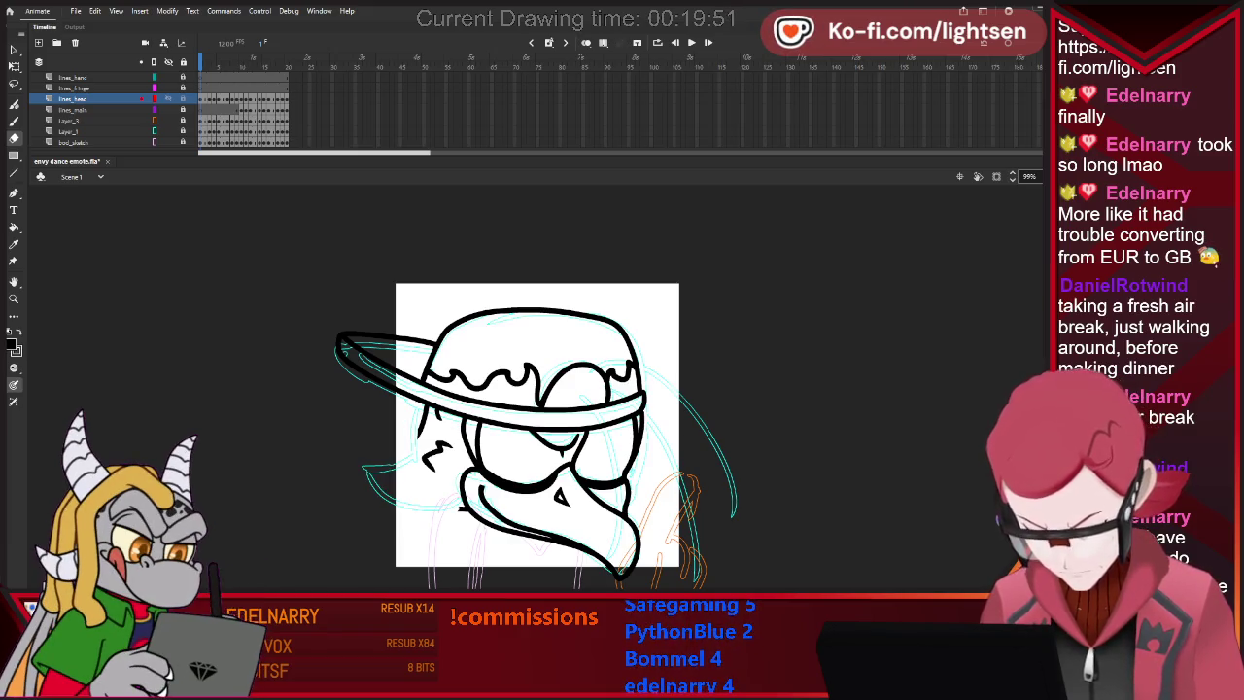
drag(428, 414, 399, 457)
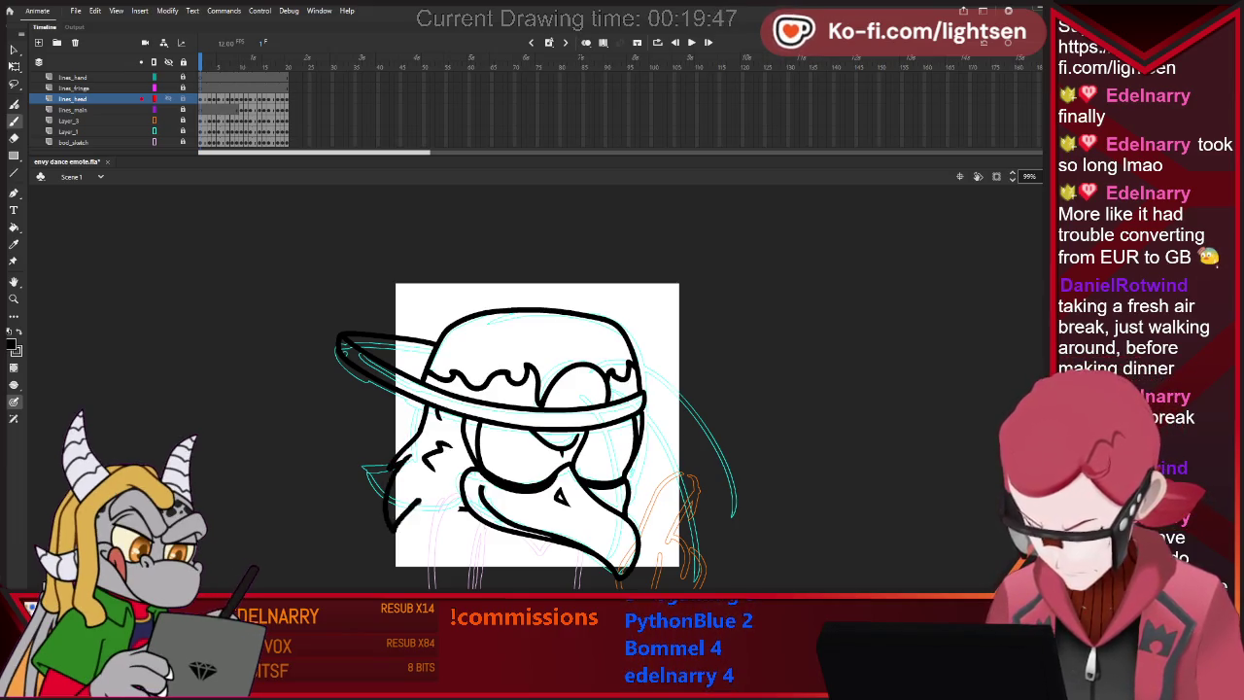
key(ctrl+z)
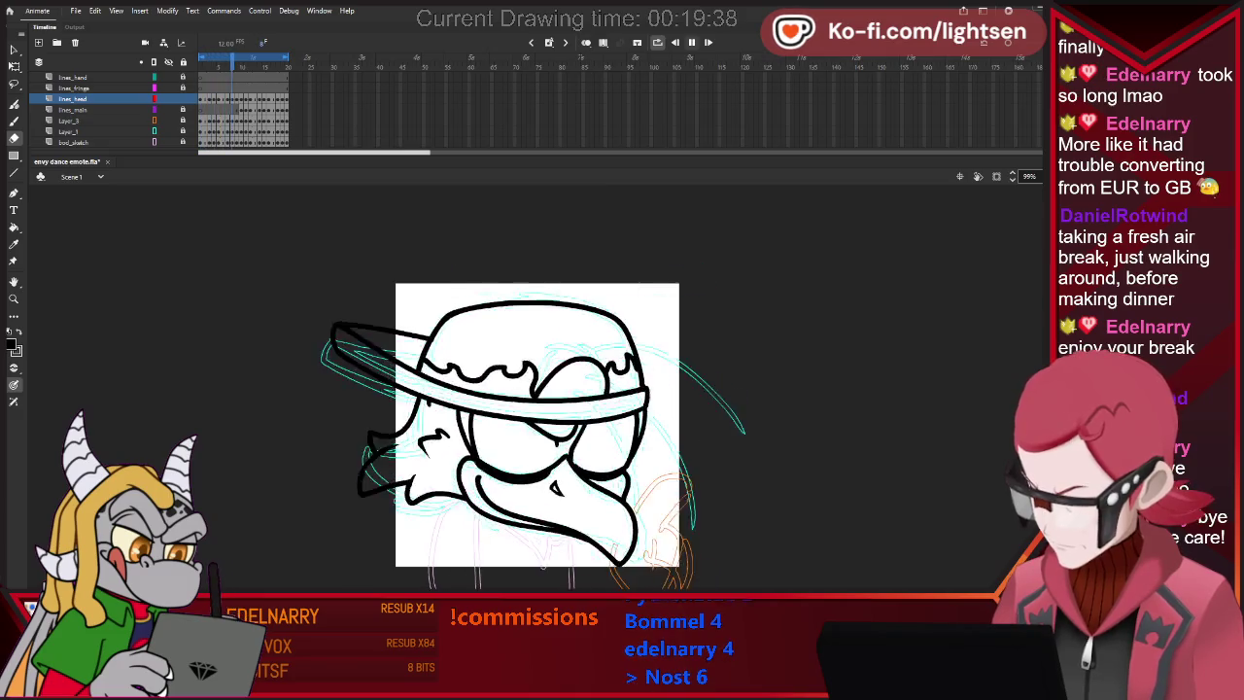
Stop the preview, select and deselect the head strokes, then play the loop to check the tuft.
key(Return)
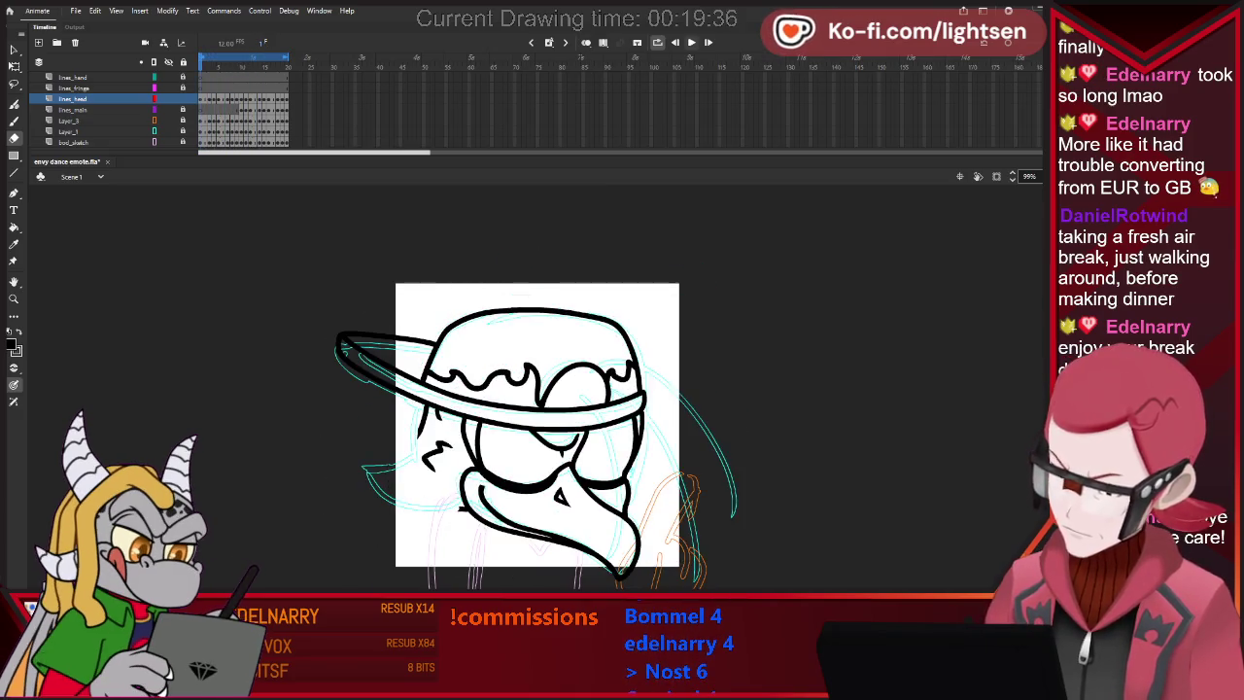
key(ctrl+a)
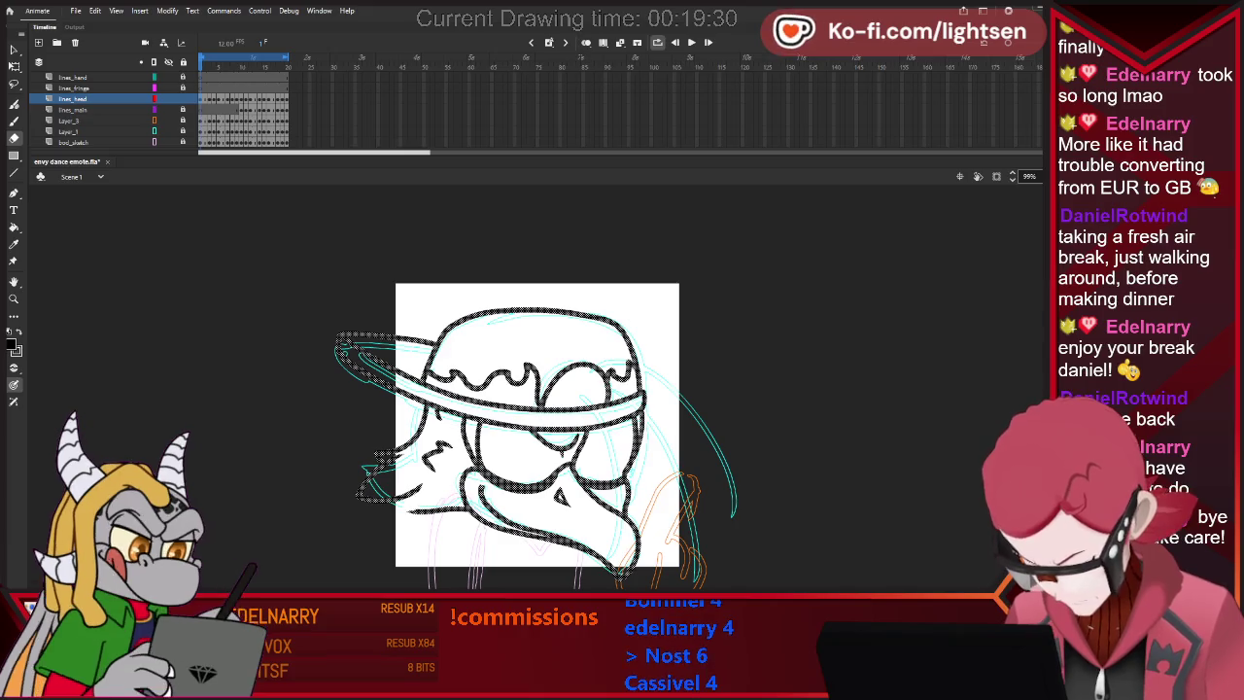
key(b)
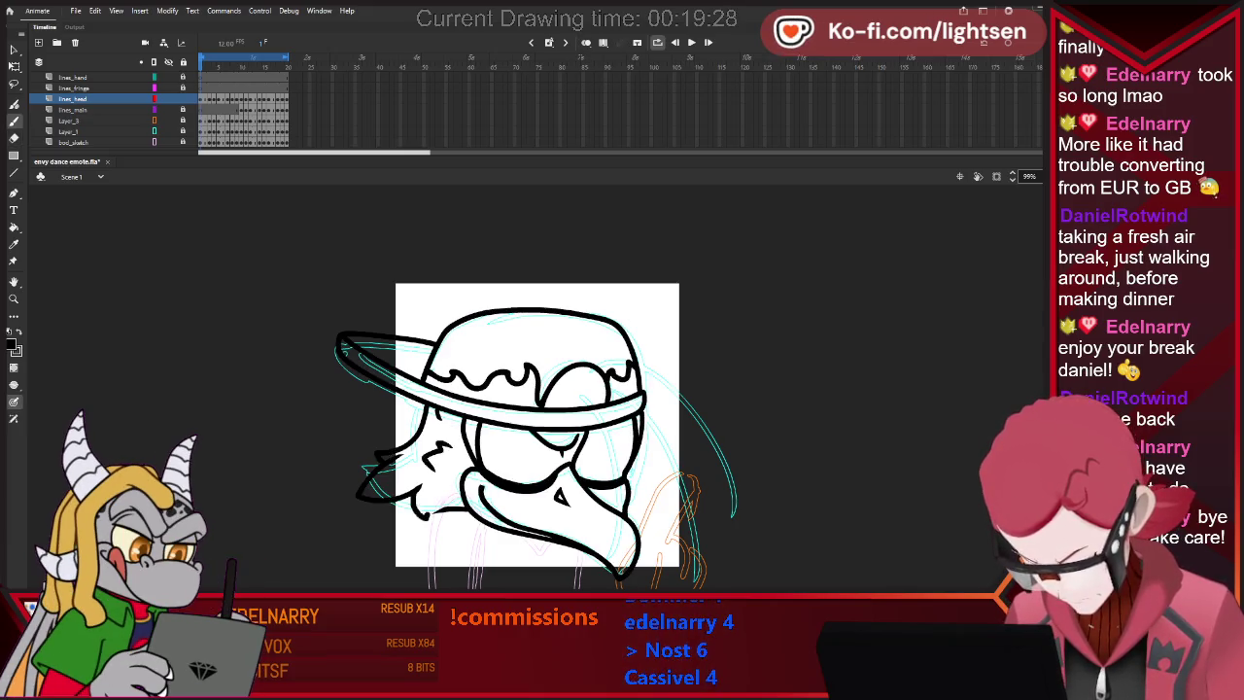
key(Return)
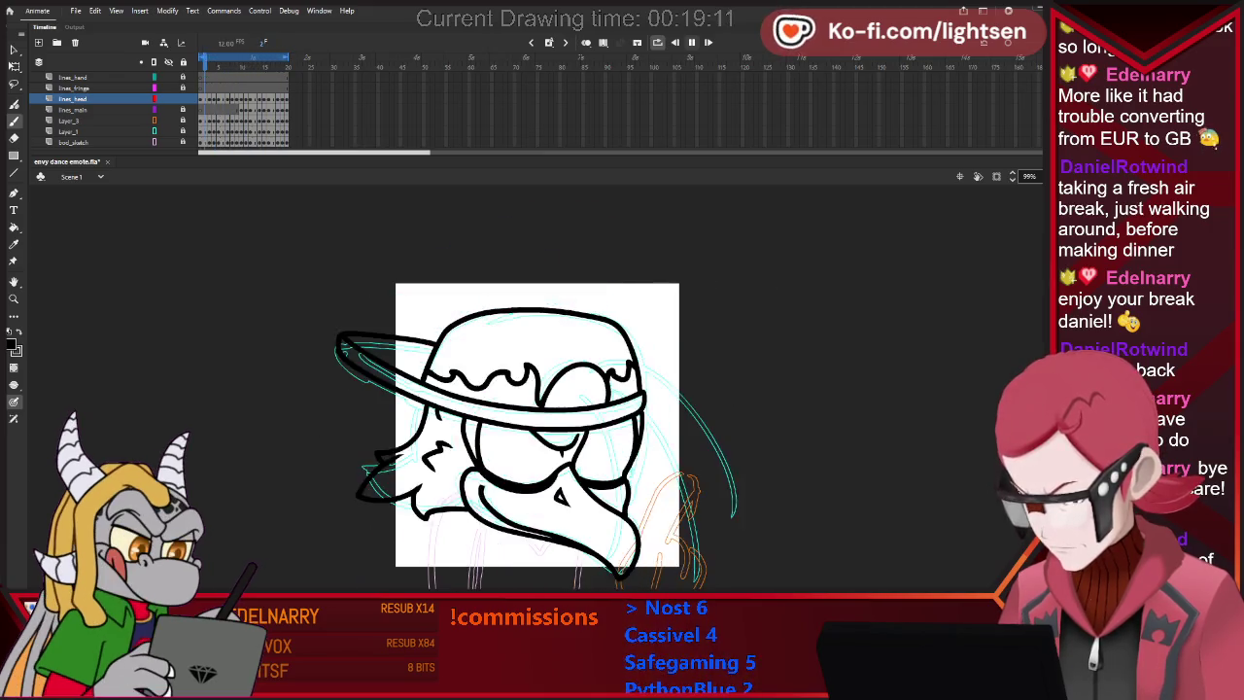
key(Return)
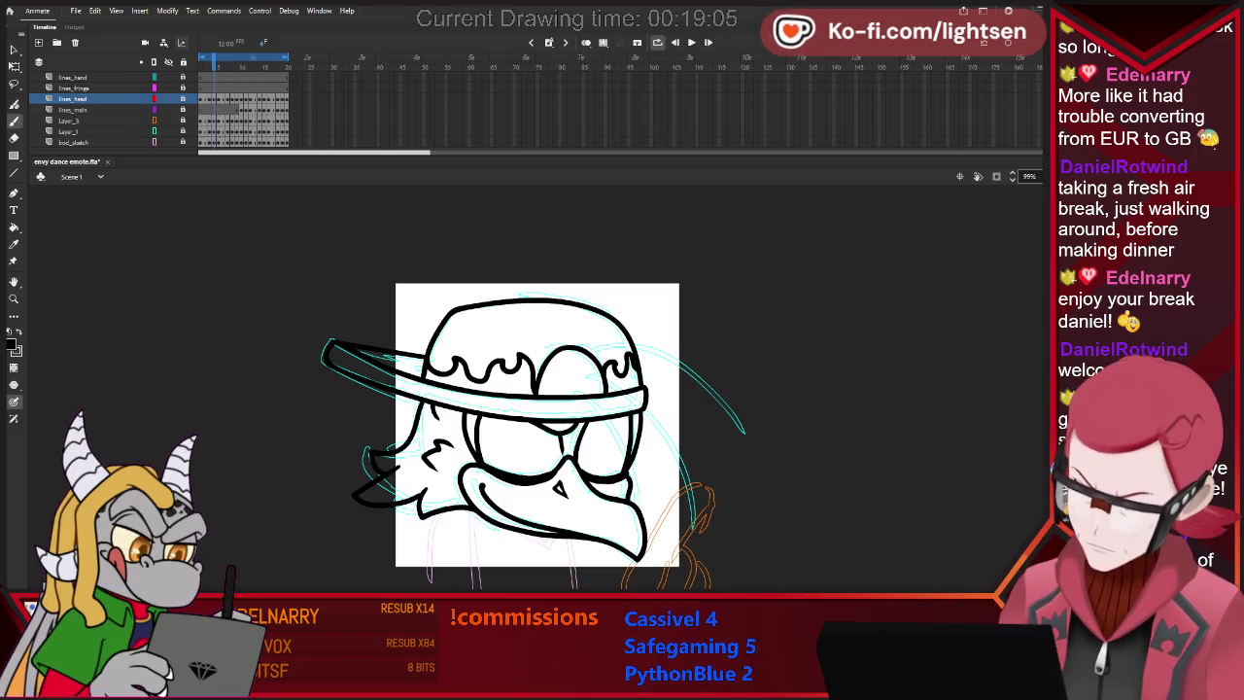
click(241, 109)
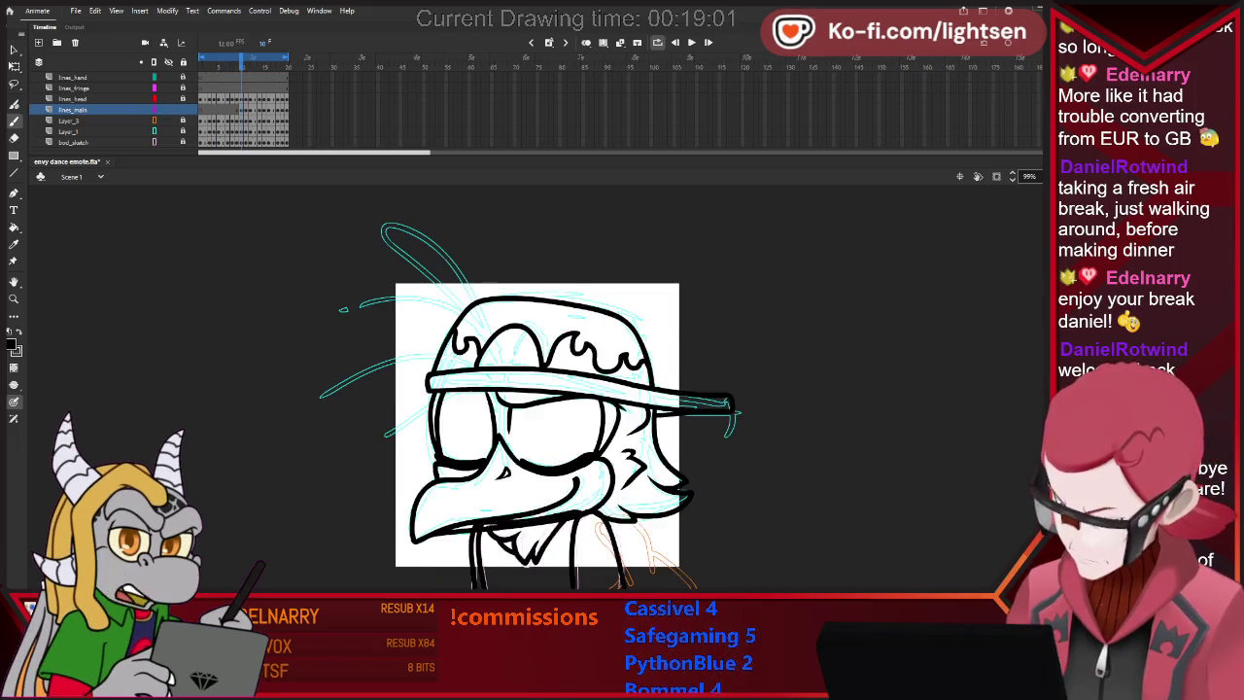
Step through frames, stop playback and select the neck and body lines.
key(comma)
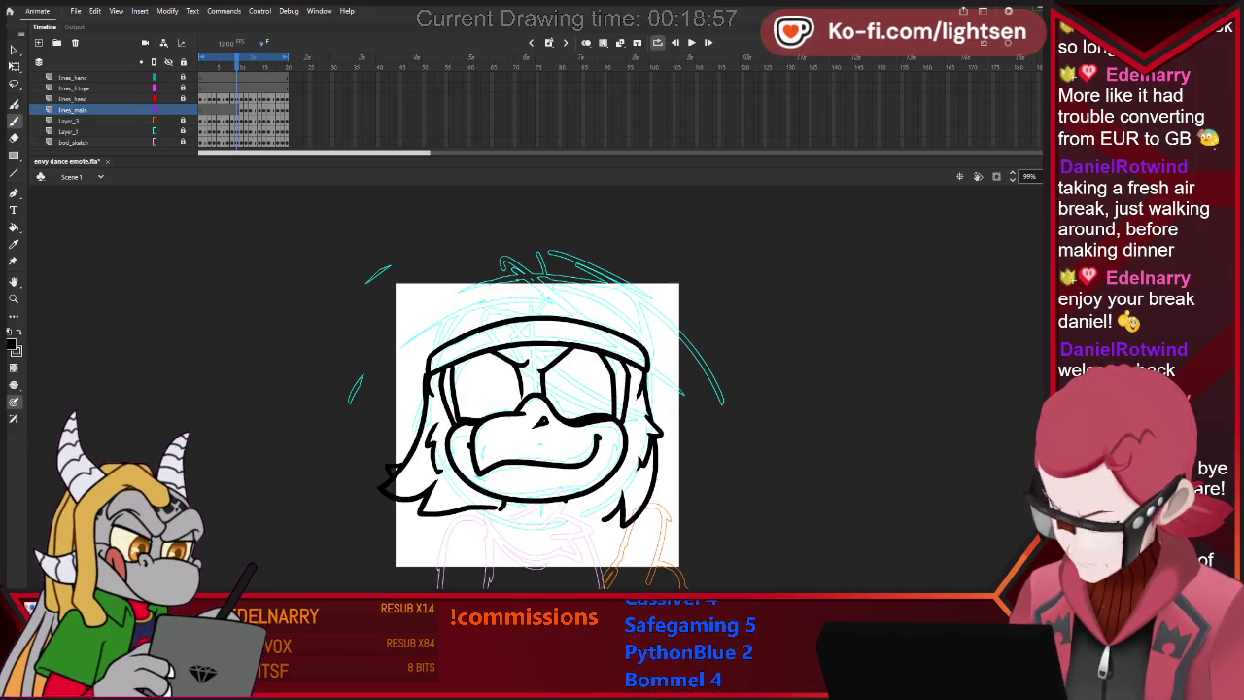
key(shift+comma)
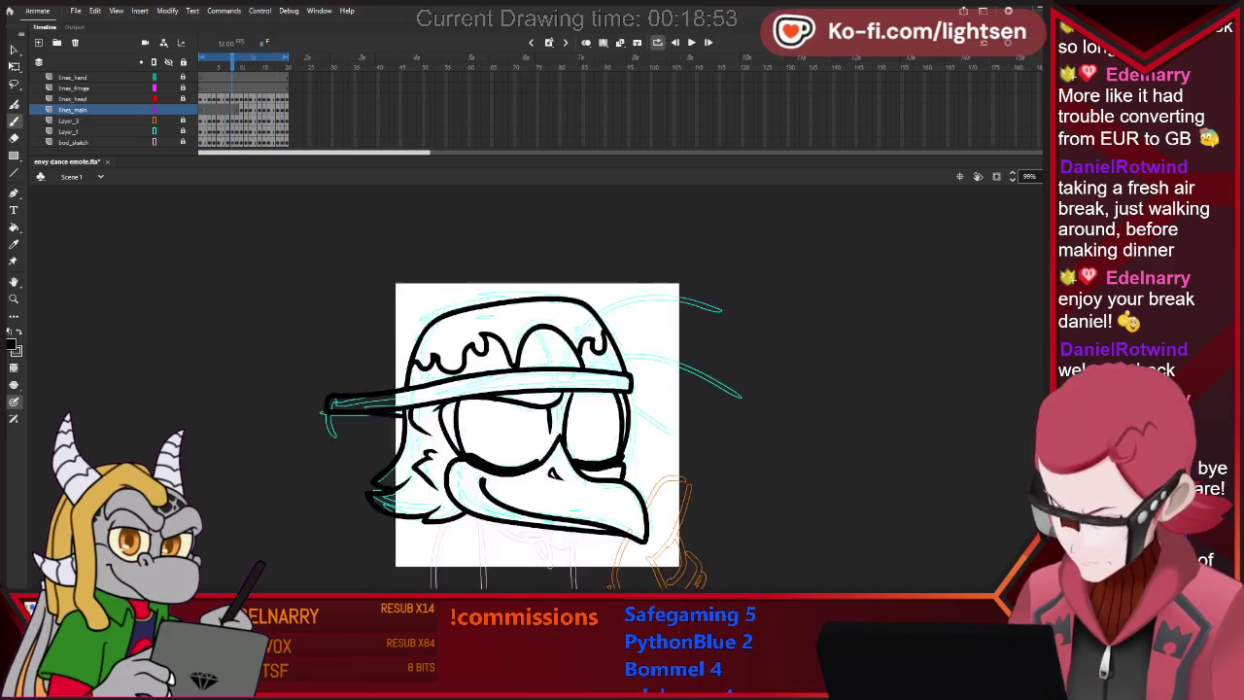
key(Return)
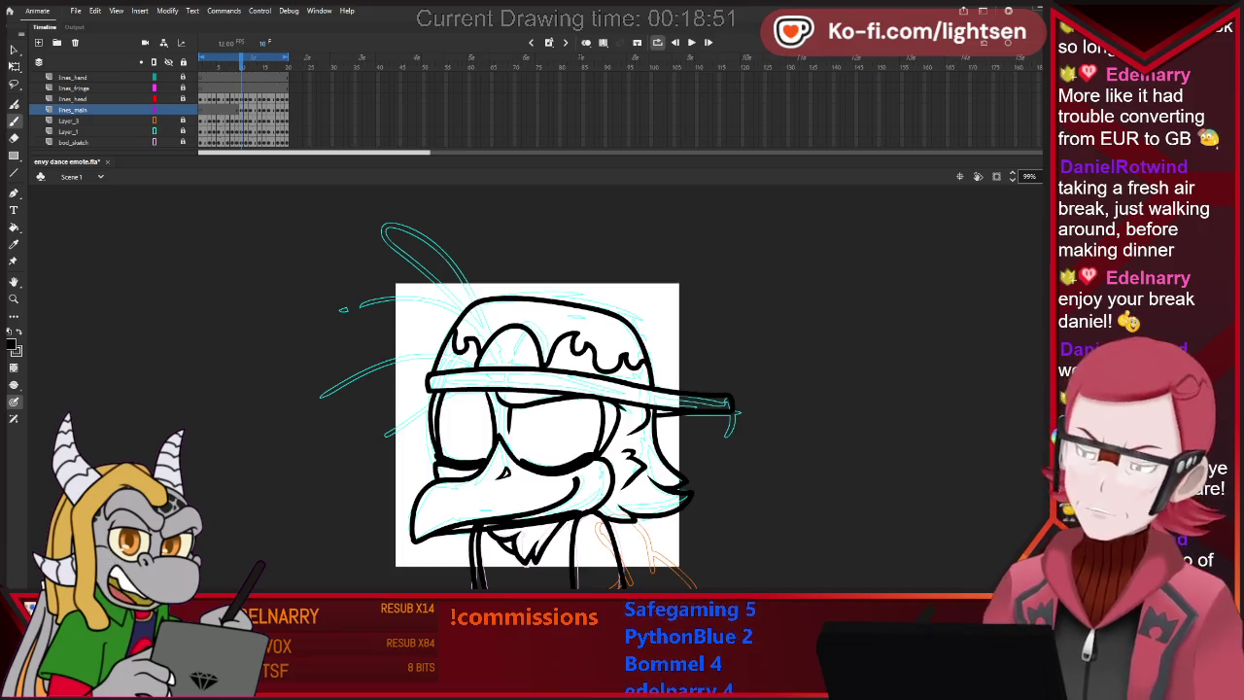
key(ctrl+a)
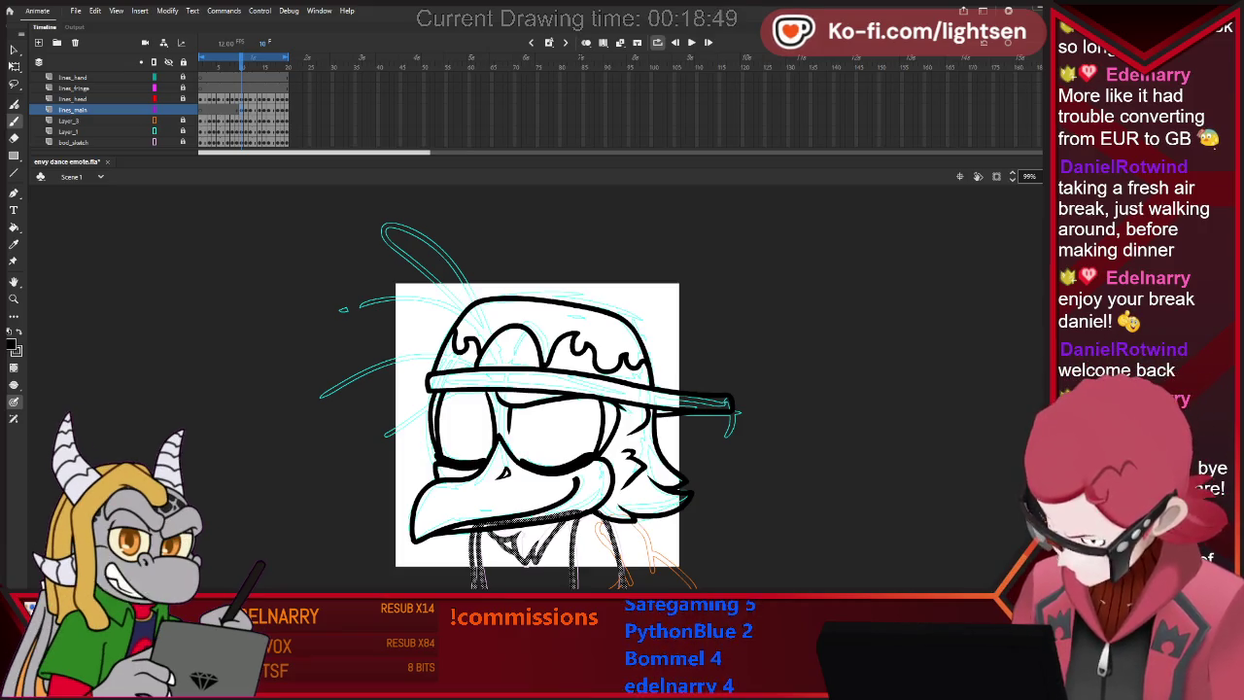
key(comma)
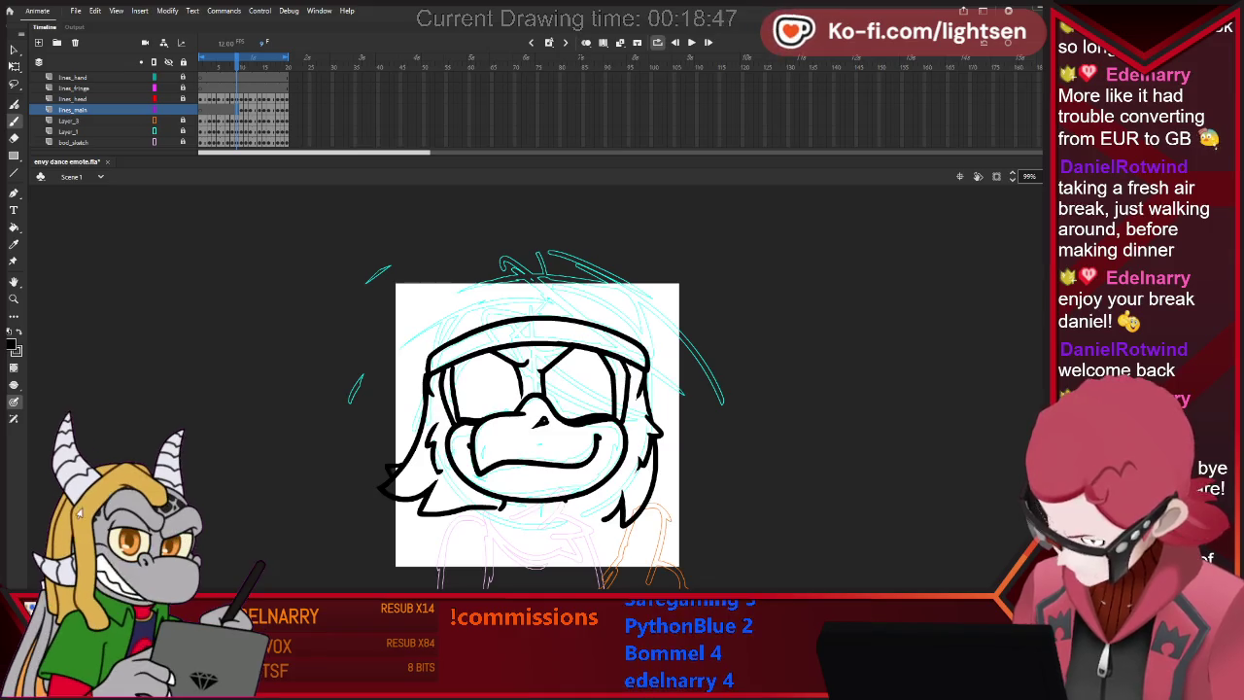
key(Return)
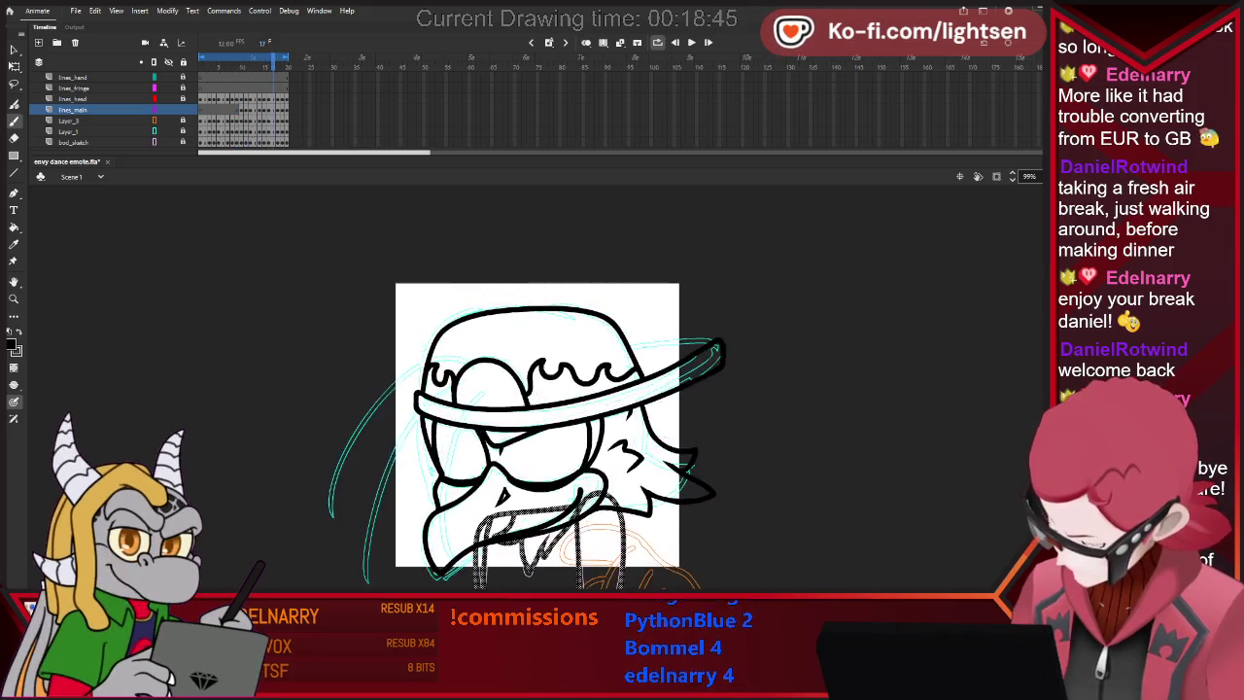
key(ctrl+z)
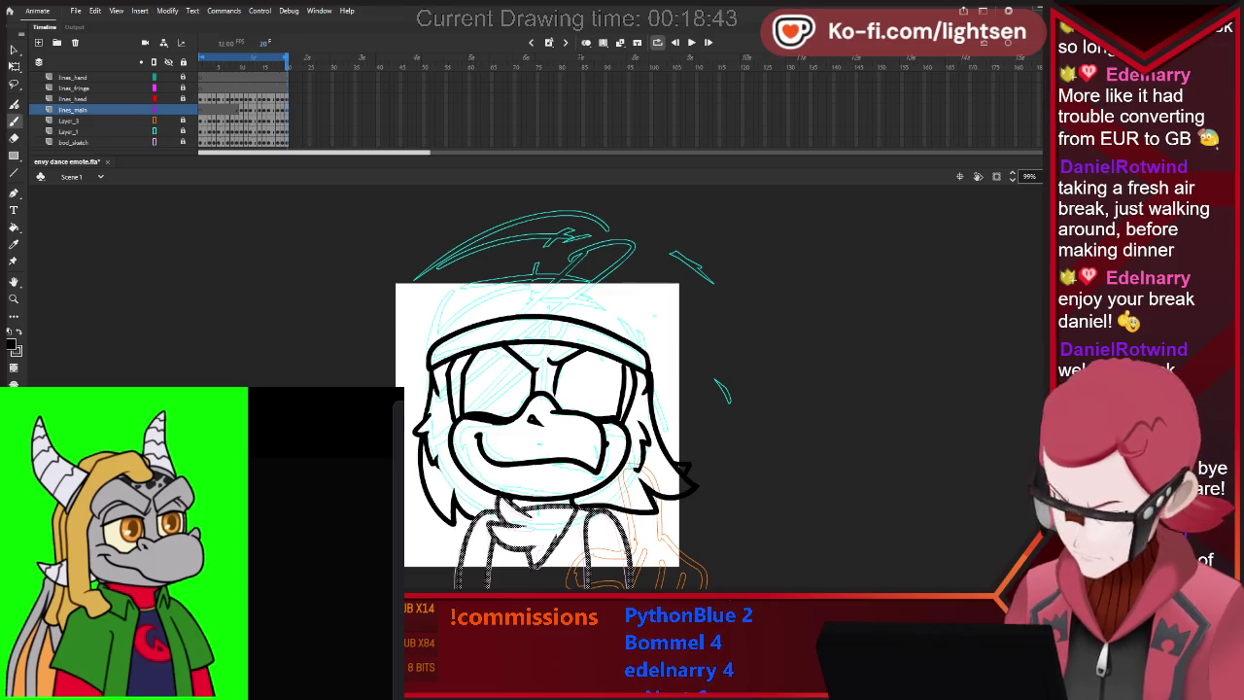
key(comma)
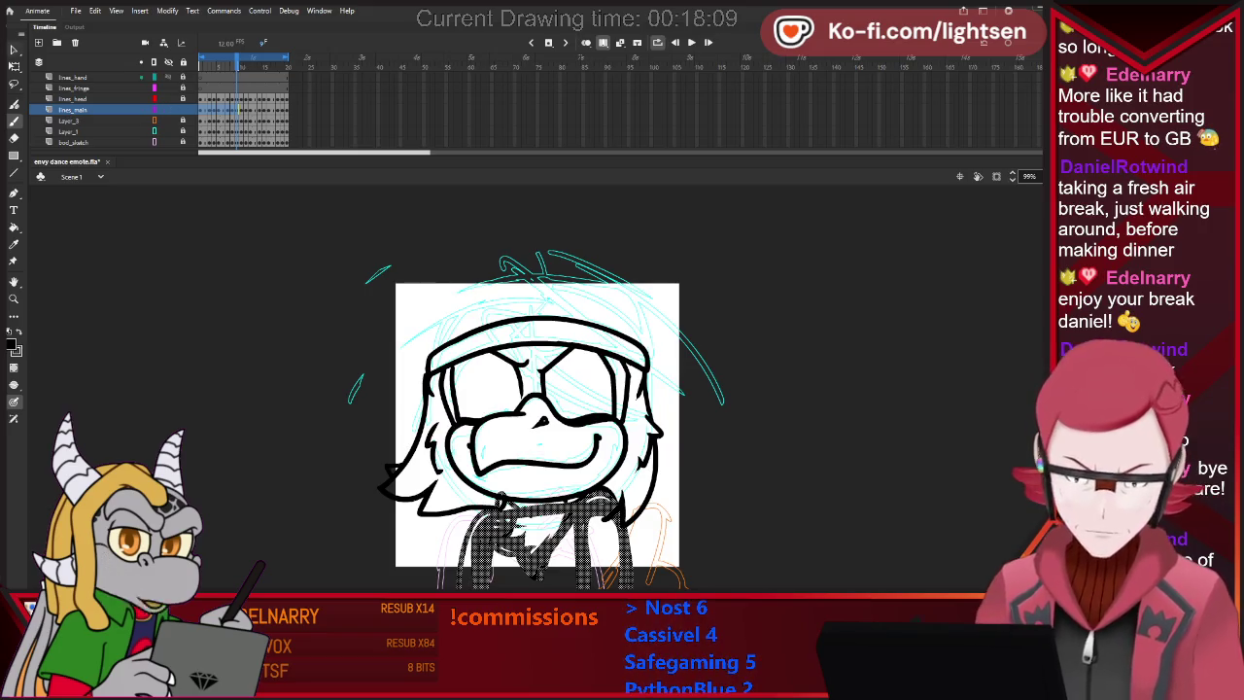
Delete part of the selected body strokes and shift the rest up and left.
key(v)
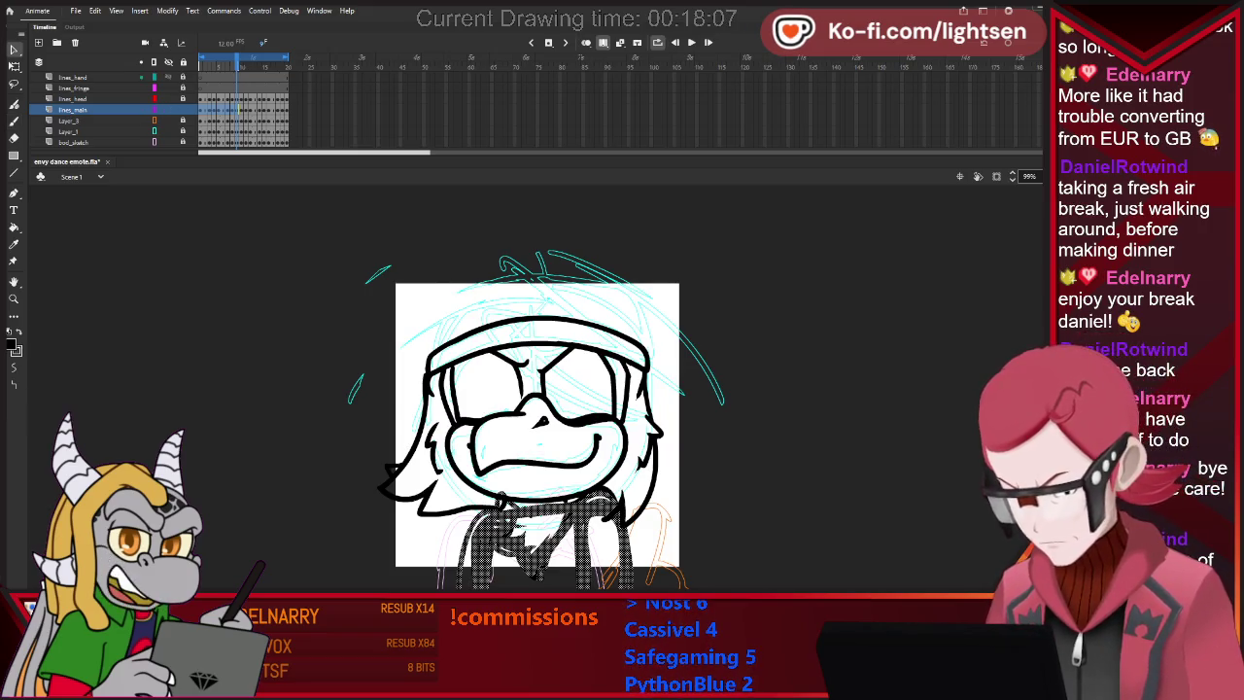
key(Delete)
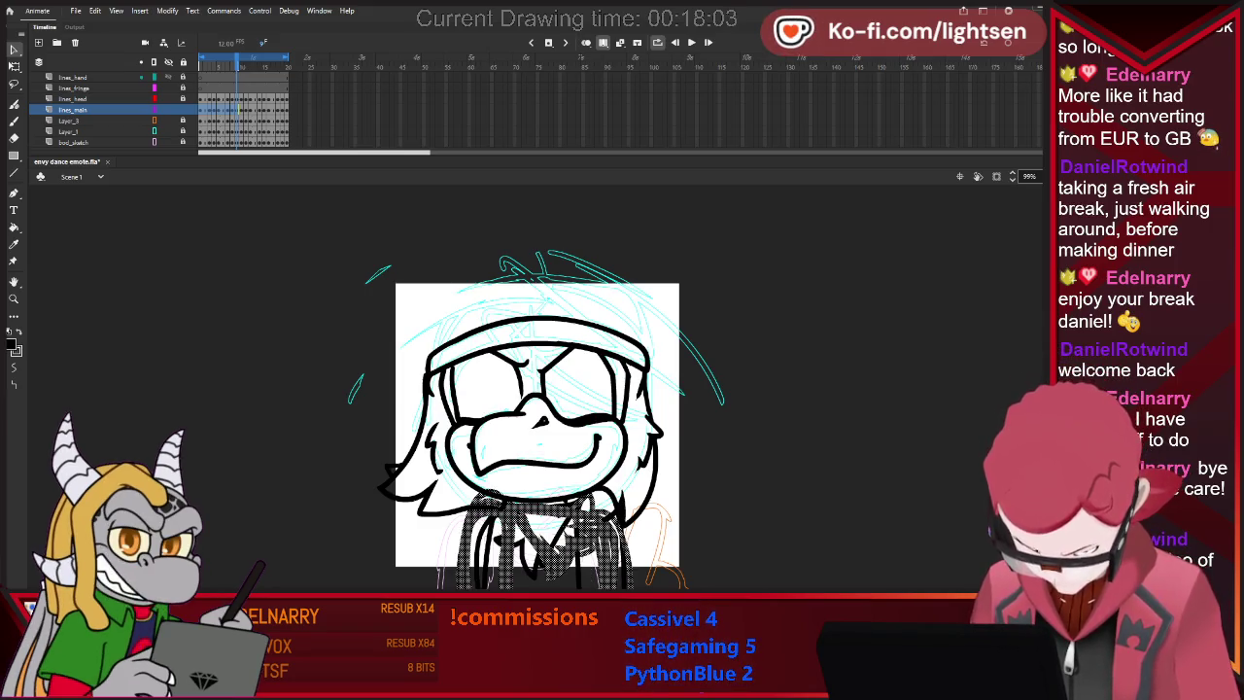
drag(545, 539, 520, 533)
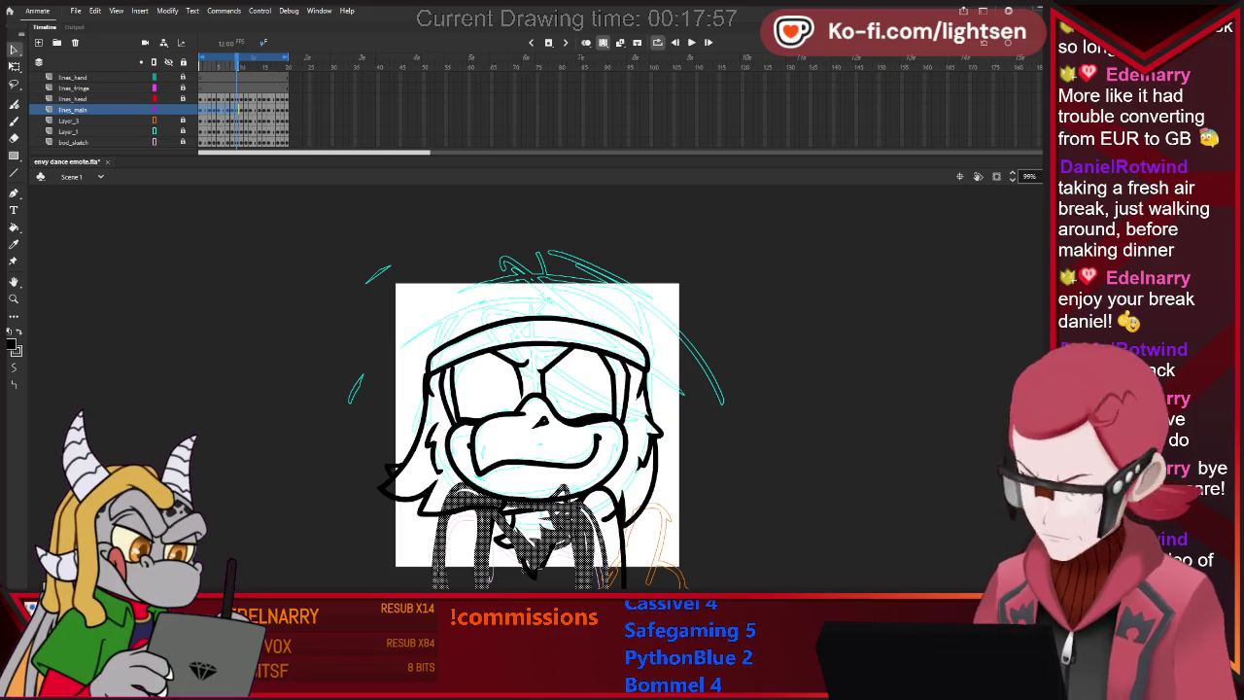
key(Escape)
Step back and forth through the dance frames toward the first frame.
key(comma)
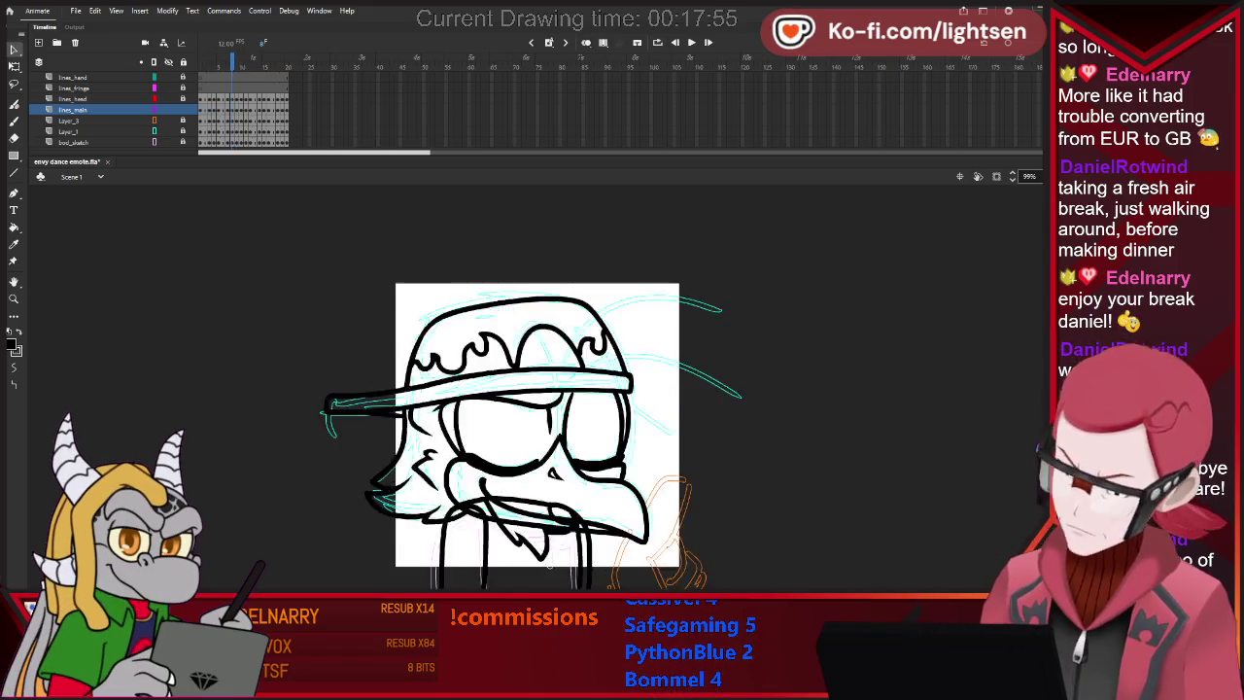
key(comma)
key(comma)
key(comma)
key(comma)
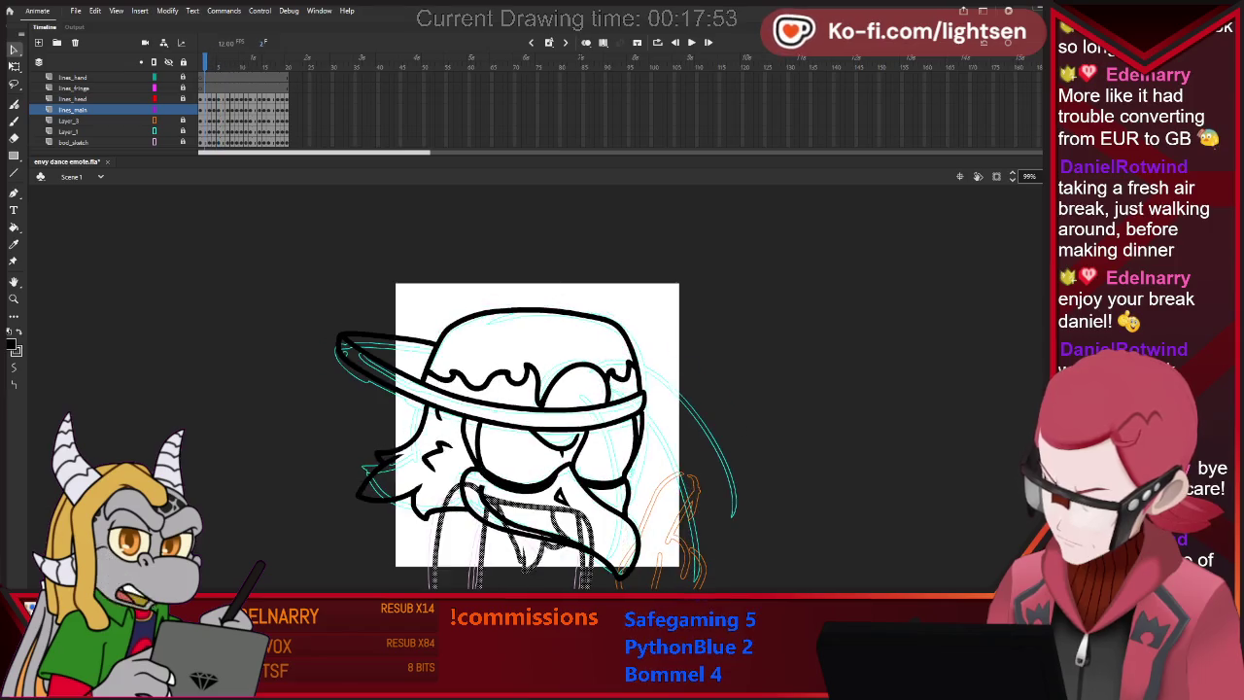
key(comma)
key(period)
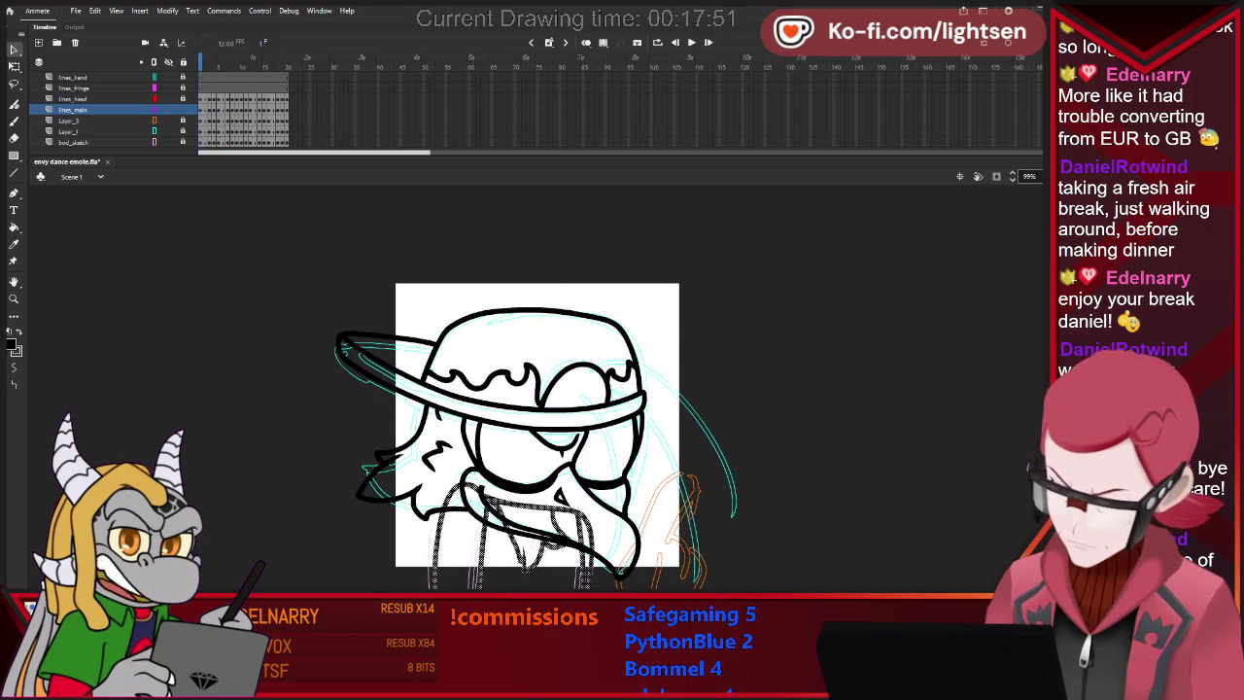
key(period)
key(period)
key(period)
key(period)
key(period)
key(comma)
key(comma)
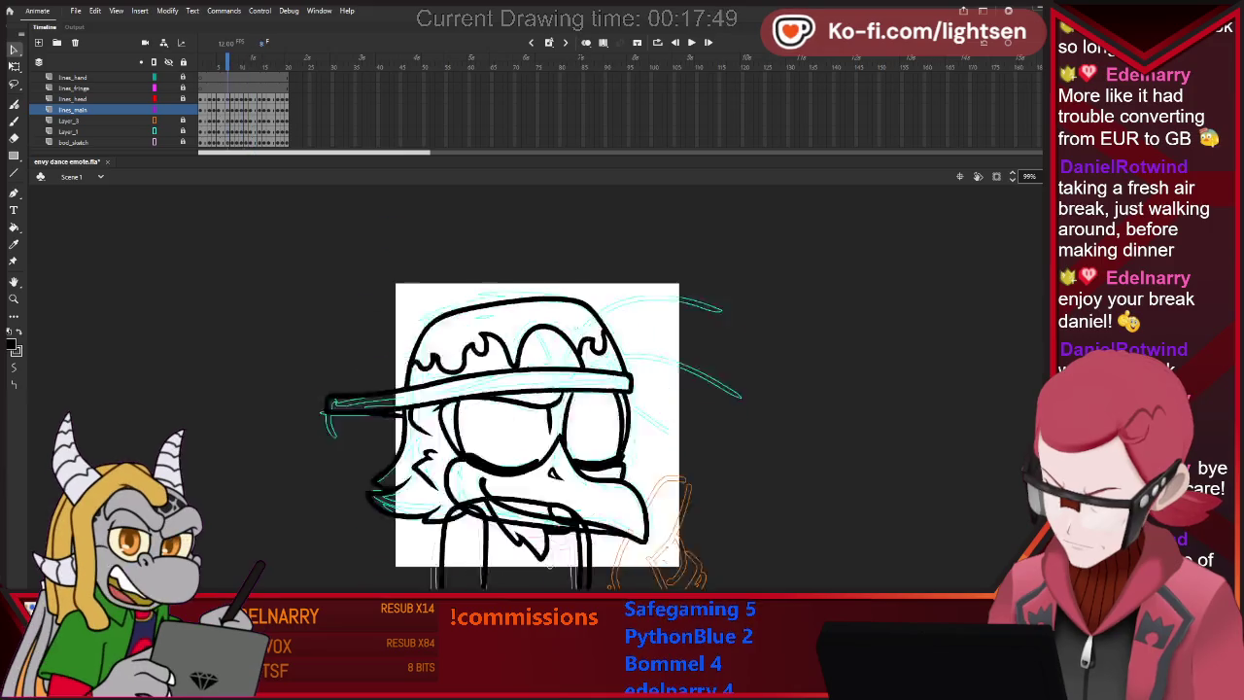
key(comma)
key(comma)
key(comma)
key(comma)
key(comma)
key(comma)
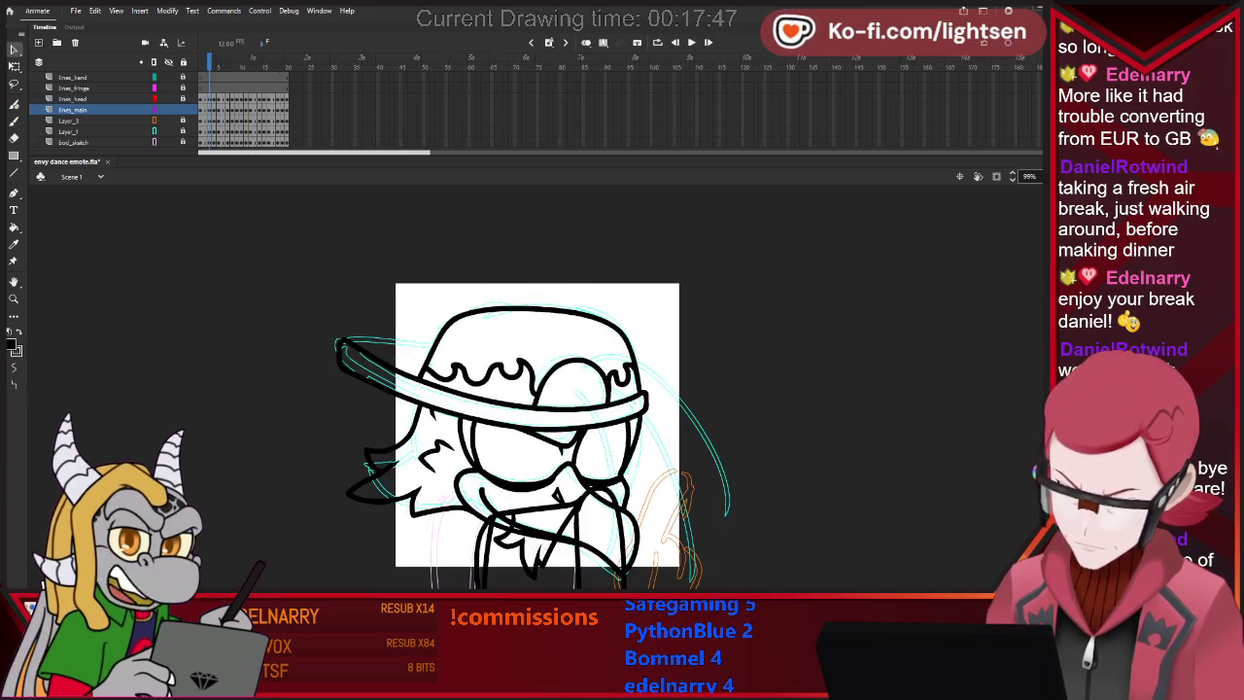
key(period)
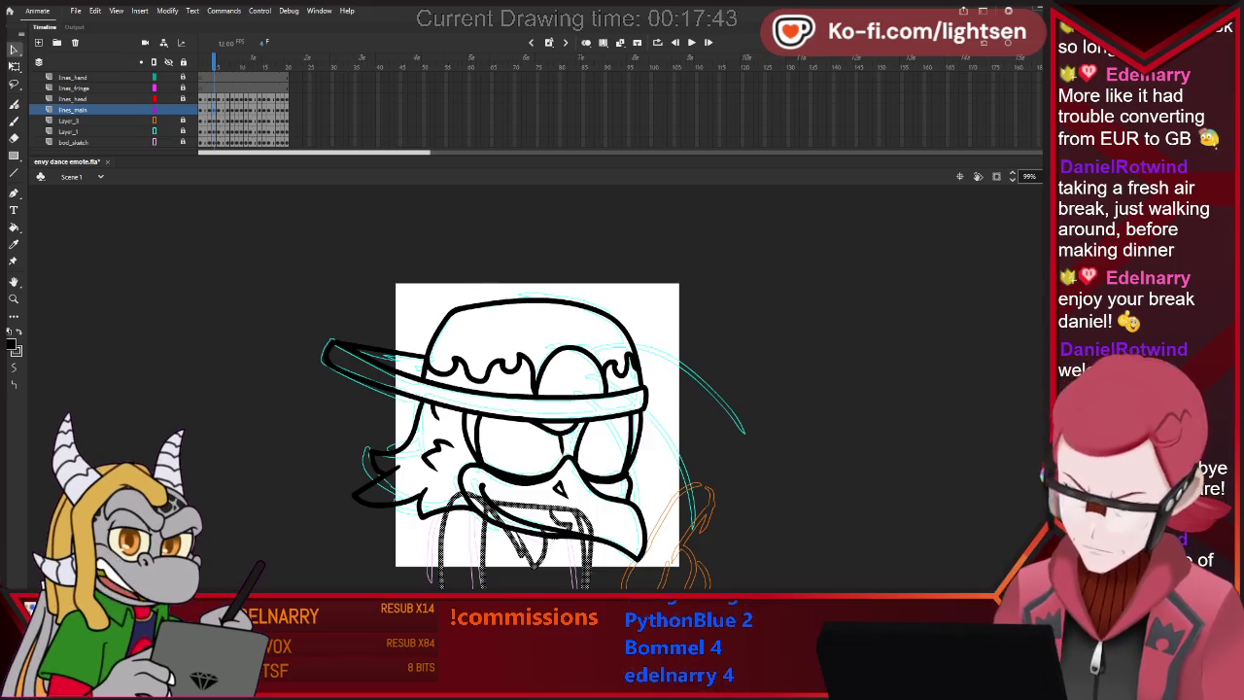
key(comma)
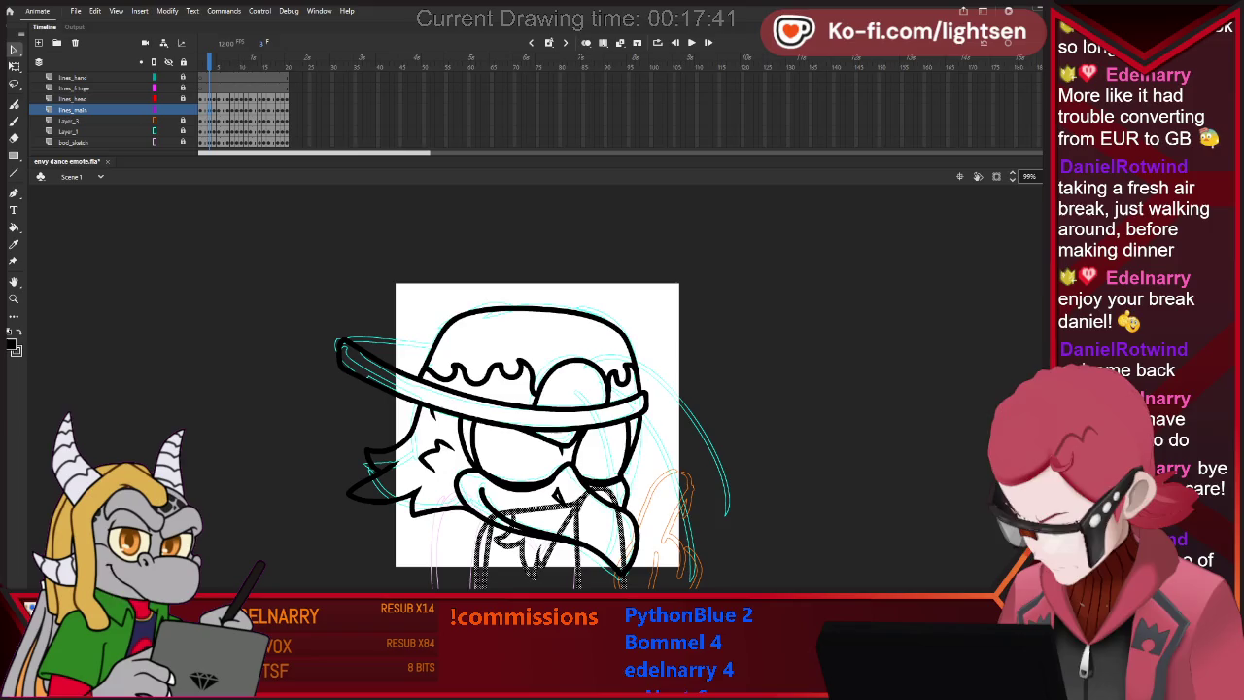
Turn on onion skinning and step through frames comparing the beard lines.
key(alt+shift+o)
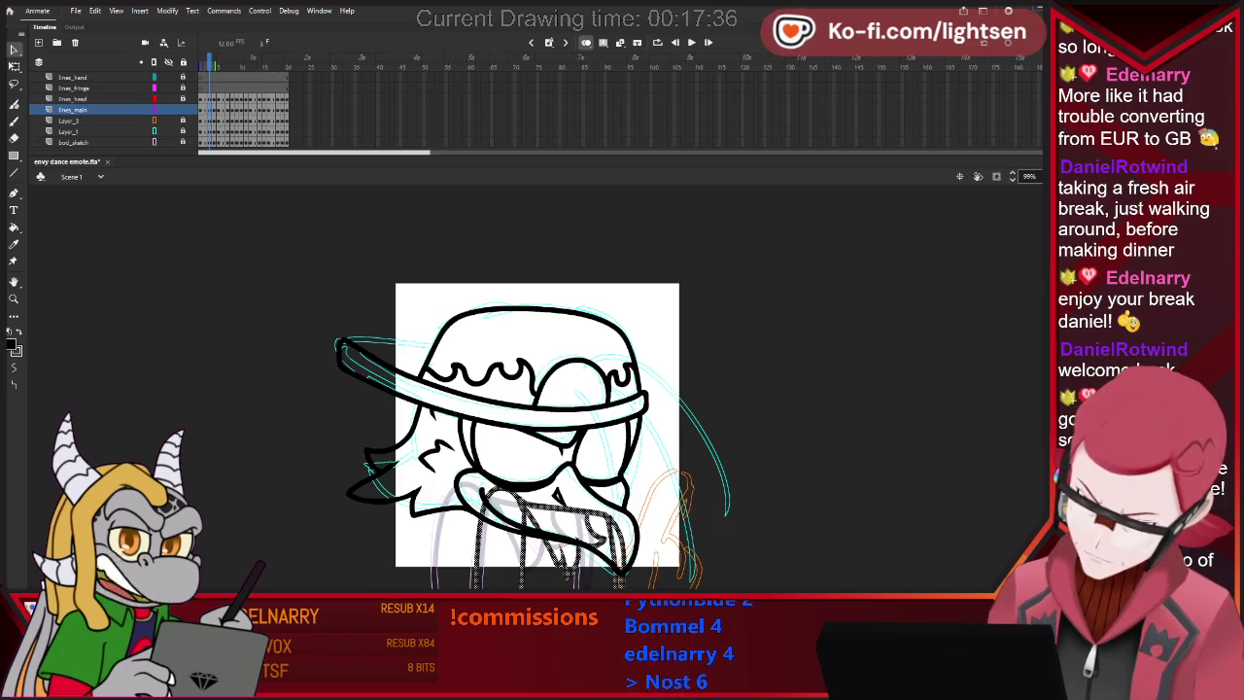
key(period)
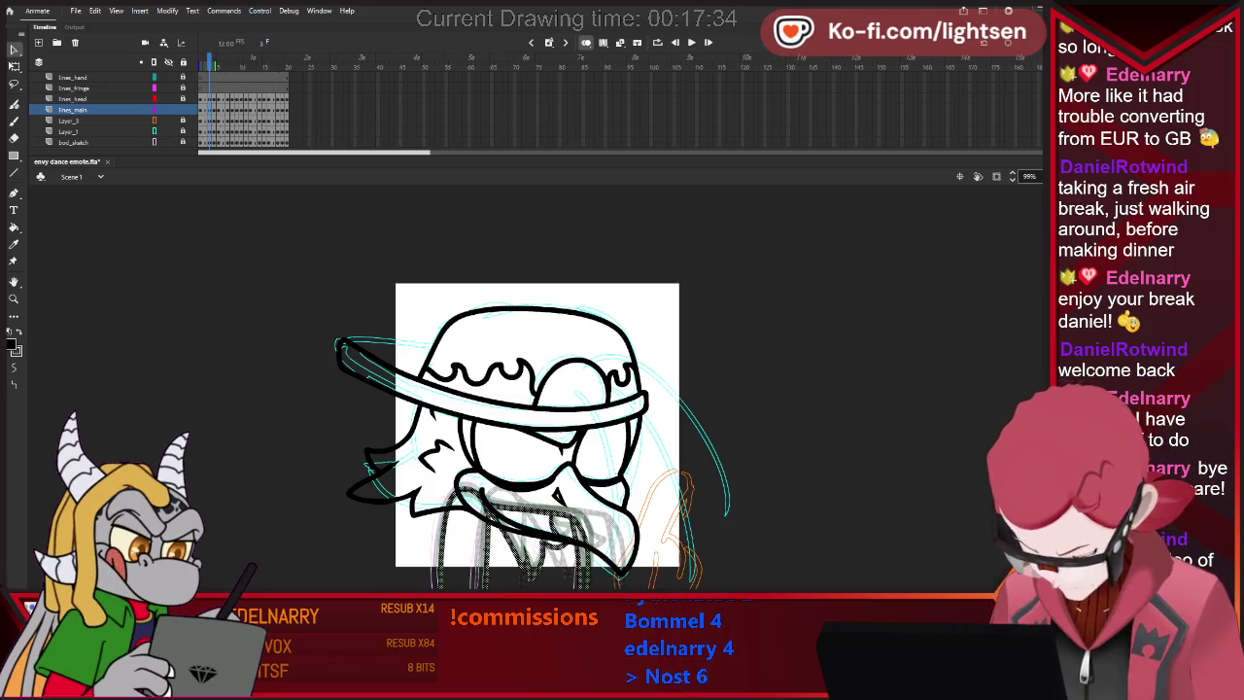
key(period)
key(period)
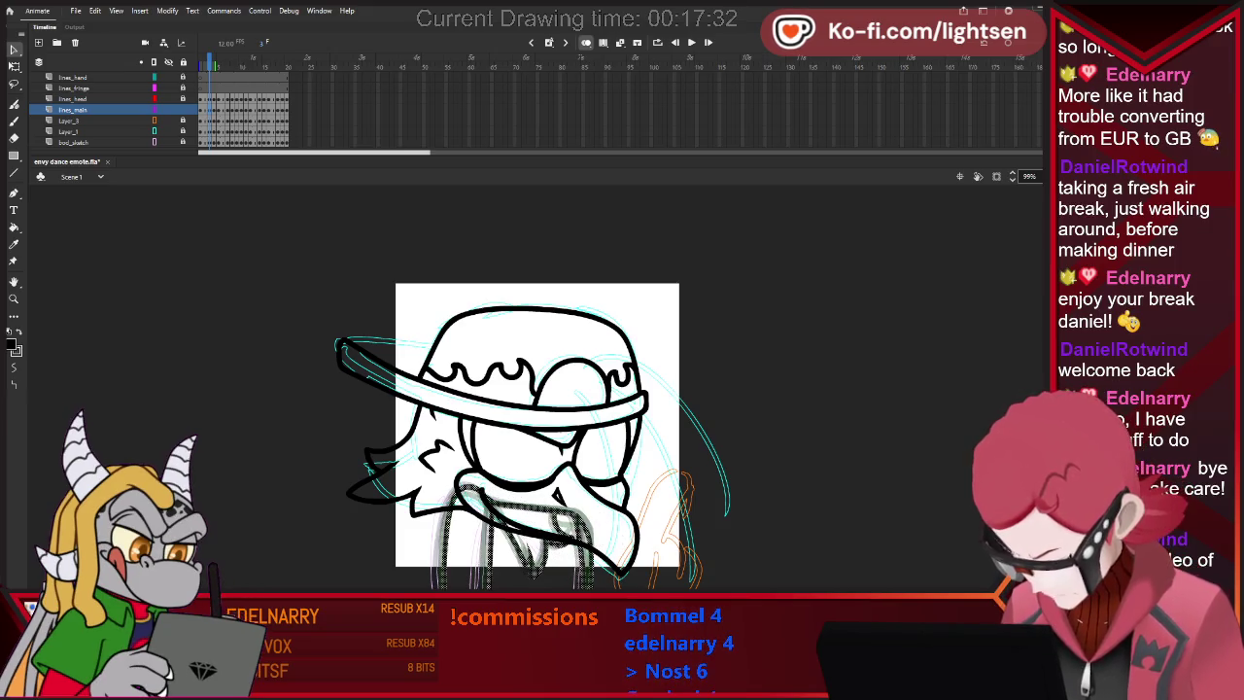
key(period)
key(period)
key(period)
key(period)
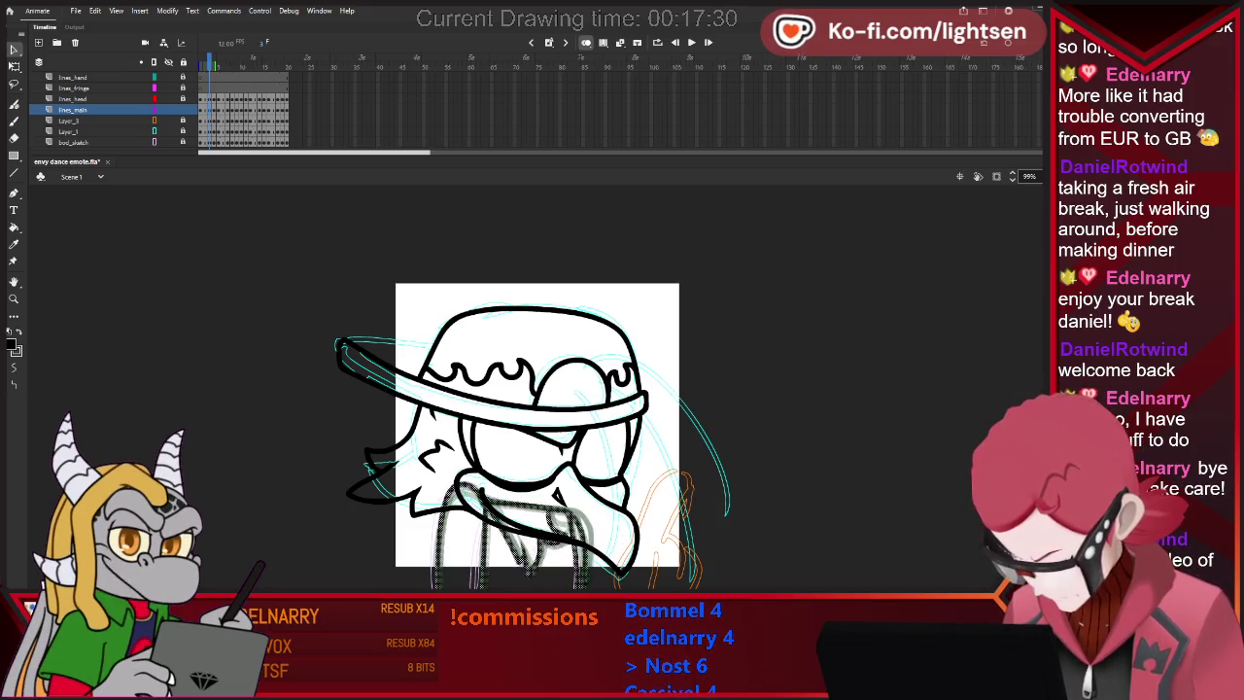
key(period)
key(period)
key(period)
key(period)
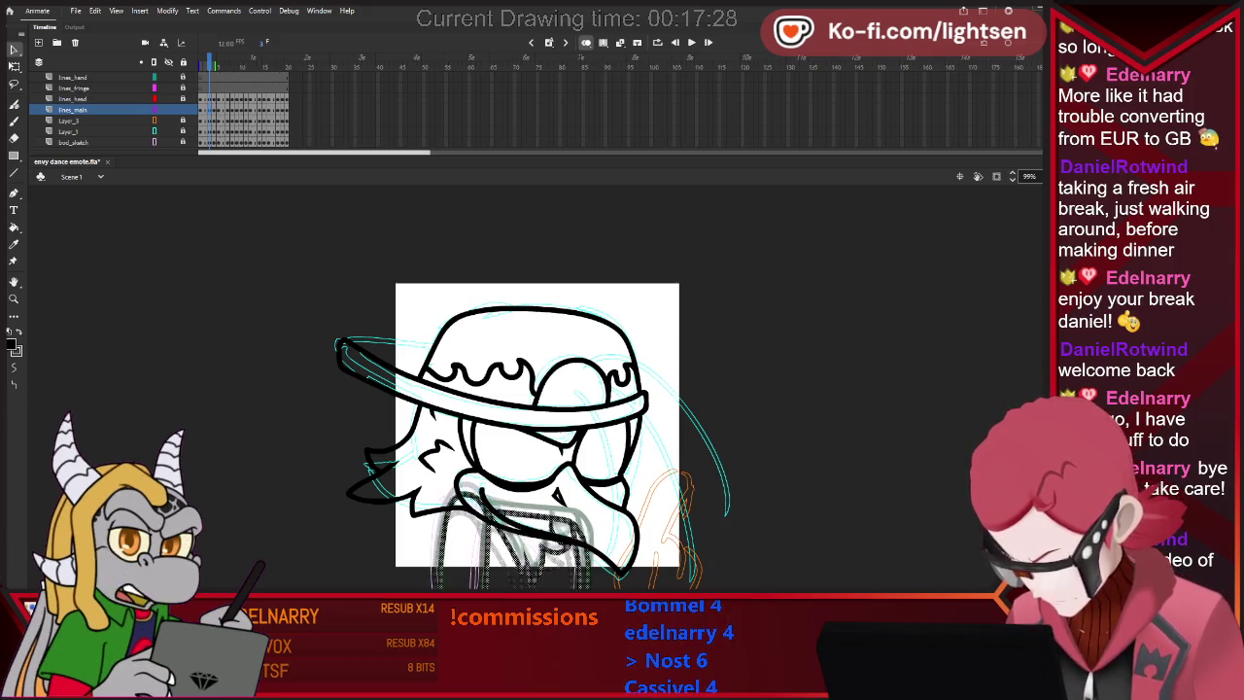
key(period)
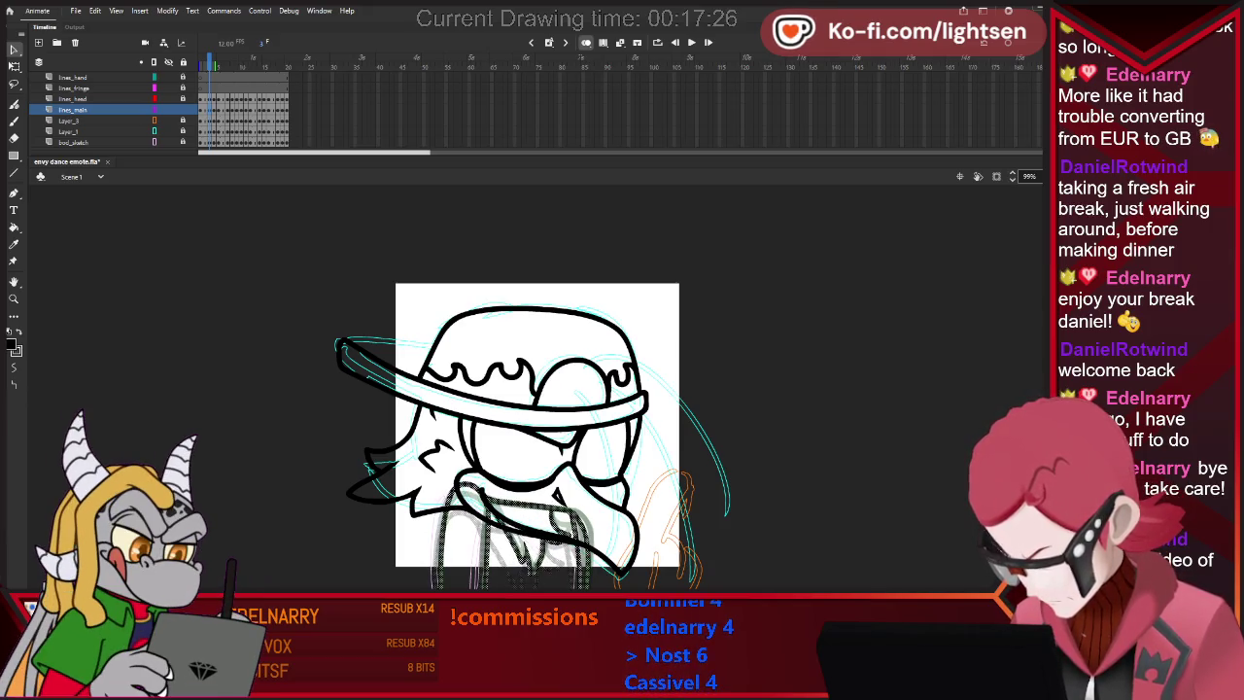
Play and stop the animation, step through frames, then enable loop playback and play.
key(Return)
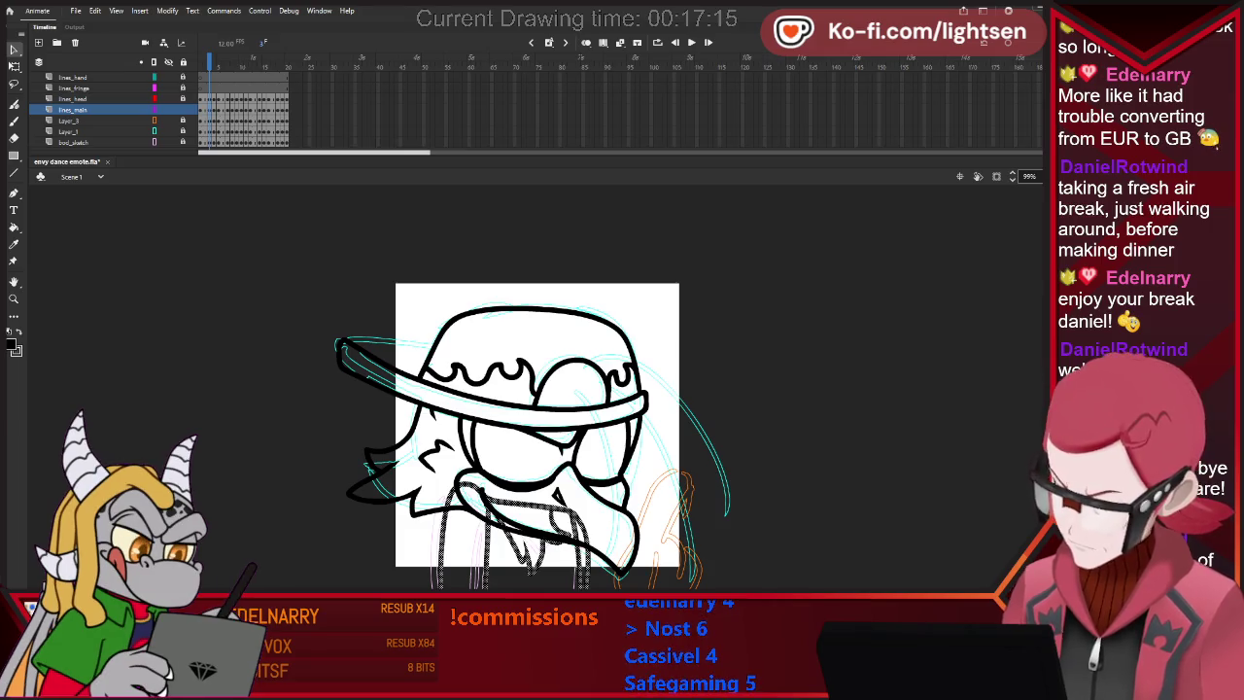
key(Return)
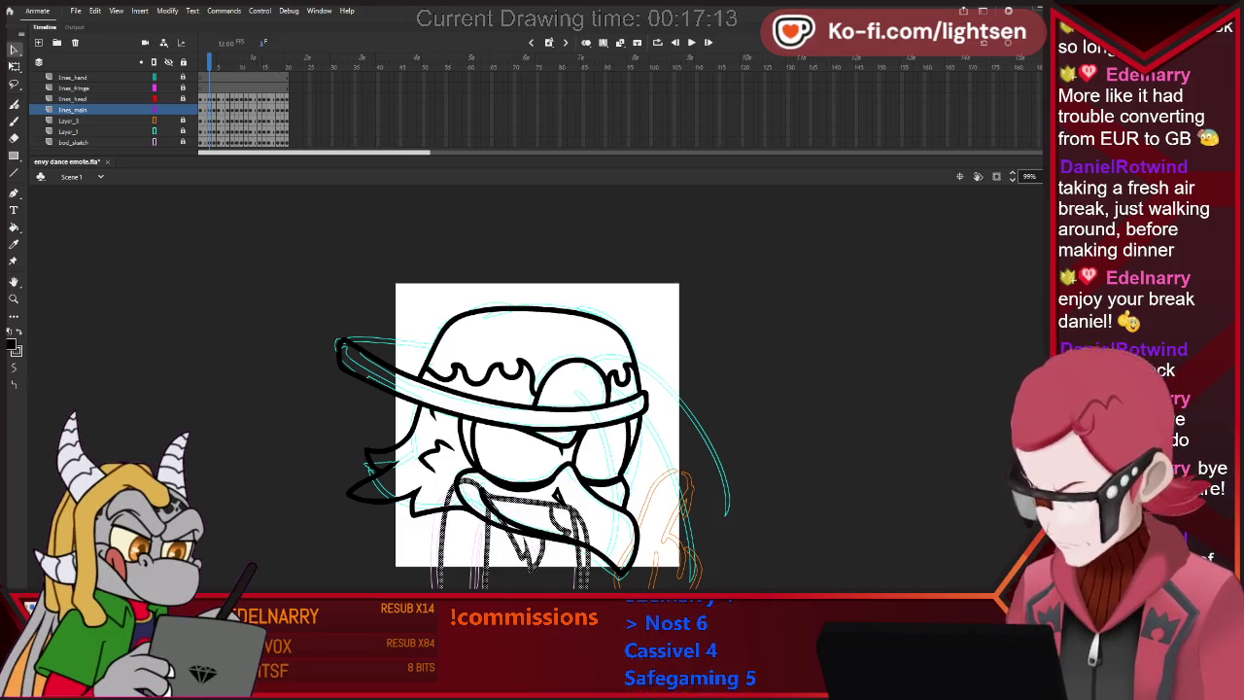
key(period)
key(period)
key(Return)
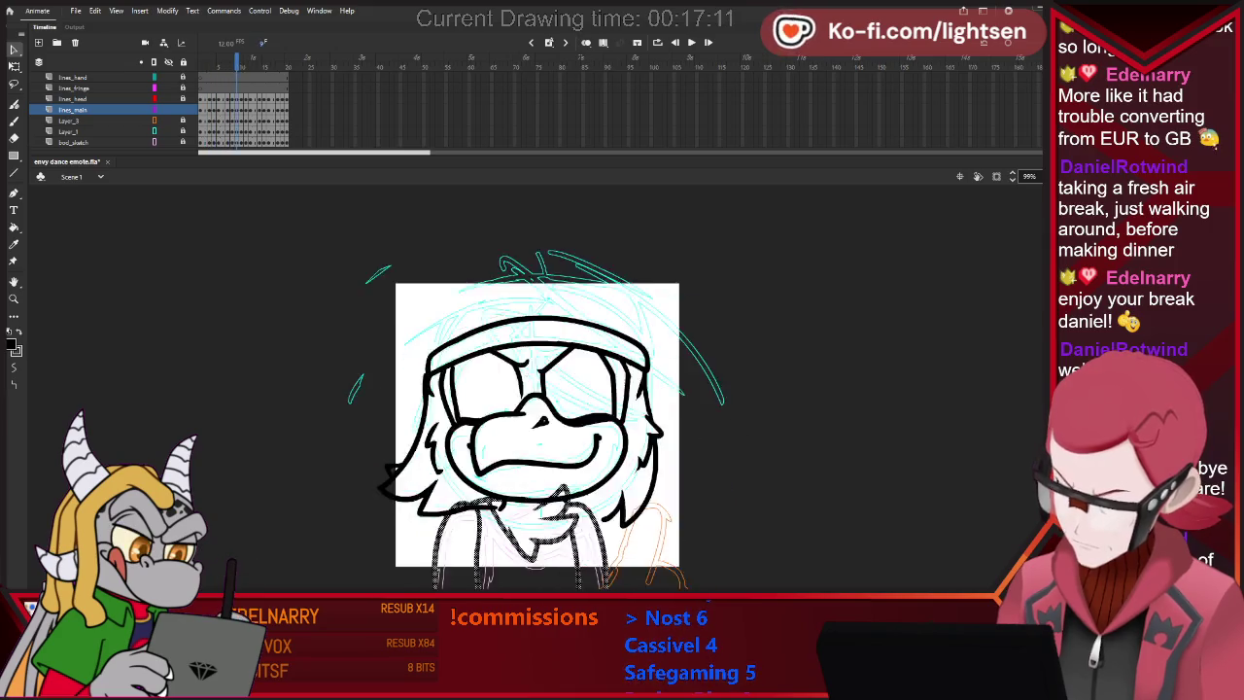
key(Return)
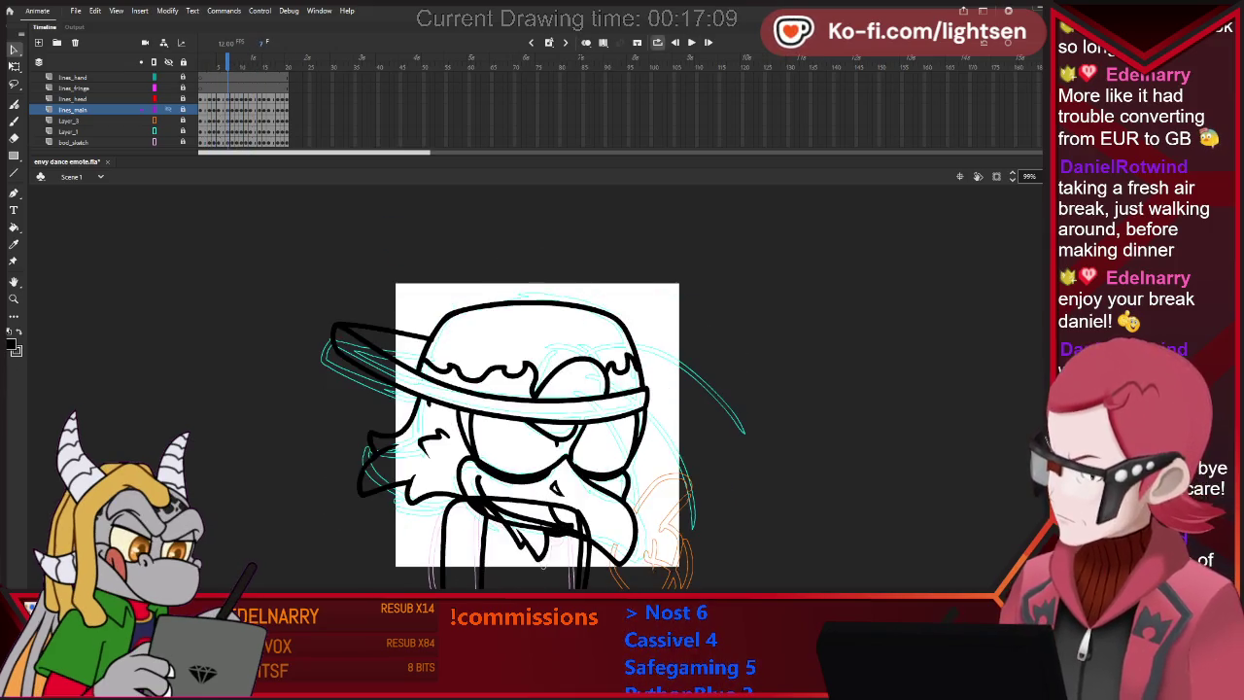
key(alt+shift+l)
key(Return)
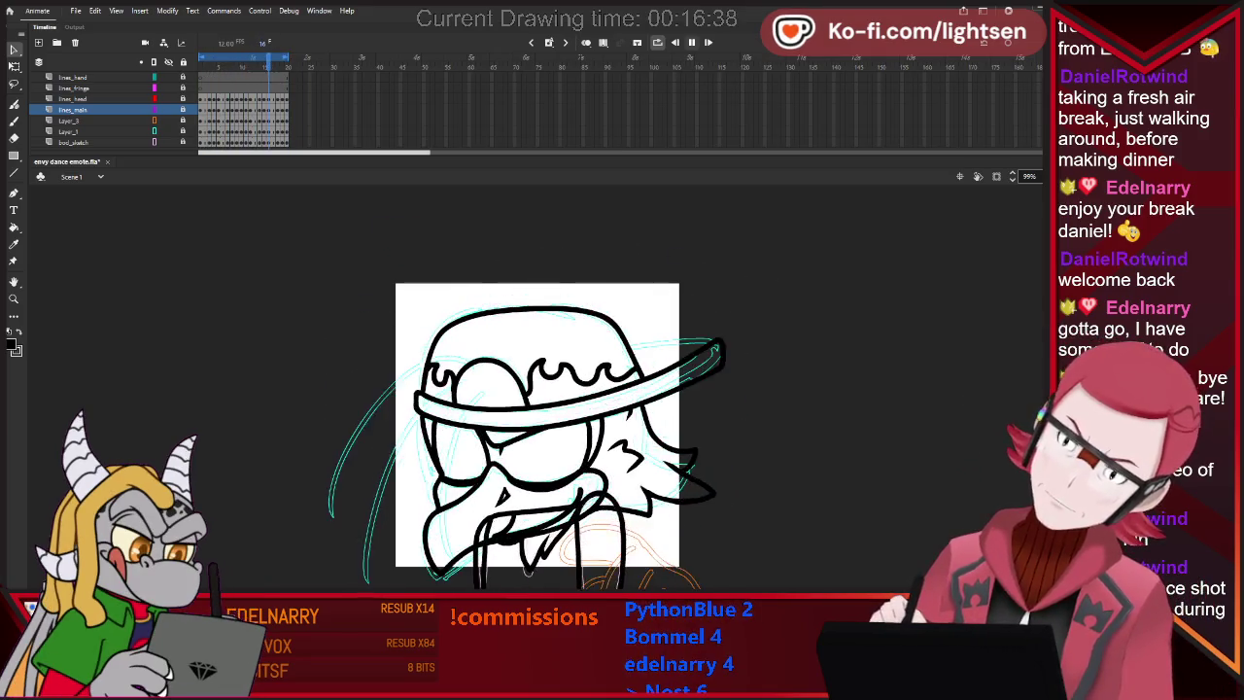
Stop the loop and flip between frames 15 and 16, settling on frame 16 with the Brush.
key(Return)
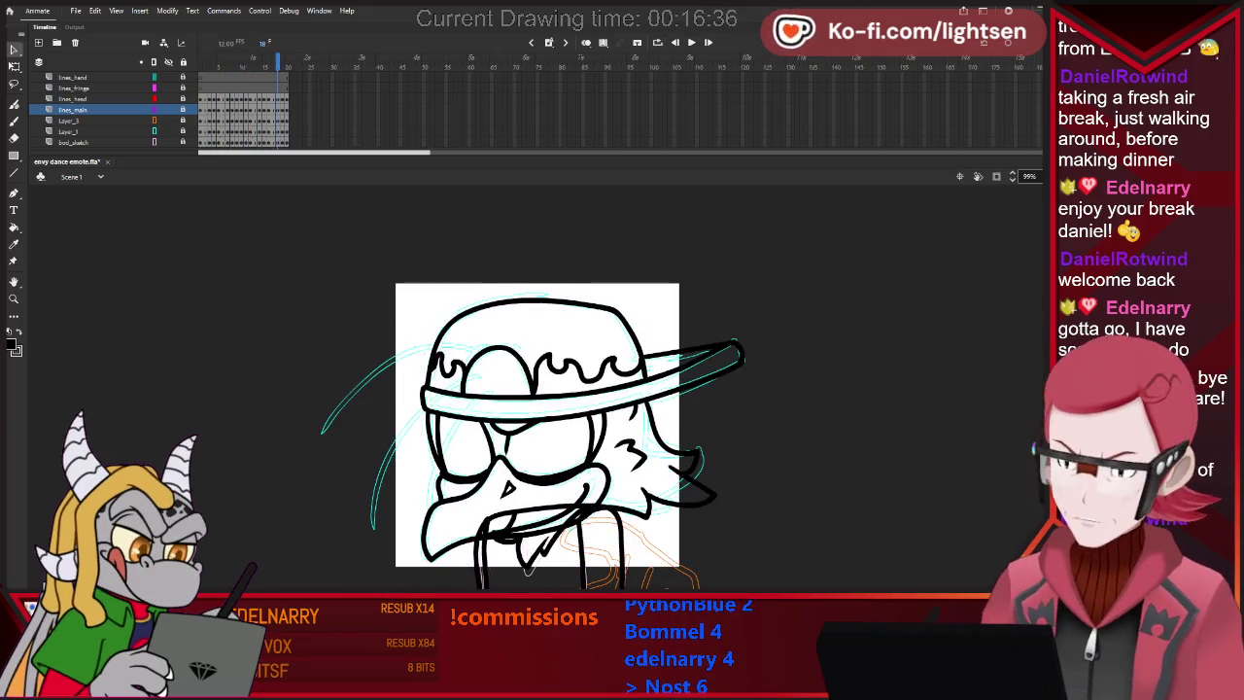
key(comma)
key(comma)
key(comma)
key(period)
key(comma)
key(period)
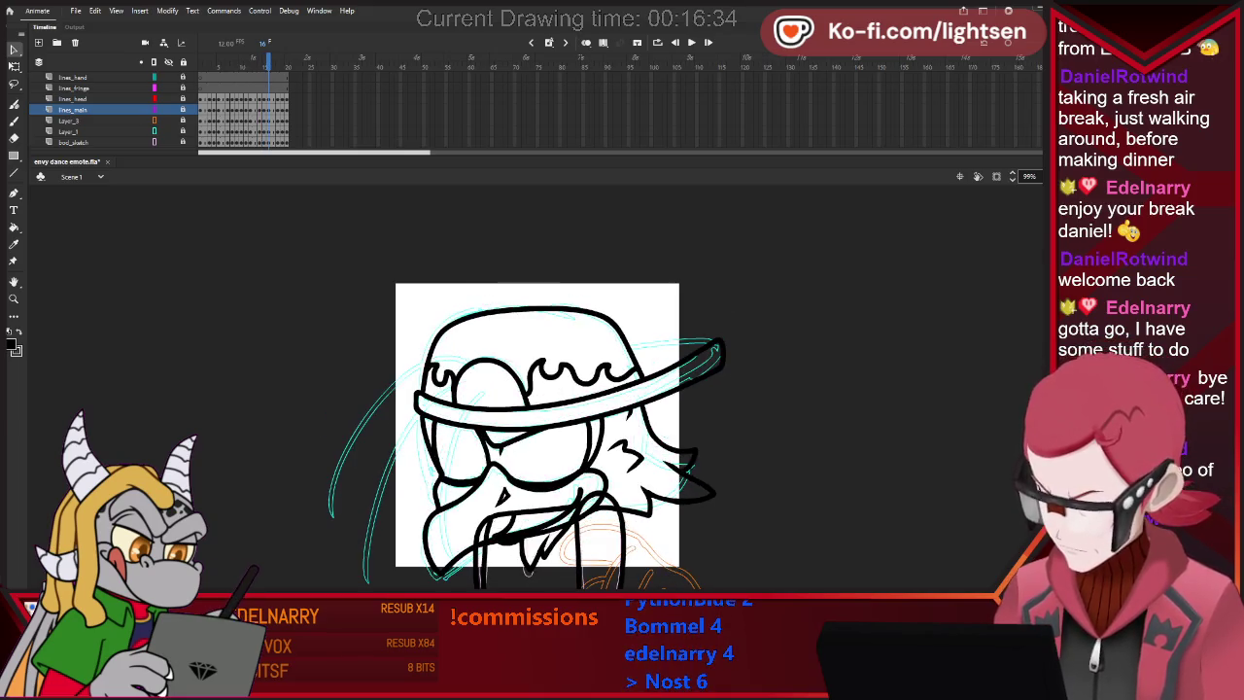
key(b)
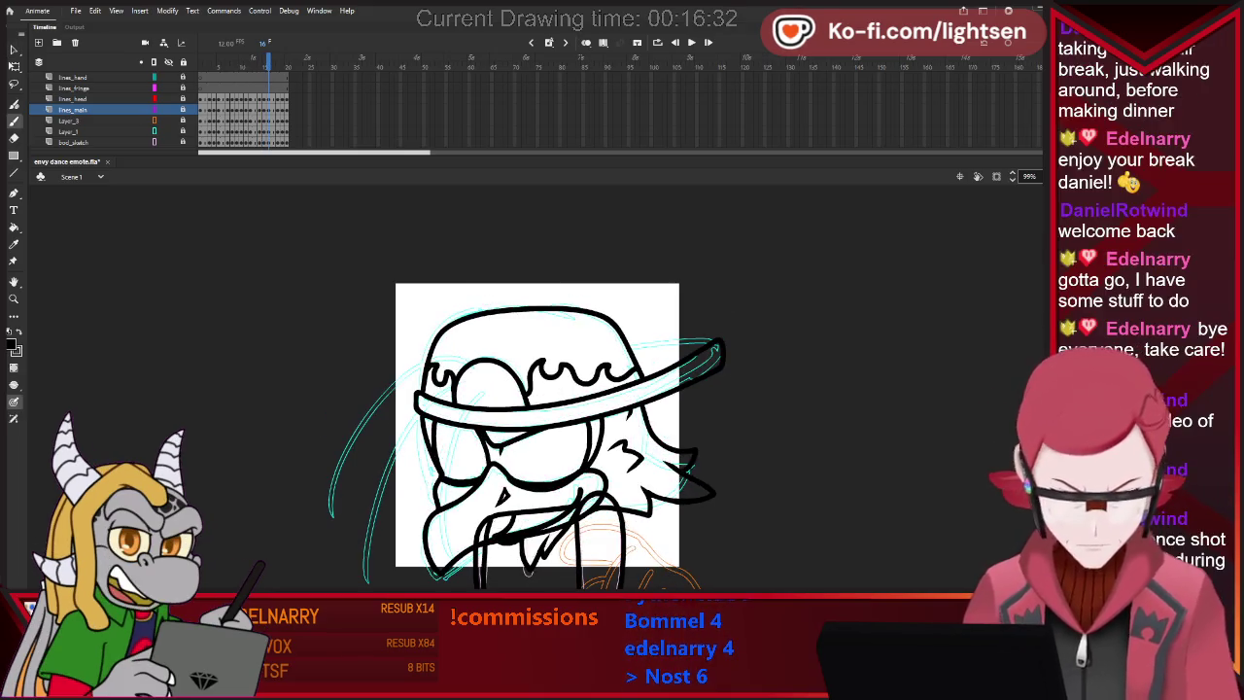
On lines_head, undo the stray stroke at the hat brim's right end and deselect.
click(73, 98)
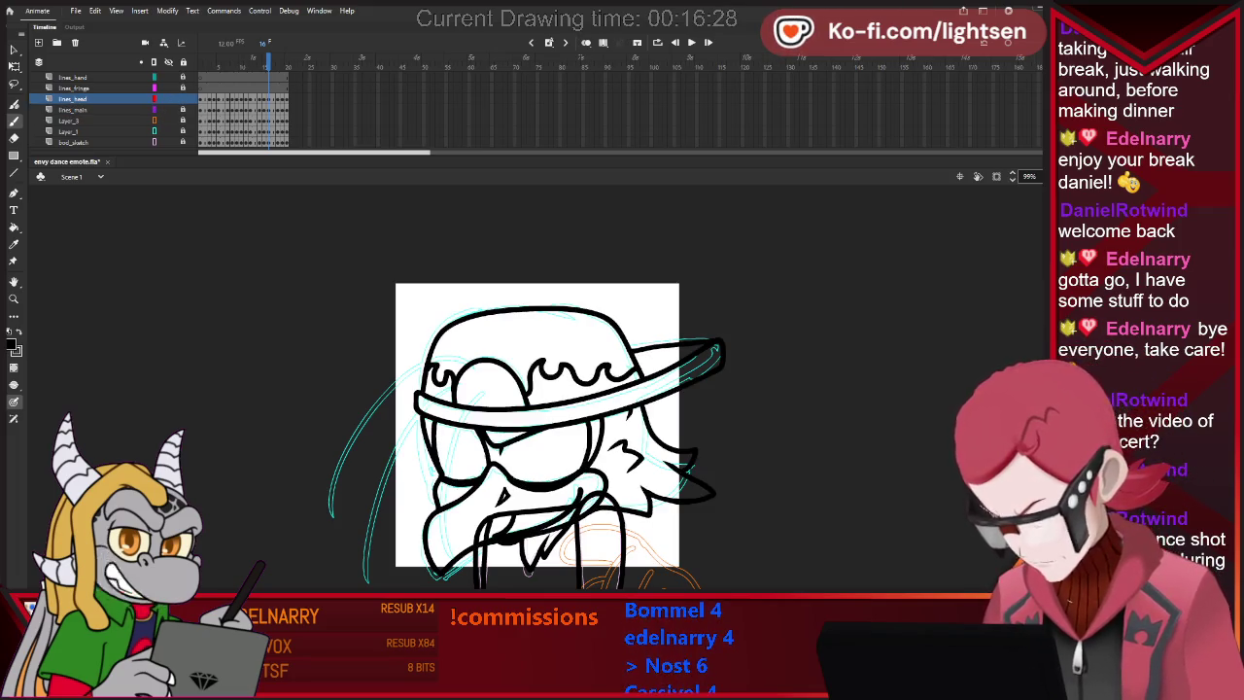
key(ctrl+z)
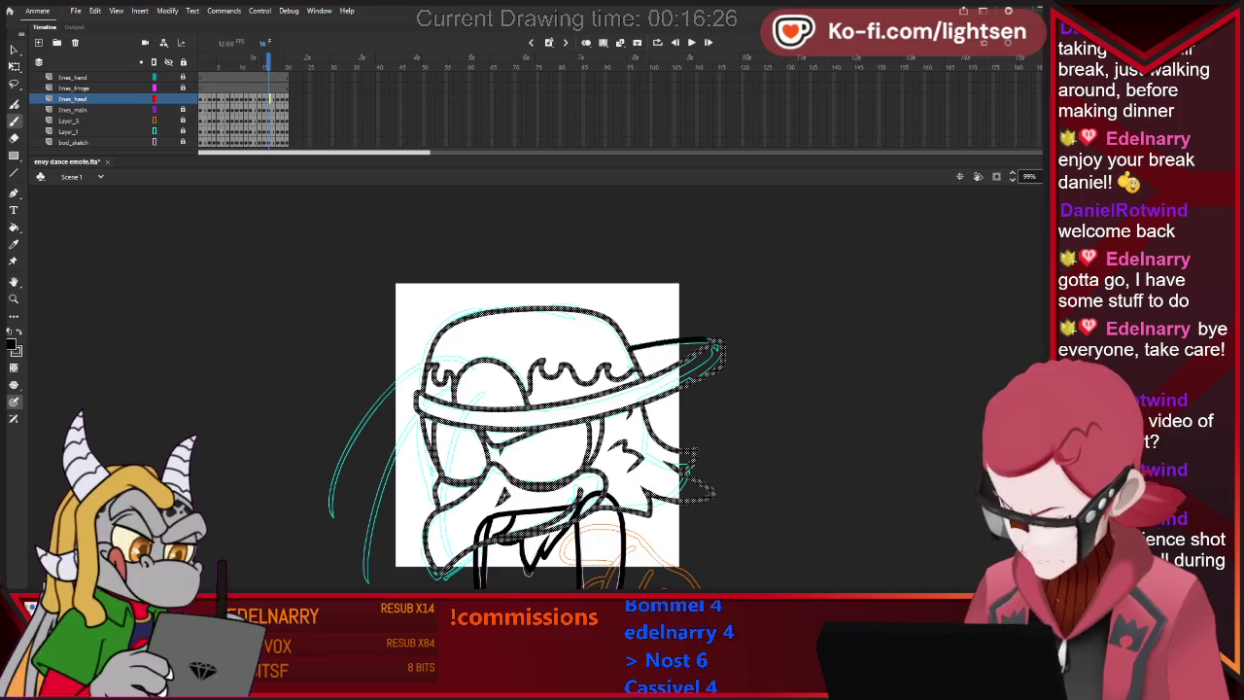
key(Escape)
Step back through earlier frames, play the motion, and turn on onion skinning.
key(comma)
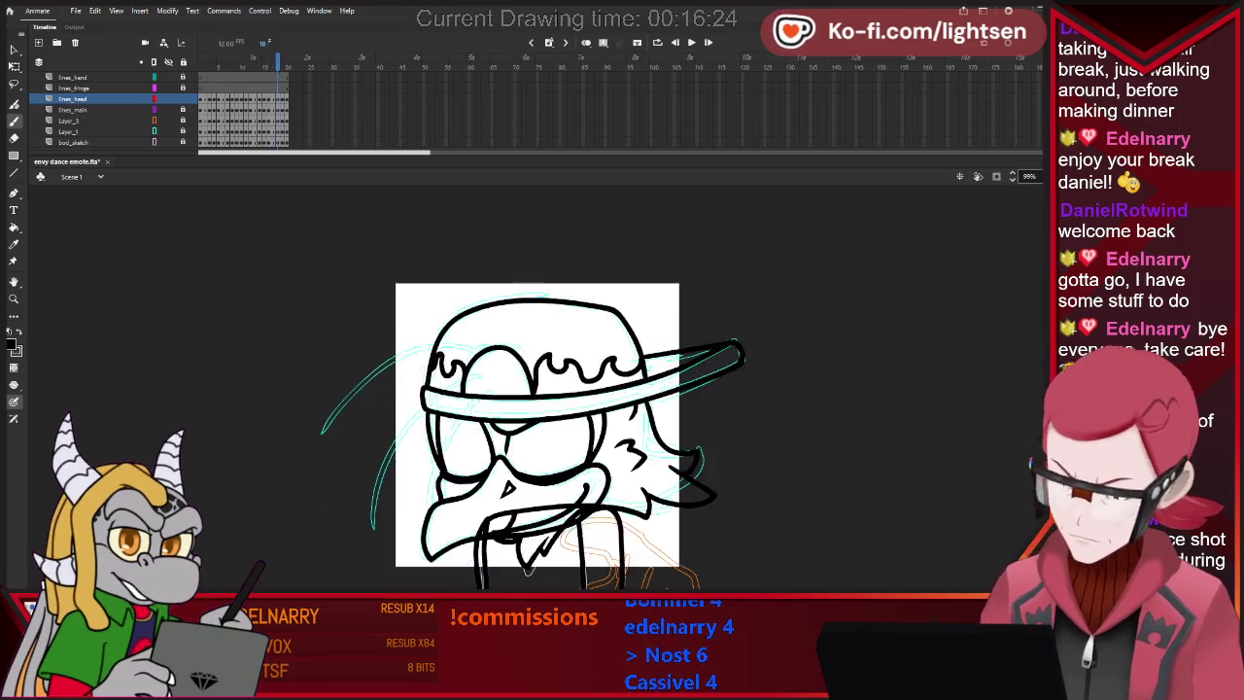
key(comma)
key(comma)
key(comma)
key(comma)
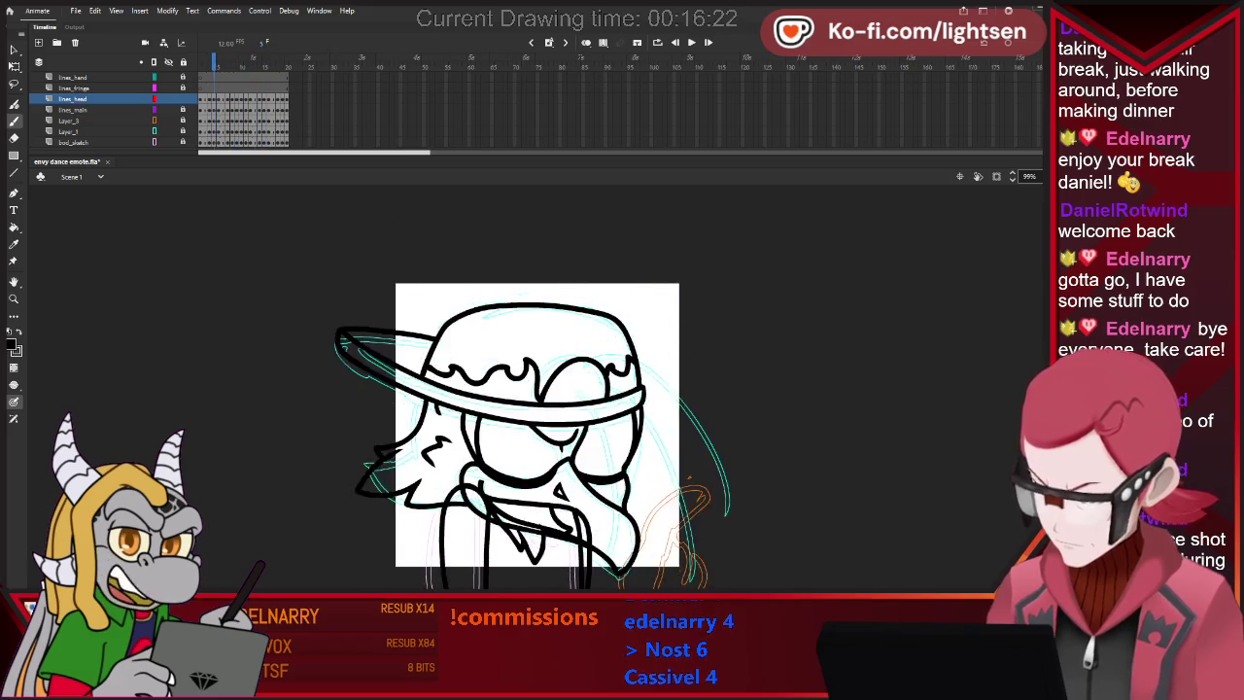
key(comma)
key(comma)
key(comma)
key(comma)
key(comma)
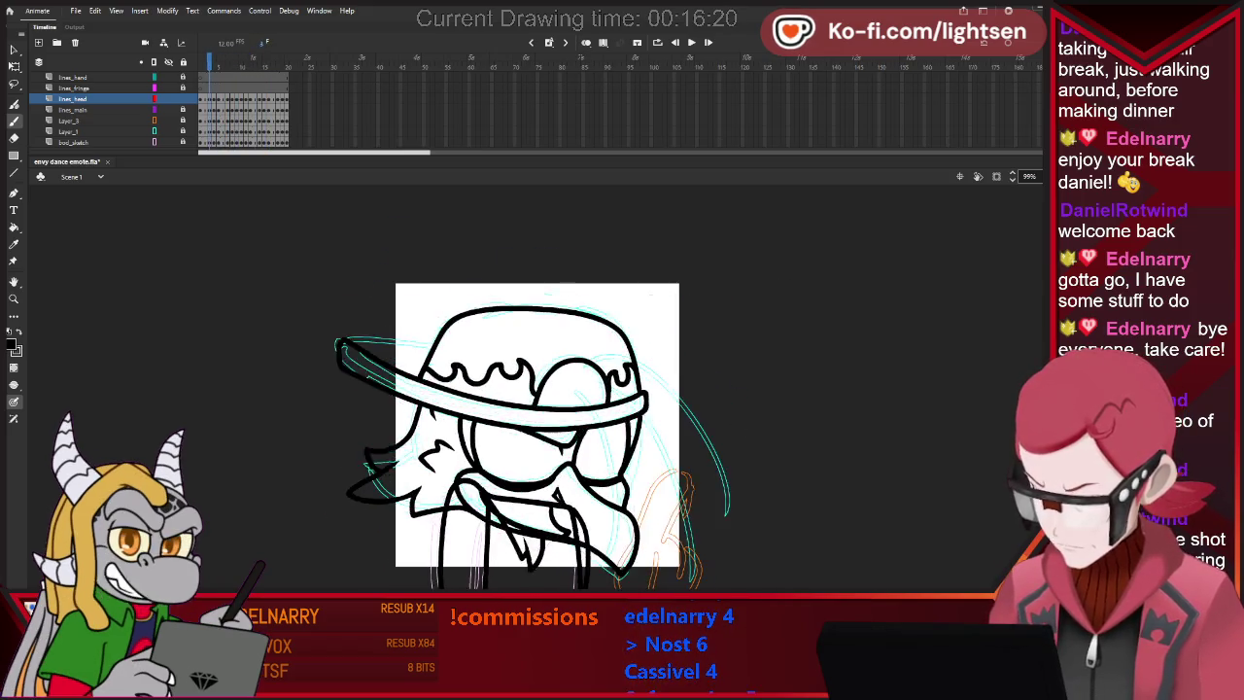
key(comma)
key(comma)
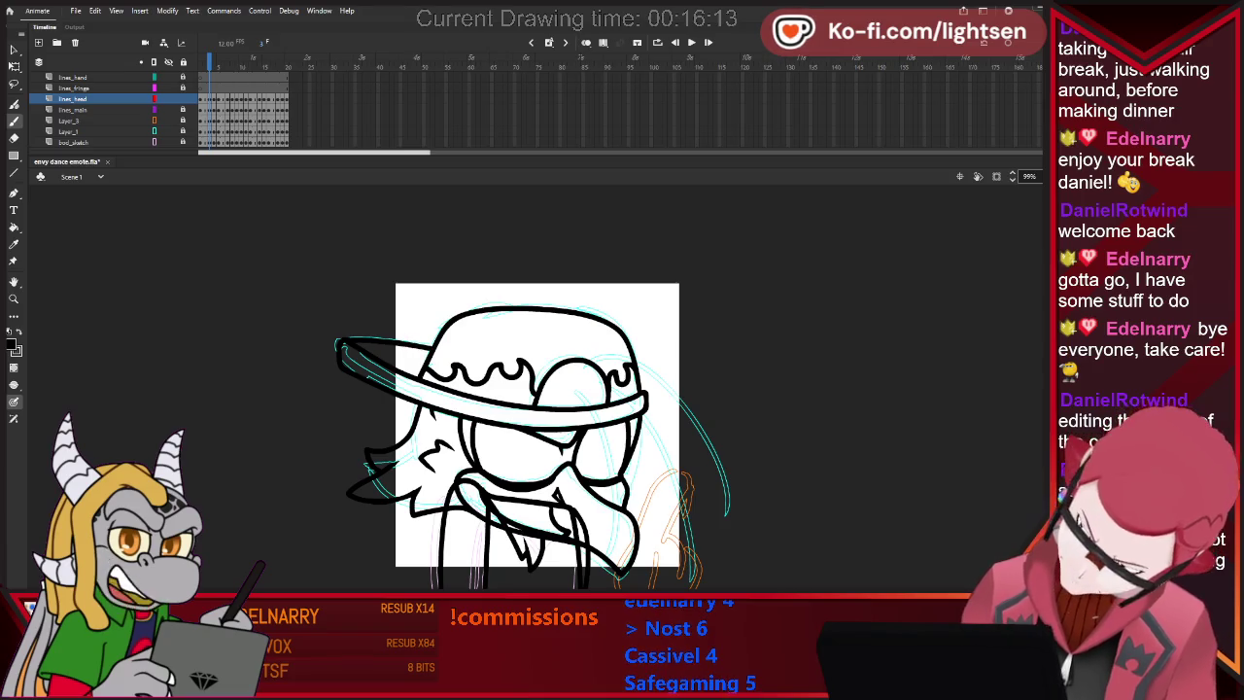
key(period)
key(period)
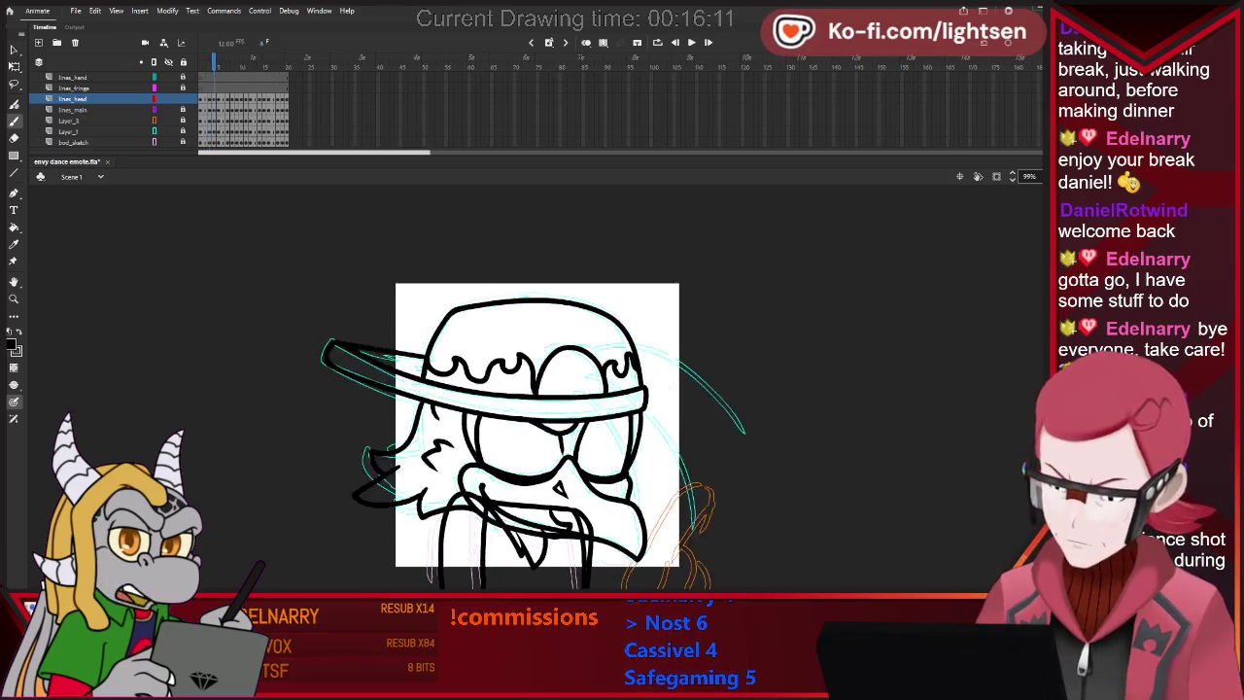
key(Return)
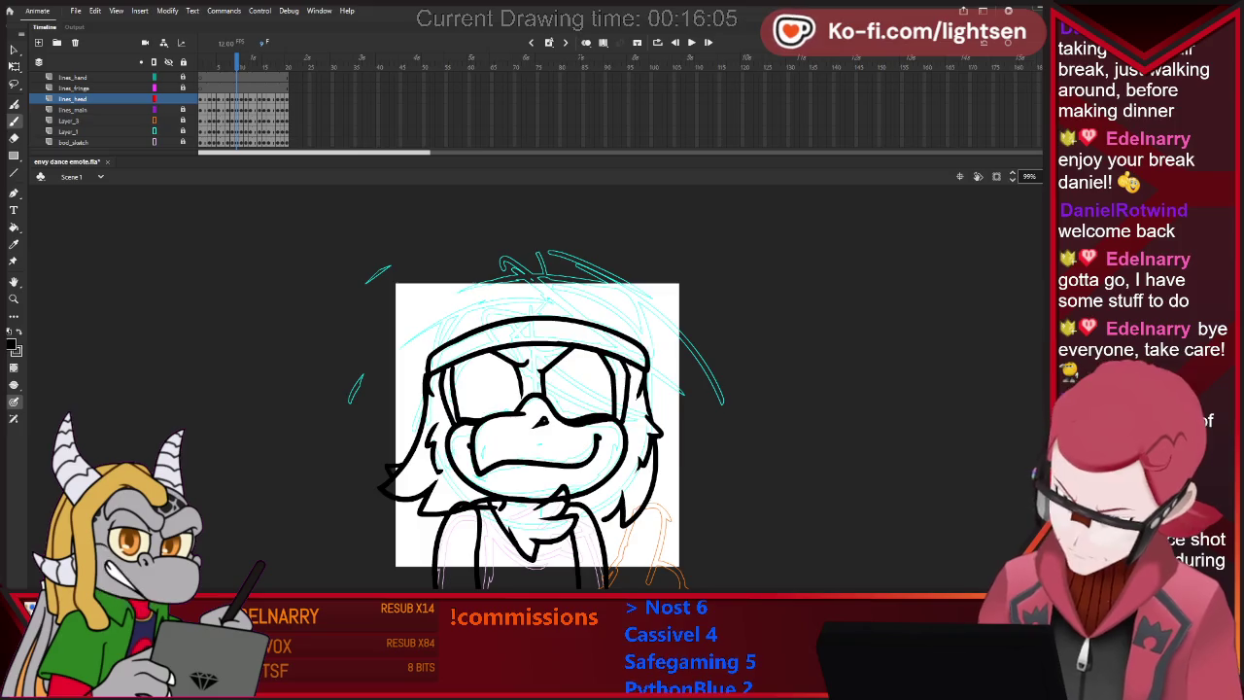
key(alt+shift+o)
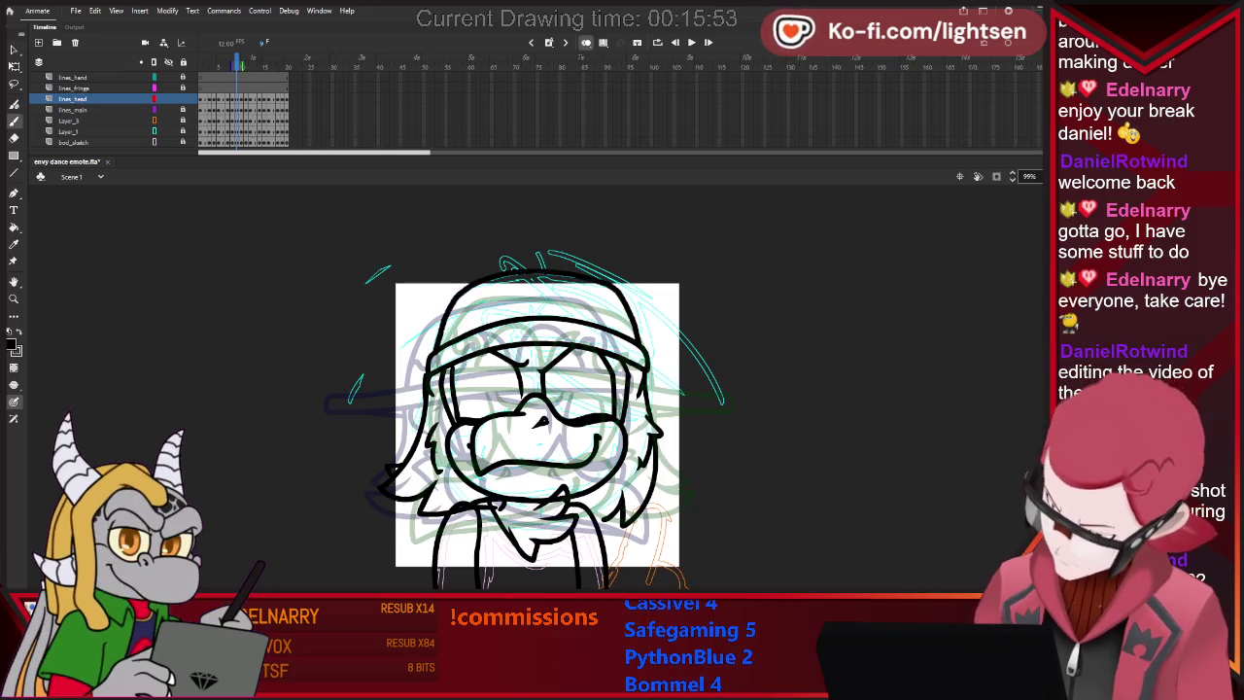
Draw curves over the hat dome and an arc above the headband on frame 20.
key(period)
key(period)
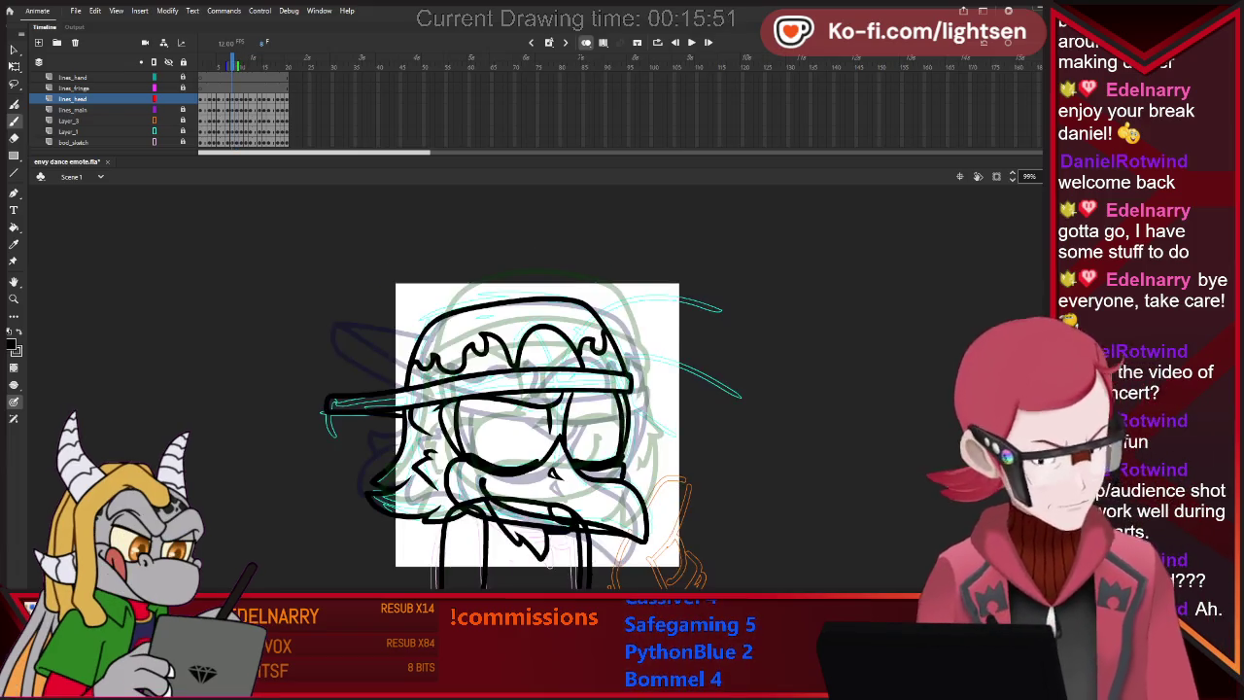
key(comma)
key(comma)
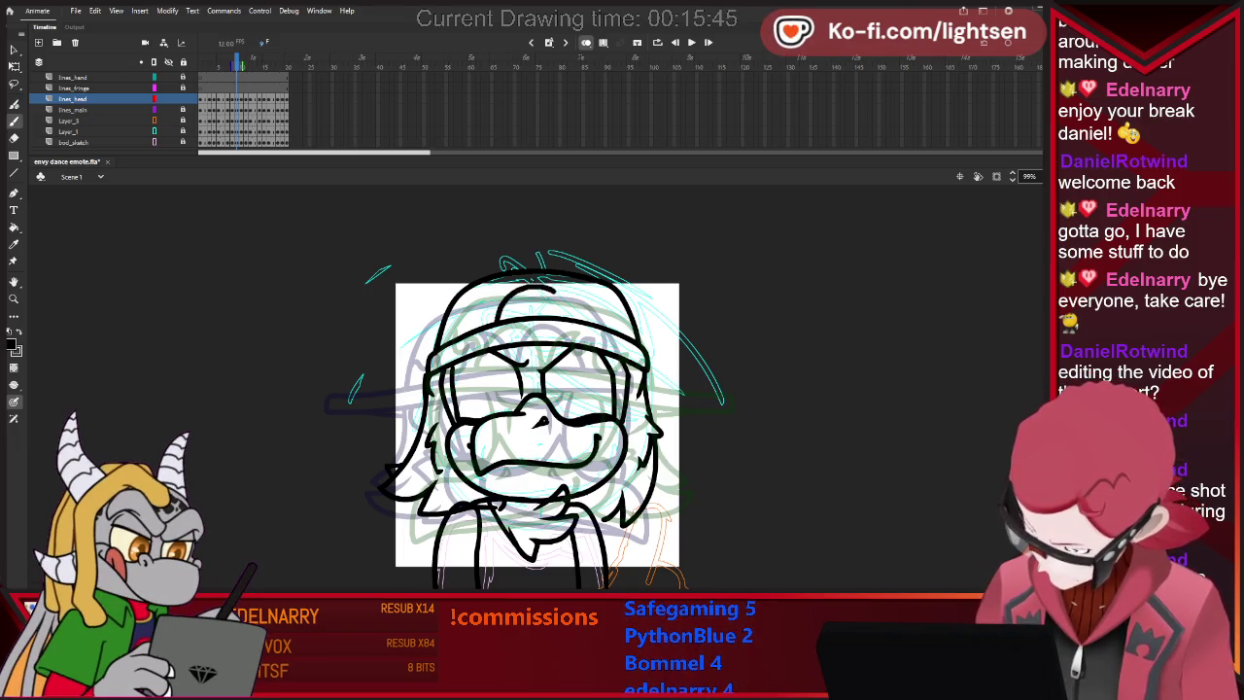
drag(532, 288, 581, 321)
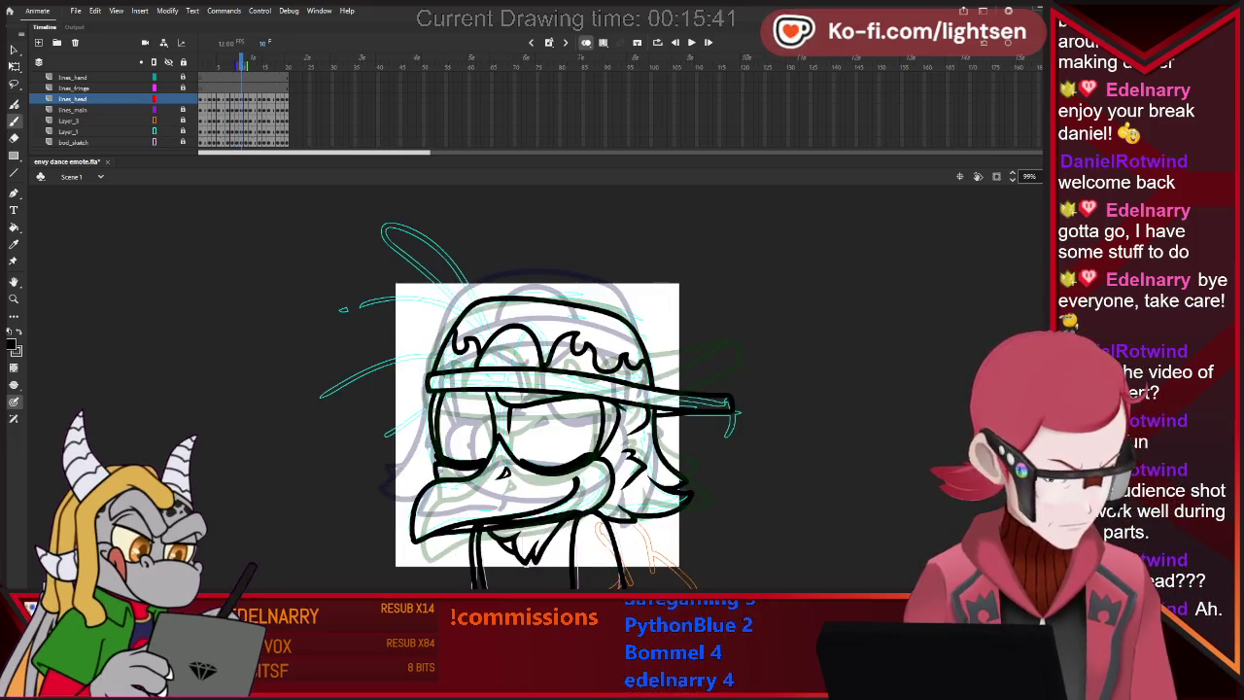
key(Return)
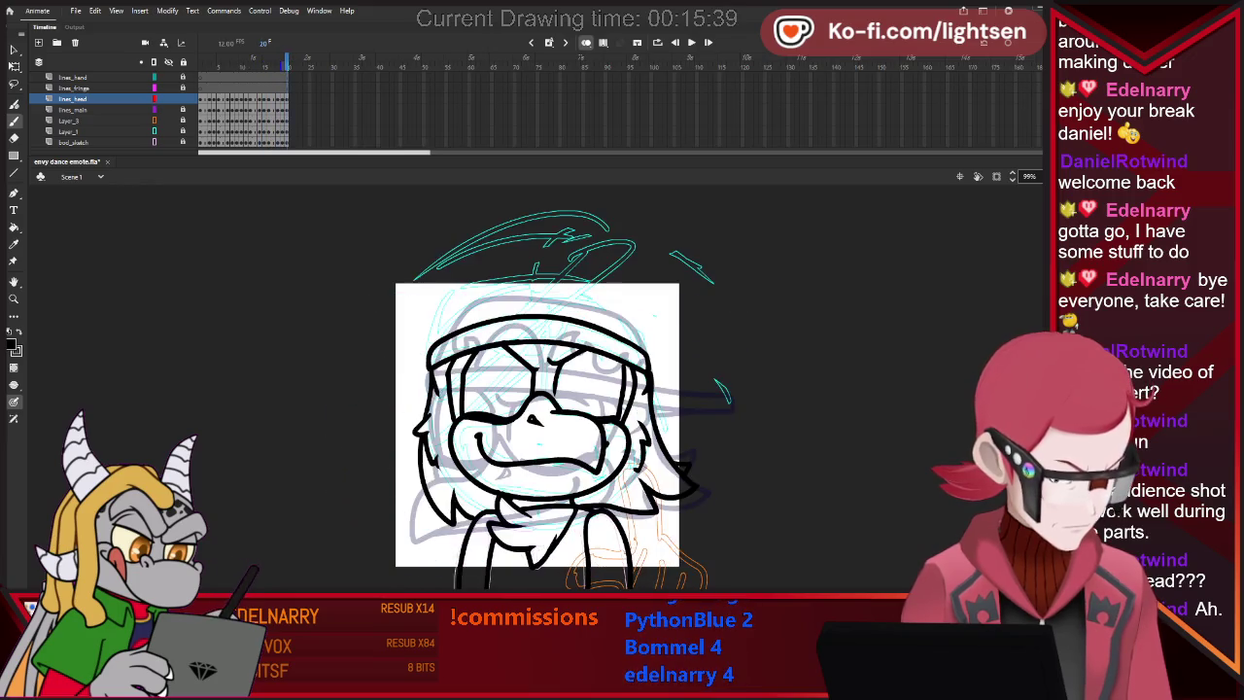
drag(440, 326, 515, 273)
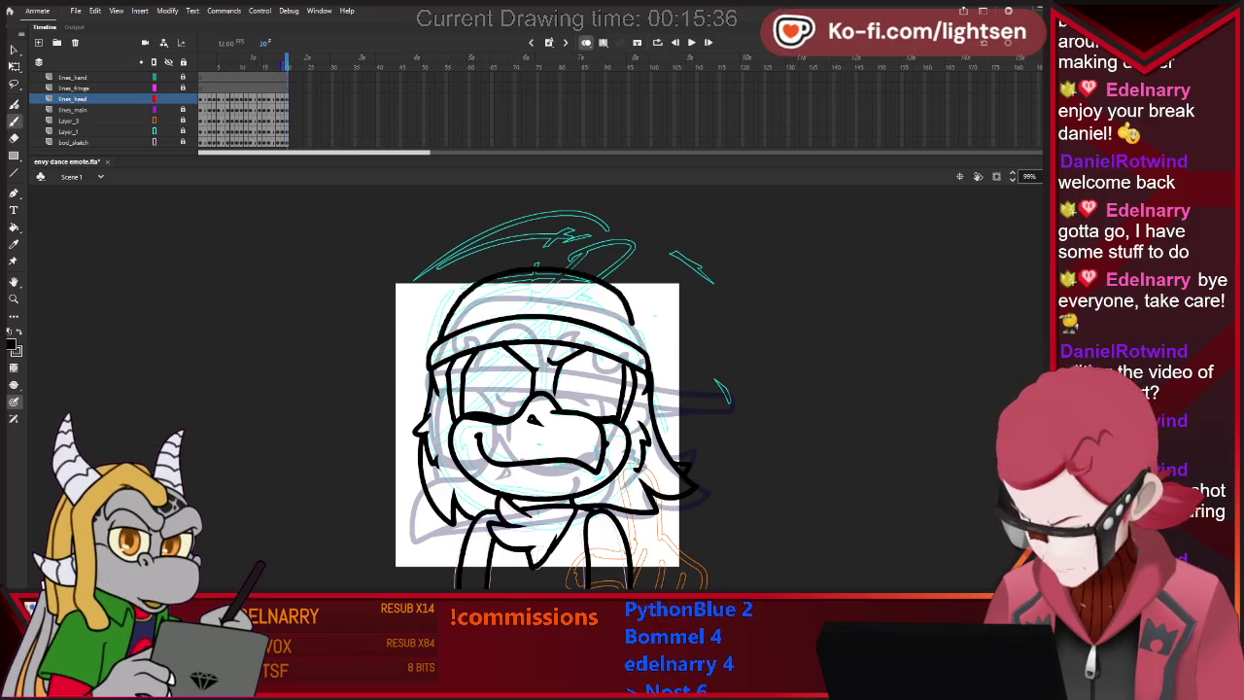
Erase and restore part of the head arc, then redraw the cap arc over the head.
key(period)
key(comma)
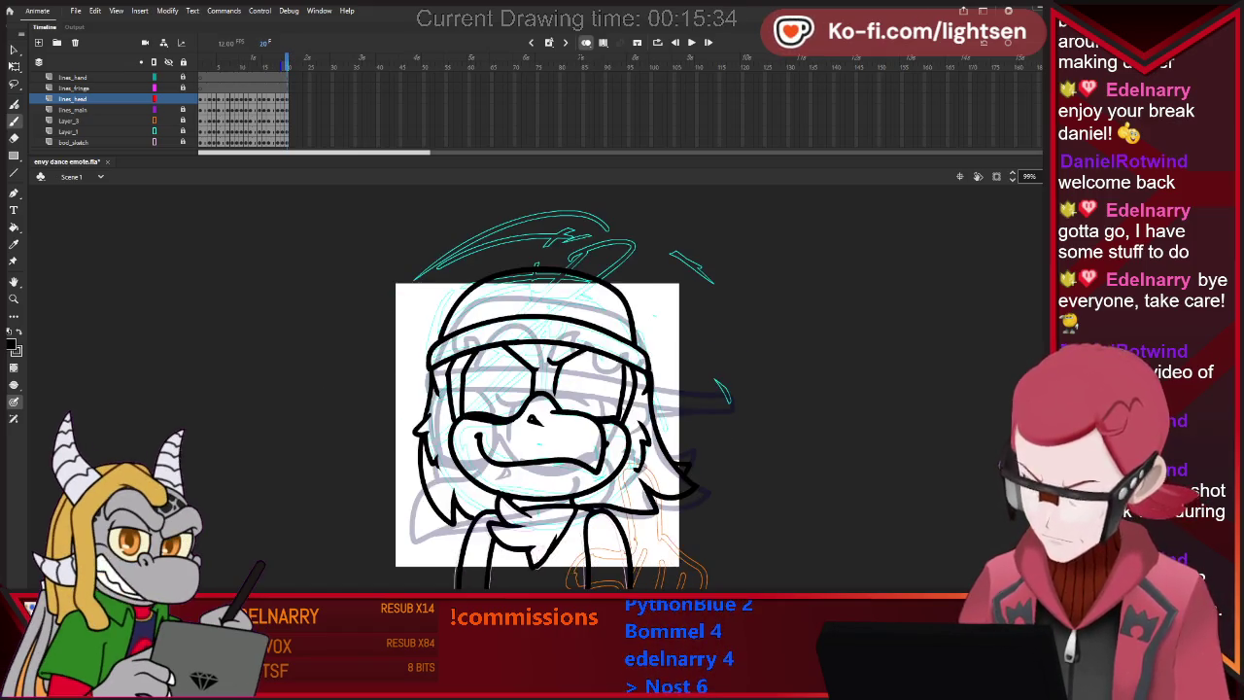
key(e)
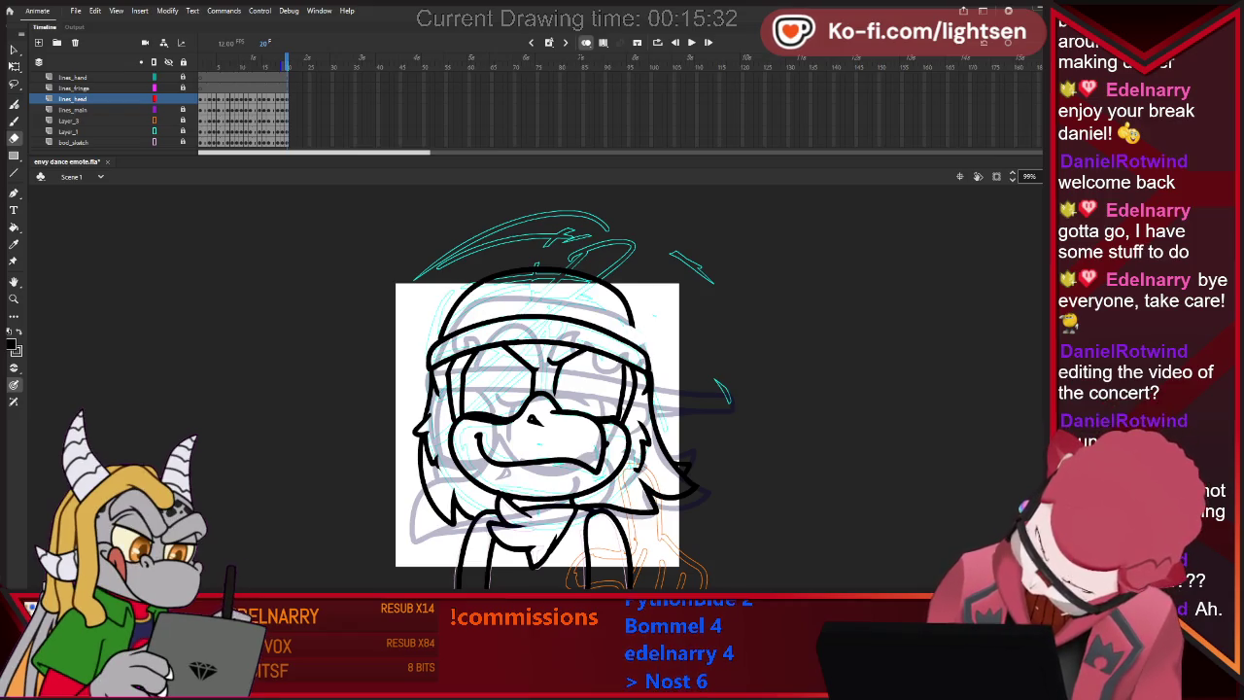
key(ctrl+z)
key(b)
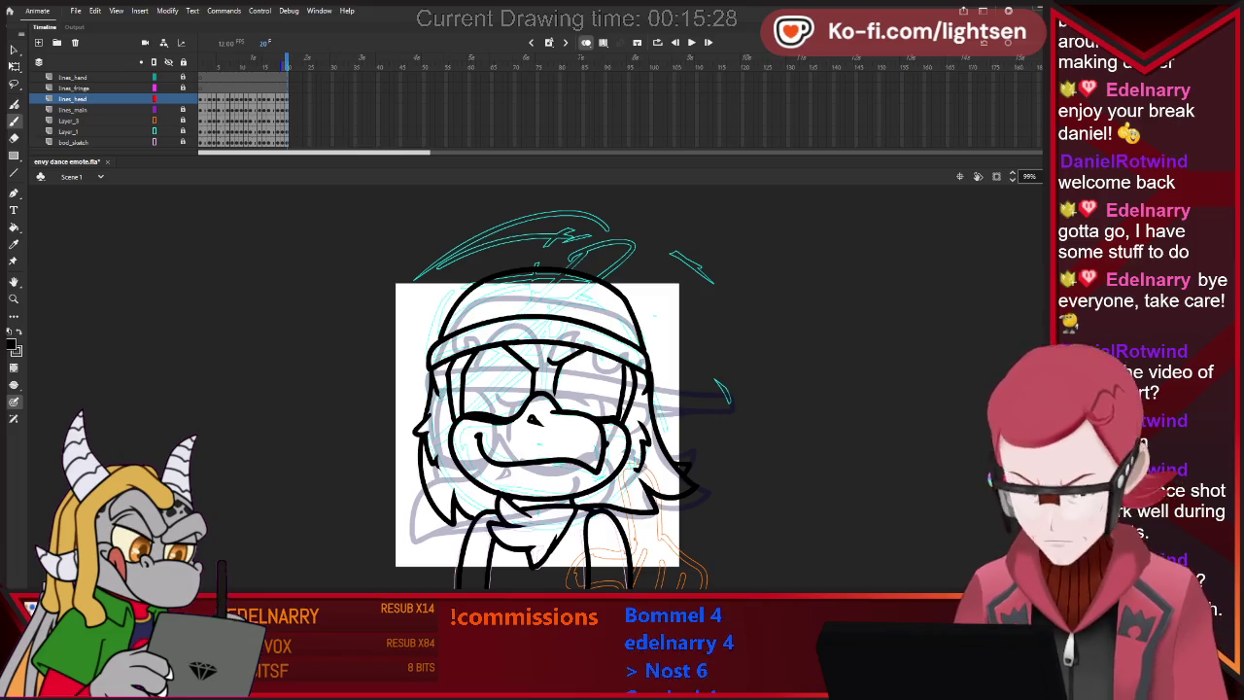
drag(527, 306, 554, 282)
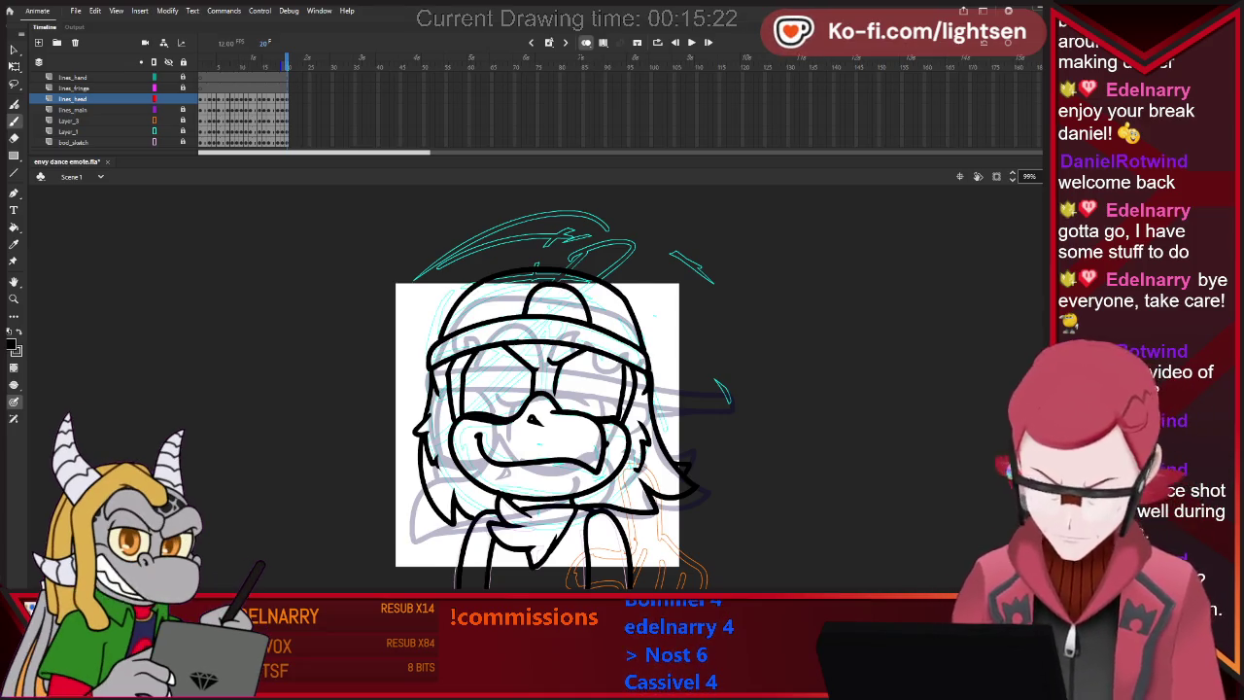
key(period)
key(comma)
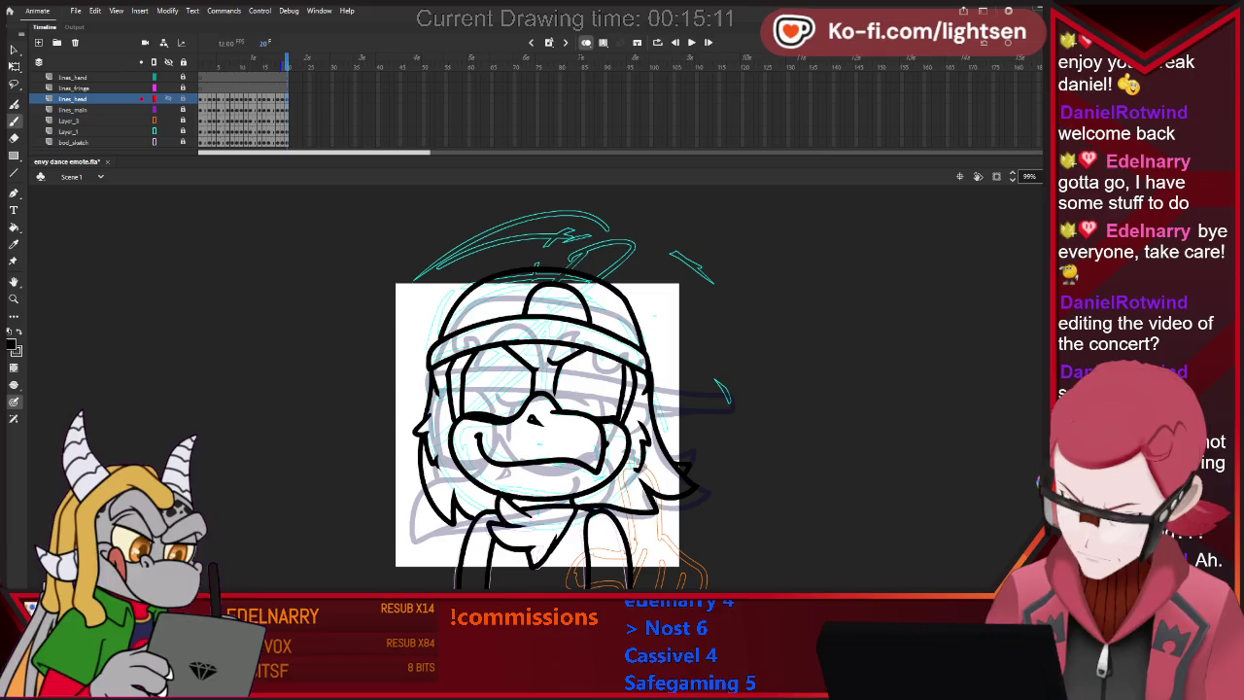
Hide the grey sketch, go to frame 1 on lines_fringe, and show the layers and Layer_1 as outlines.
click(141, 87)
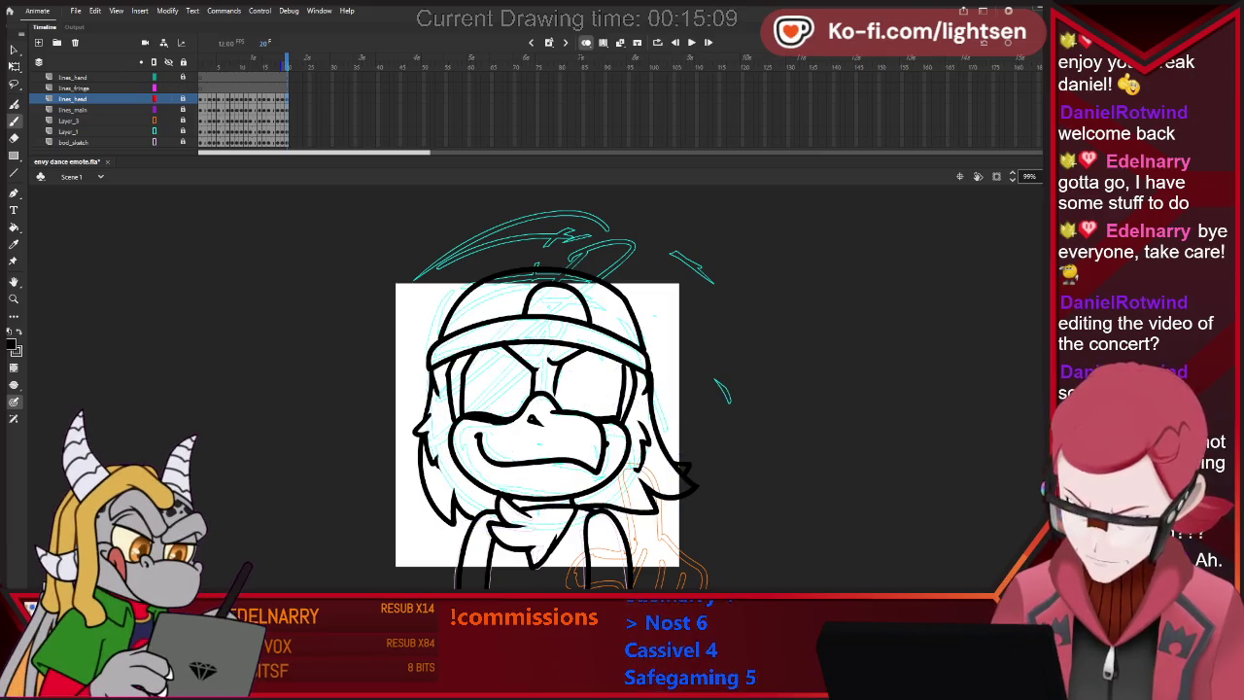
key(Home)
click(73, 88)
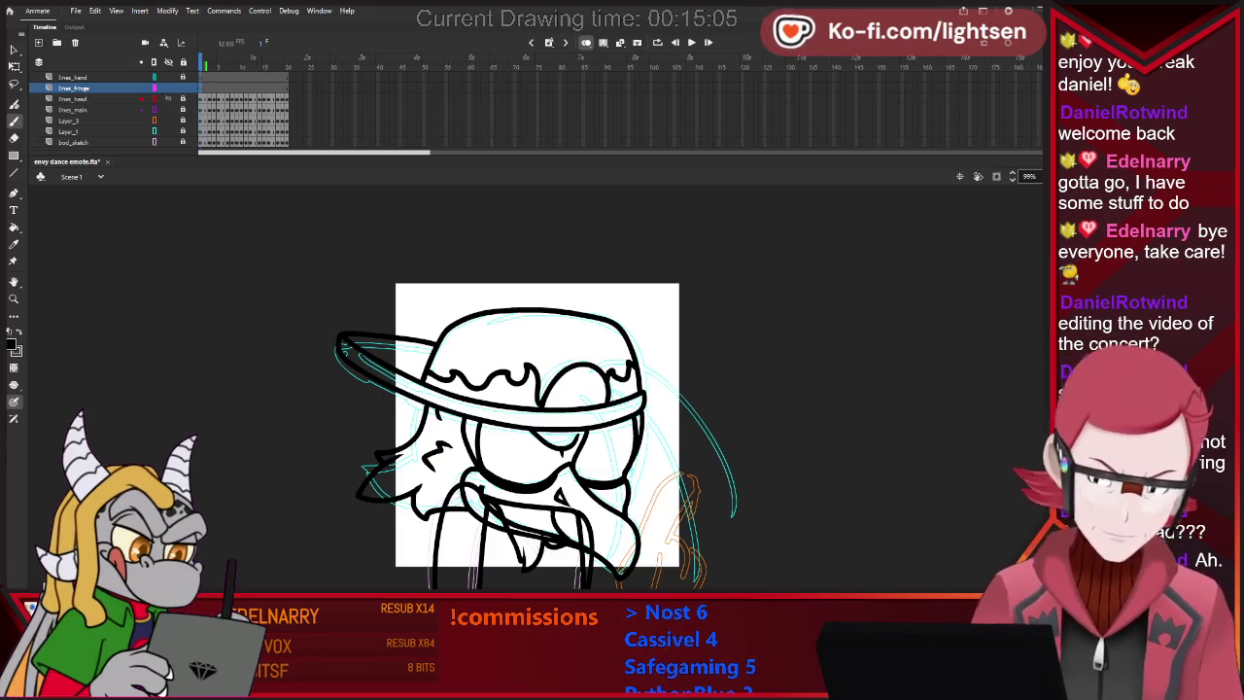
key(ctrl+alt+shift+o)
key(ctrl+alt+shift+o)
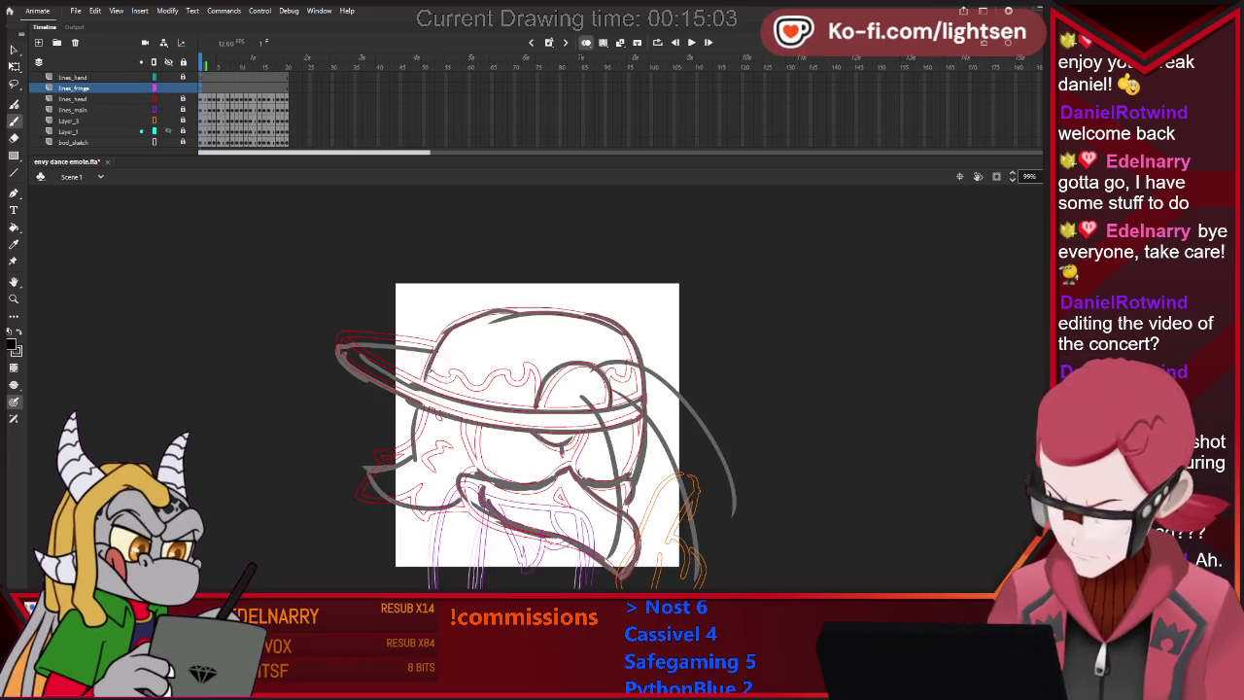
click(154, 132)
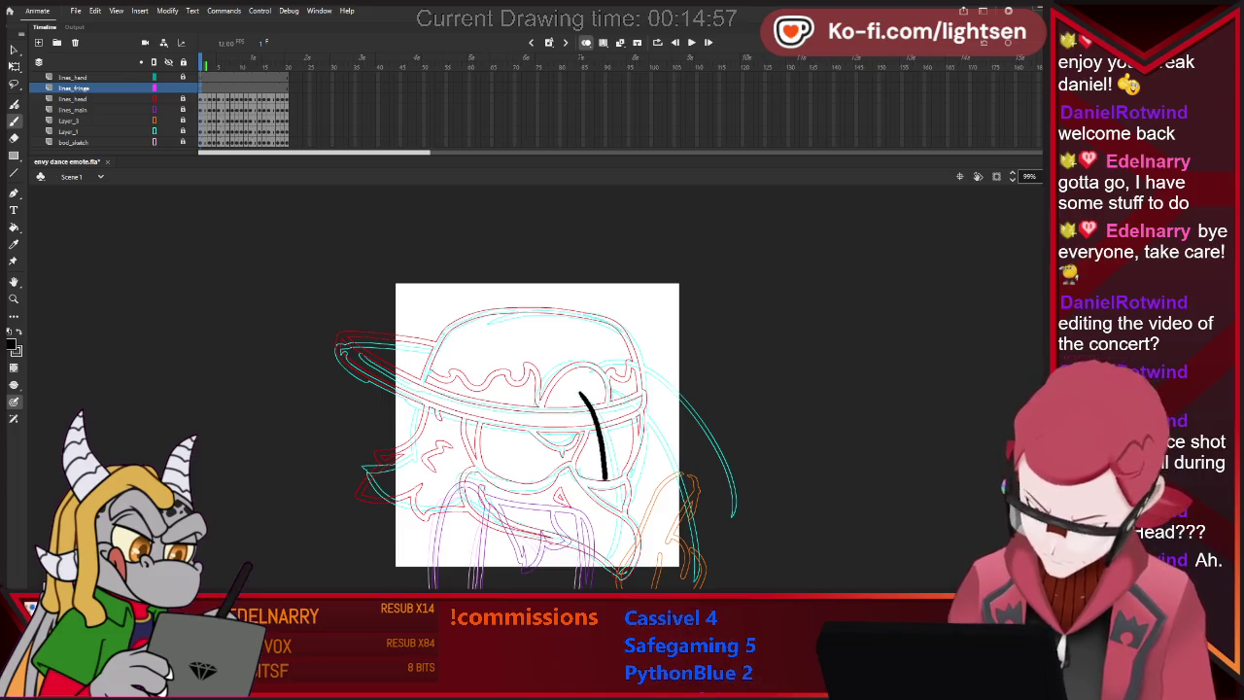
Try several hair strokes down the head's right side, undoing each attempt.
drag(604, 478, 607, 561)
key(ctrl+z)
drag(583, 398, 611, 481)
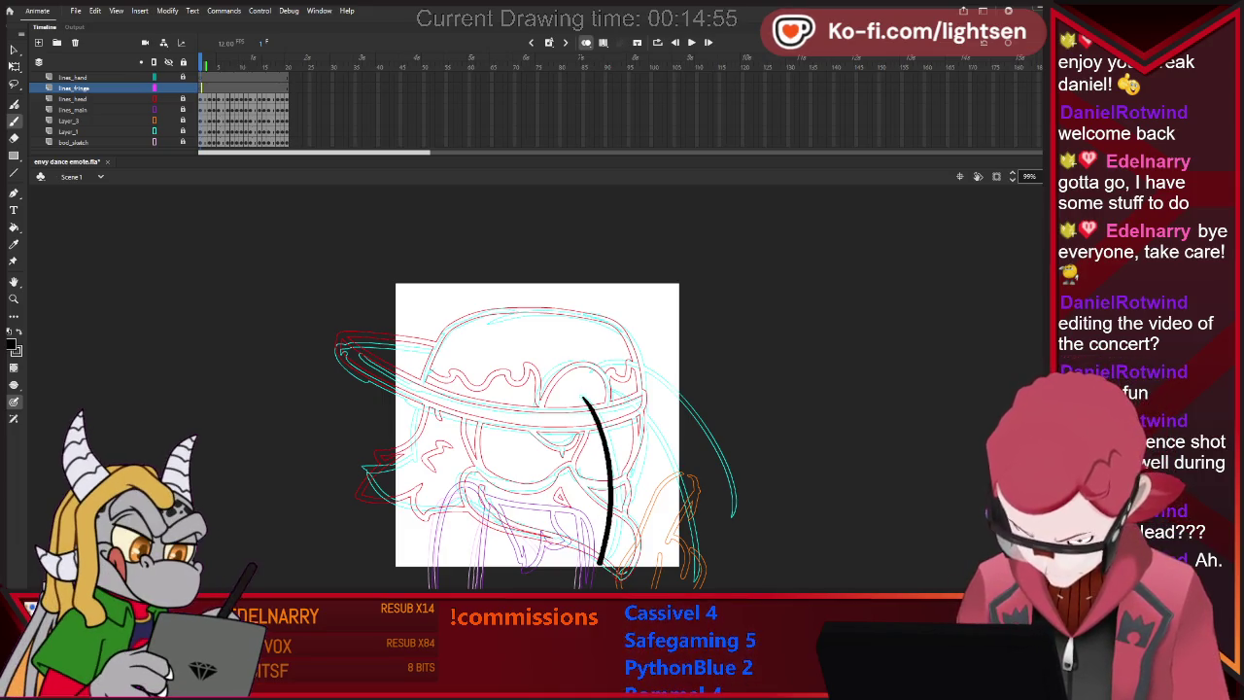
key(ctrl+z)
mouse_move(577, 391)
mouse_down()
mouse_move(601, 565)
mouse_move(627, 525)
mouse_up()
key(ctrl+z)
key(ctrl+z)
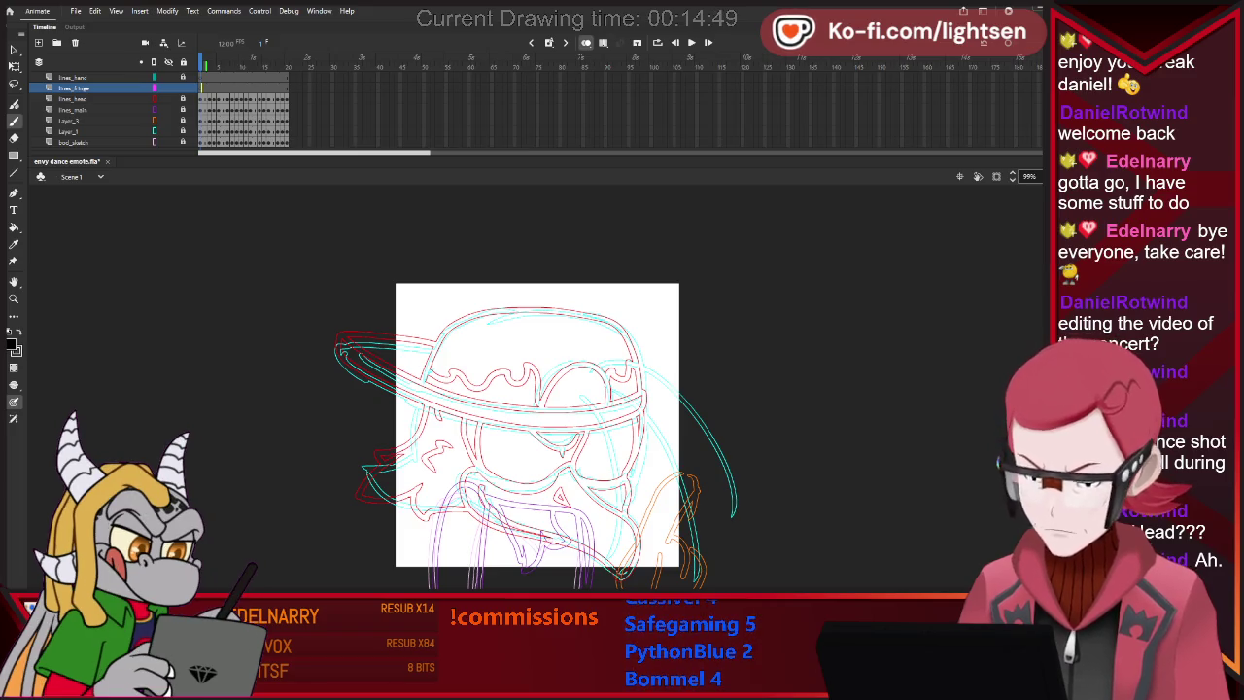
Ink two side-by-side hanging hair strands and erase the top end of the second.
mouse_move(575, 393)
mouse_down()
mouse_move(606, 462)
mouse_move(598, 574)
mouse_up()
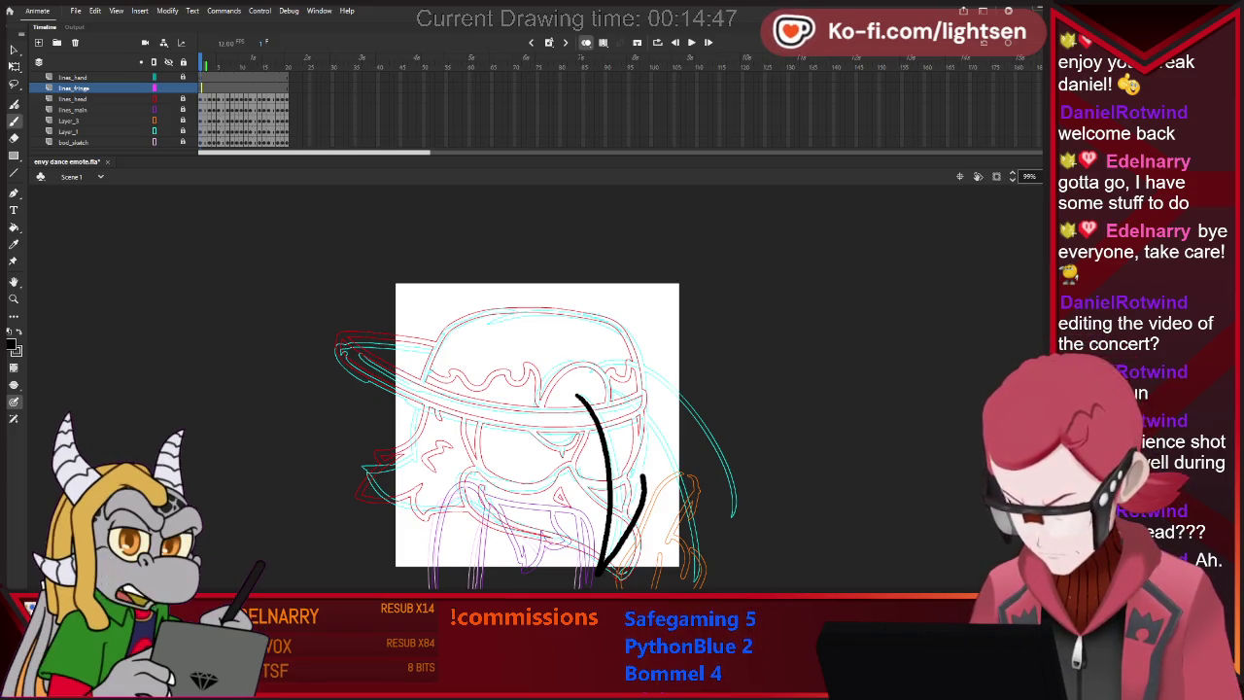
drag(579, 374, 598, 572)
key(e)
mouse_move(581, 376)
mouse_down()
mouse_move(598, 404)
mouse_move(588, 382)
mouse_up()
key(b)
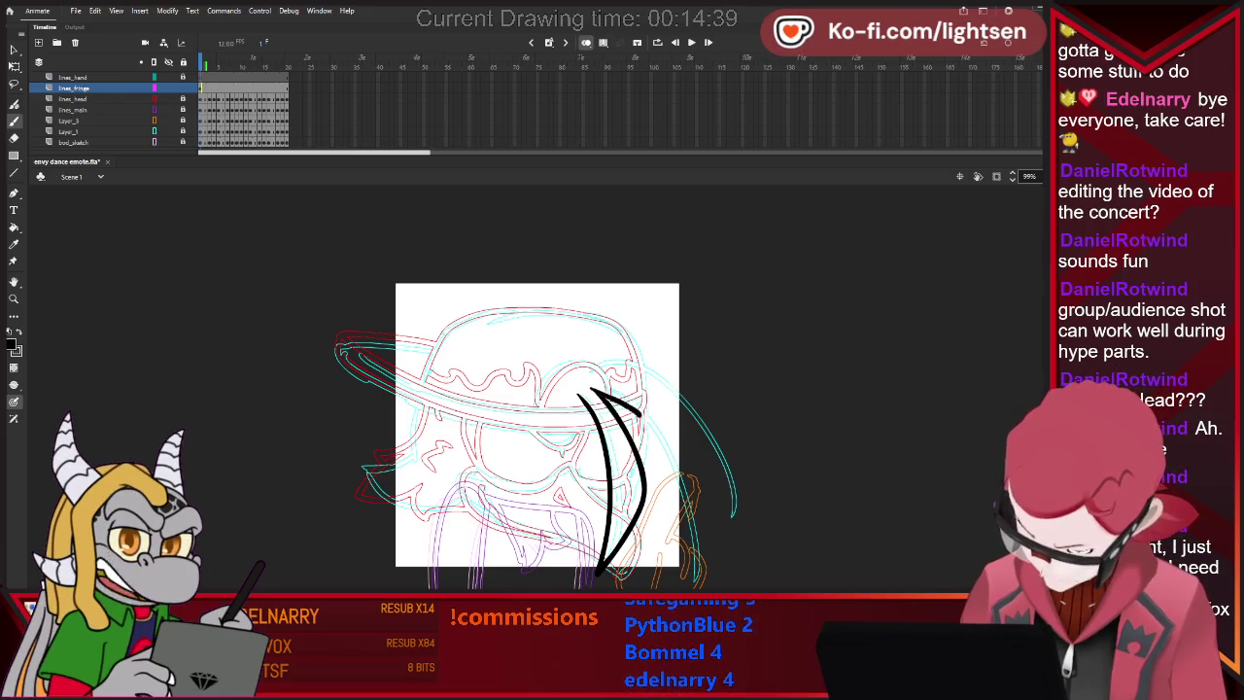
Draw two strands further right, undo them, then redraw one strand on the right.
drag(594, 391, 681, 520)
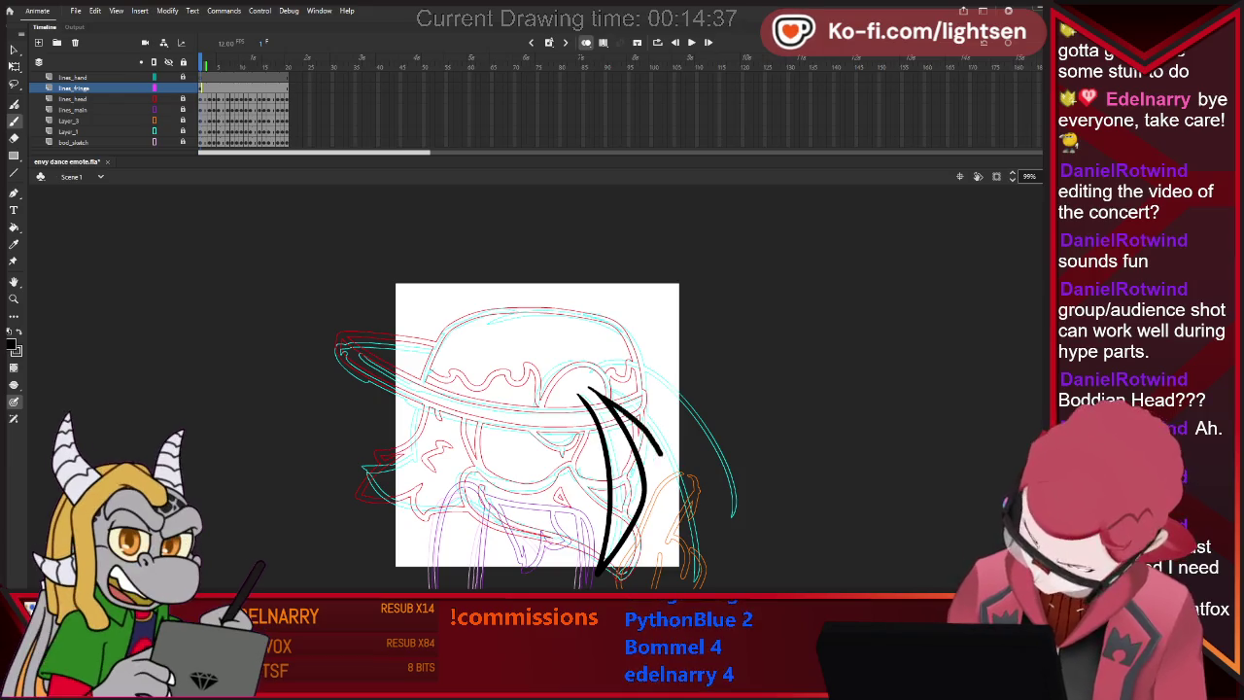
drag(588, 389, 692, 532)
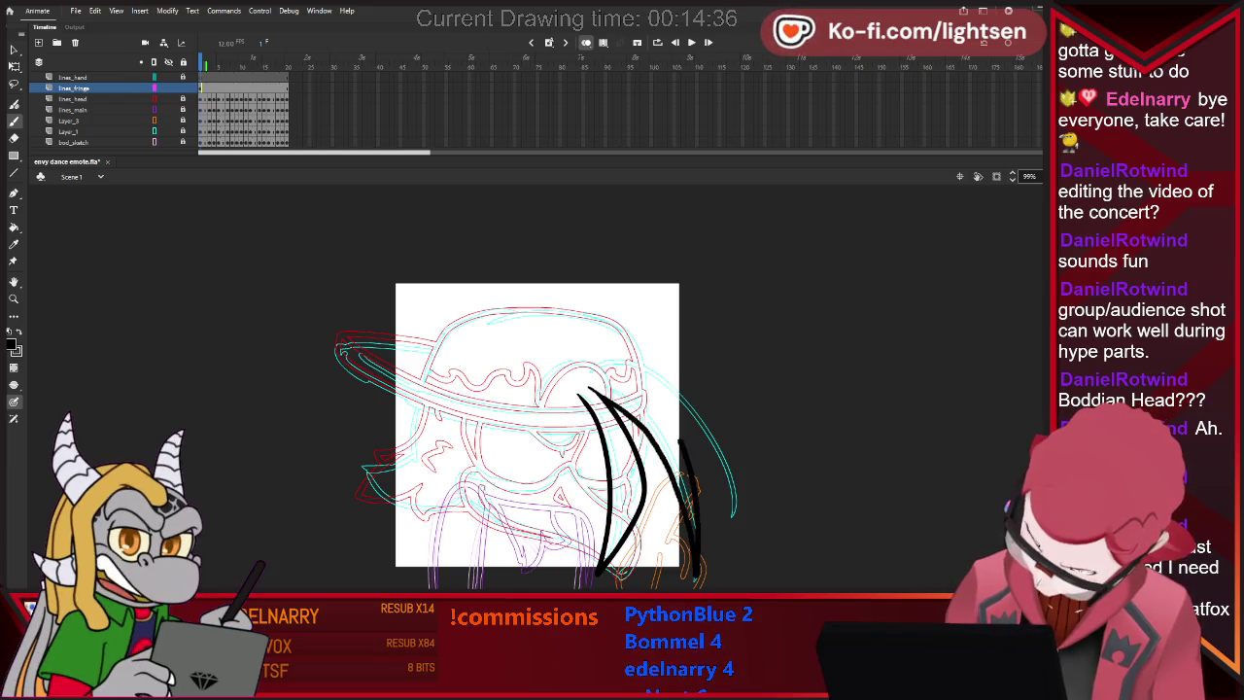
key(ctrl+z)
key(ctrl+z)
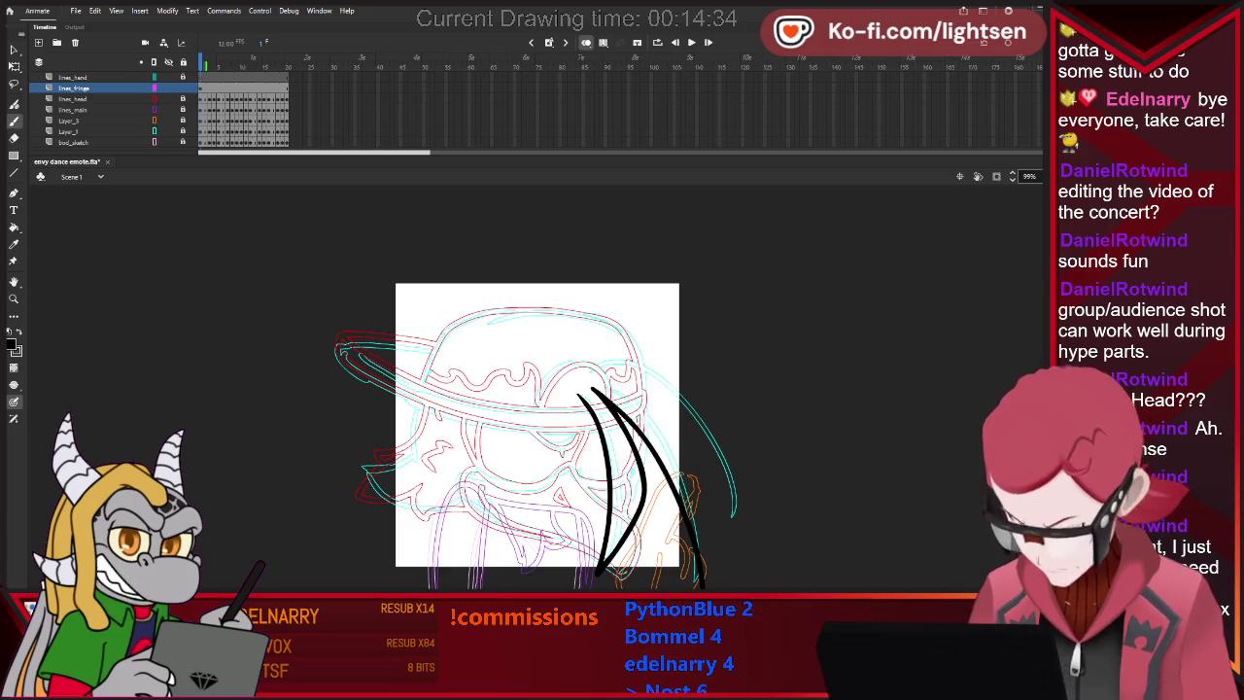
key(e)
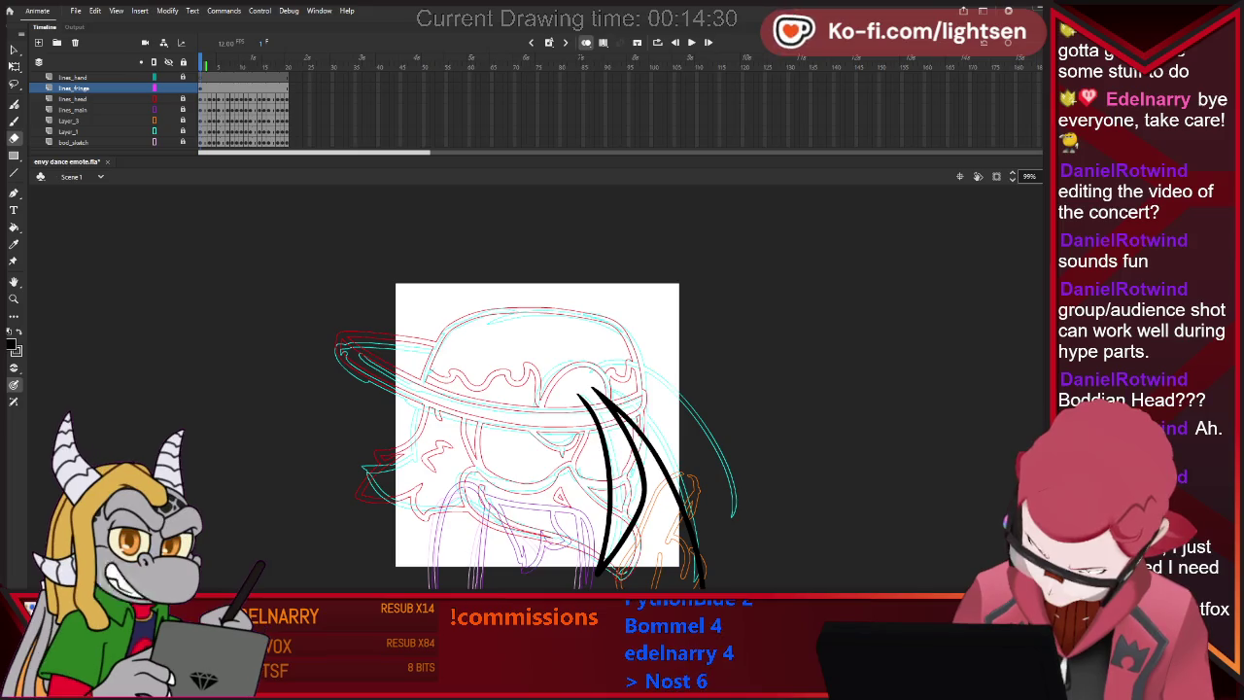
key(b)
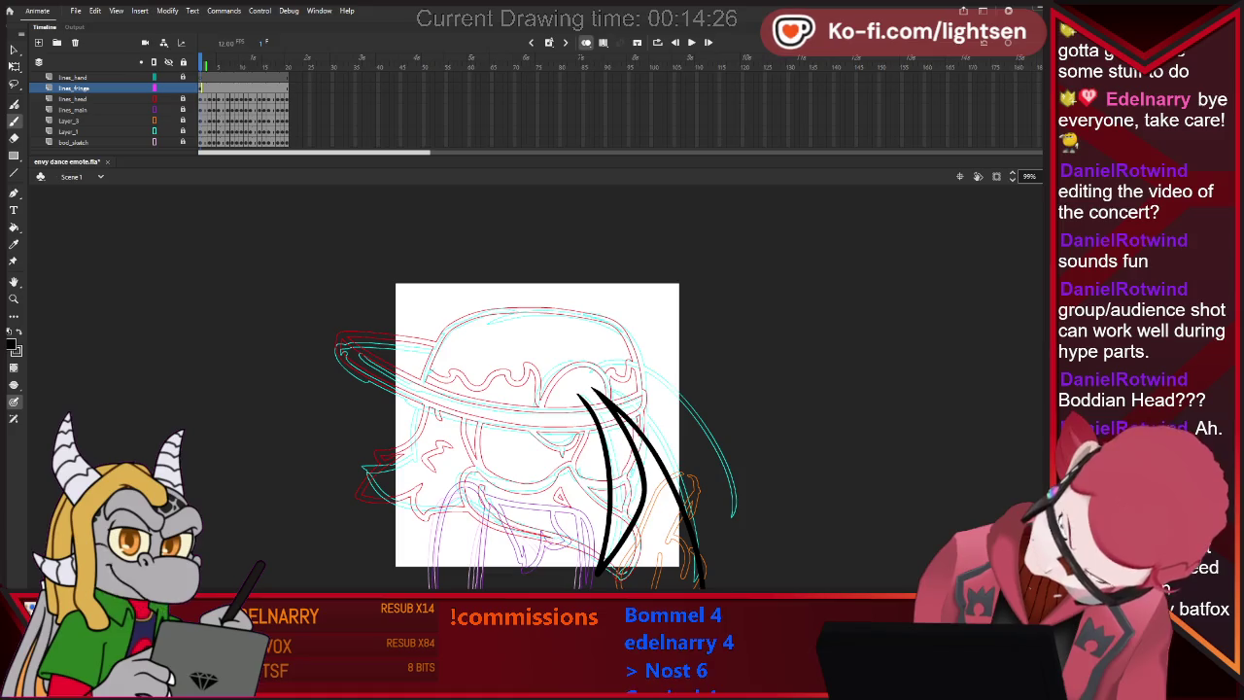
drag(589, 378, 666, 419)
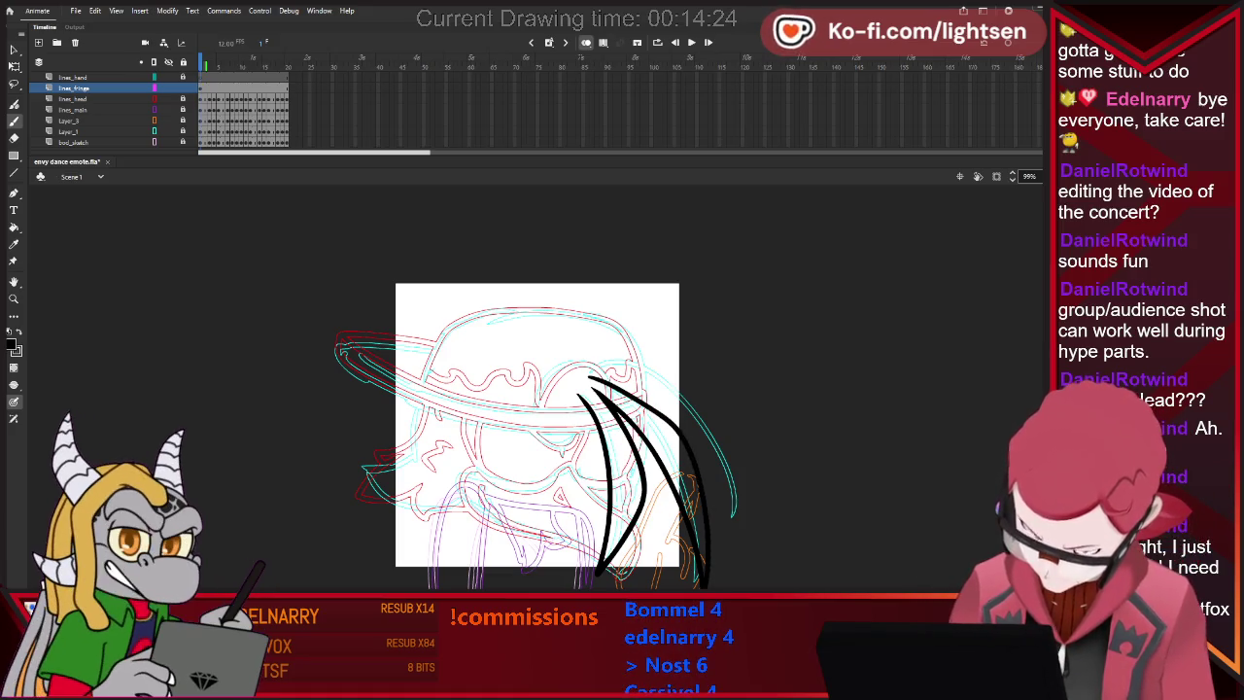
Erase the lower-right and lower-left ends of the hair strands.
scroll(692, 507, down, 2)
key(e)
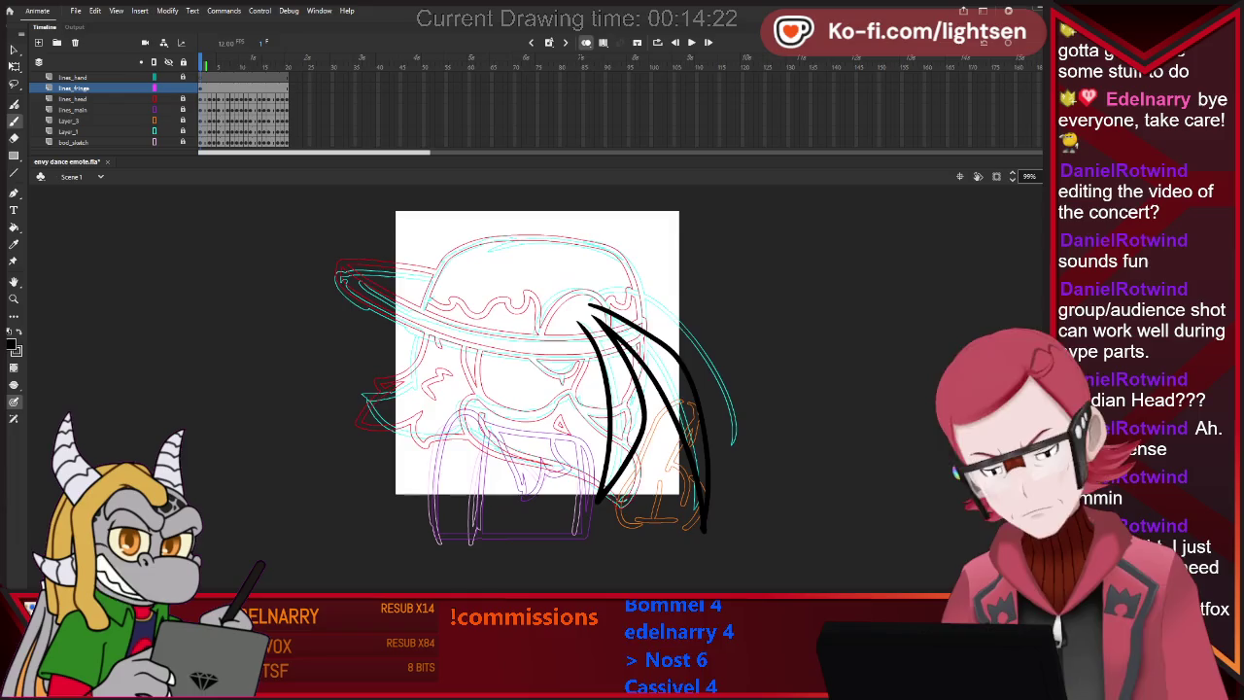
drag(698, 530, 692, 504)
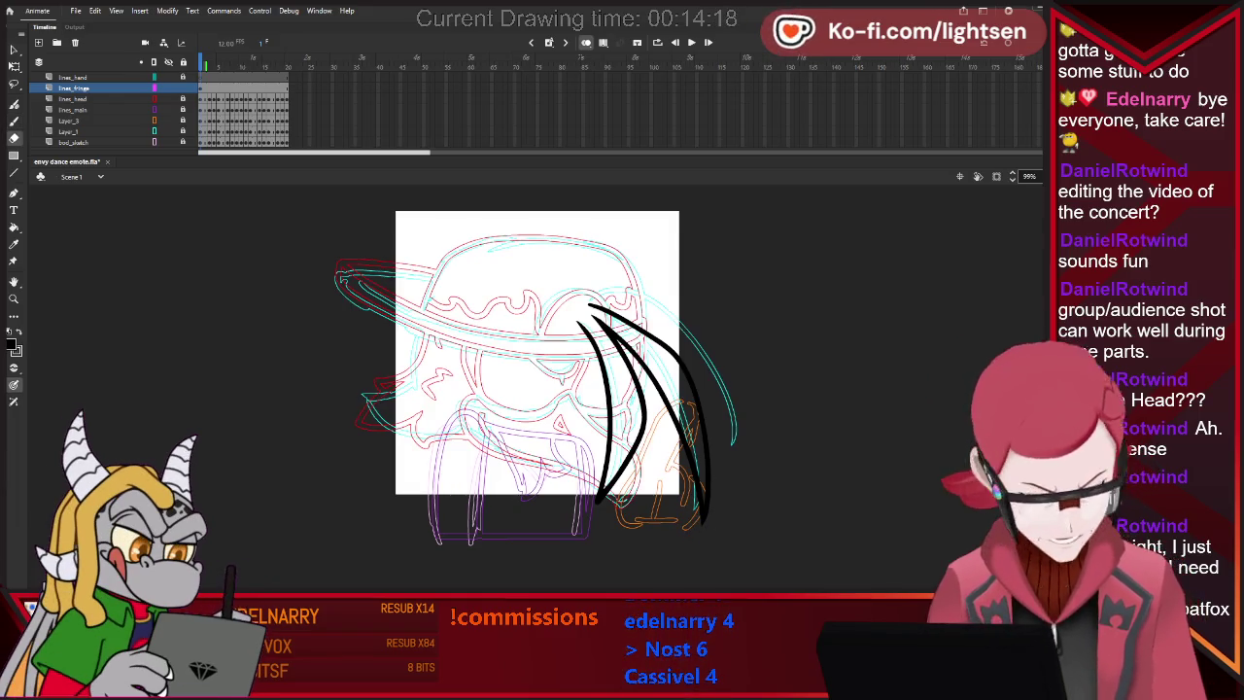
drag(606, 498, 590, 504)
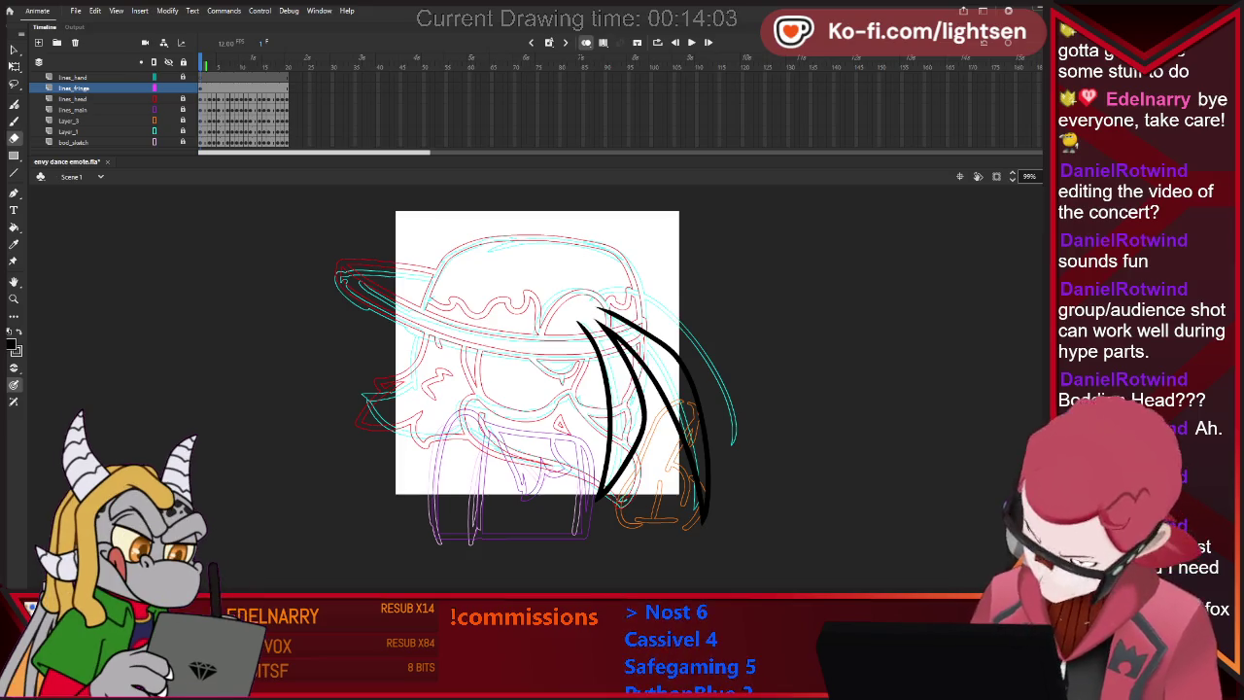
Ink the outermost strand along the cyan curve, extend it down, and erase a section.
key(b)
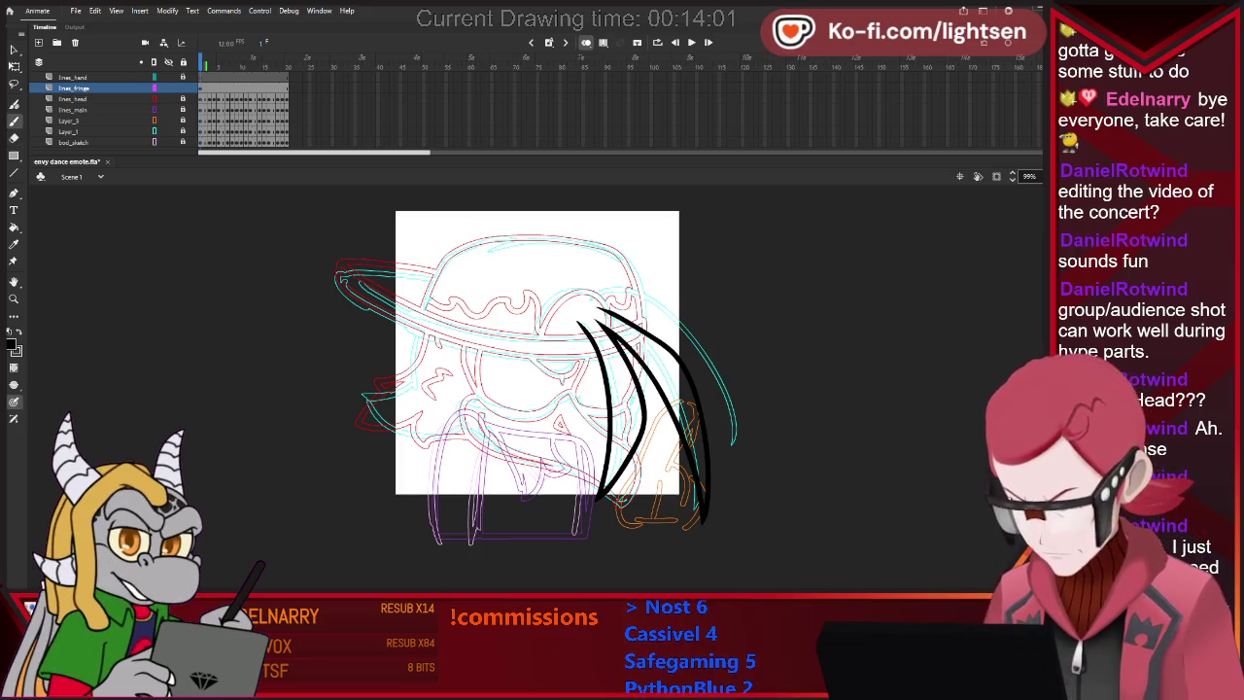
drag(680, 323, 748, 435)
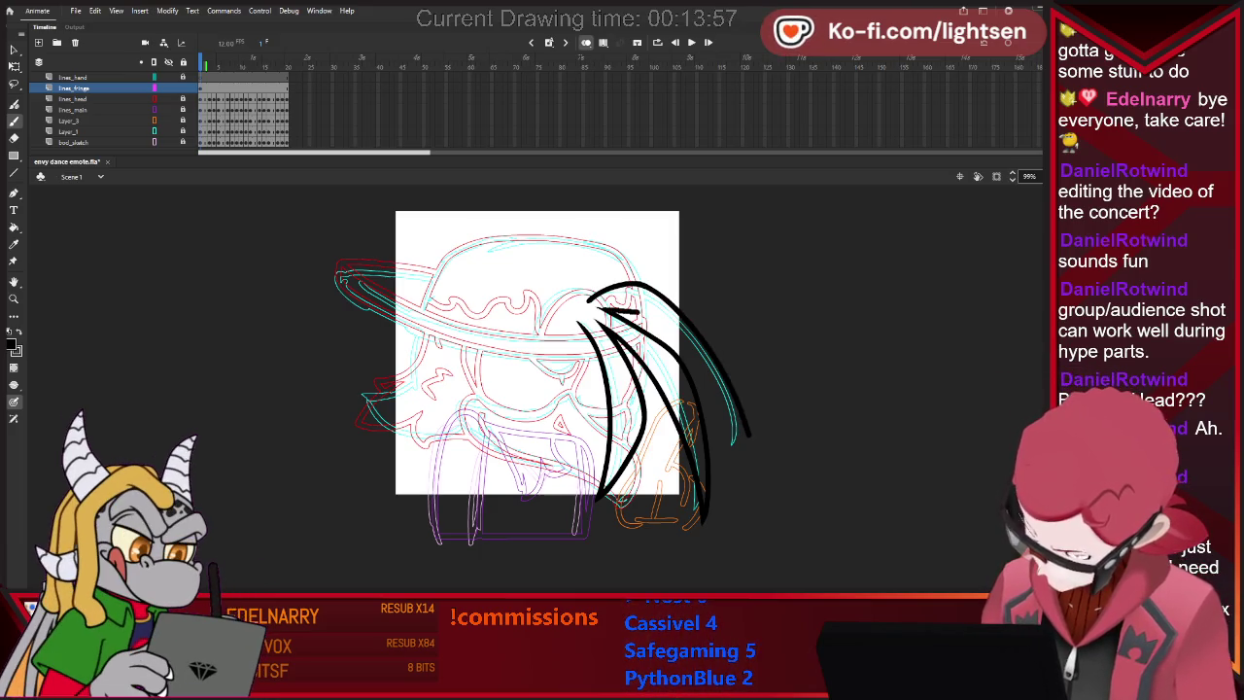
drag(681, 323, 756, 484)
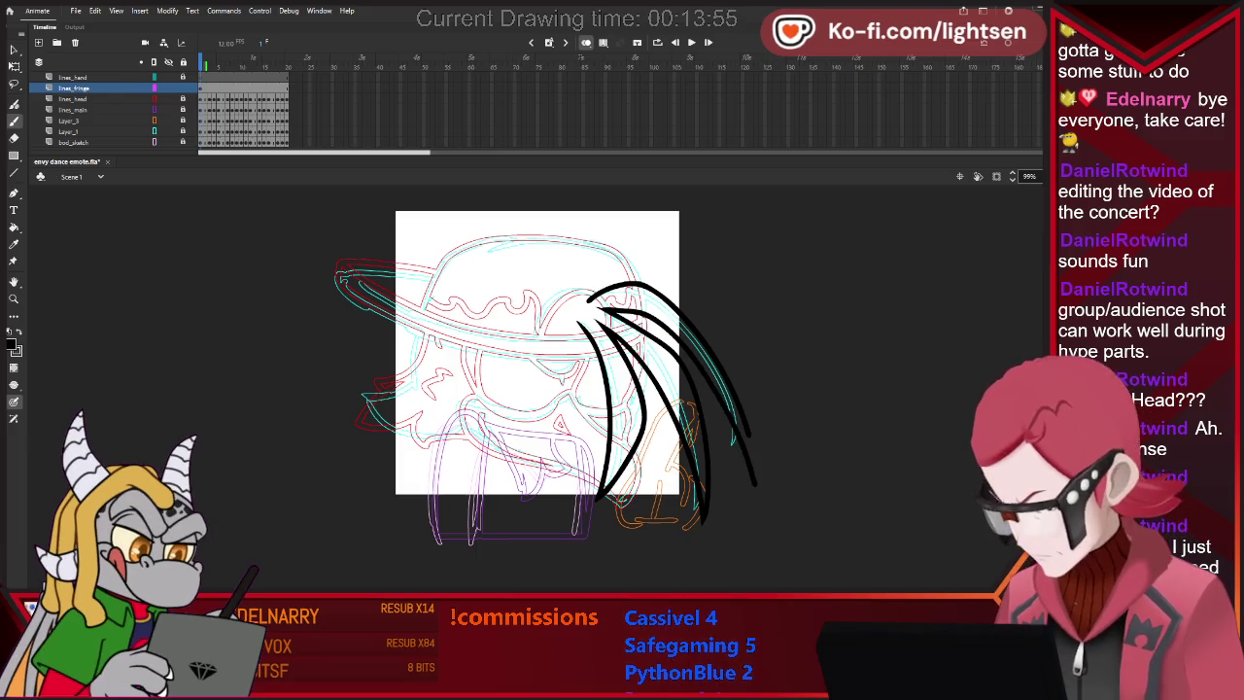
key(e)
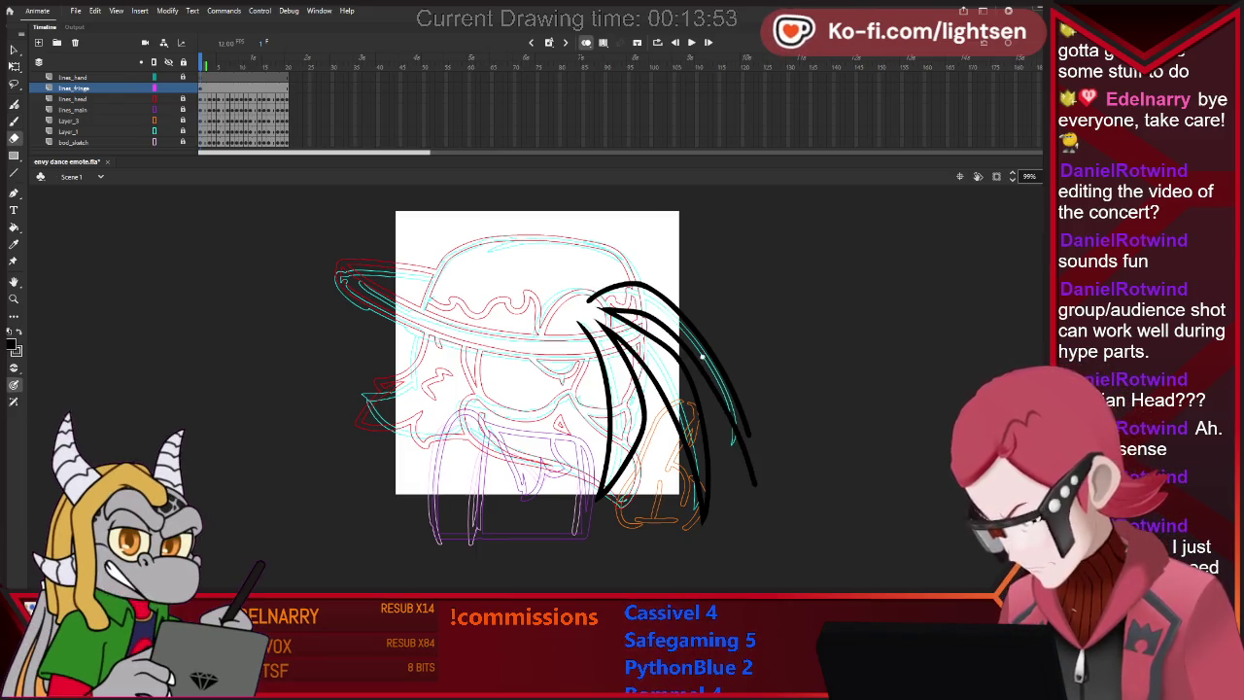
drag(738, 447, 757, 498)
key(b)
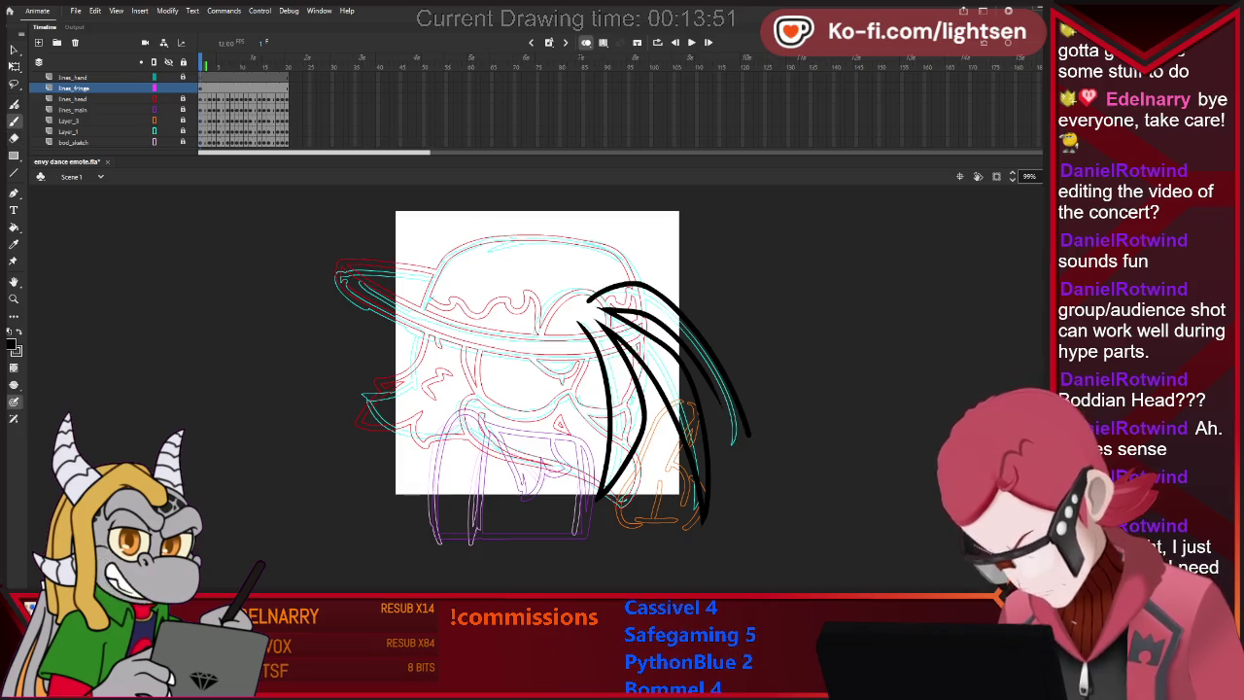
key(e)
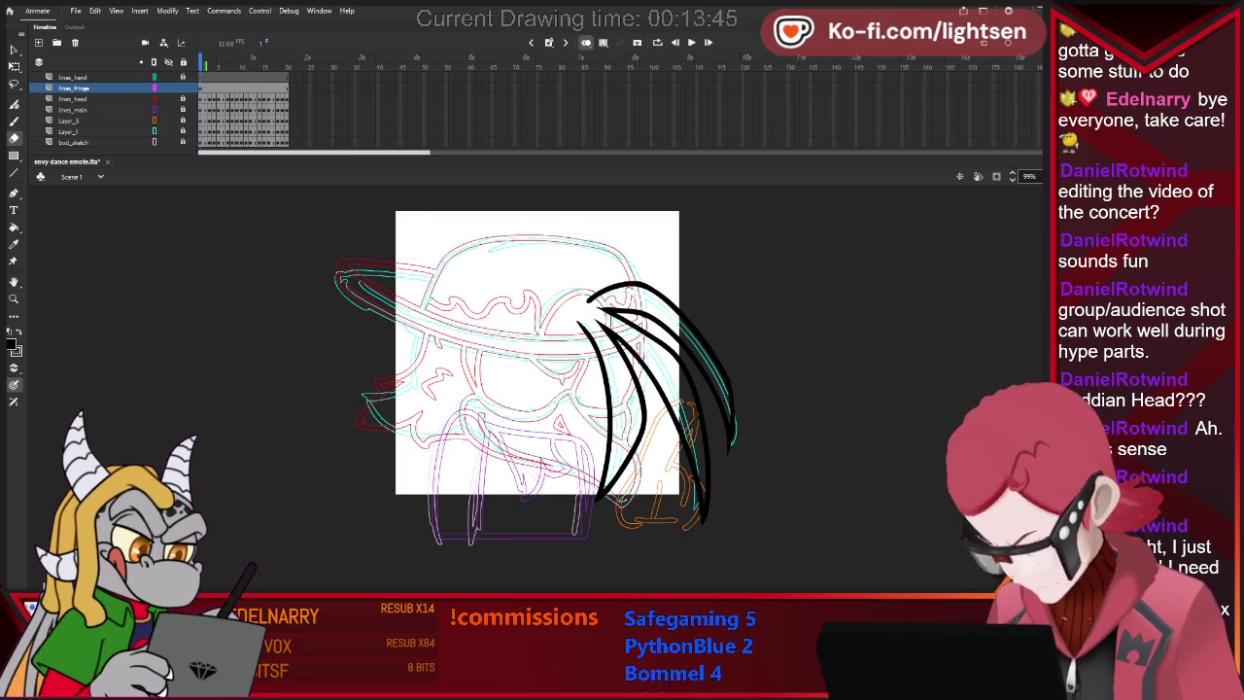
key(b)
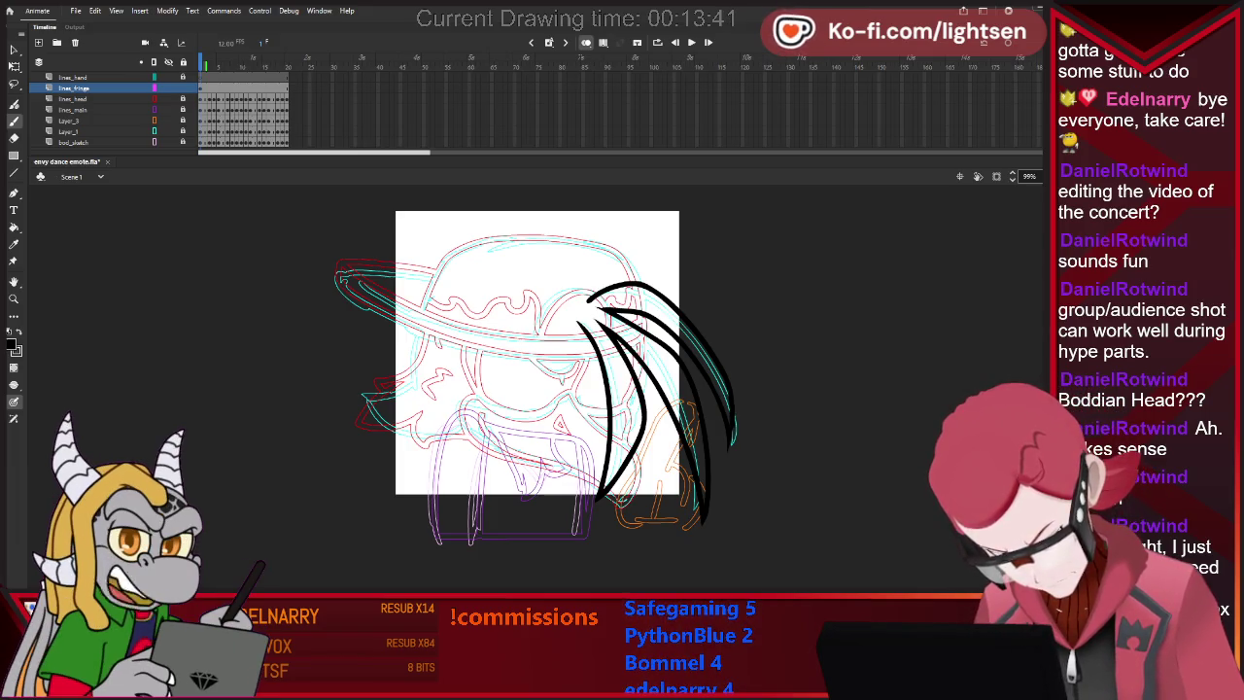
key(e)
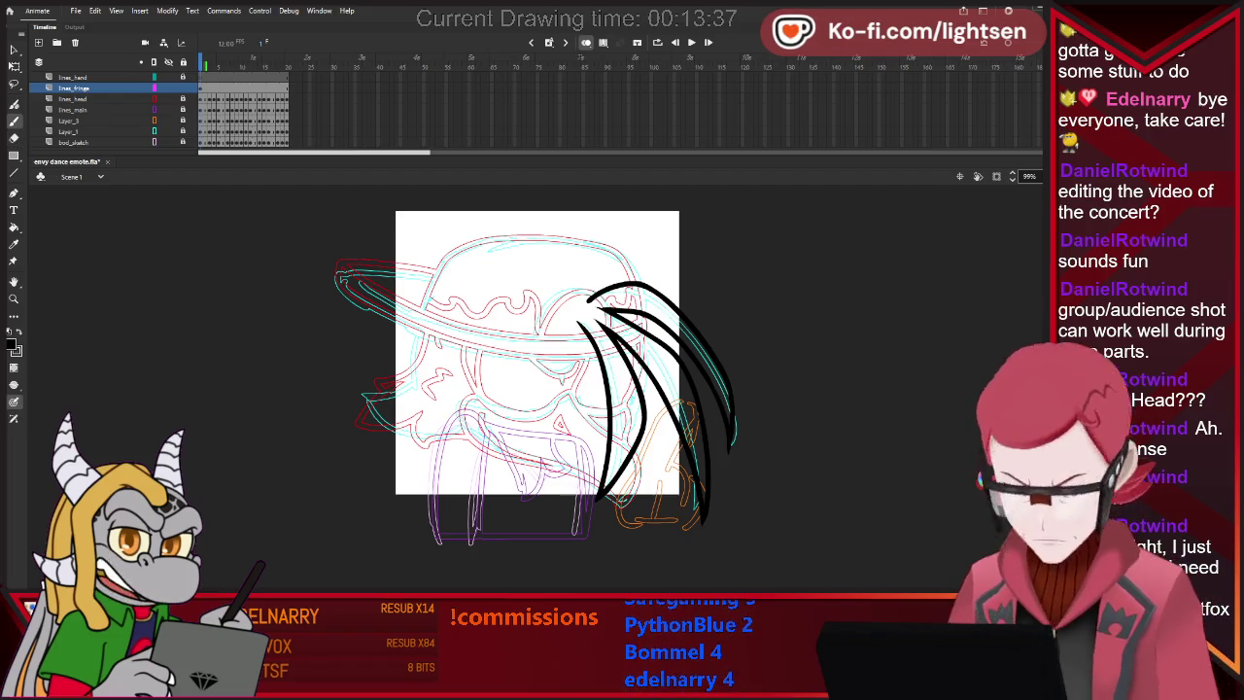
Delete the stray stroke at the hair's right edge and advance to frame 2.
key(v)
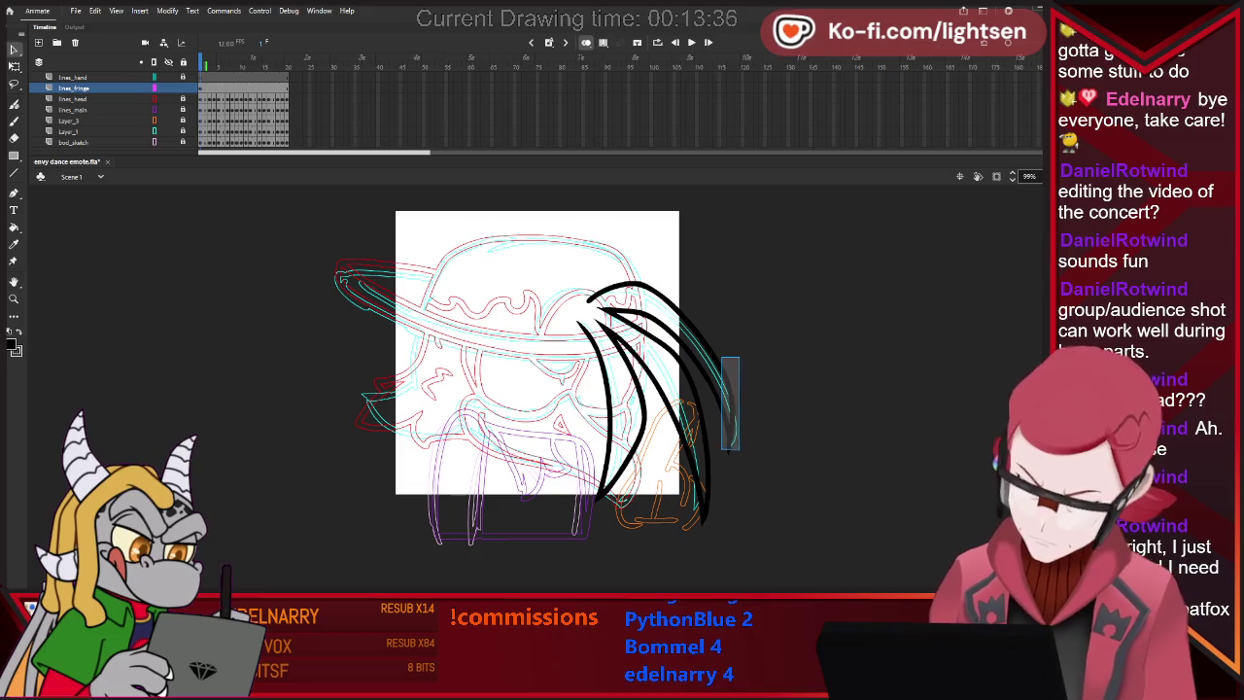
click(727, 409)
key(Delete)
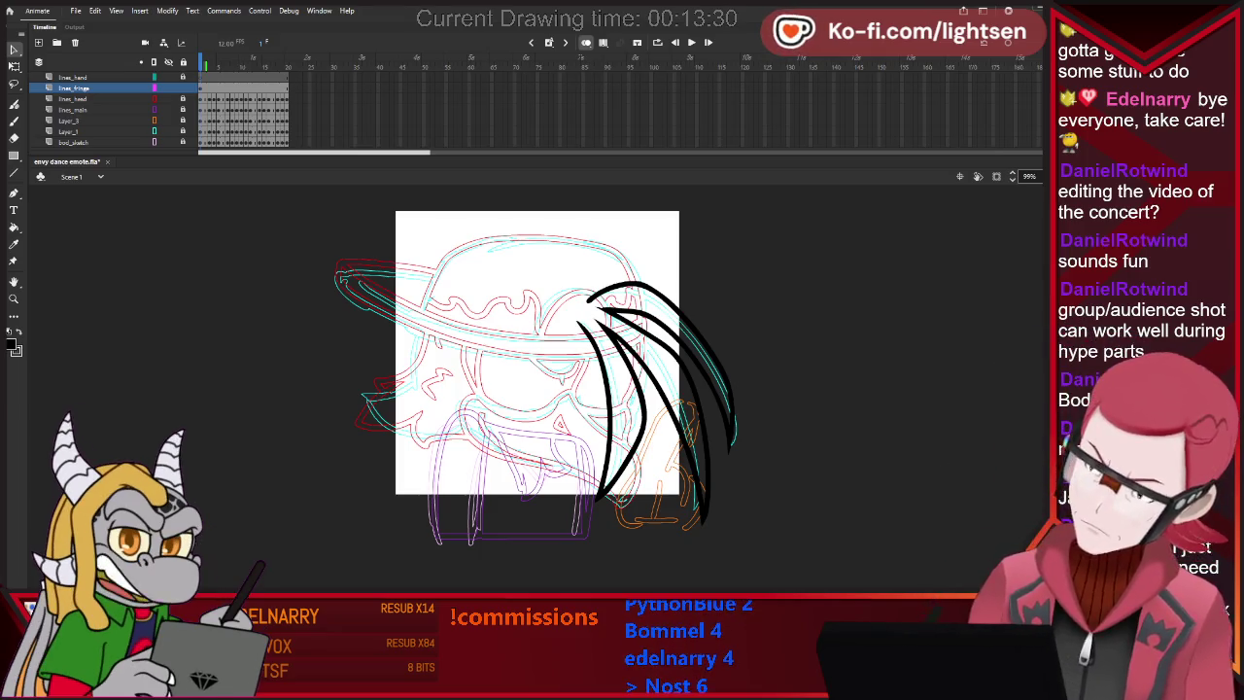
key(F7)
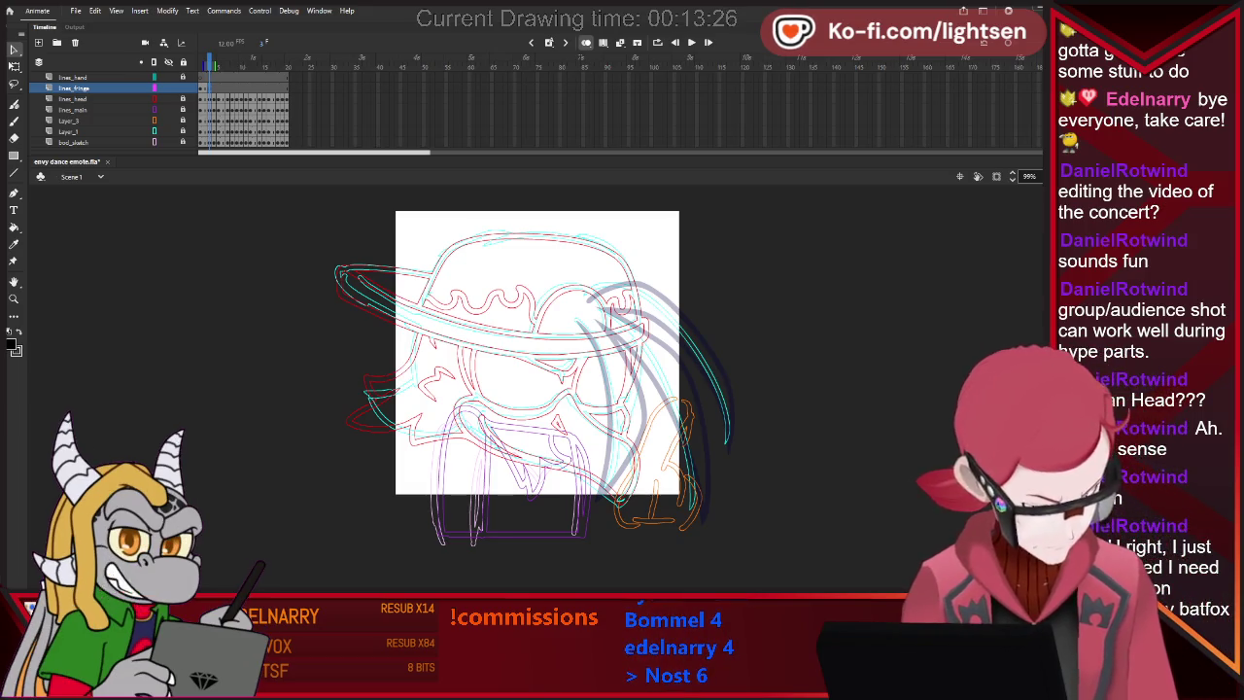
Flip back and forth between frames to compare the hair, ending on the uninked frame.
key(comma)
key(period)
key(comma)
key(period)
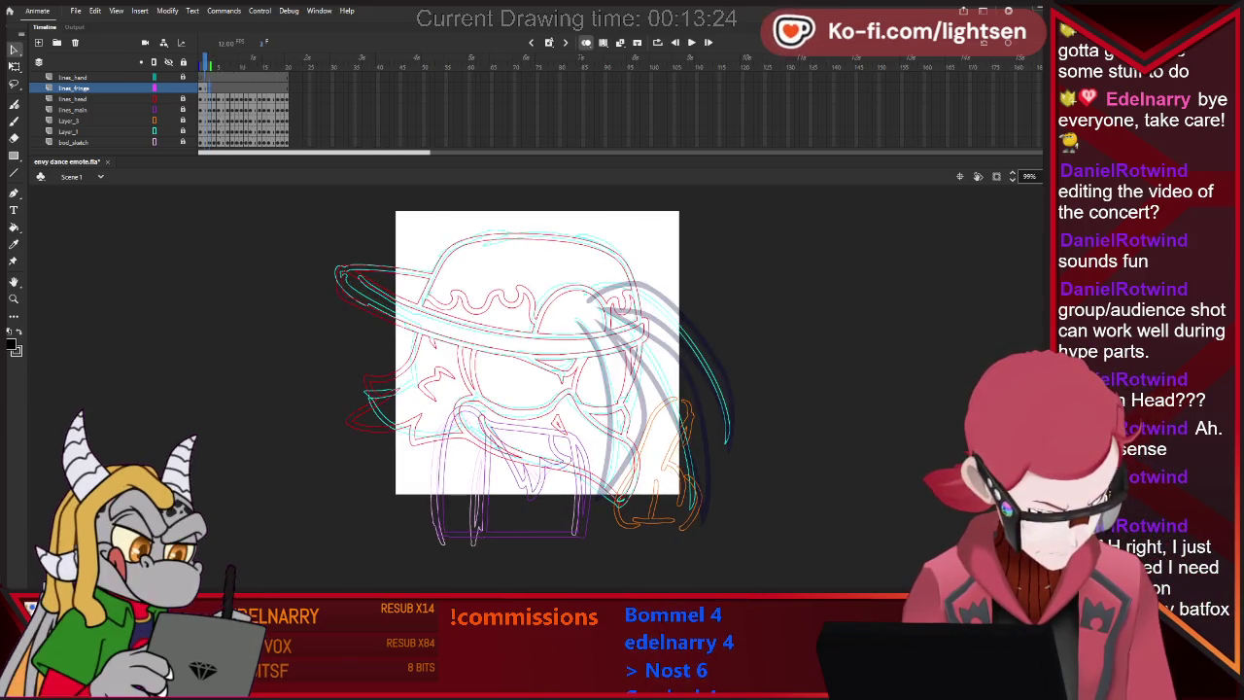
key(comma)
key(period)
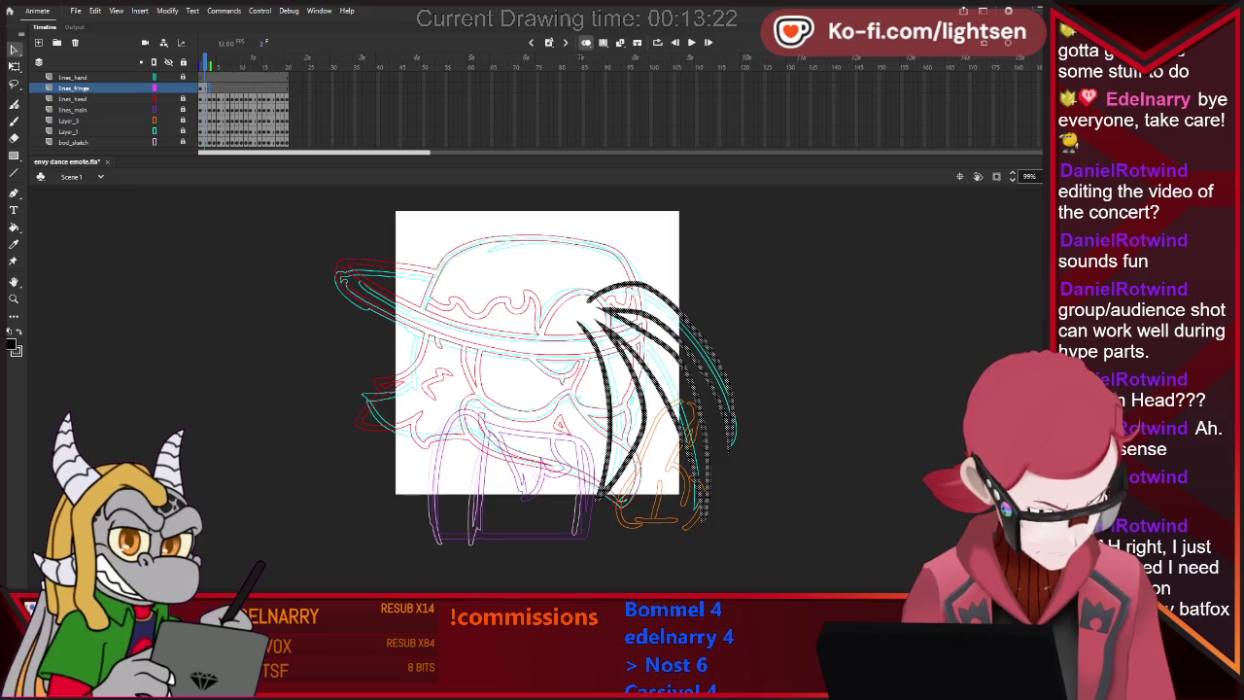
key(comma)
key(period)
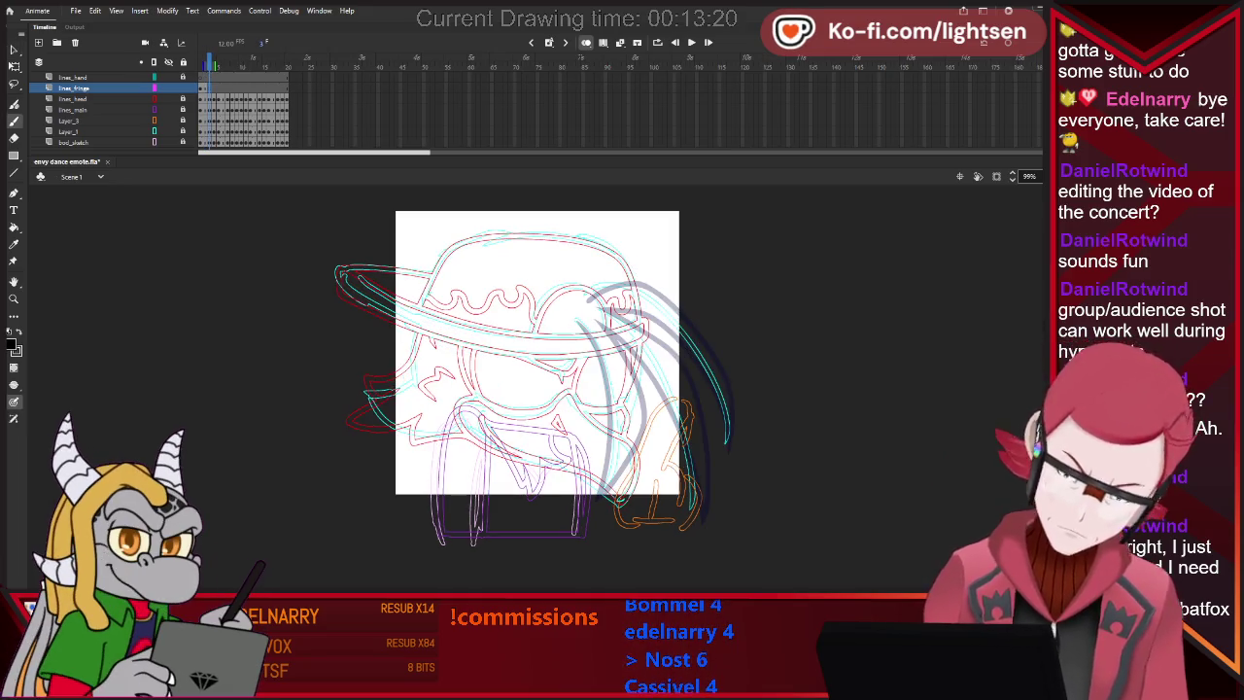
Ink the first short hair strand on this frame, checking against the neighbouring frame.
key(b)
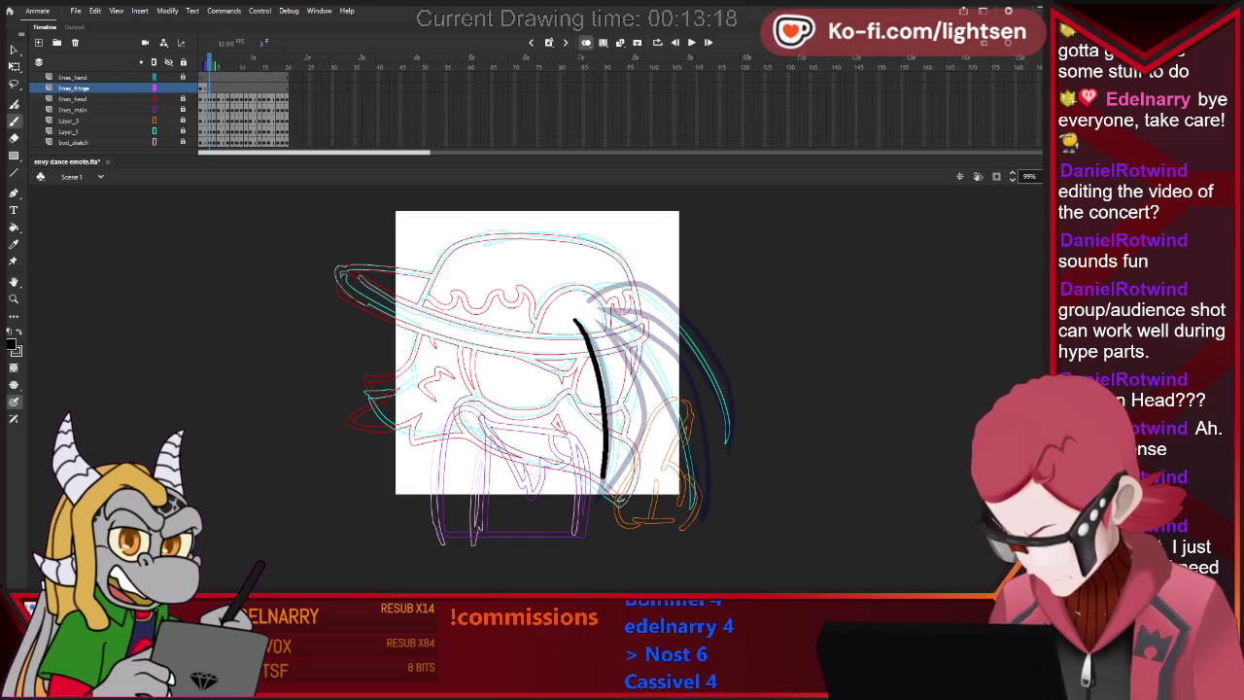
drag(605, 477, 595, 507)
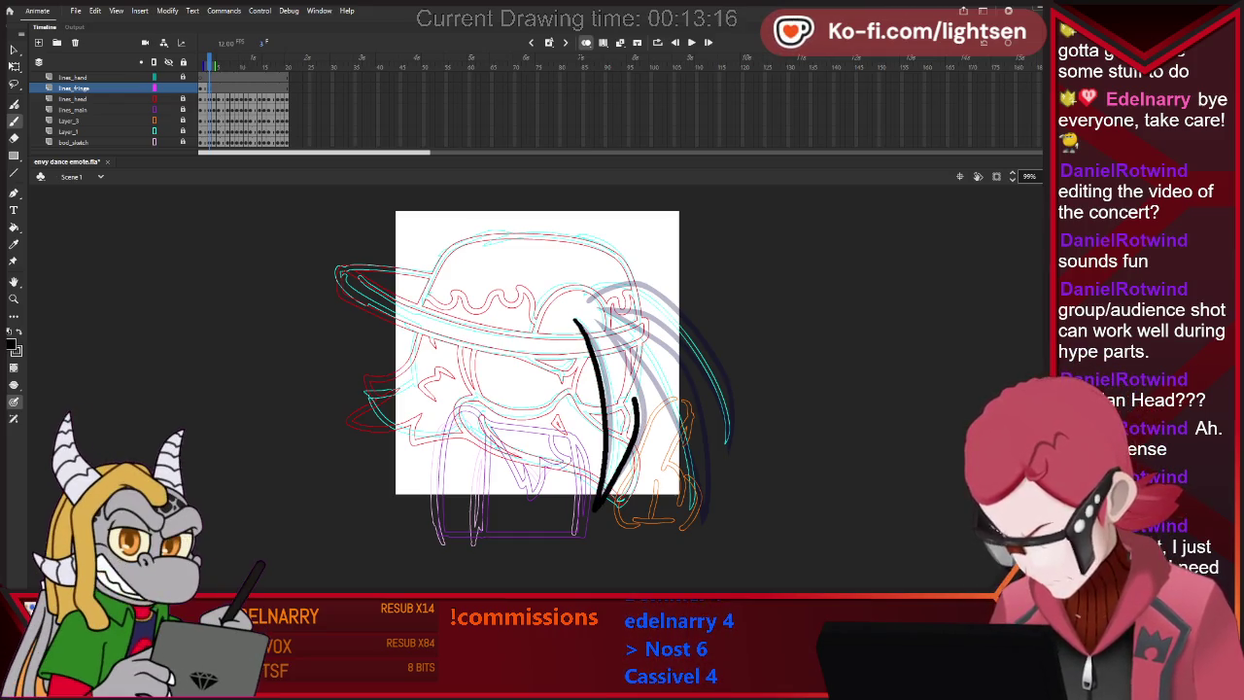
key(comma)
key(e)
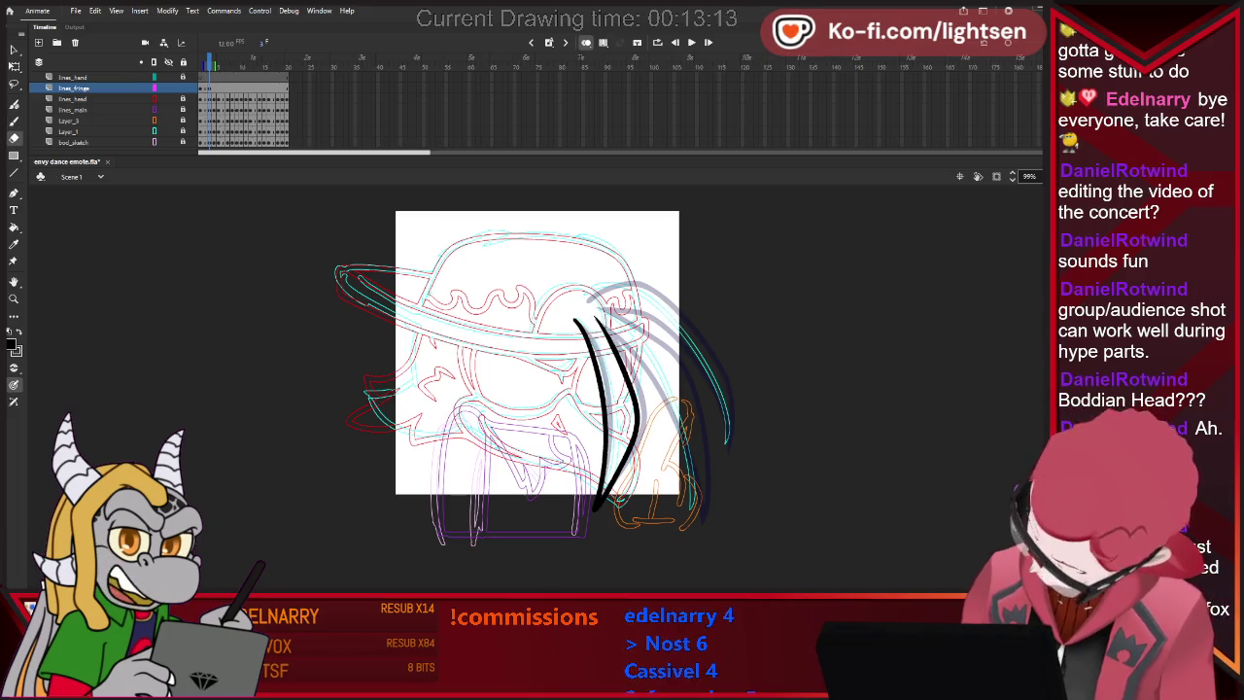
key(b)
Draw two long strands down the right side and a curved strand at the hair's top.
mouse_move(595, 319)
mouse_down()
mouse_move(670, 428)
mouse_move(685, 528)
mouse_up()
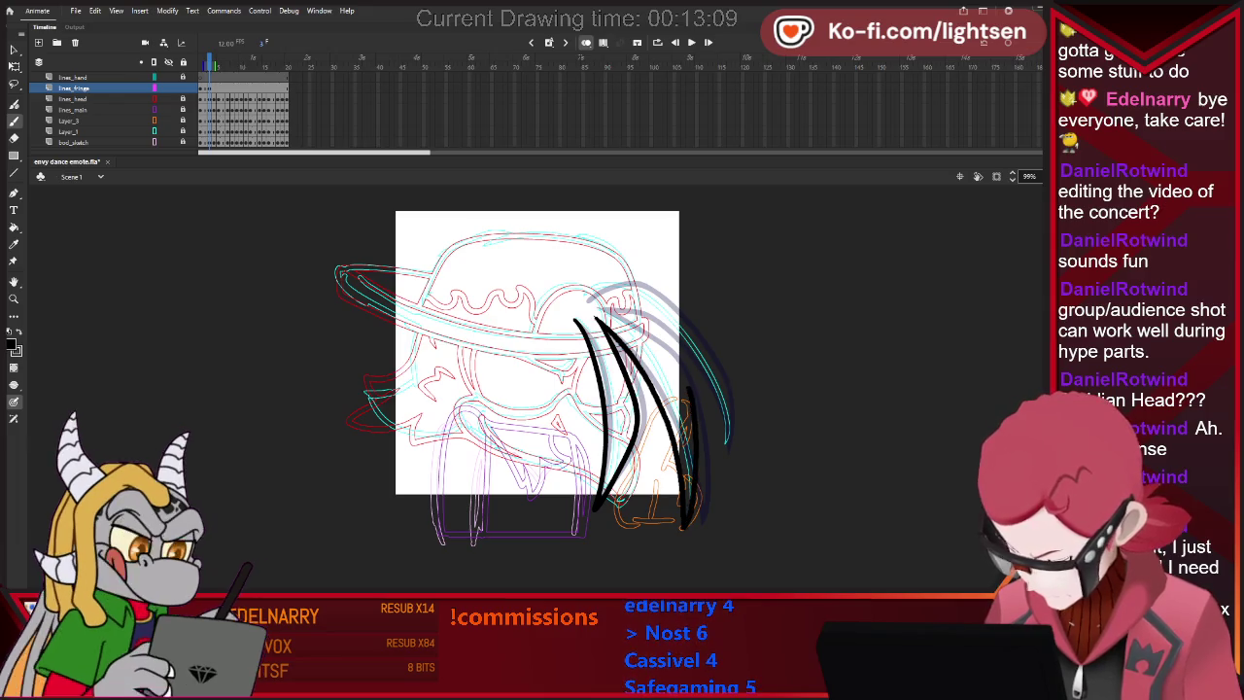
mouse_move(696, 452)
mouse_down()
mouse_move(667, 355)
mouse_move(590, 302)
mouse_move(600, 309)
mouse_up()
key(e)
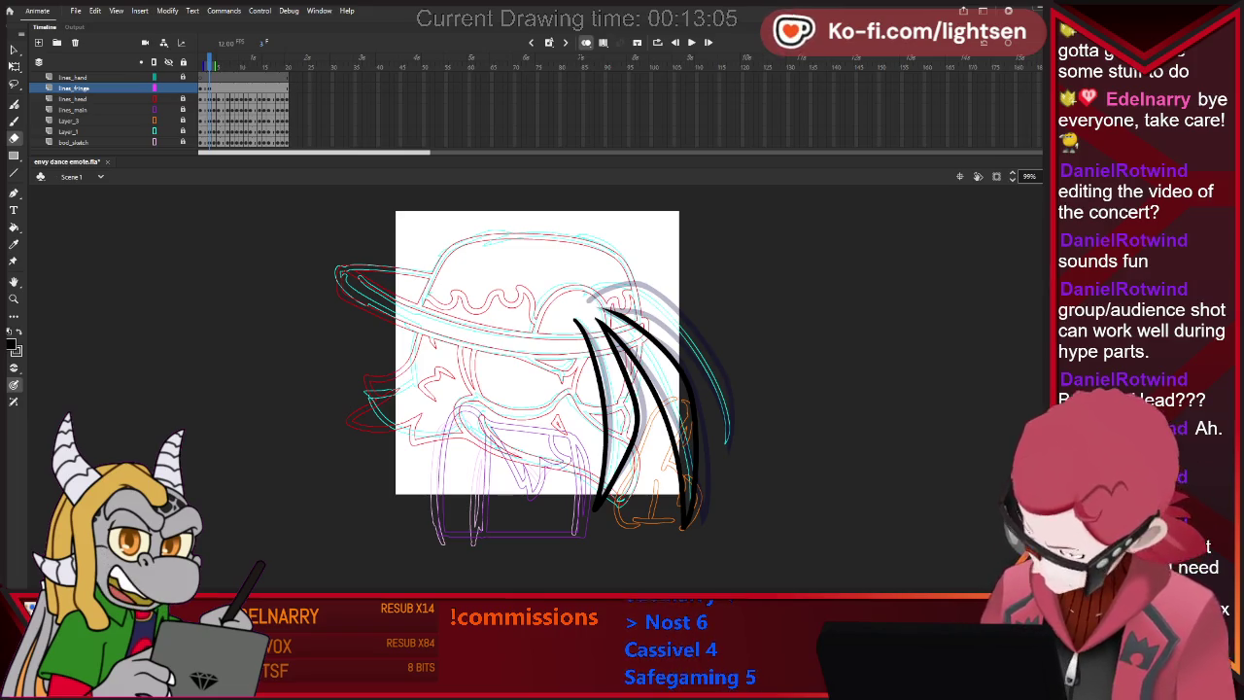
key(b)
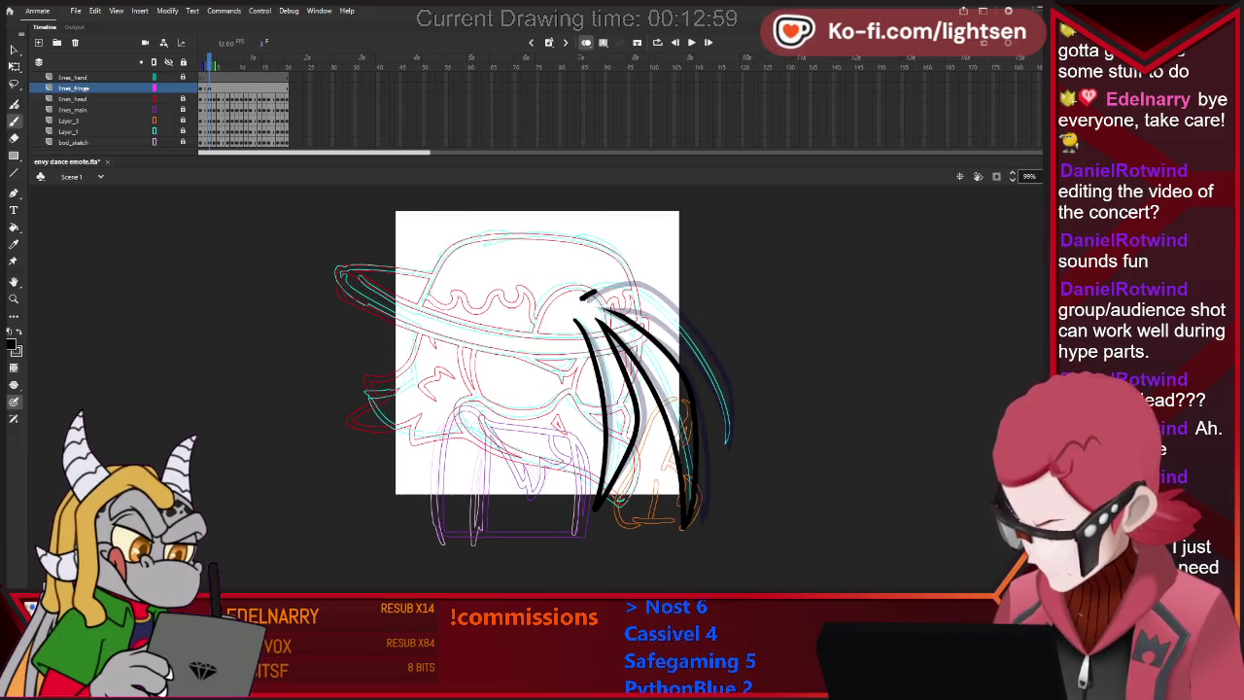
drag(581, 299, 642, 288)
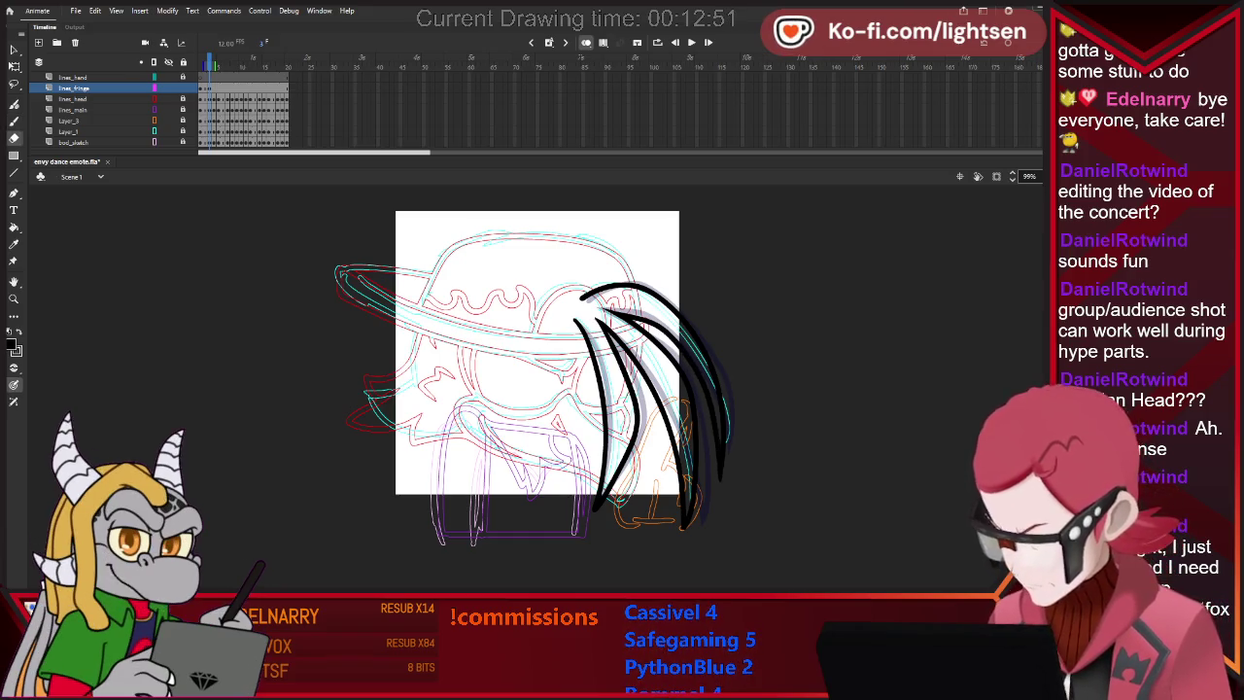
Erase the overlapping stroke ends at the bottom of the four hair strands.
key(b)
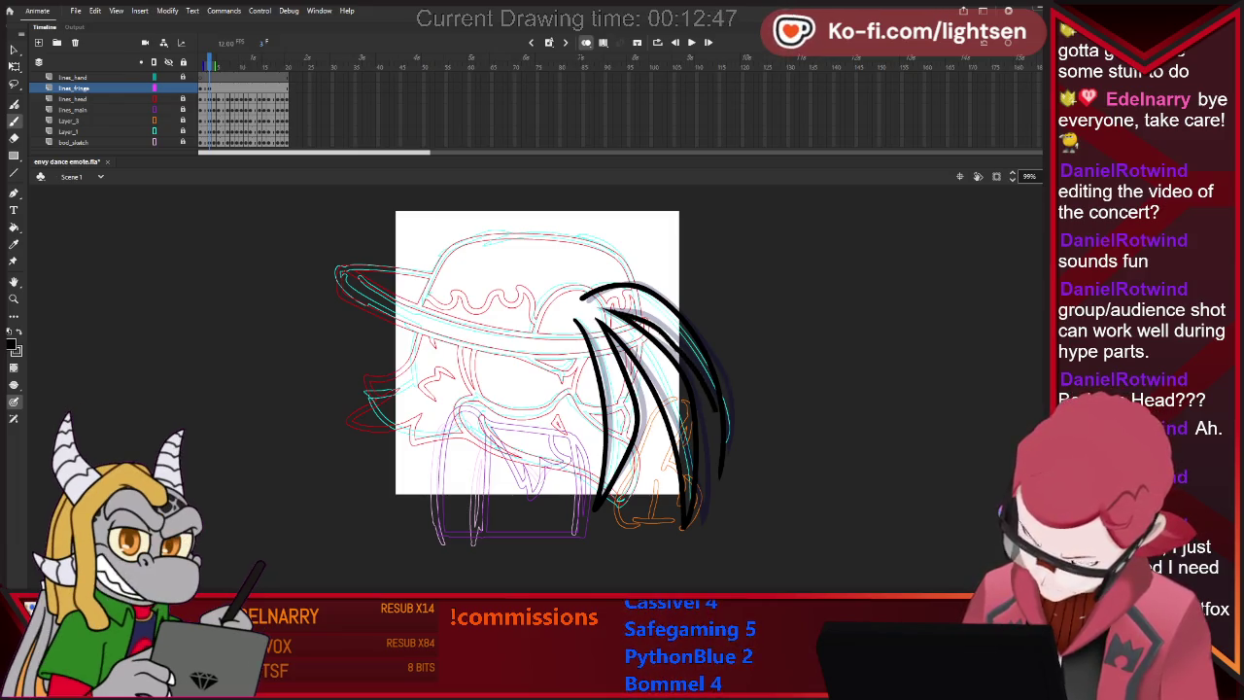
key(e)
drag(711, 430, 720, 486)
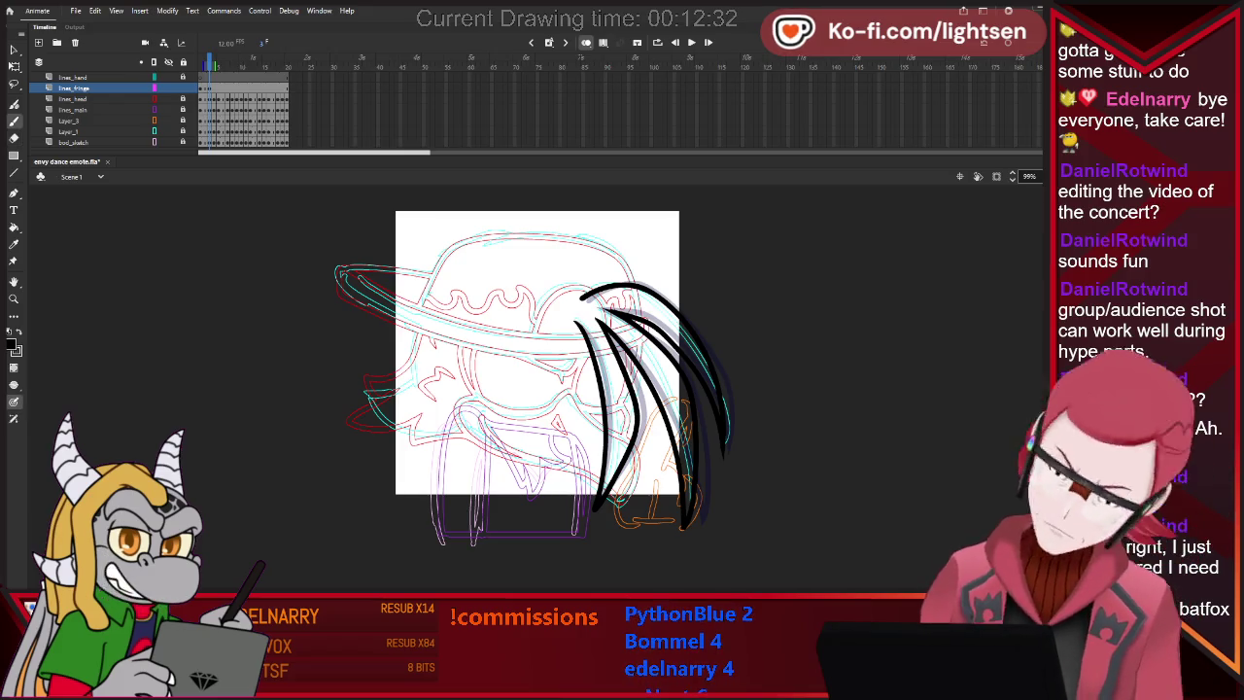
key(b)
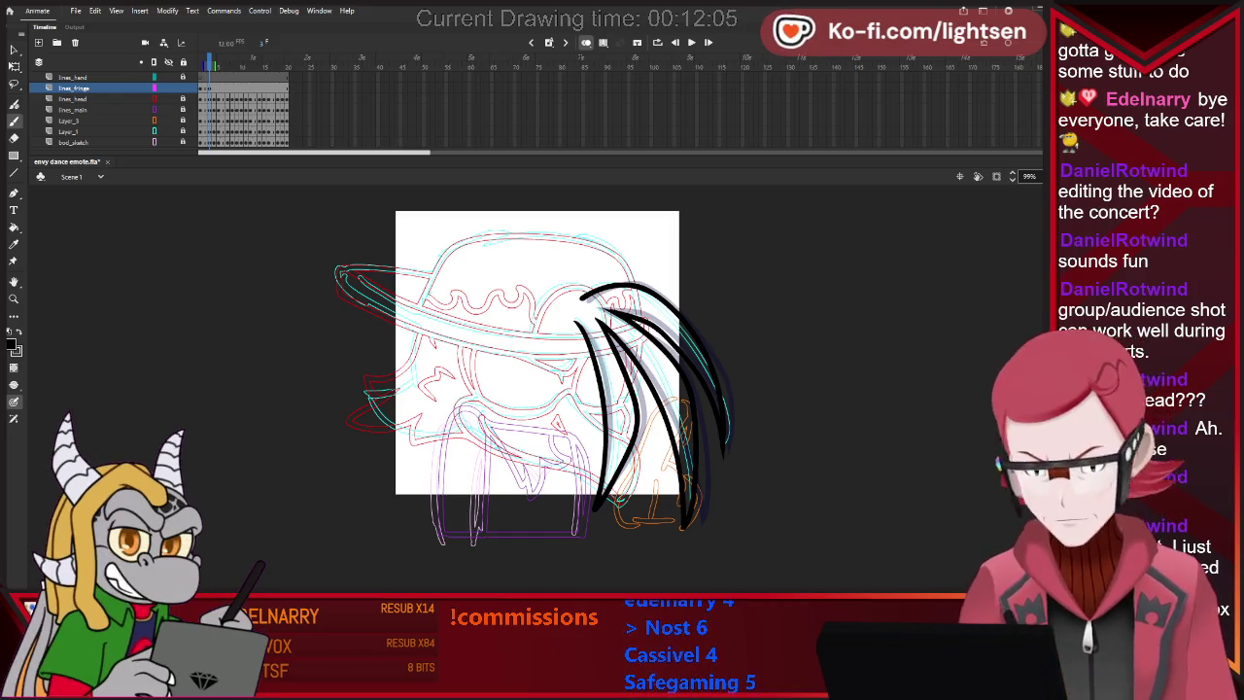
key(v)
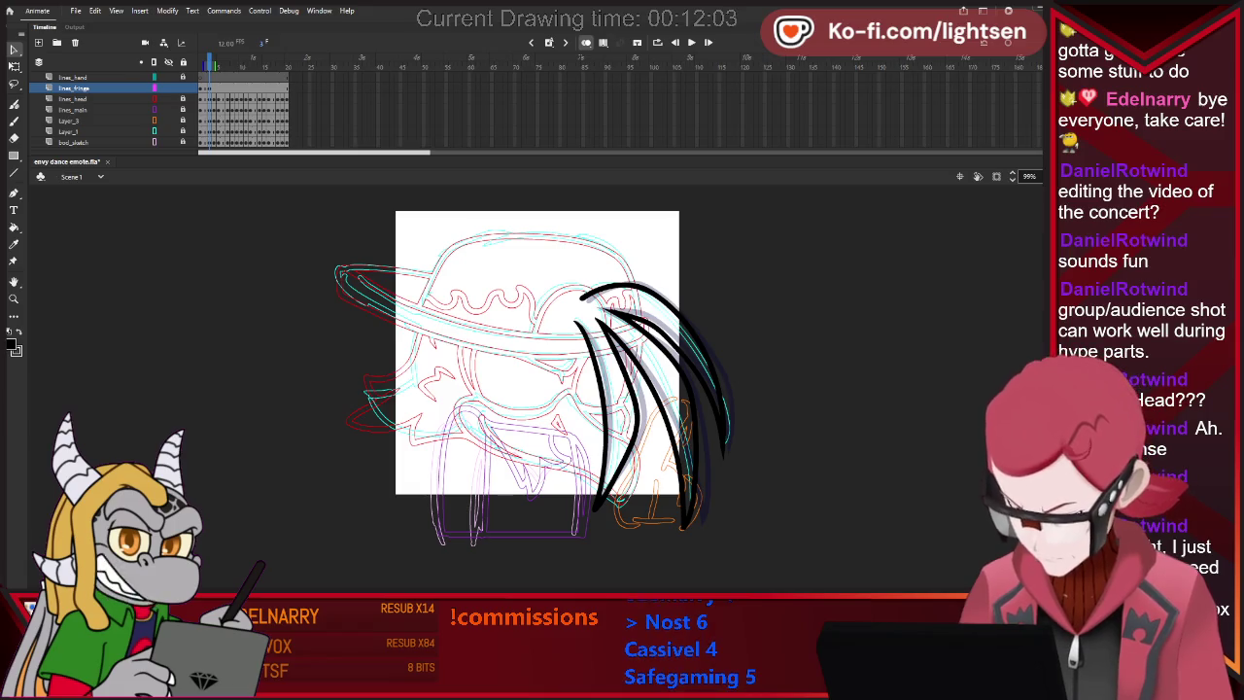
Step through neighbouring frames to compare the hair strokes.
key(b)
key(period)
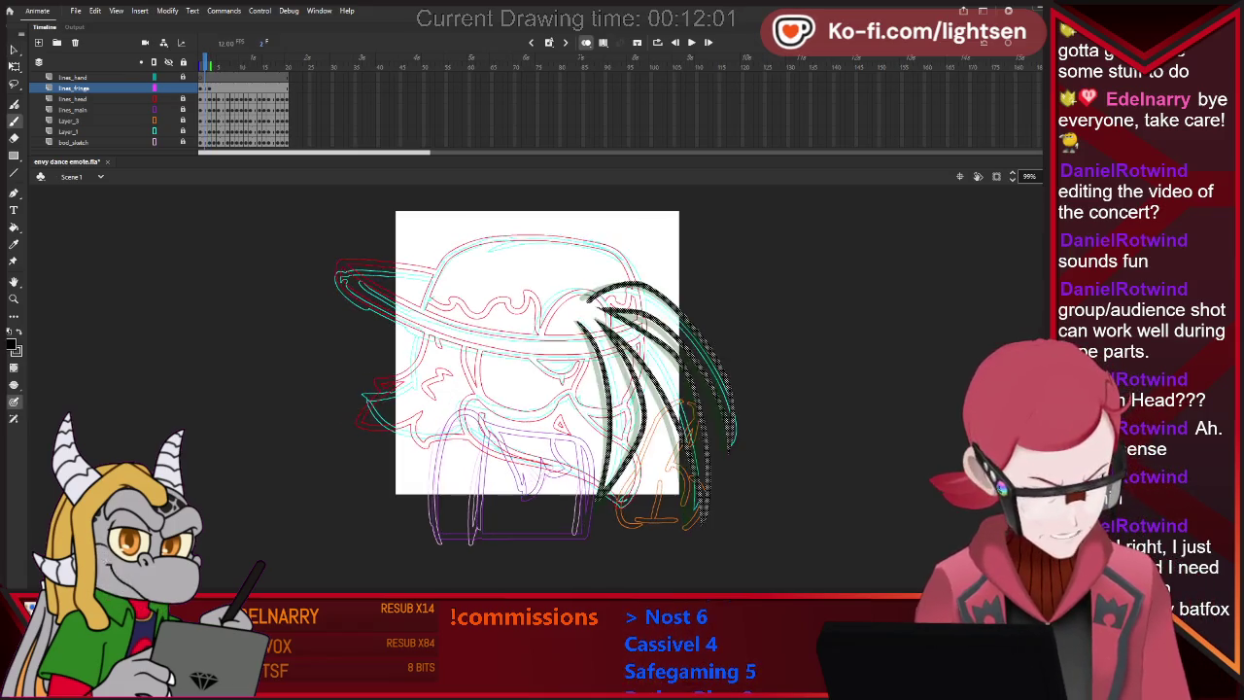
key(period)
key(e)
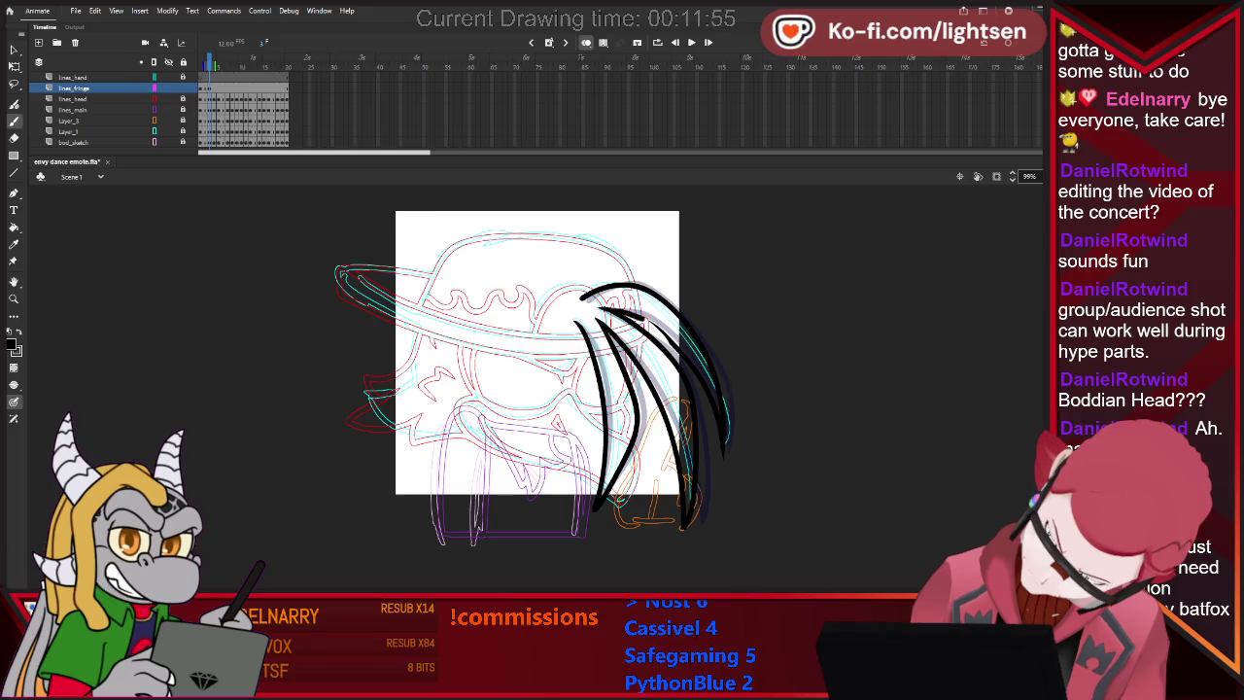
key(v)
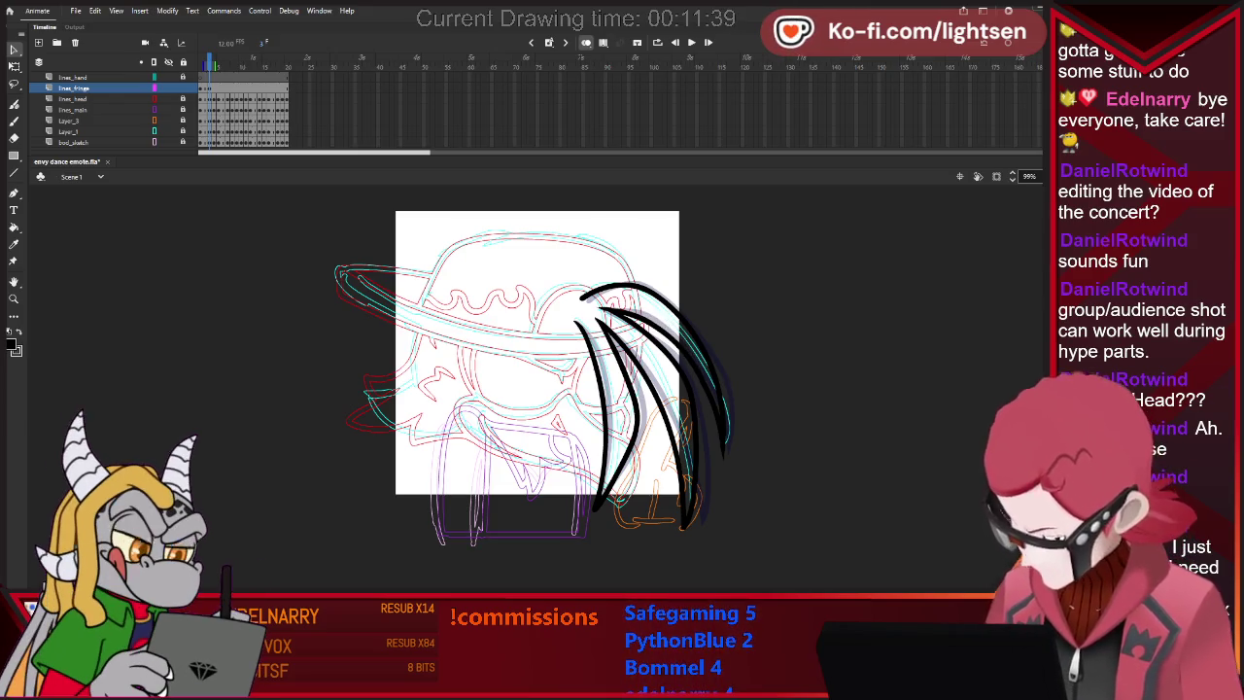
Marquee-select and delete the right-side hair strands, then undo to restore them.
drag(678, 317, 733, 406)
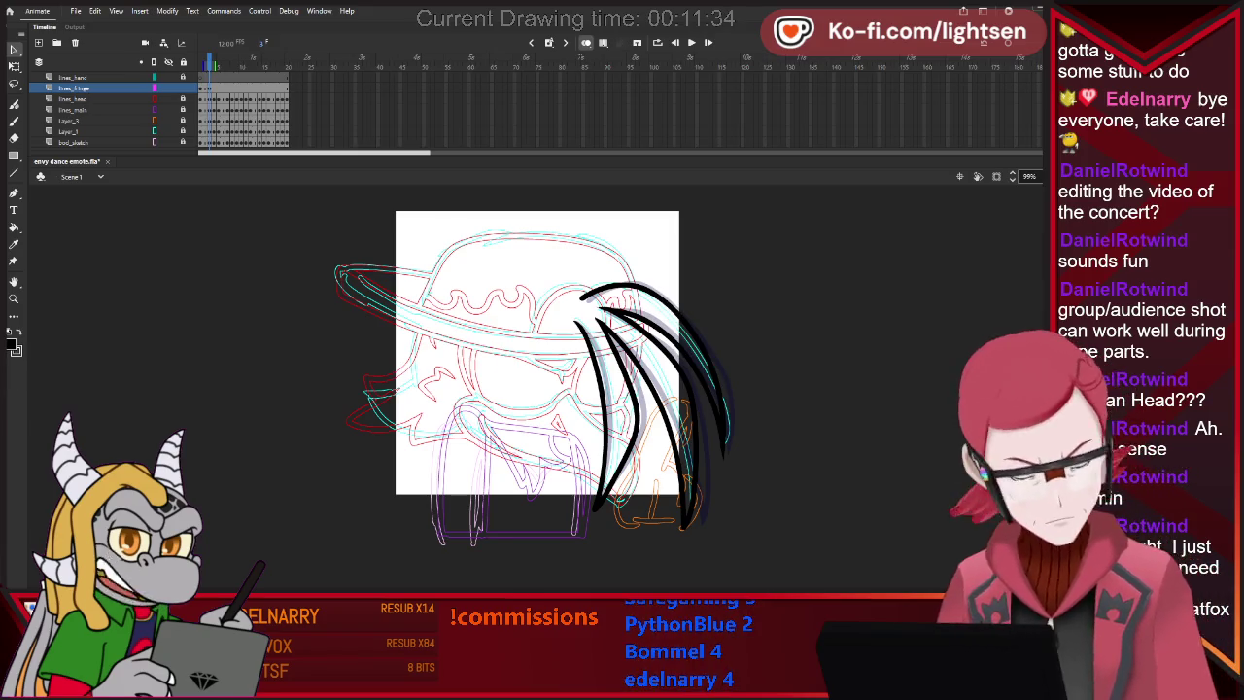
key(Delete)
key(ctrl+z)
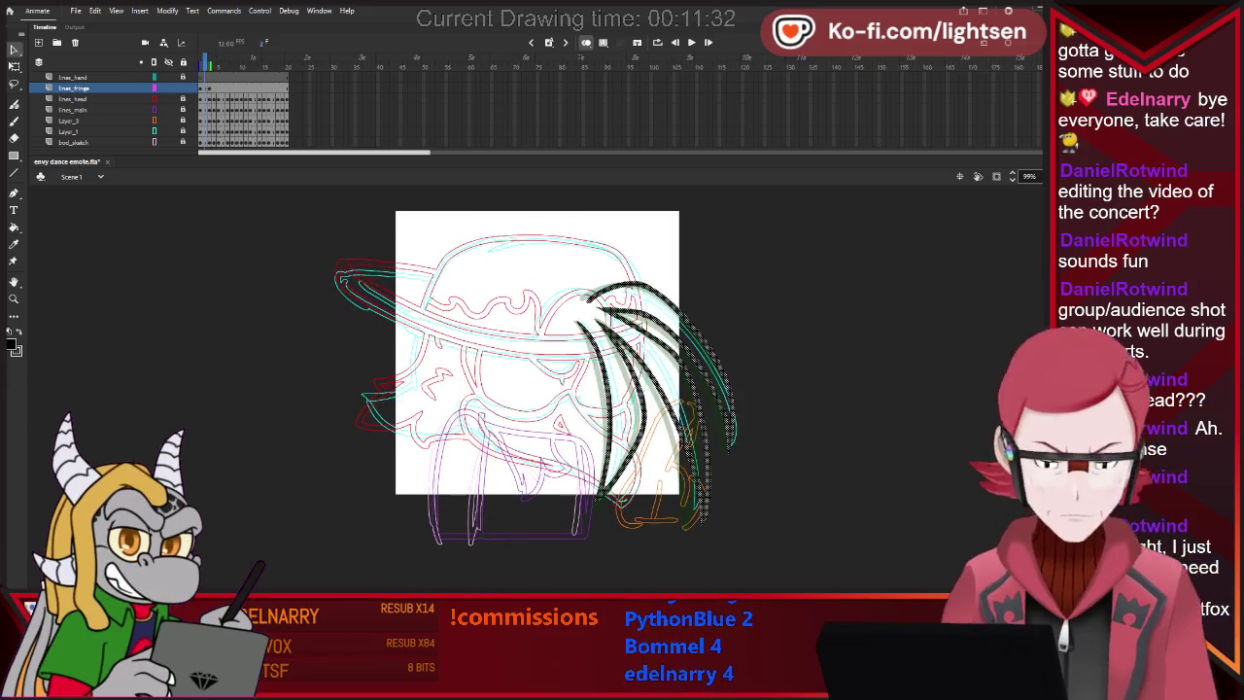
key(ctrl+z)
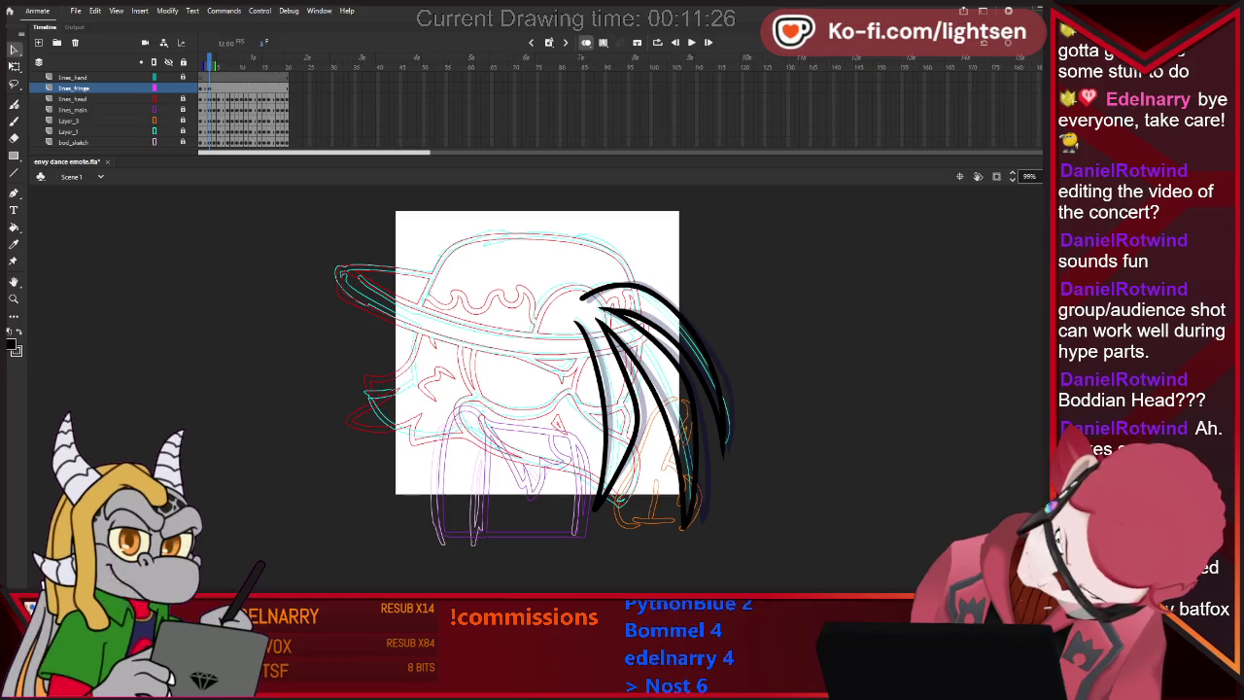
Select all the black fringe strokes to review them, then advance to the next frame.
key(b)
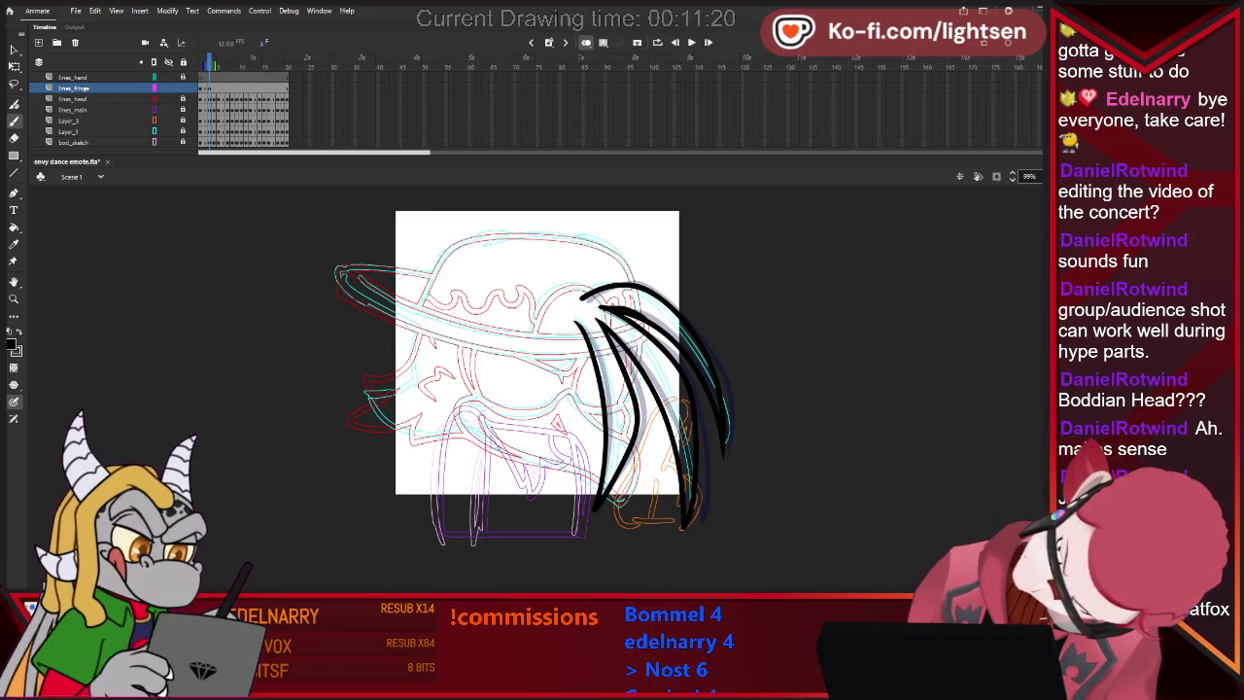
key(e)
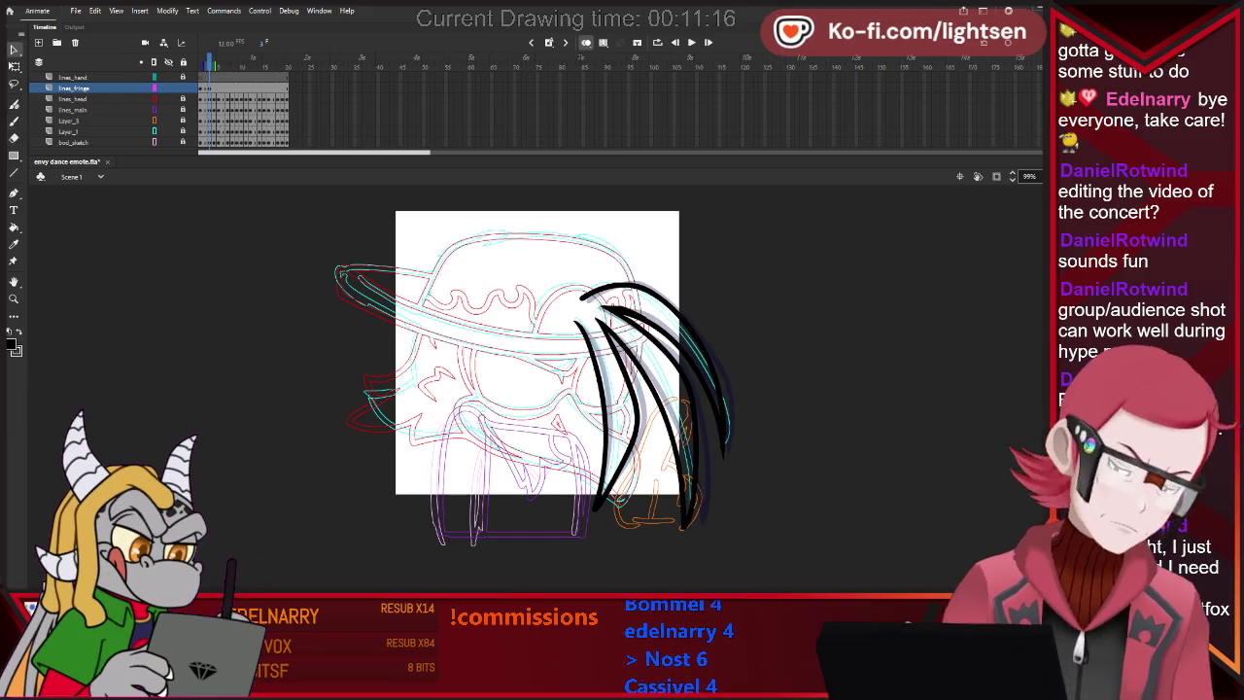
key(v)
key(ctrl+a)
key(.)
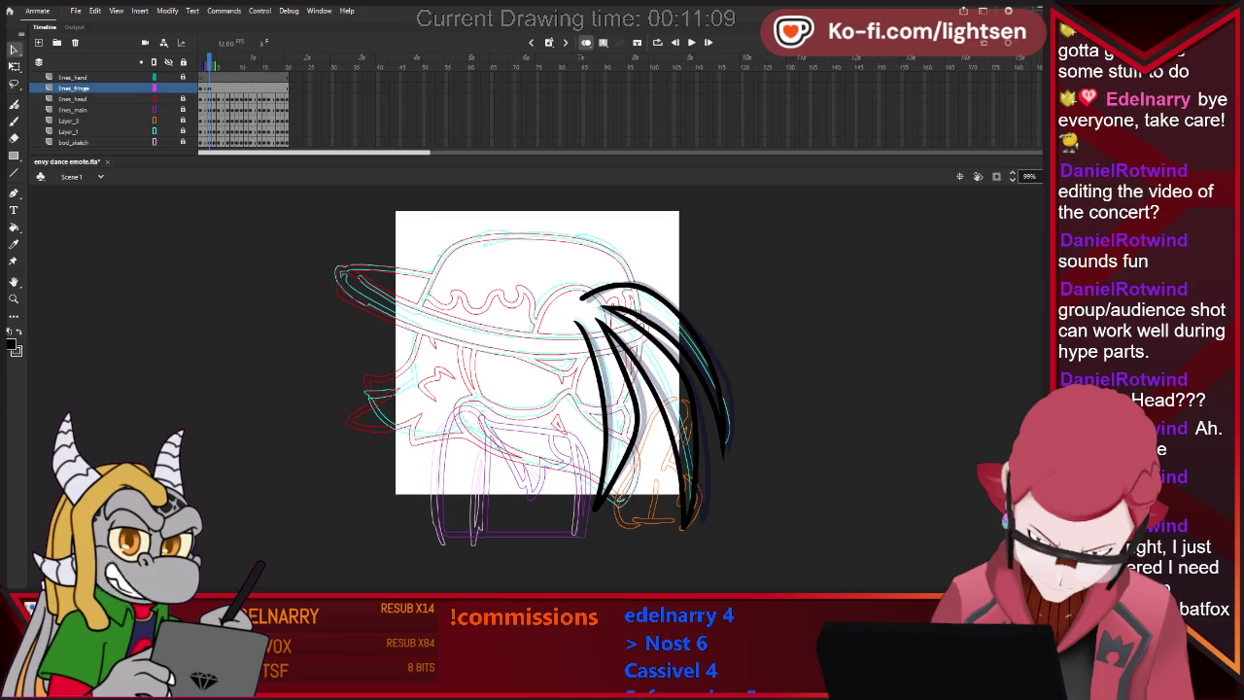
key(v)
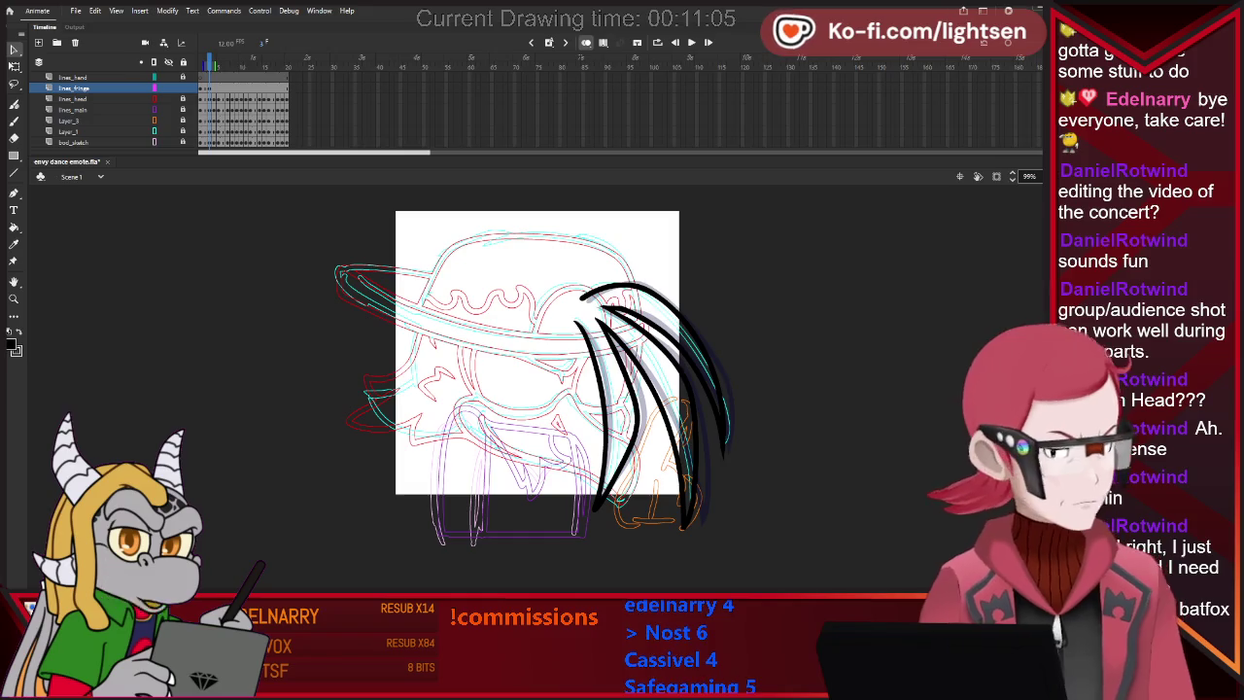
key(b)
key(period)
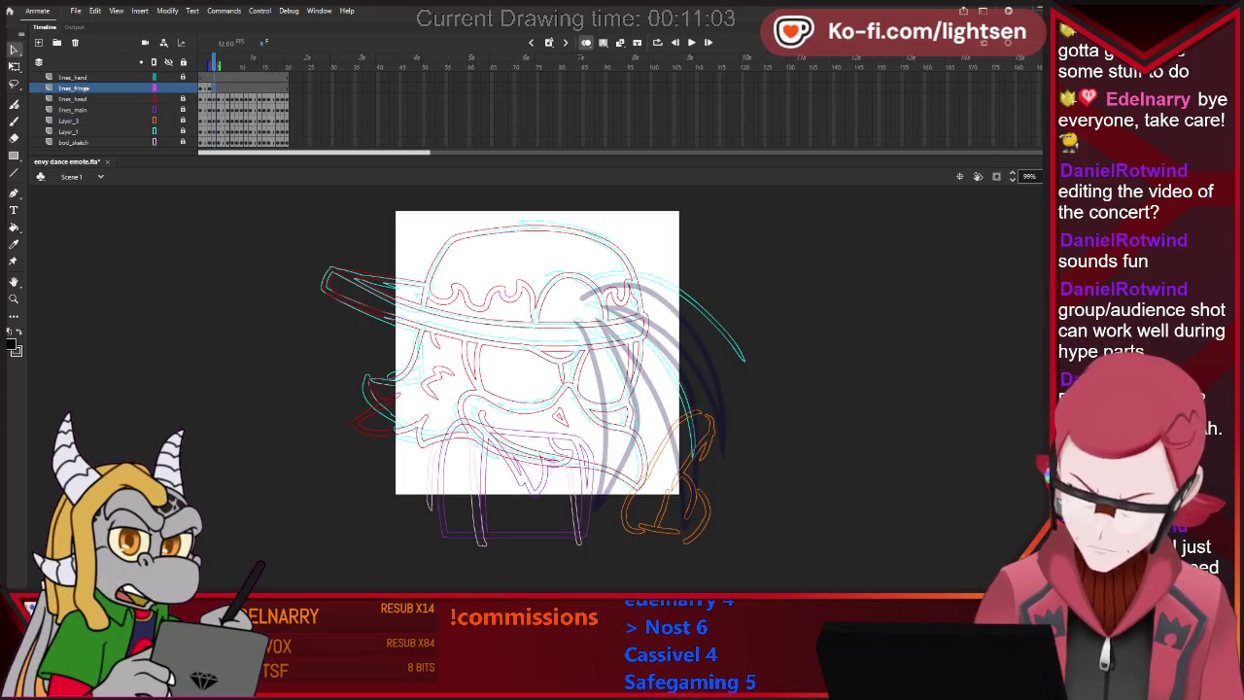
On the next frame, draw a strand curving off the cap and a short stroke at the hair's top.
key(period)
key(b)
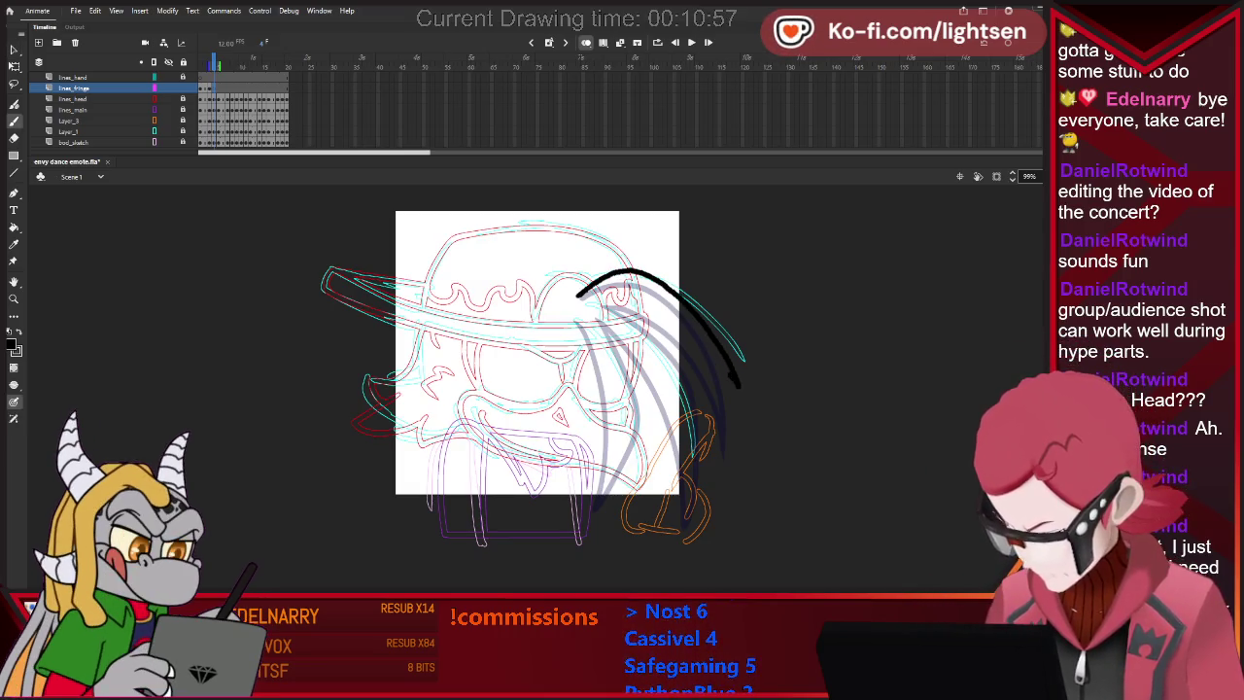
drag(691, 341, 739, 381)
drag(591, 305, 645, 309)
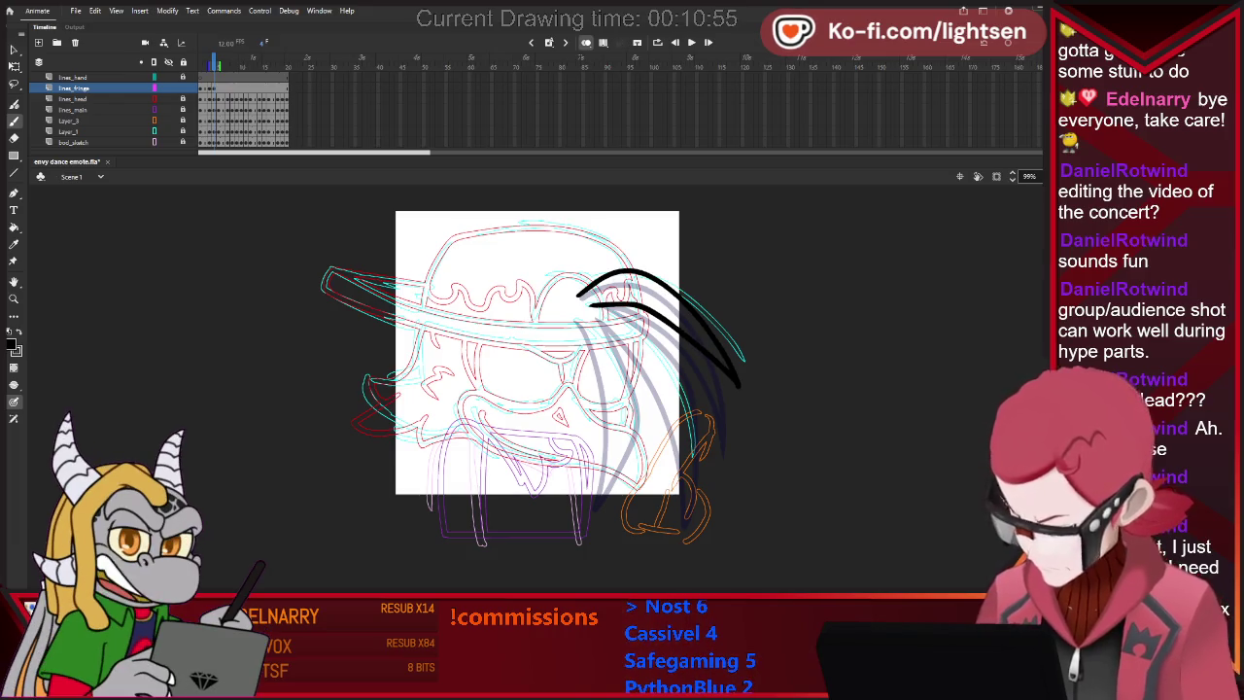
key(e)
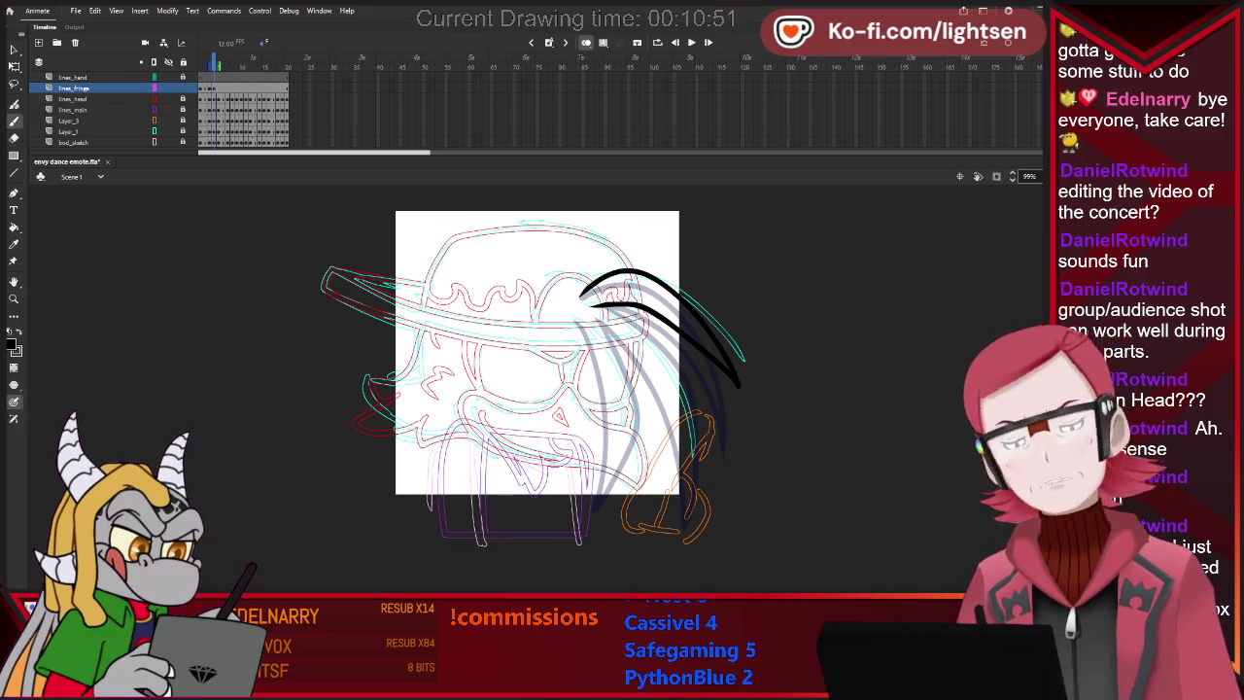
key(b)
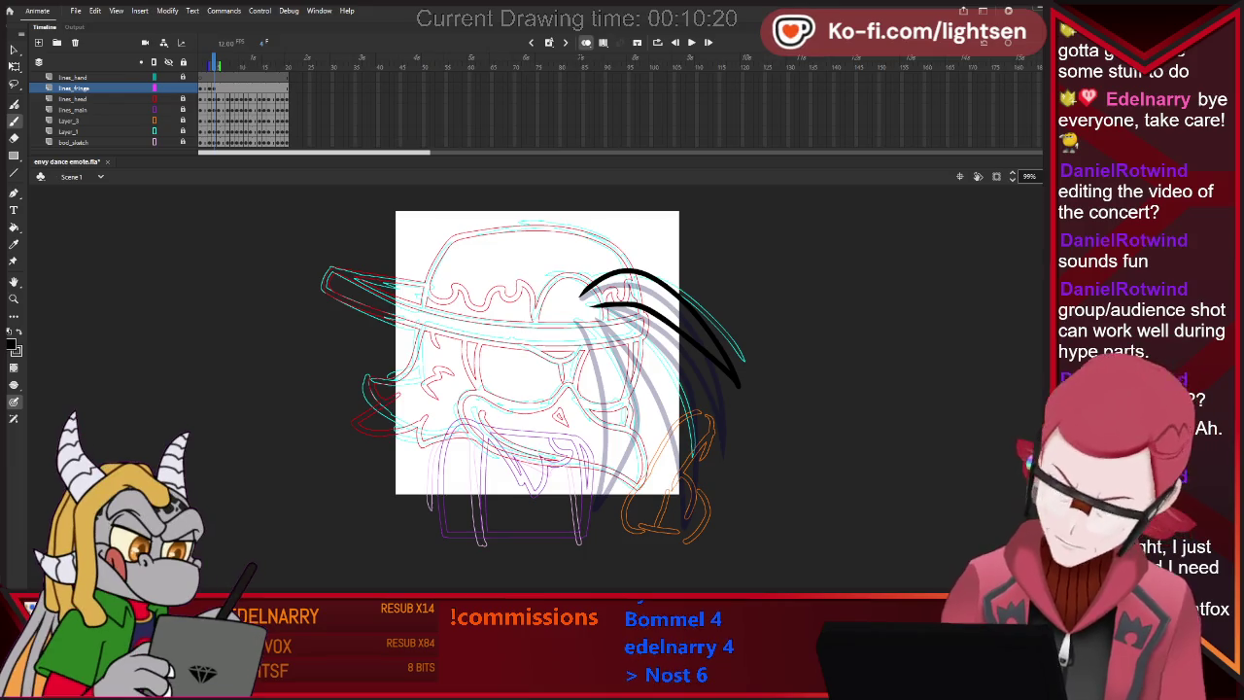
Flip frames to check the motion, undo the last stroke, and draw a hanging strand in two parts.
key(period)
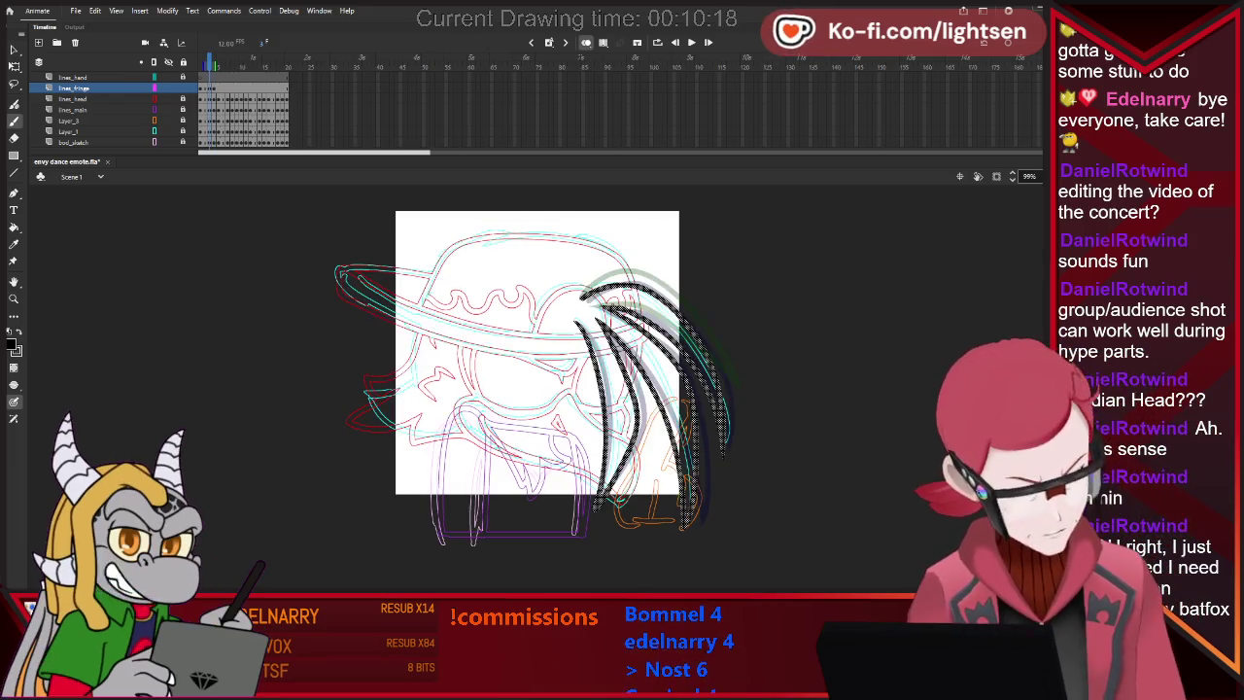
key(comma)
key(period)
key(comma)
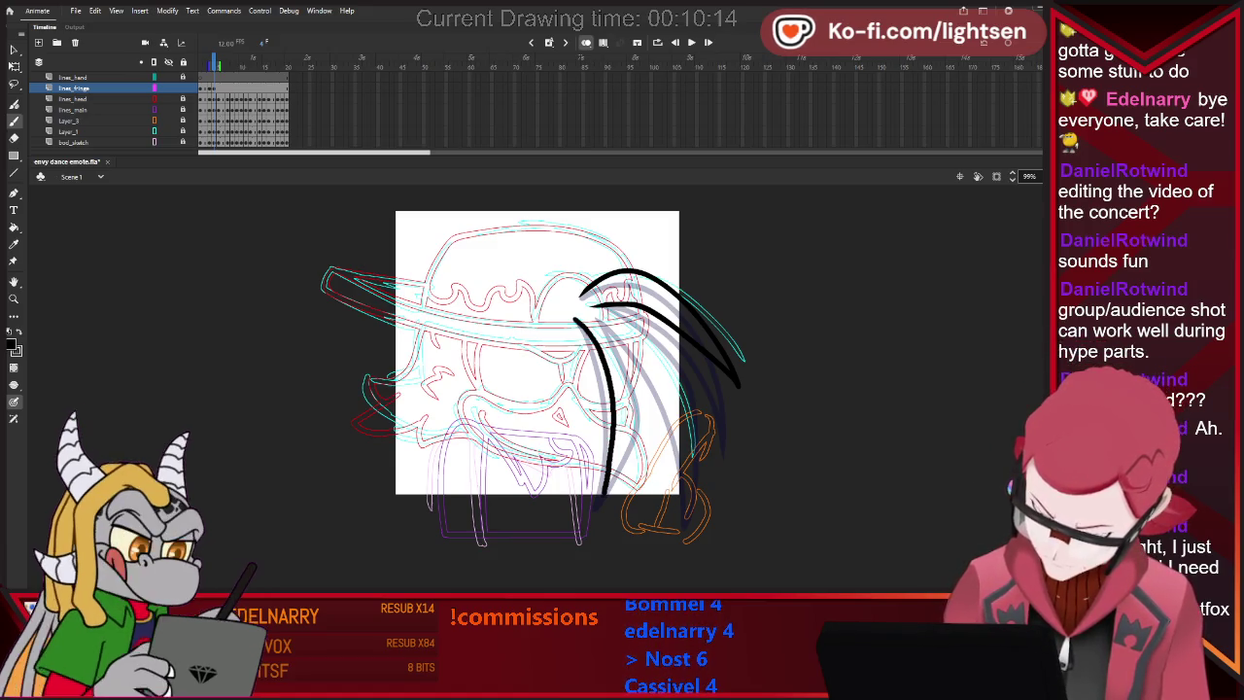
key(ctrl+z)
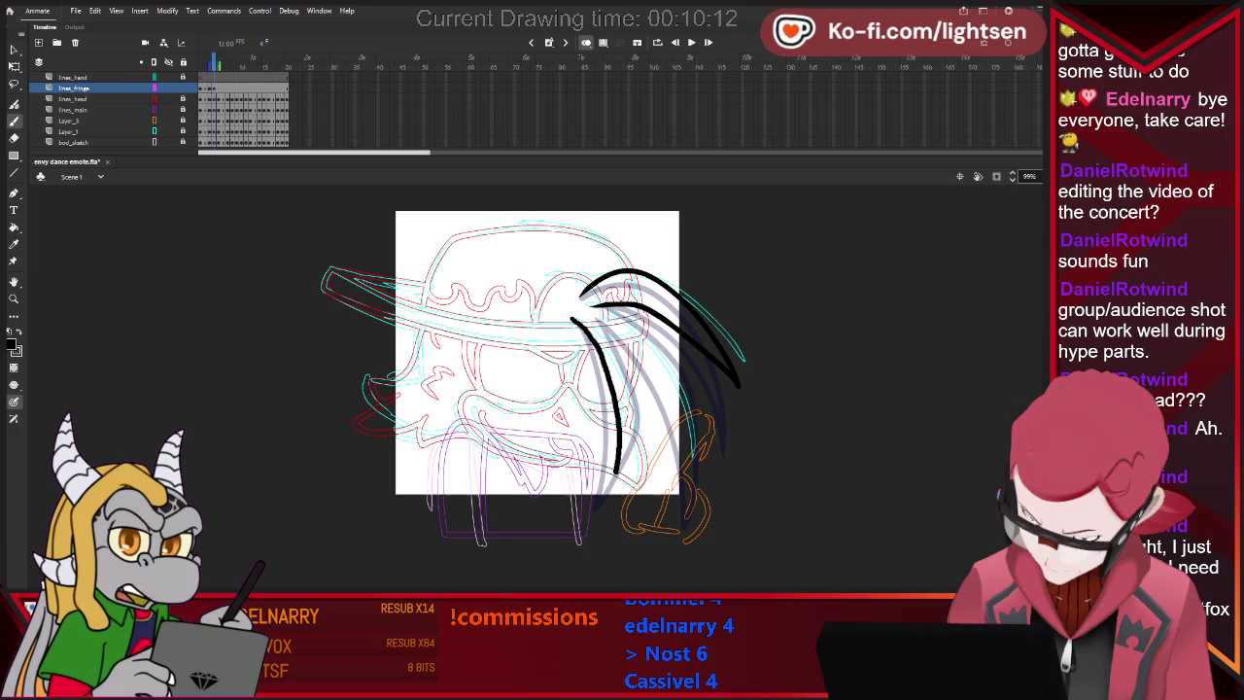
drag(636, 455, 616, 494)
drag(627, 362, 643, 400)
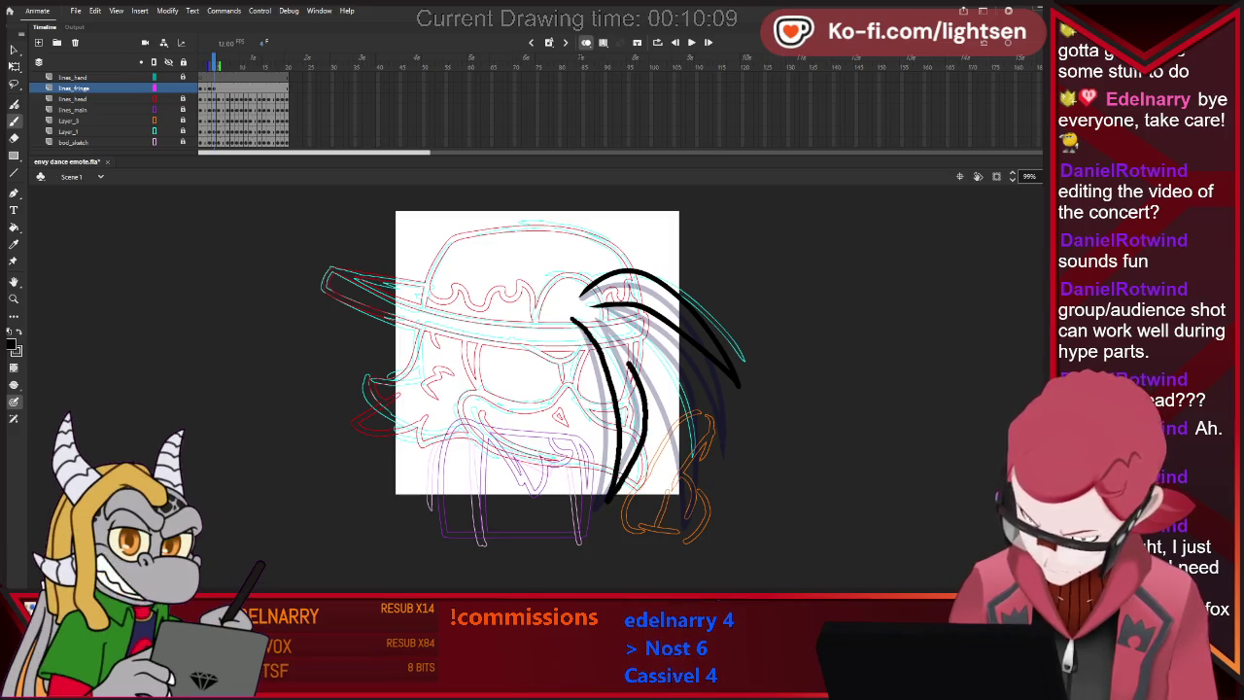
key(e)
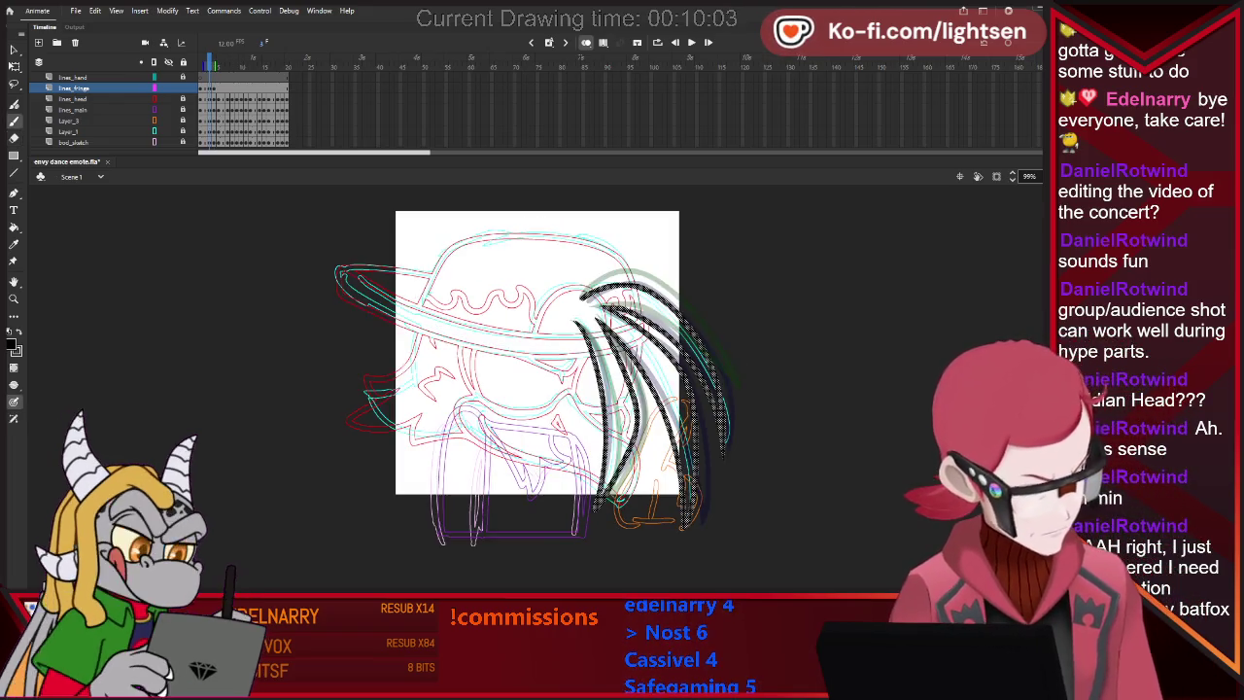
Erase the top of the hanging strand and inspect a stray piece of the stroke.
key(b)
key(e)
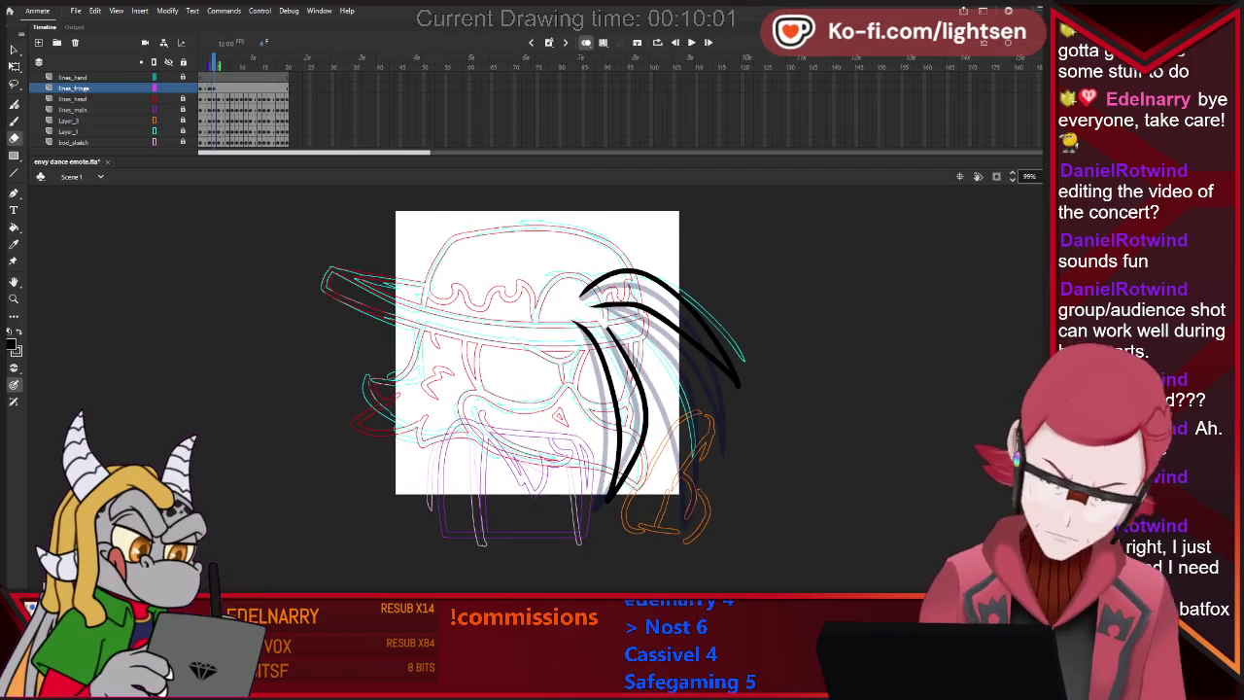
drag(582, 323, 603, 361)
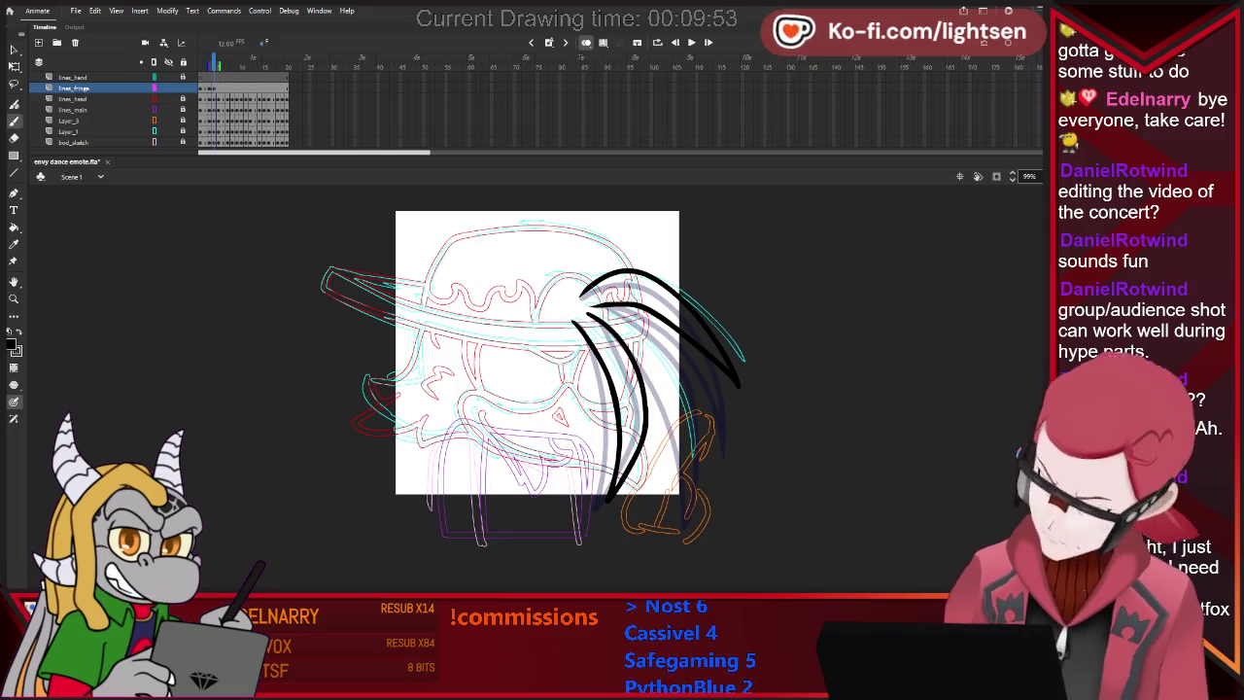
key(v)
click(612, 389)
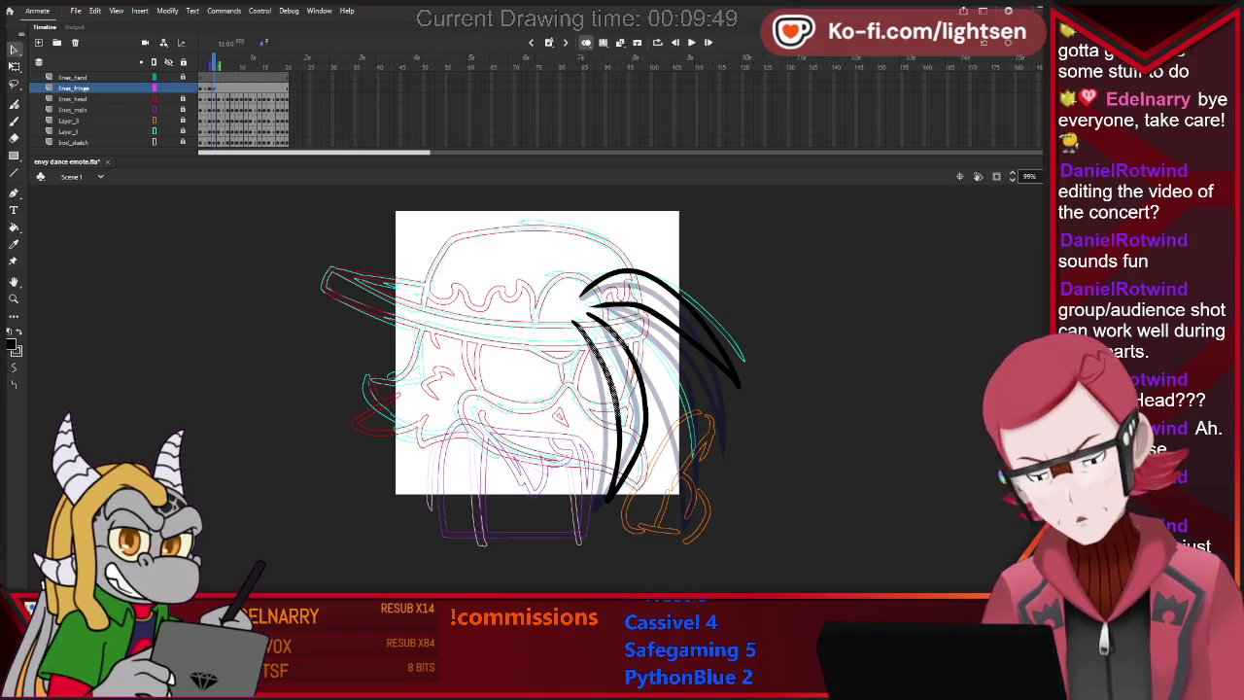
key(Escape)
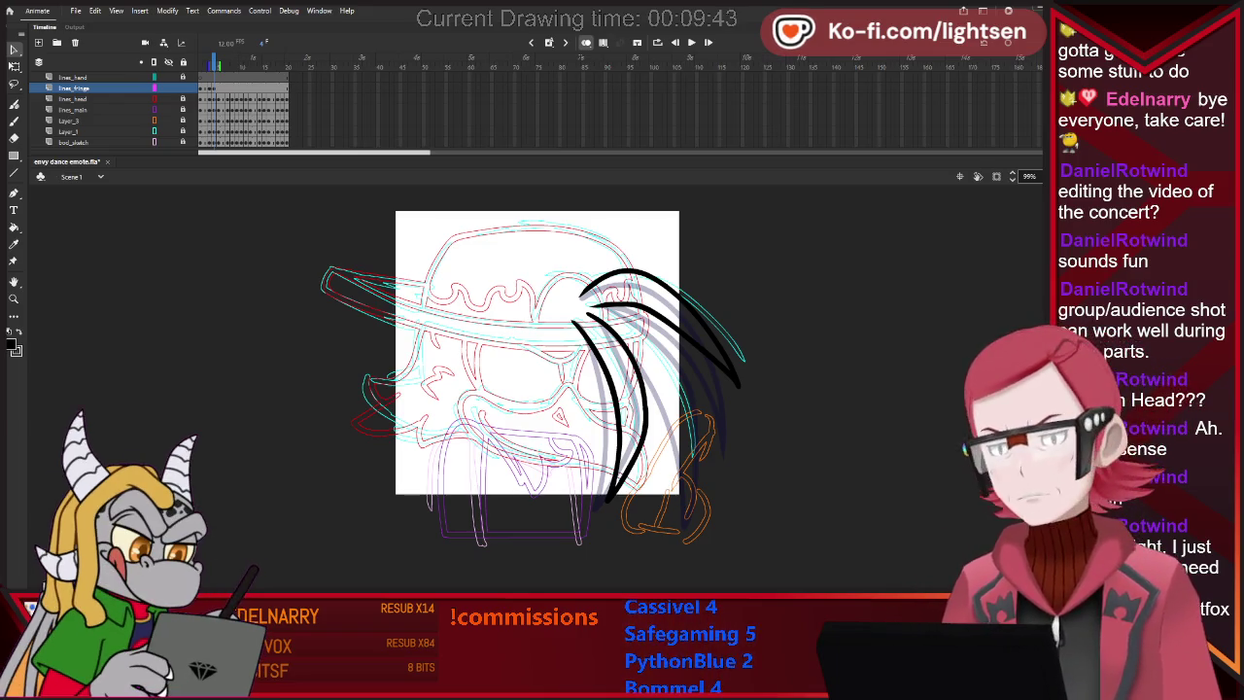
Flip through neighbouring frames to compare the strands and check the motion.
key(b)
key(comma)
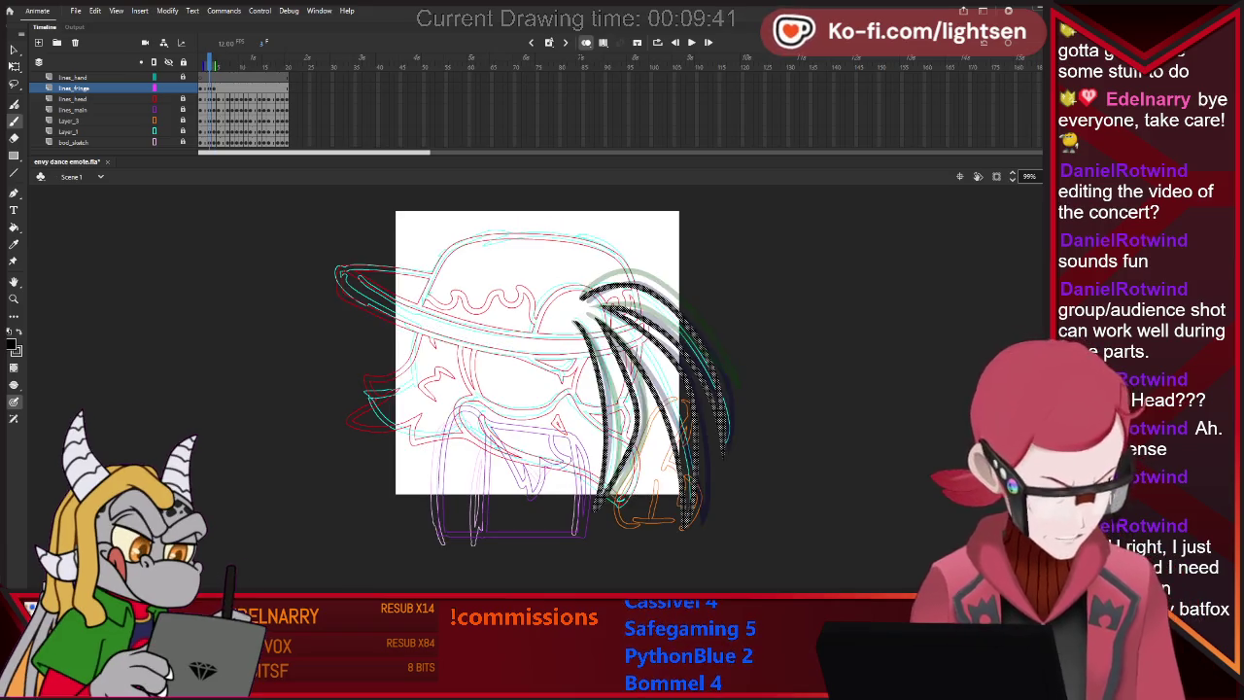
key(period)
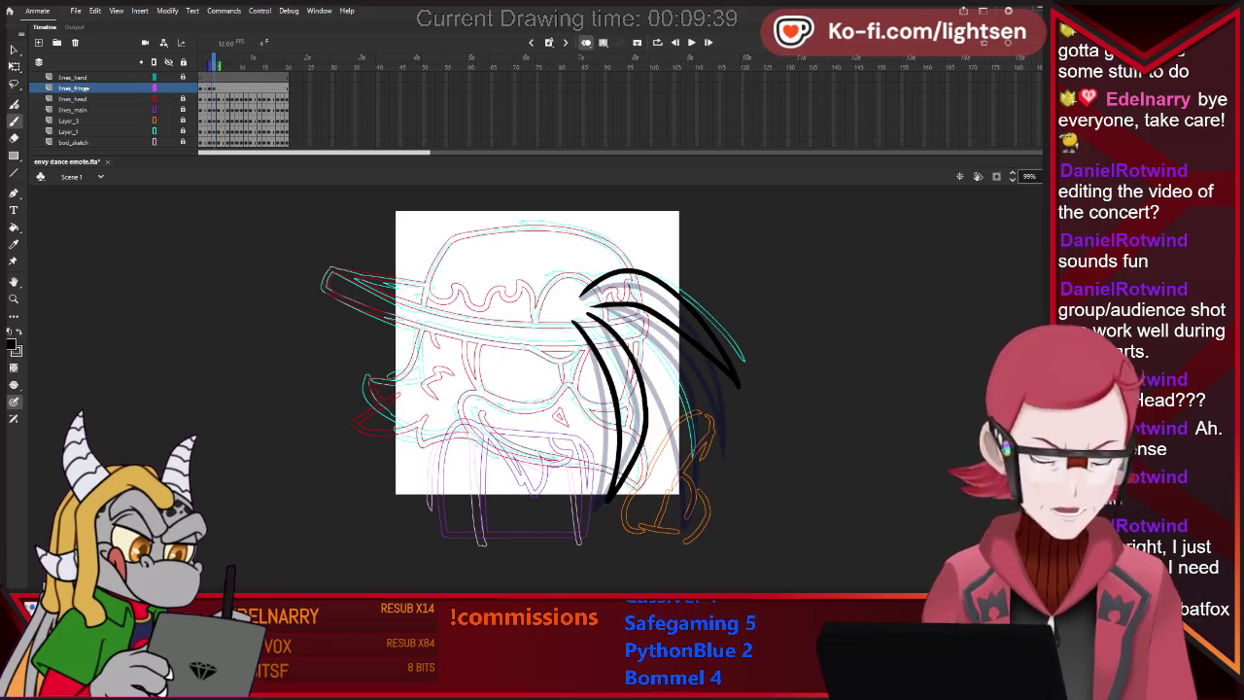
key(comma)
key(comma)
key(period)
key(period)
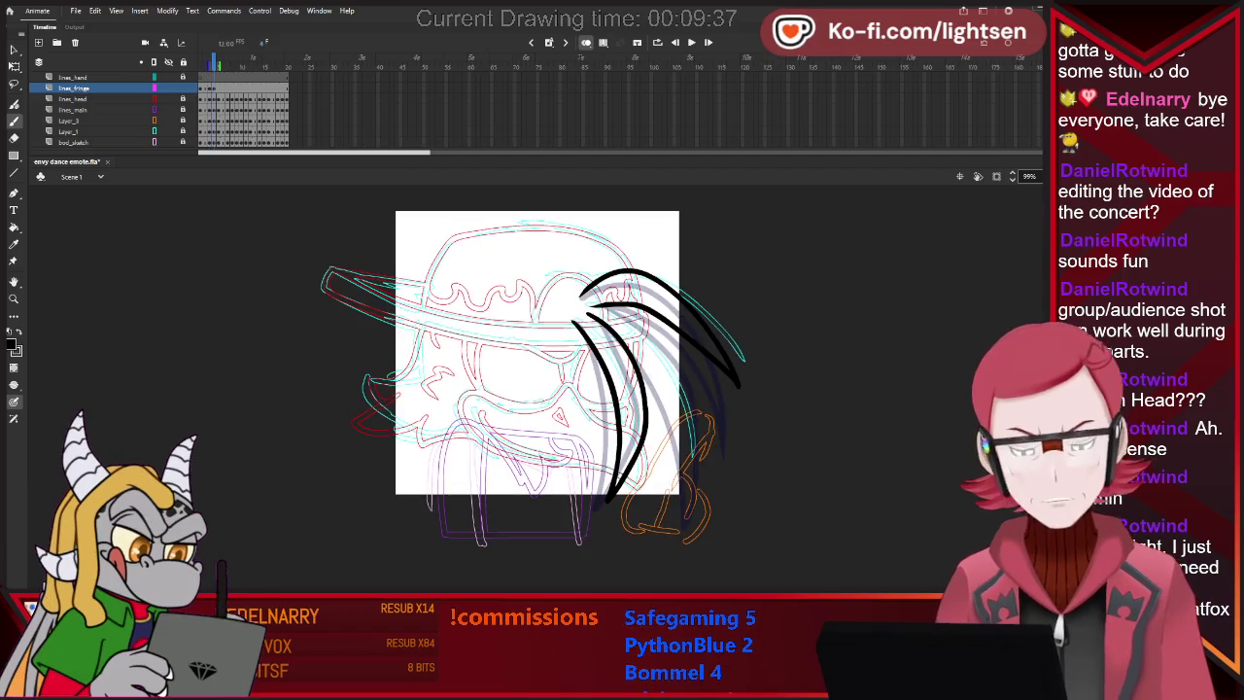
Select and deselect the lower hair strand while refining the fringe.
key(e)
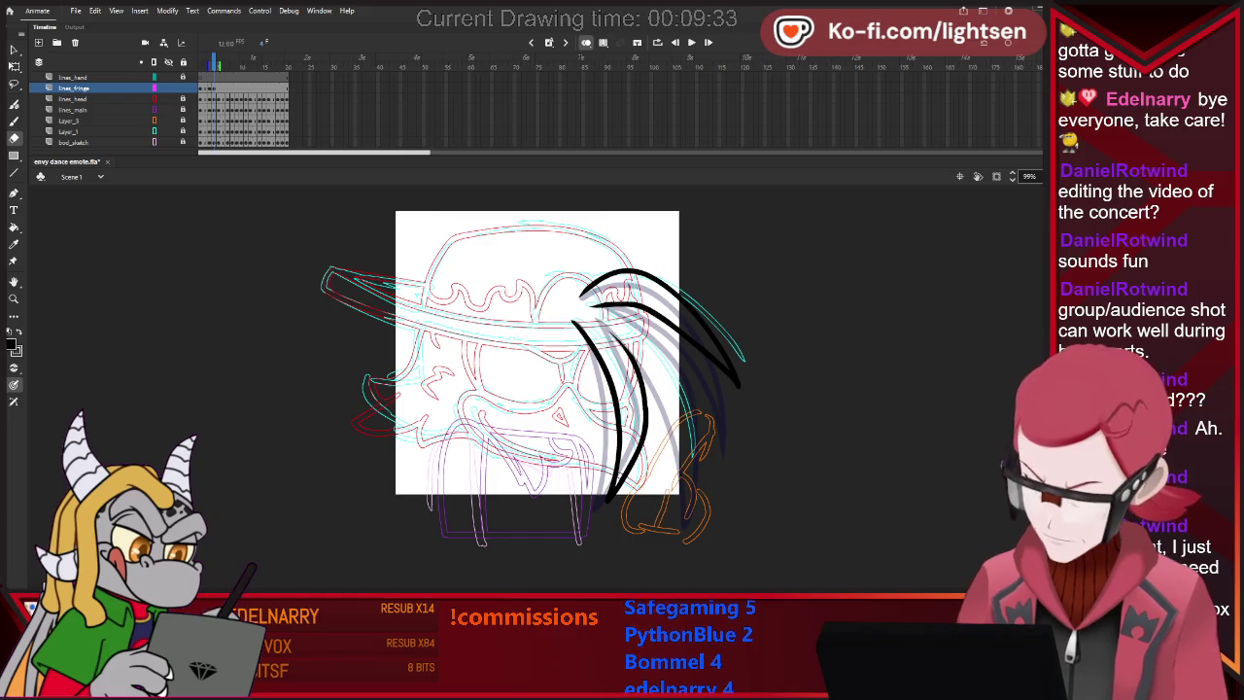
key(b)
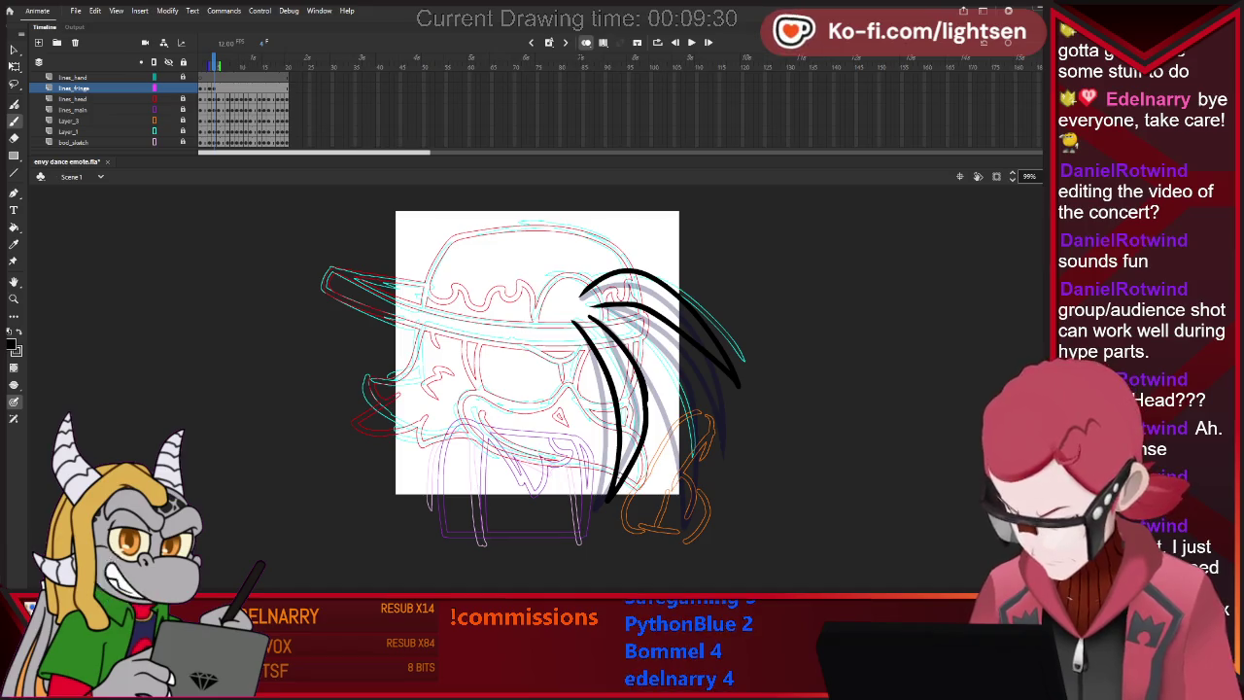
key(v)
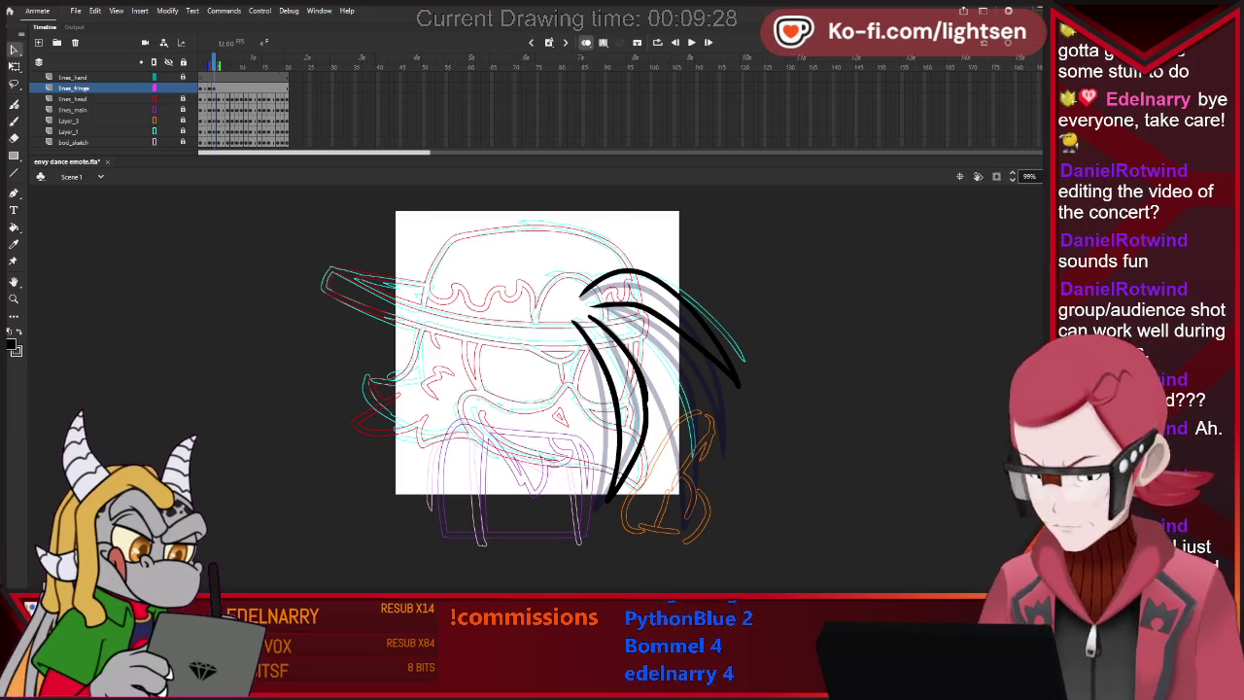
click(644, 398)
key(ctrl+shift+a)
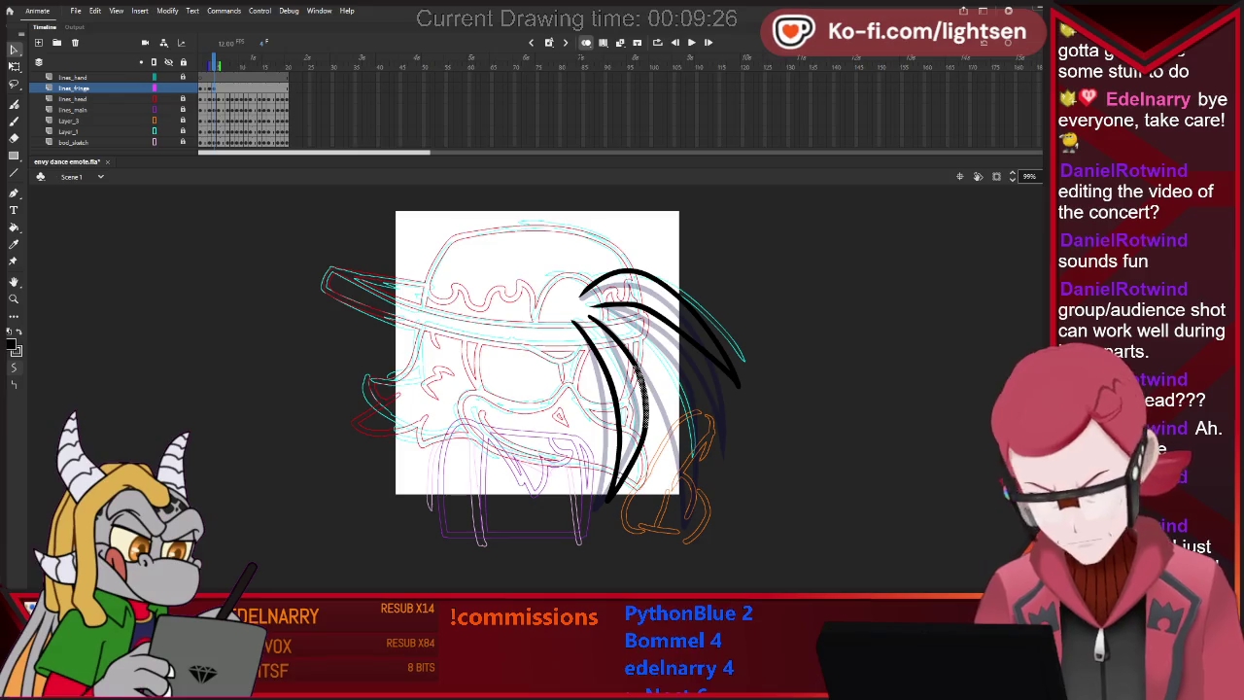
key(b)
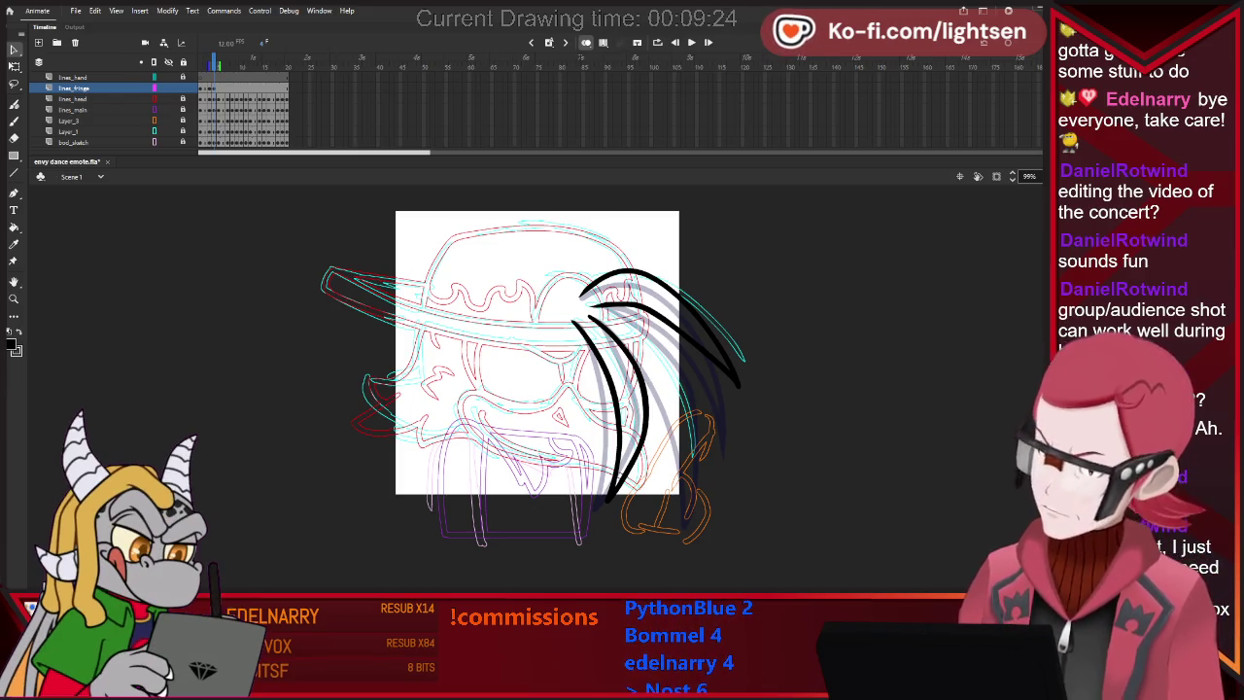
key(e)
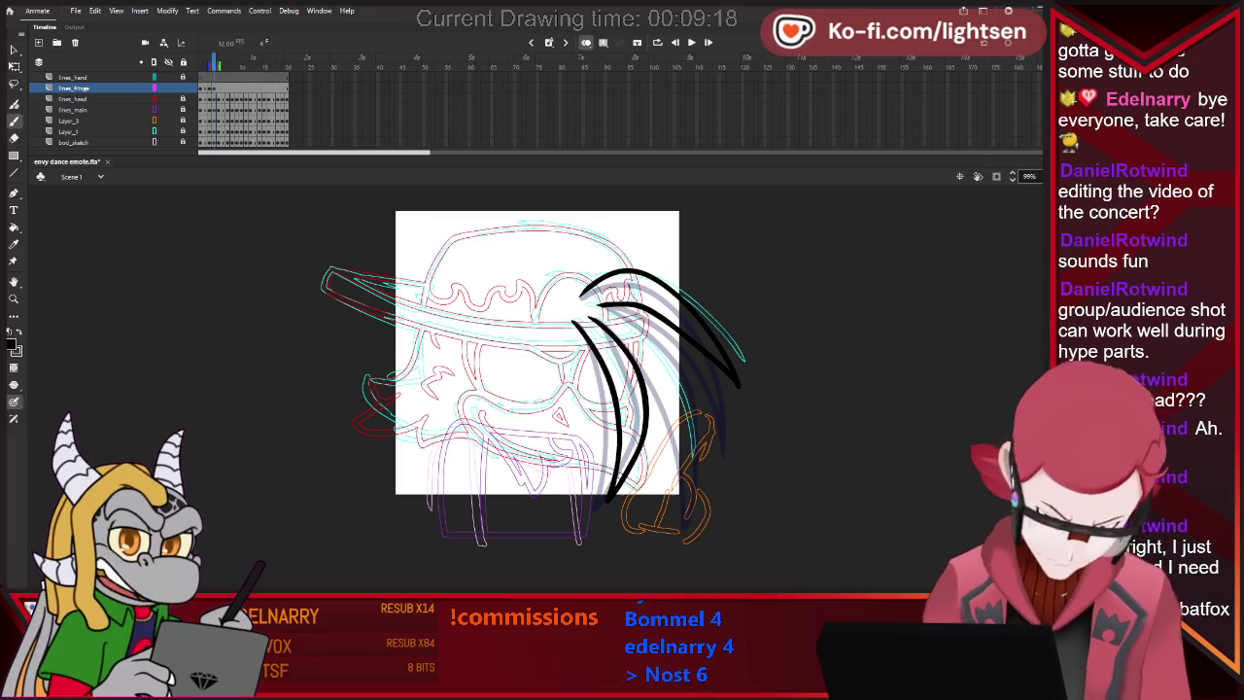
Step back and forth between frames to preview the hair motion.
key(.)
key(.)
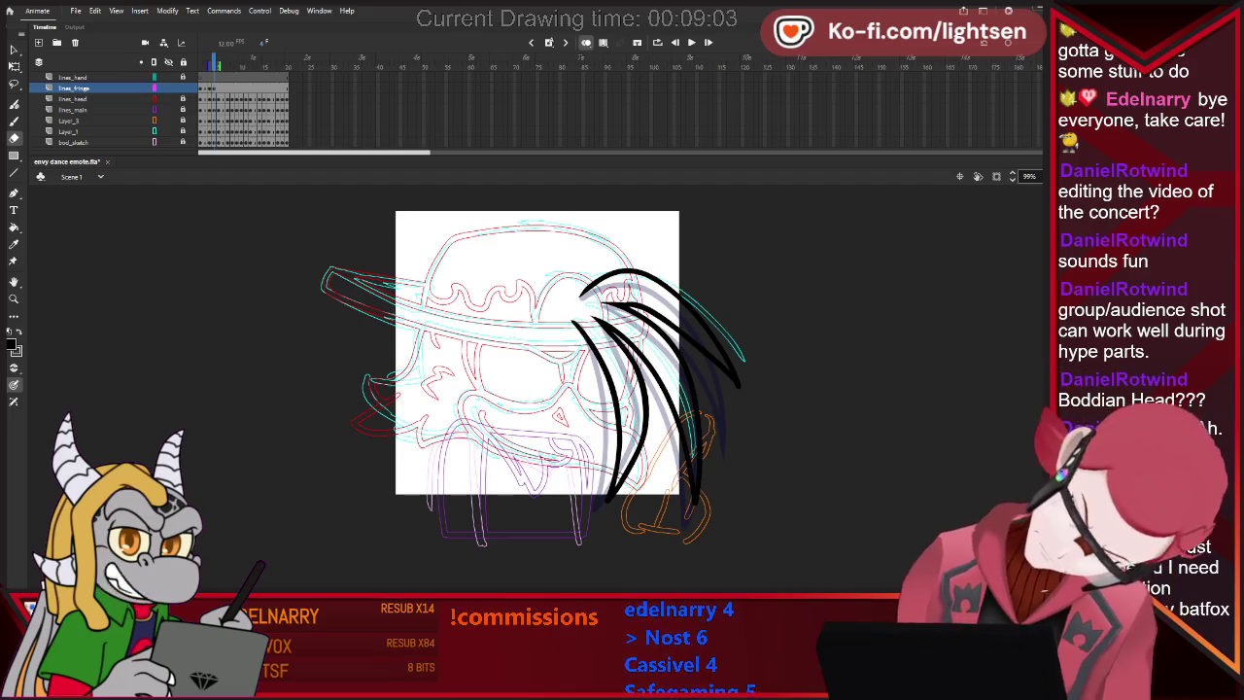
key(b)
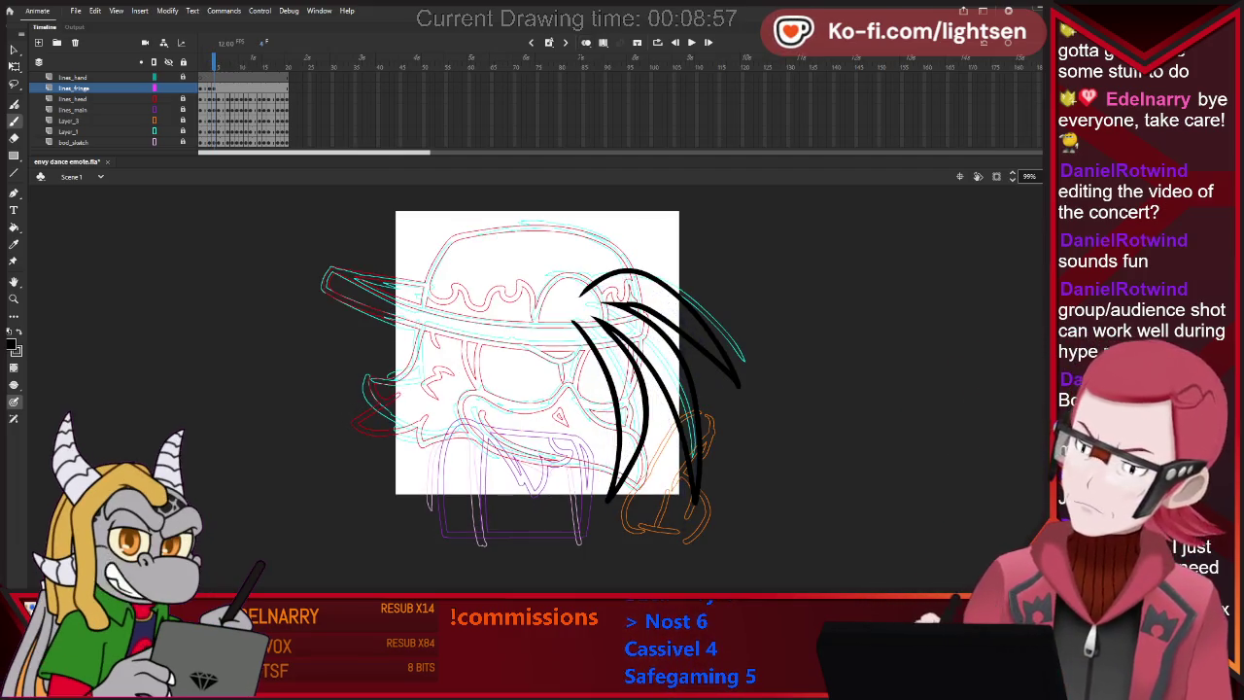
key(period)
key(comma)
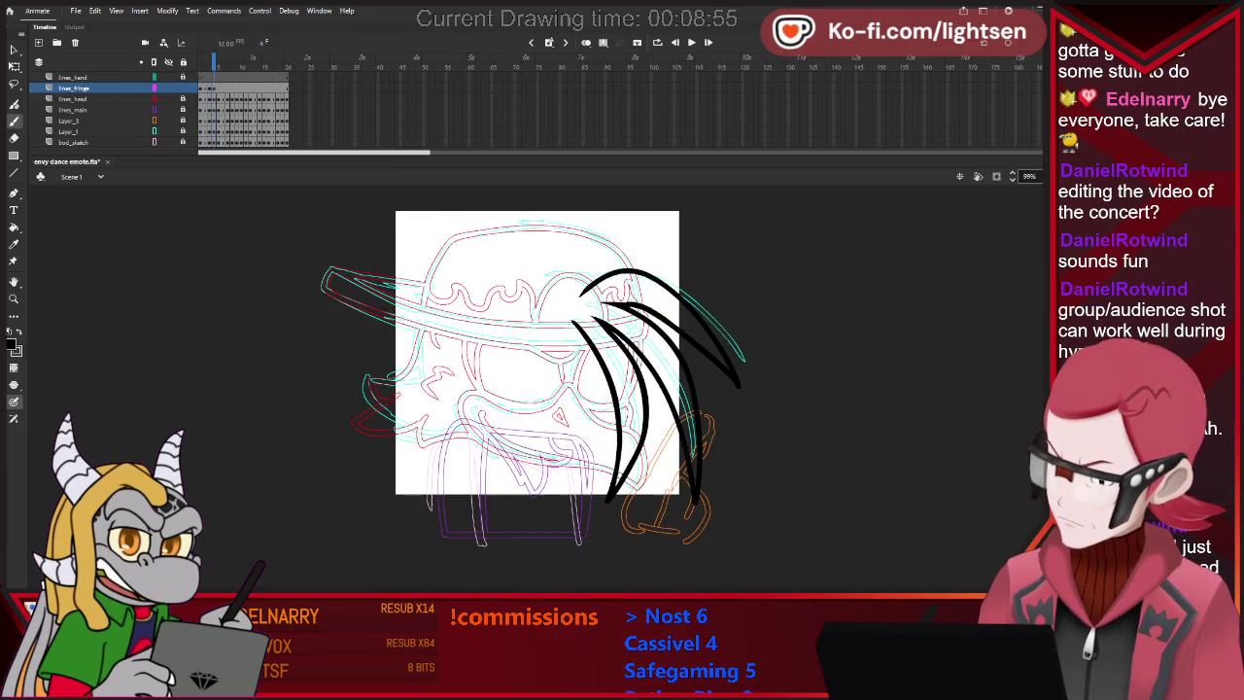
key(period)
key(period)
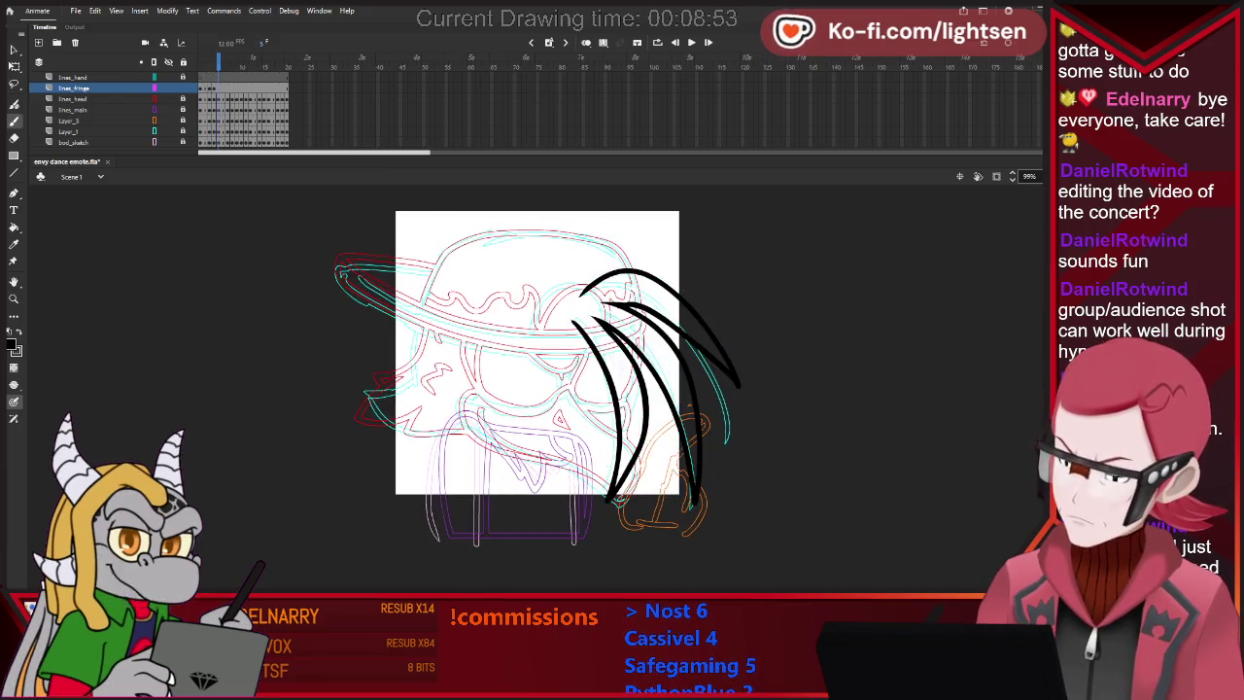
Step forward to the frame lacking fringe line art and turn on onion skinning (Alt+Shift+O).
key(comma)
key(comma)
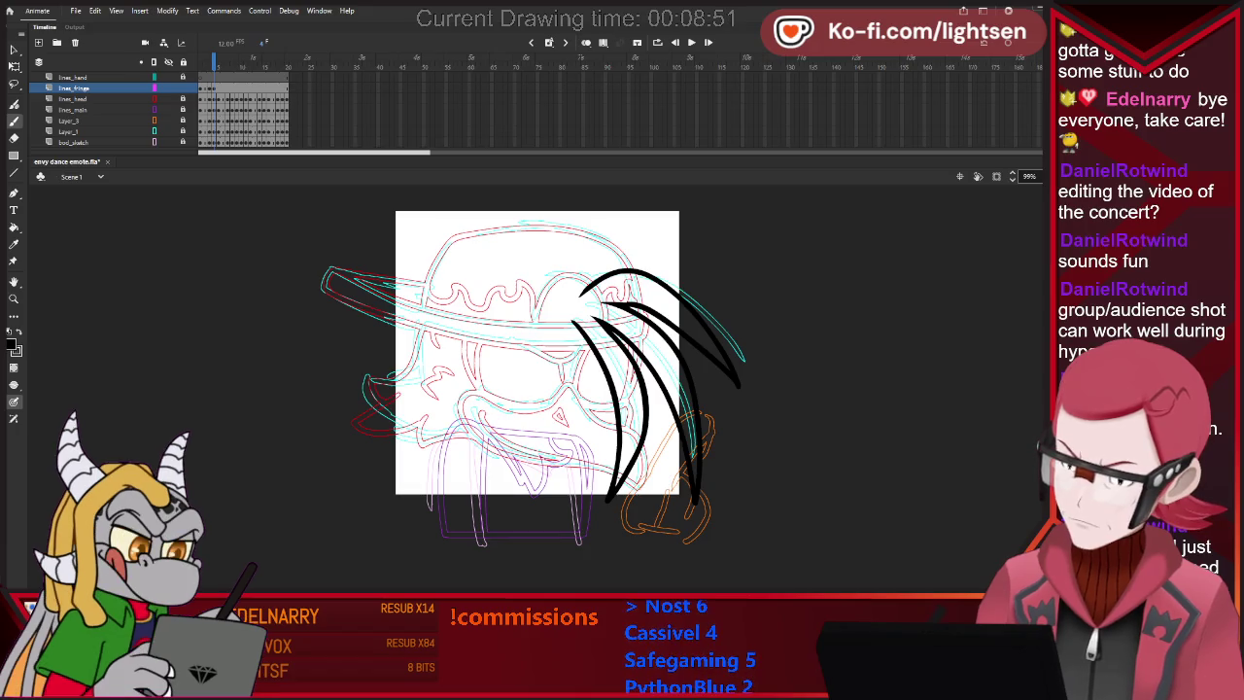
key(period)
key(period)
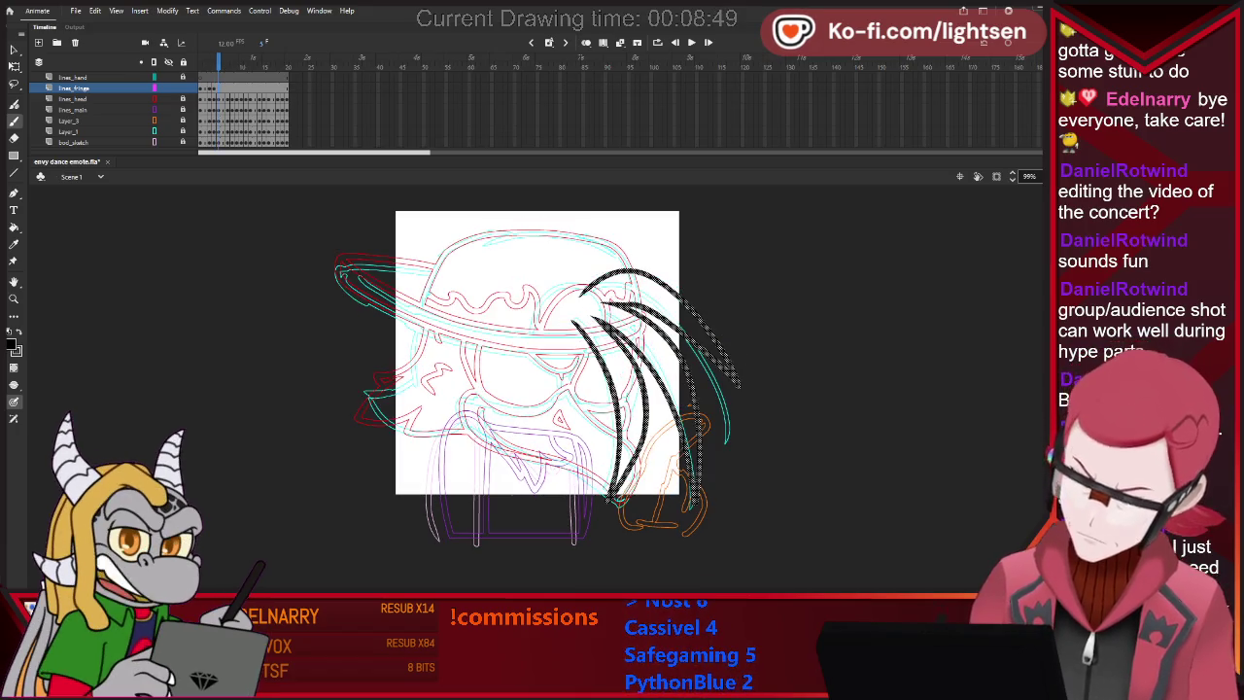
key(period)
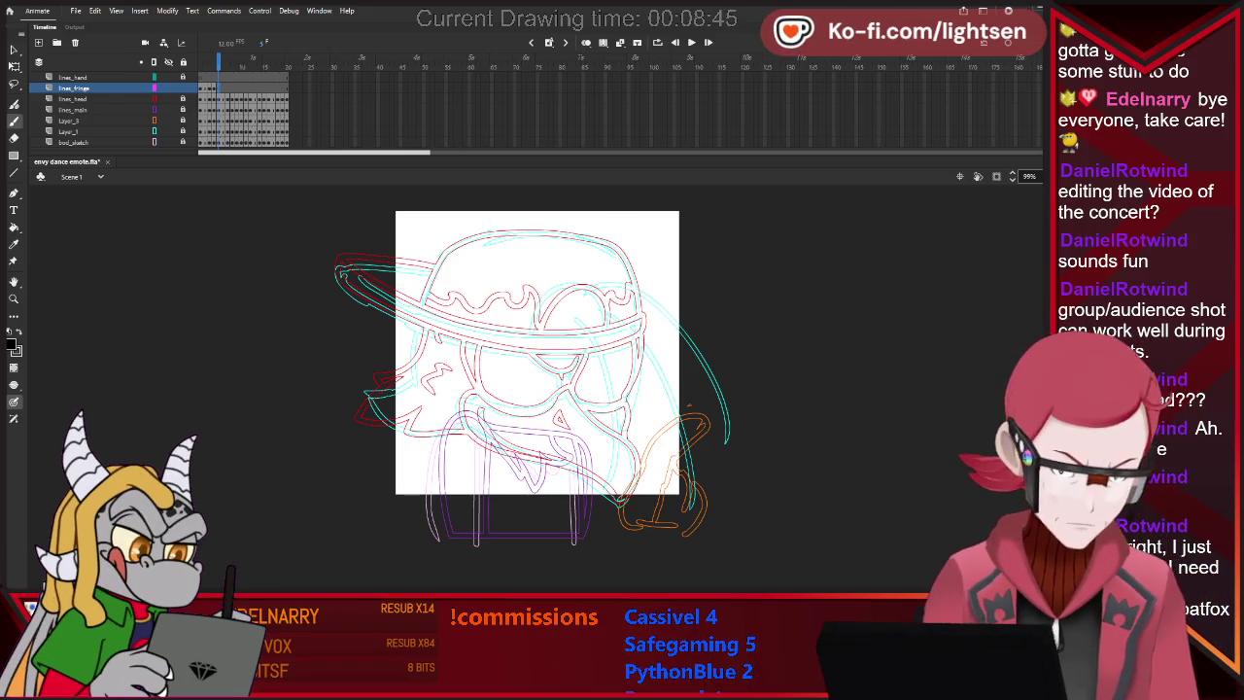
key(comma)
key(period)
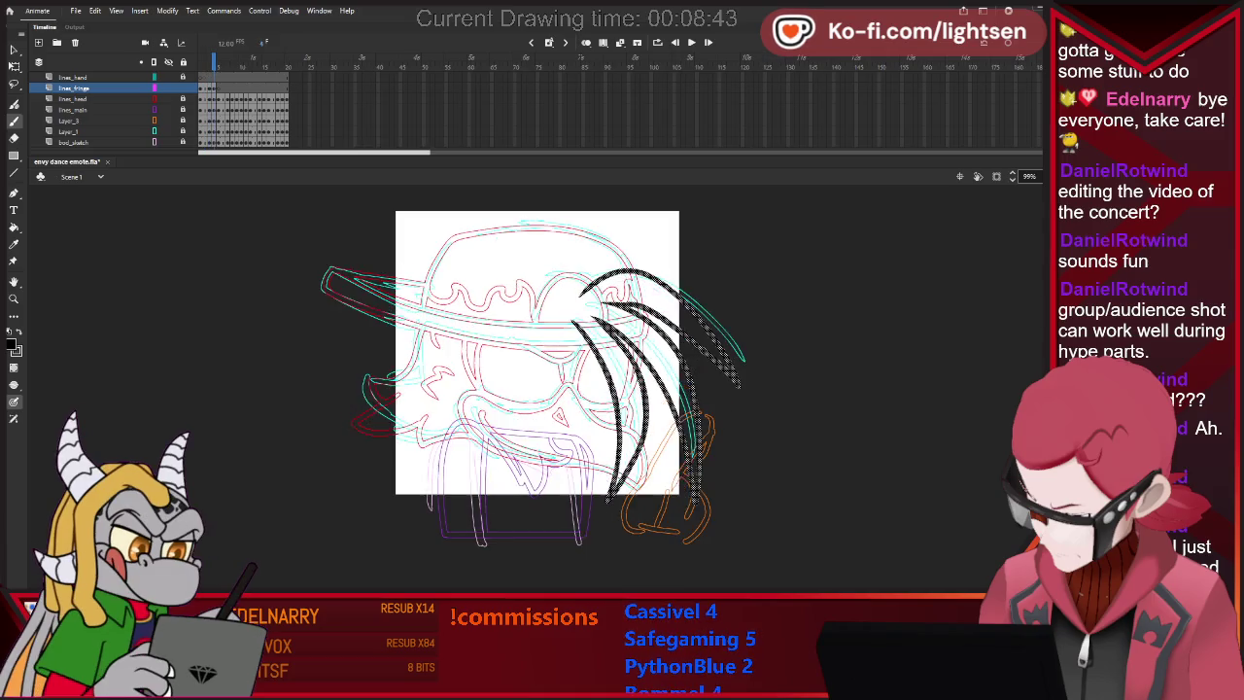
key(period)
key(period)
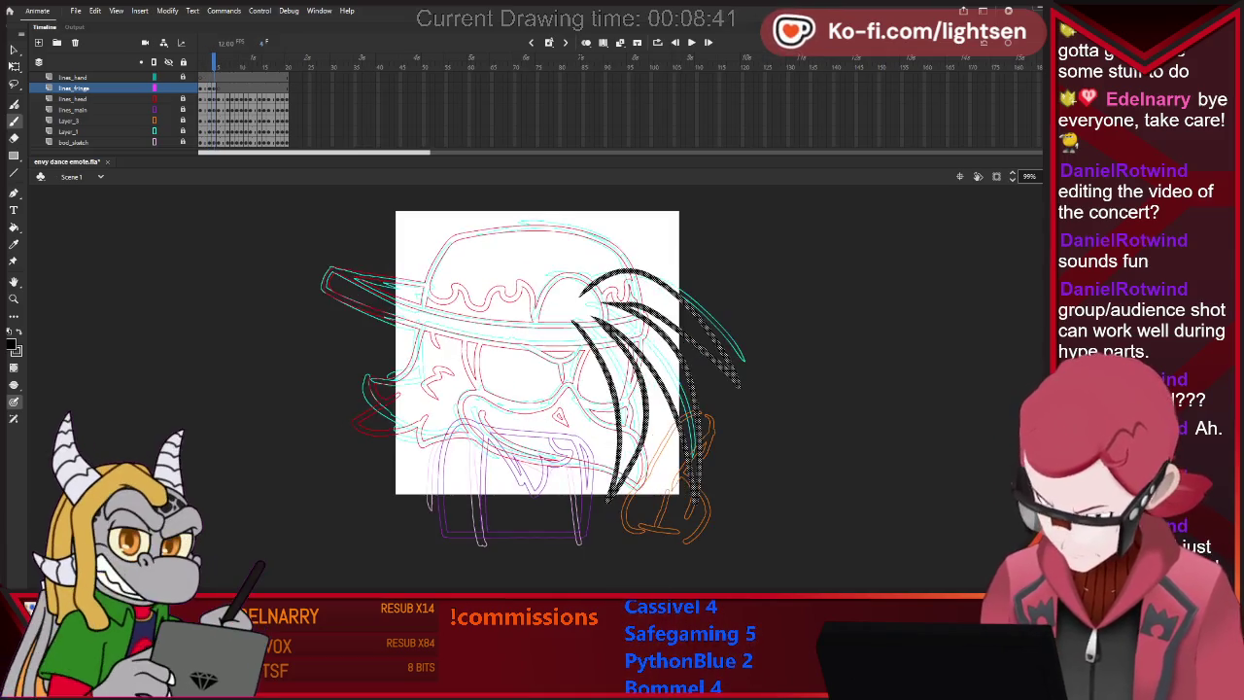
key(period)
key(alt+shift+o)
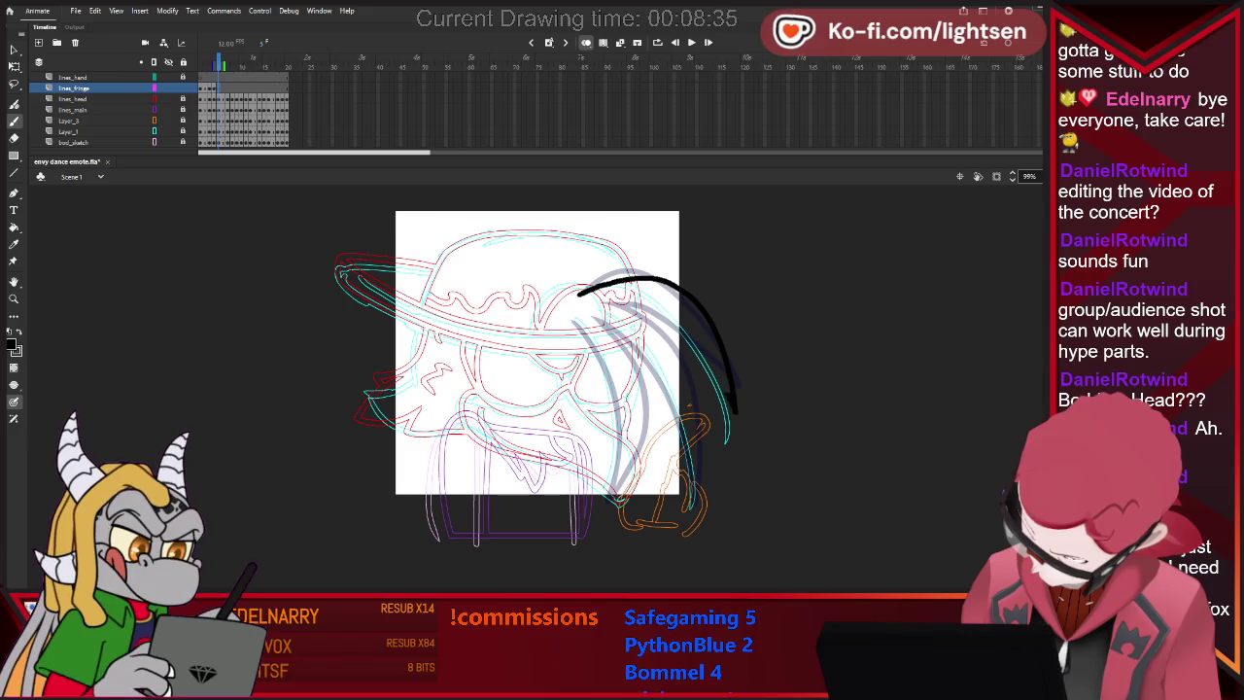
Touch up the fringe arc over the cap, compare neighbouring frames, then undo it.
drag(693, 348, 714, 374)
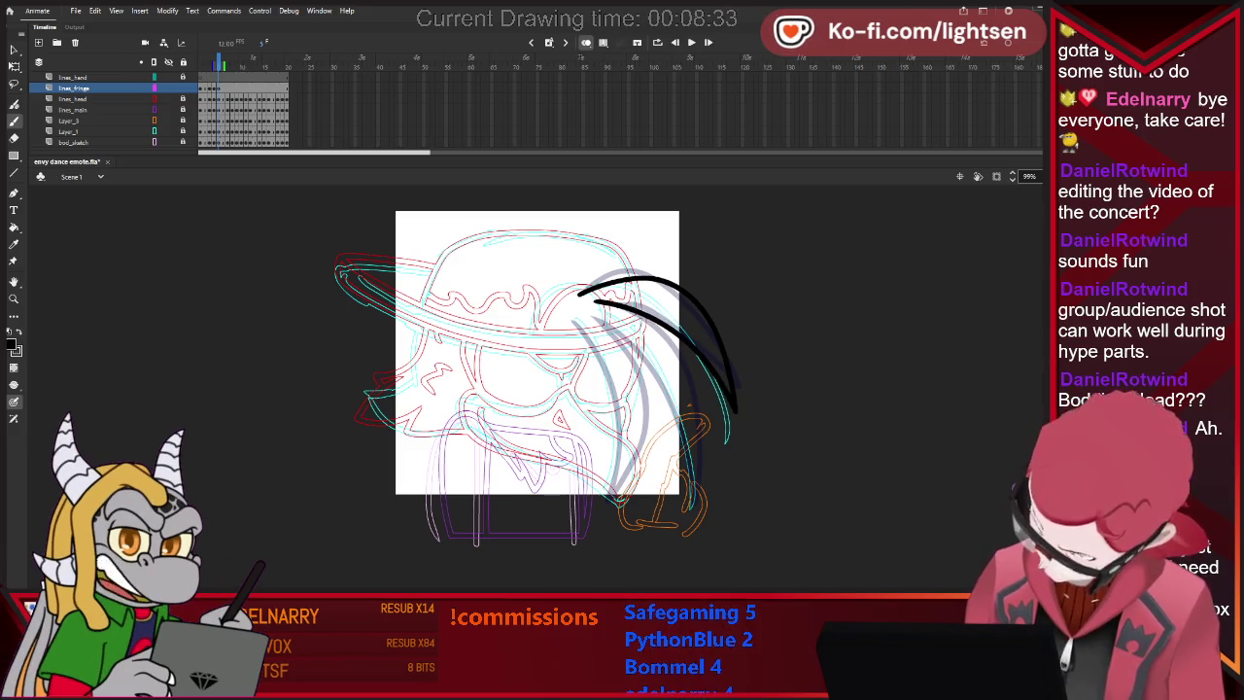
key(period)
key(comma)
key(period)
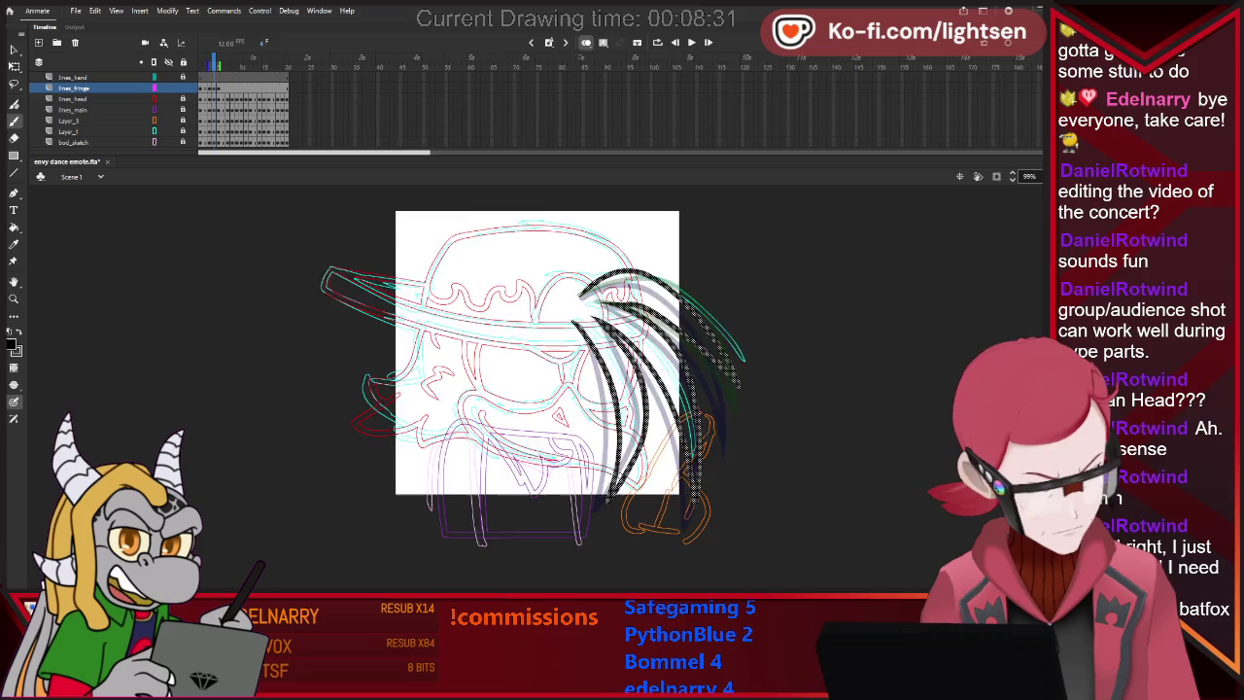
key(comma)
key(ctrl+z)
key(period)
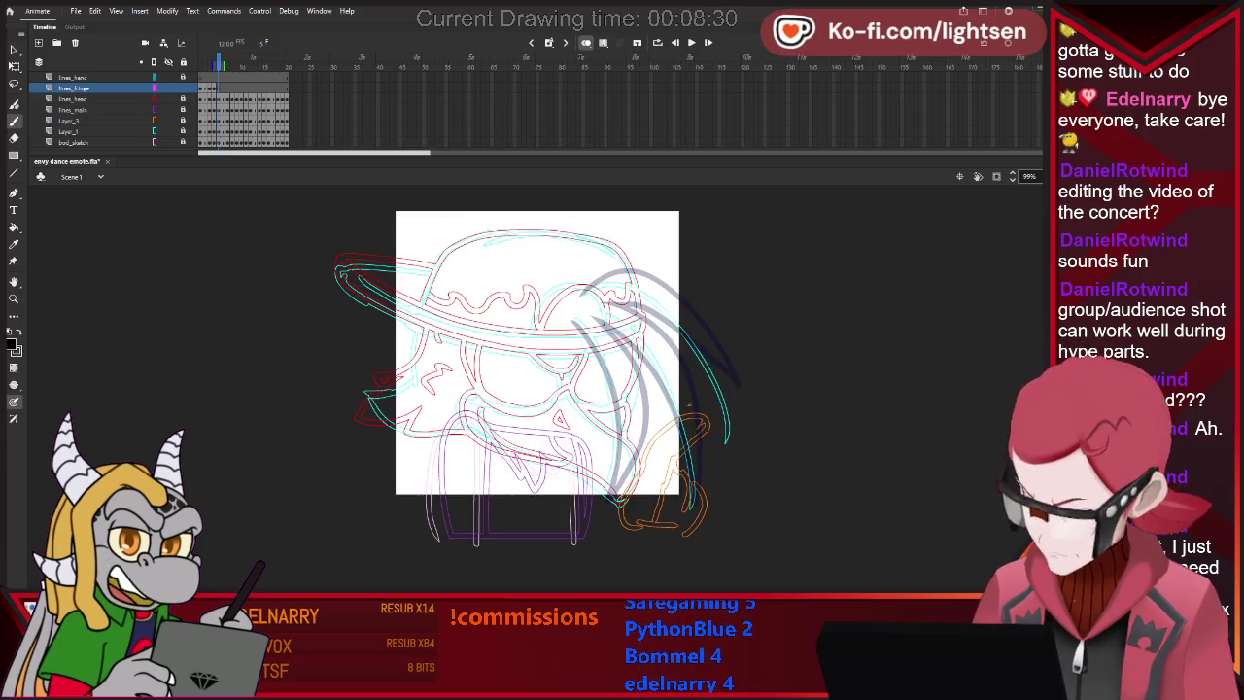
key(comma)
Redraw the fringe arc over the cap's right side, extending it down with an inner strand.
drag(580, 294, 649, 279)
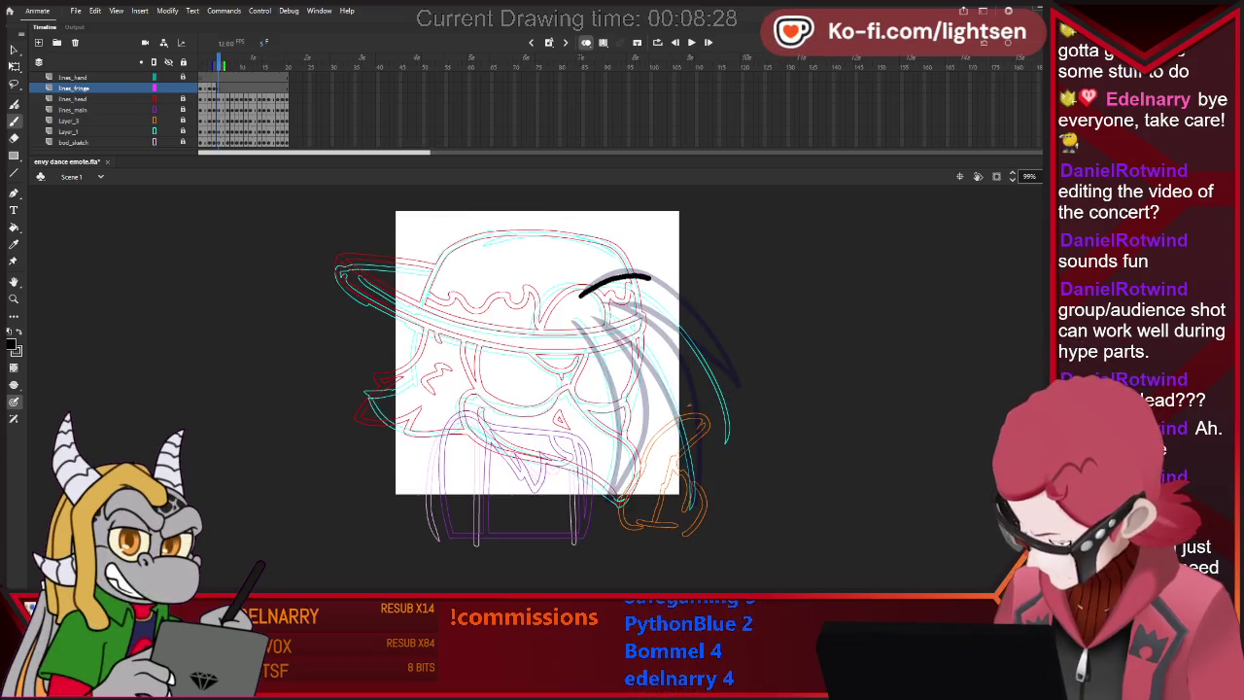
drag(715, 330, 731, 360)
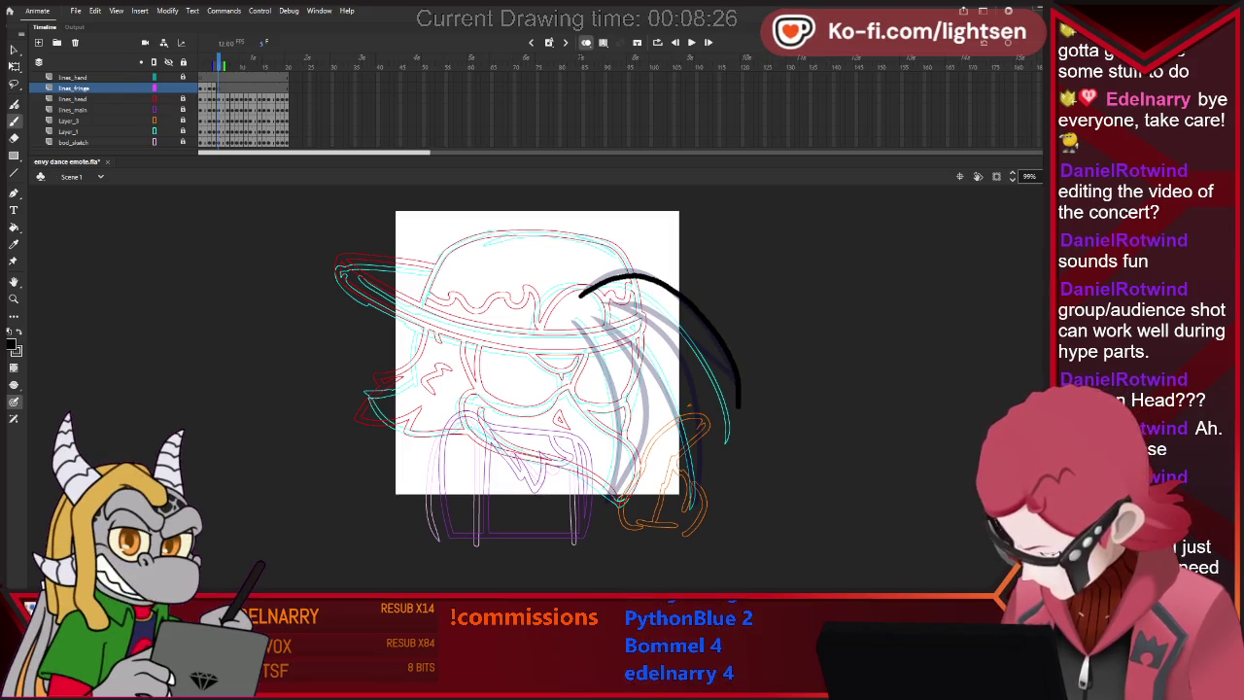
key(ctrl+z)
key(ctrl+z)
drag(595, 288, 680, 301)
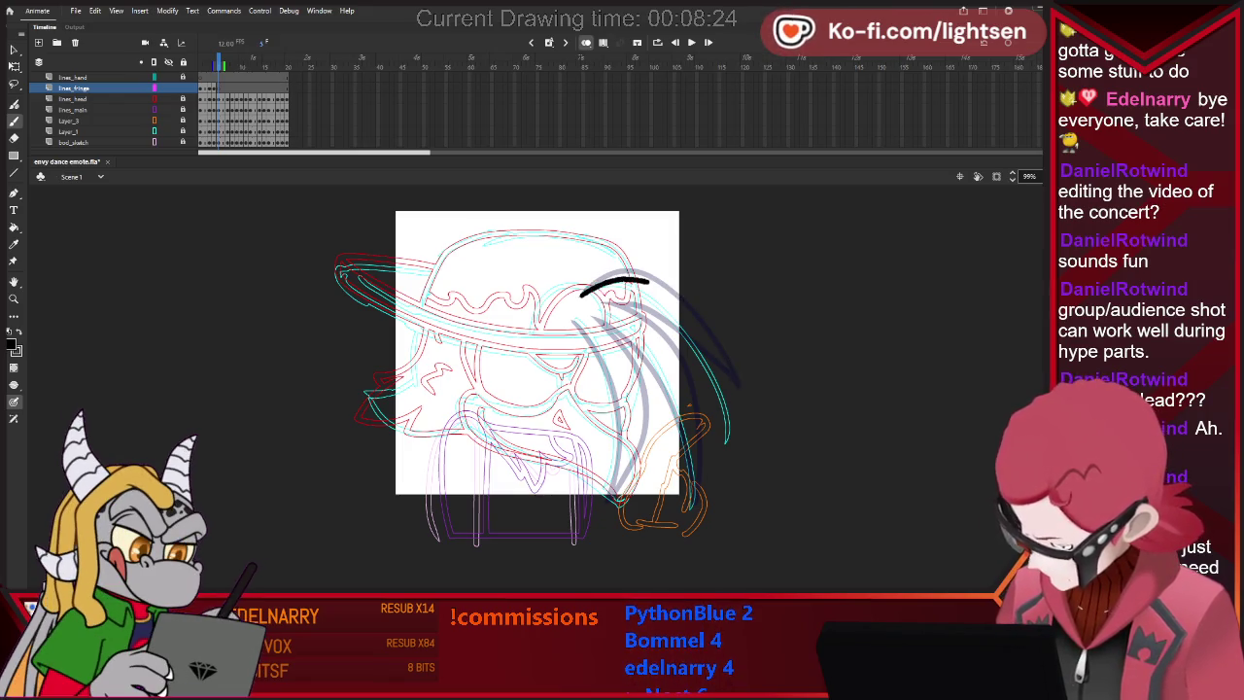
drag(721, 350, 741, 413)
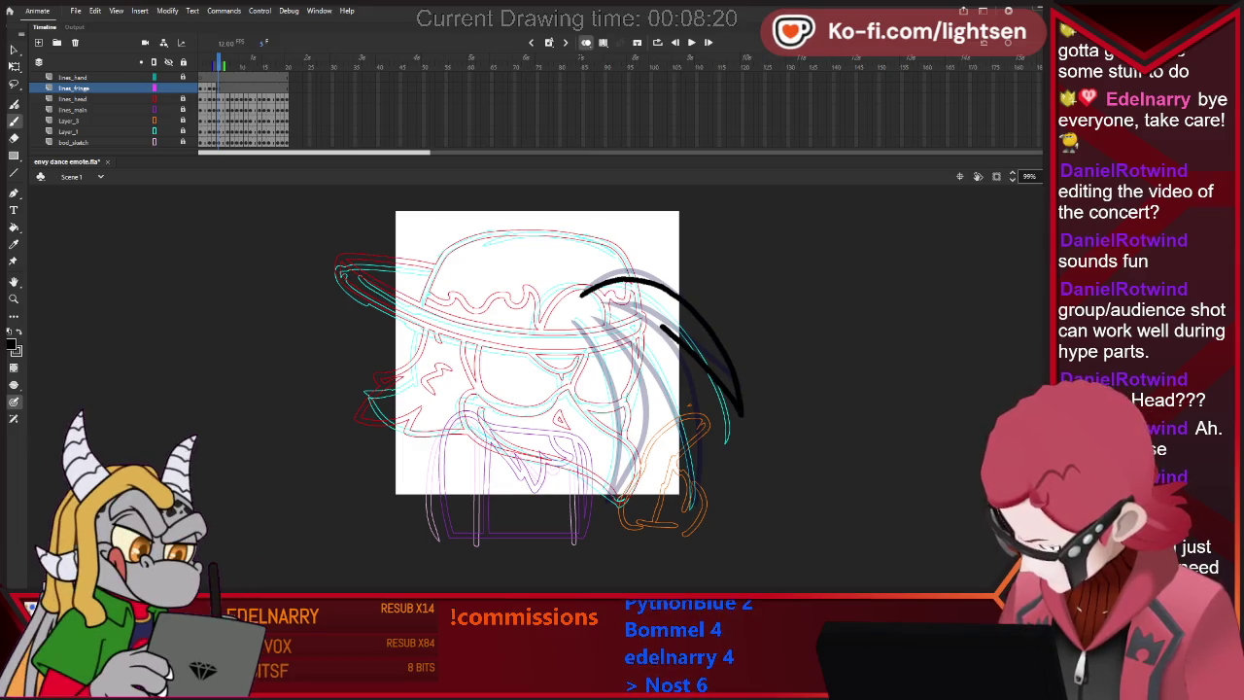
drag(605, 303, 680, 339)
Flip between neighbouring frames to compare the new hair strands.
key(e)
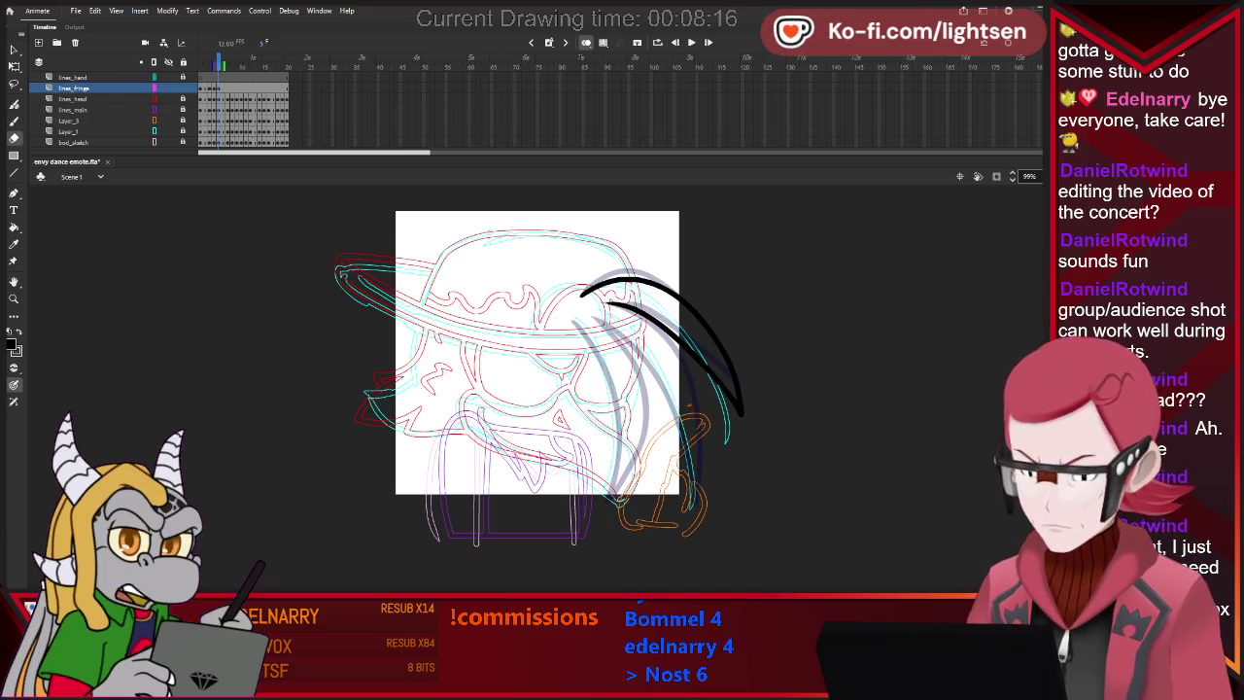
key(comma)
key(b)
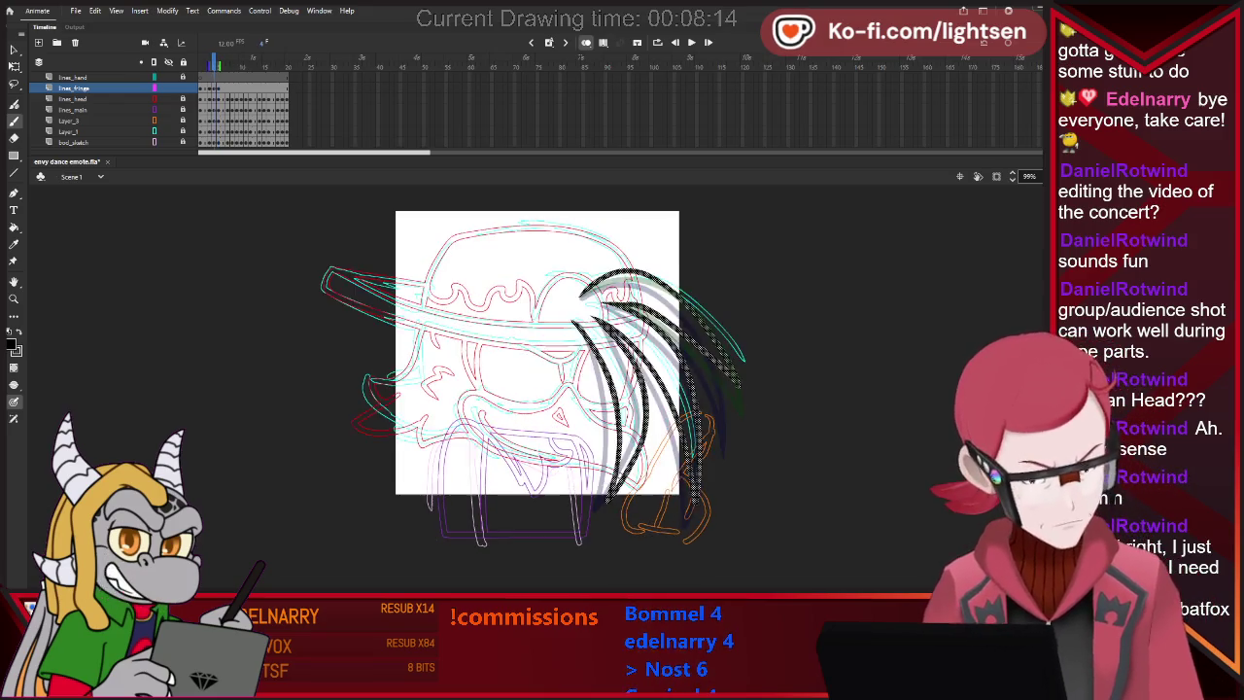
key(period)
key(comma)
key(period)
key(comma)
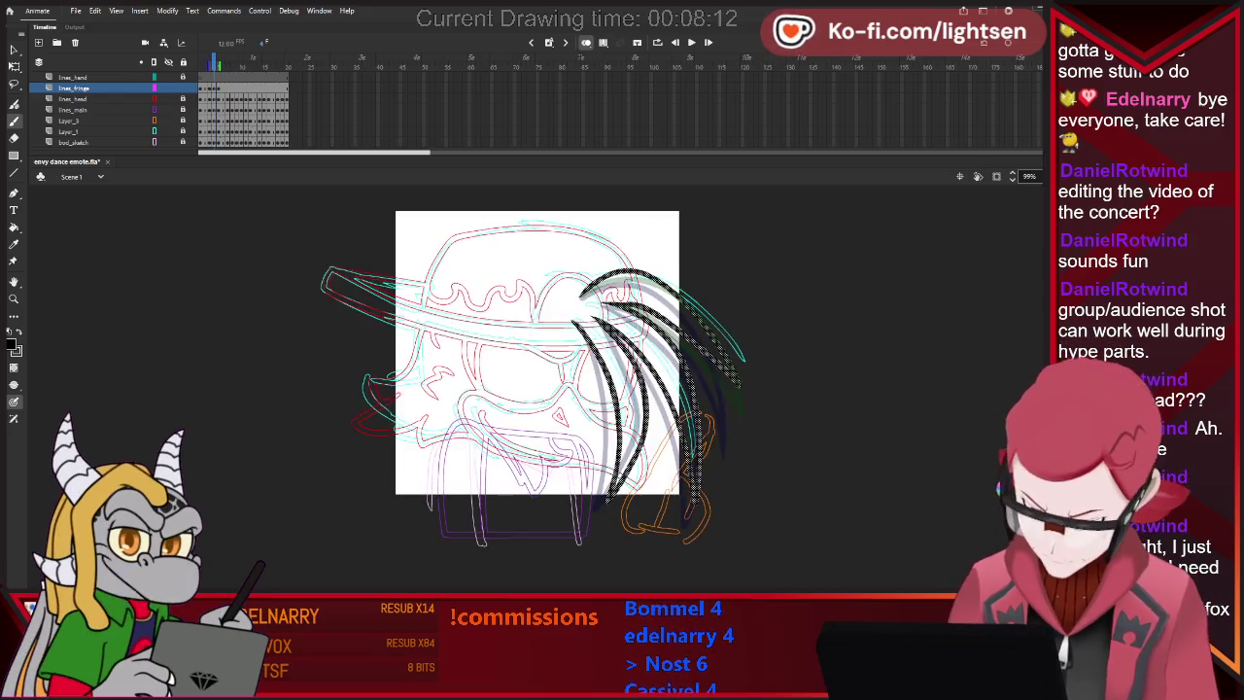
key(period)
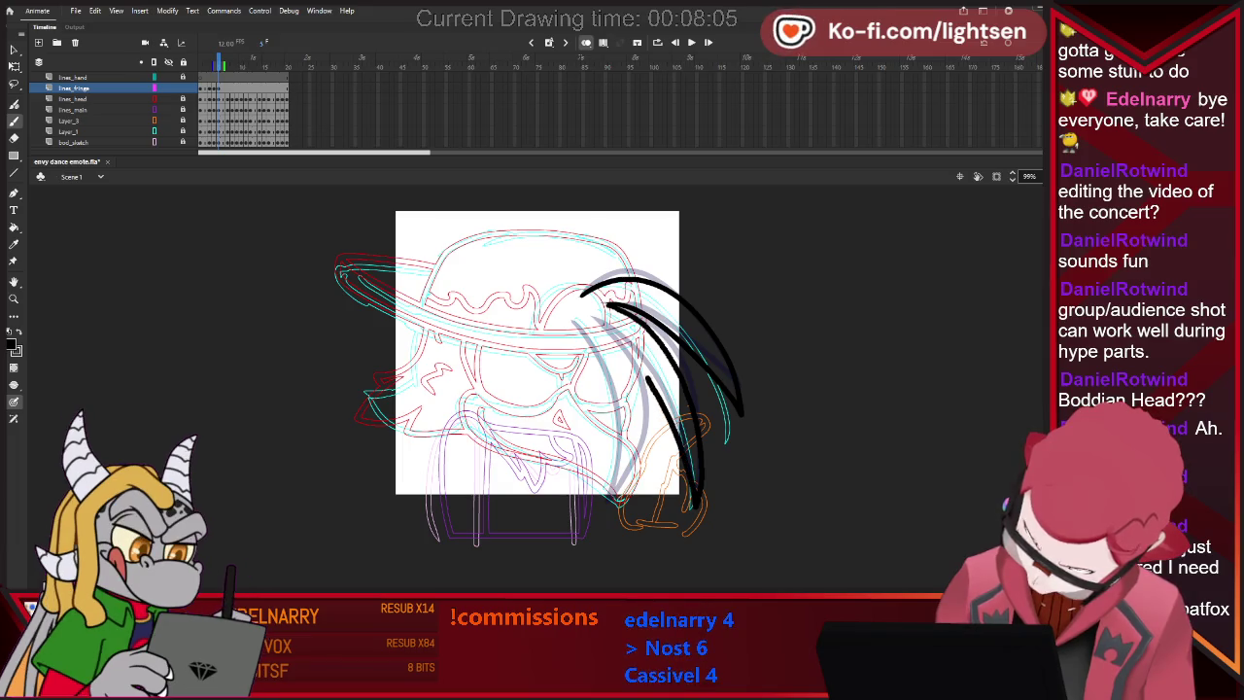
Keep flipping through nearby frames to check the hair motion.
key(period)
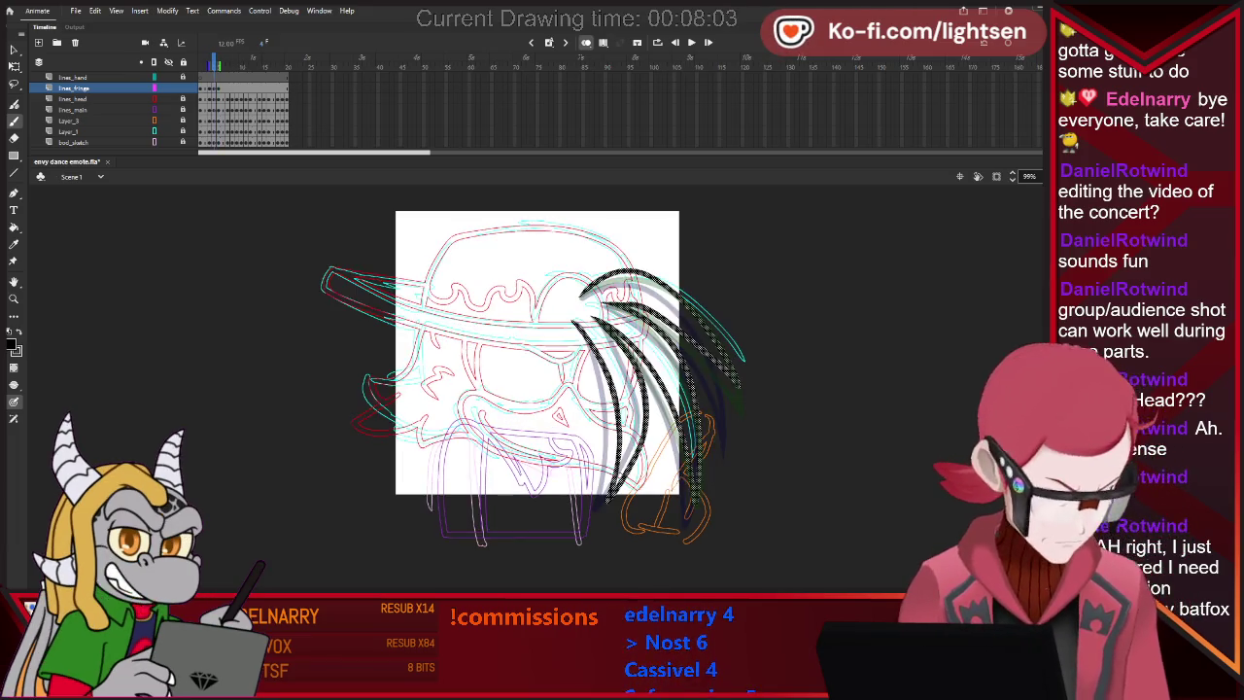
key(period)
key(comma)
key(comma)
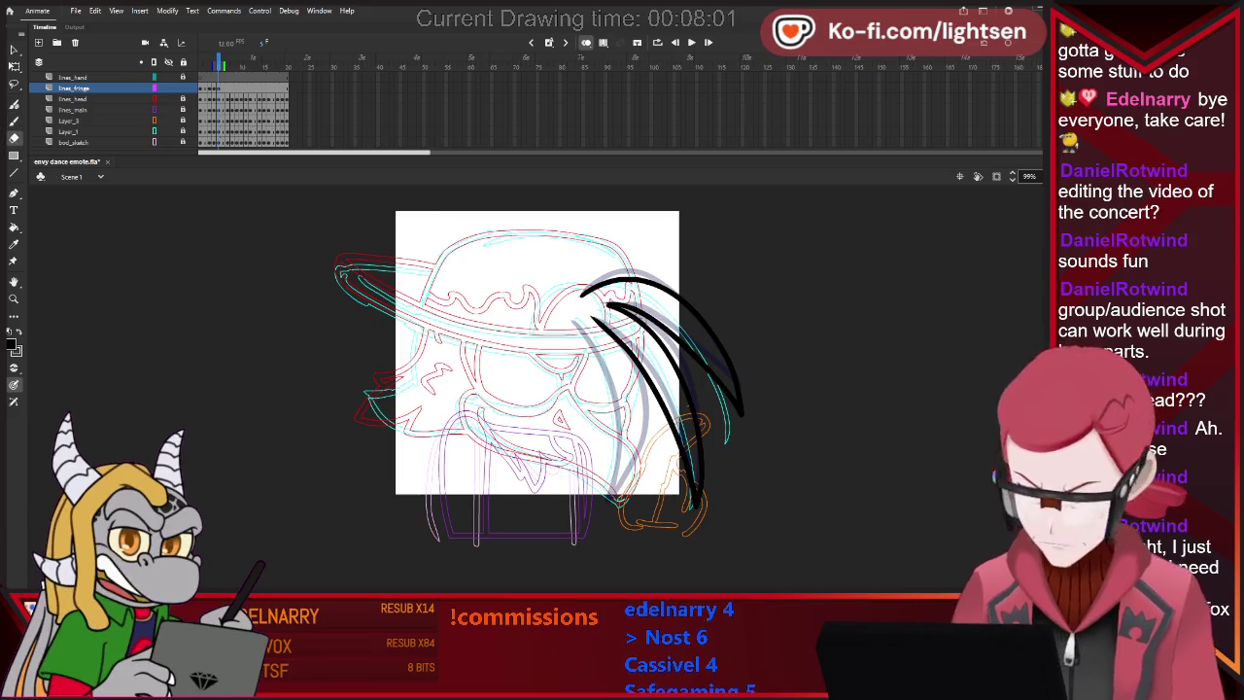
key(e)
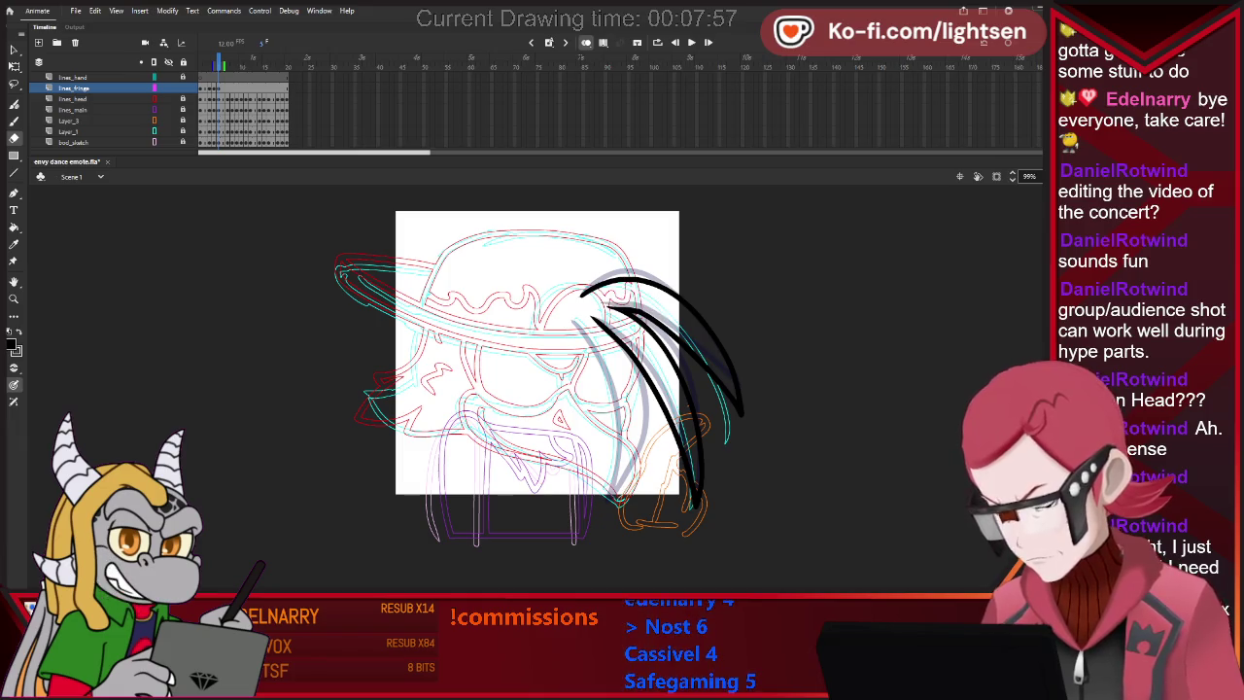
key(b)
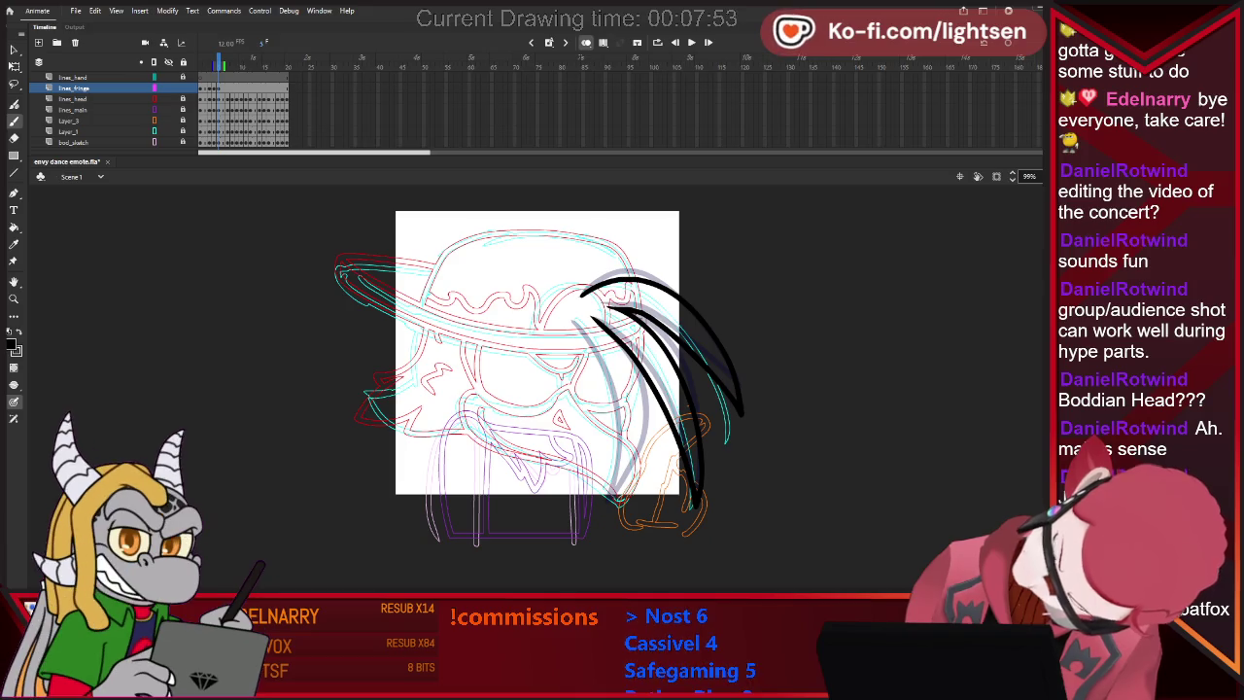
key(comma)
key(comma)
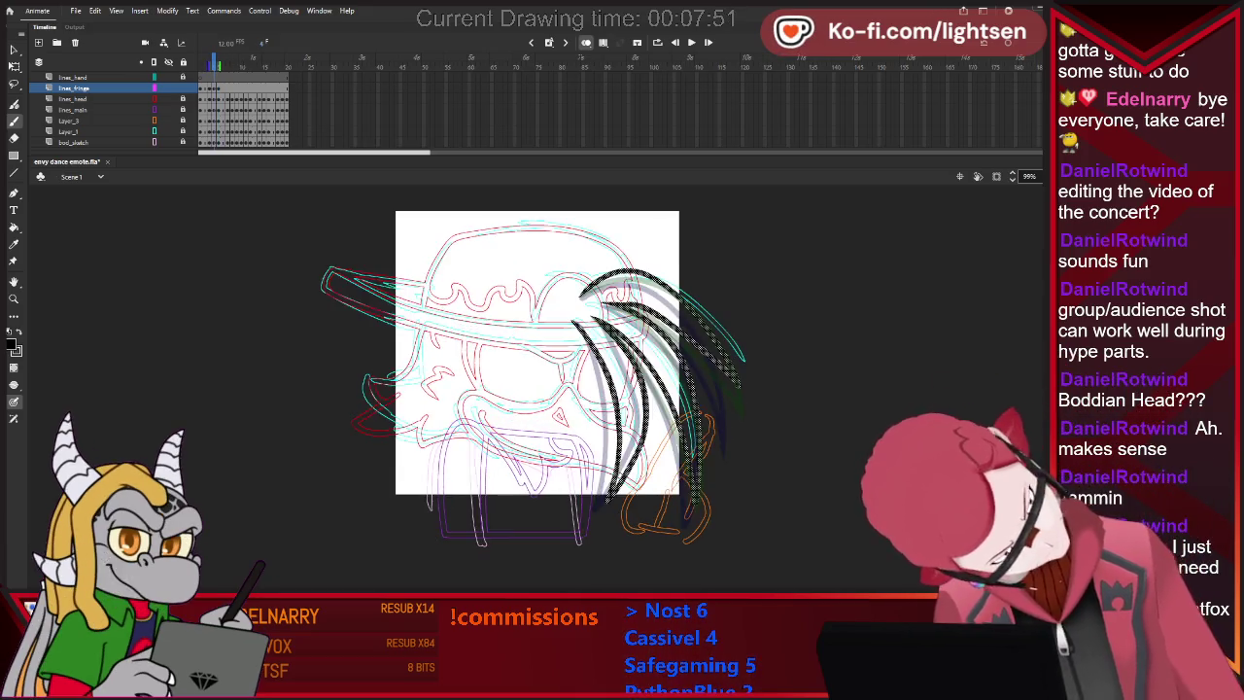
key(period)
key(period)
key(comma)
key(comma)
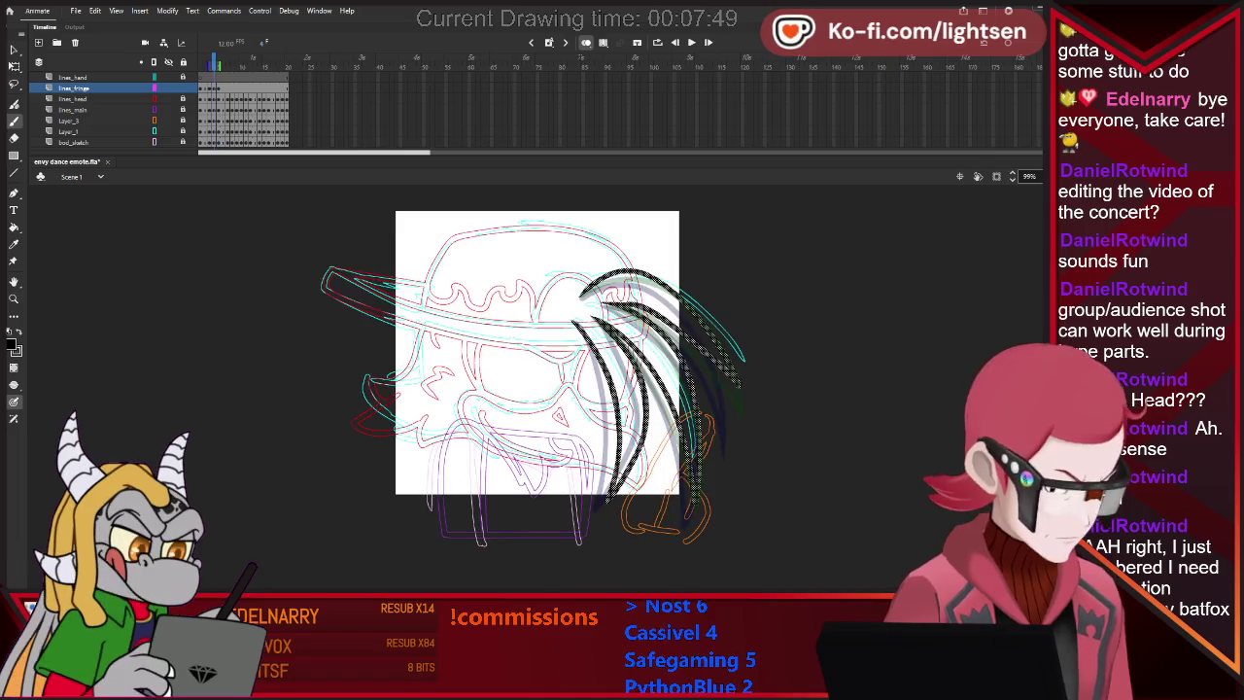
key(period)
key(comma)
key(period)
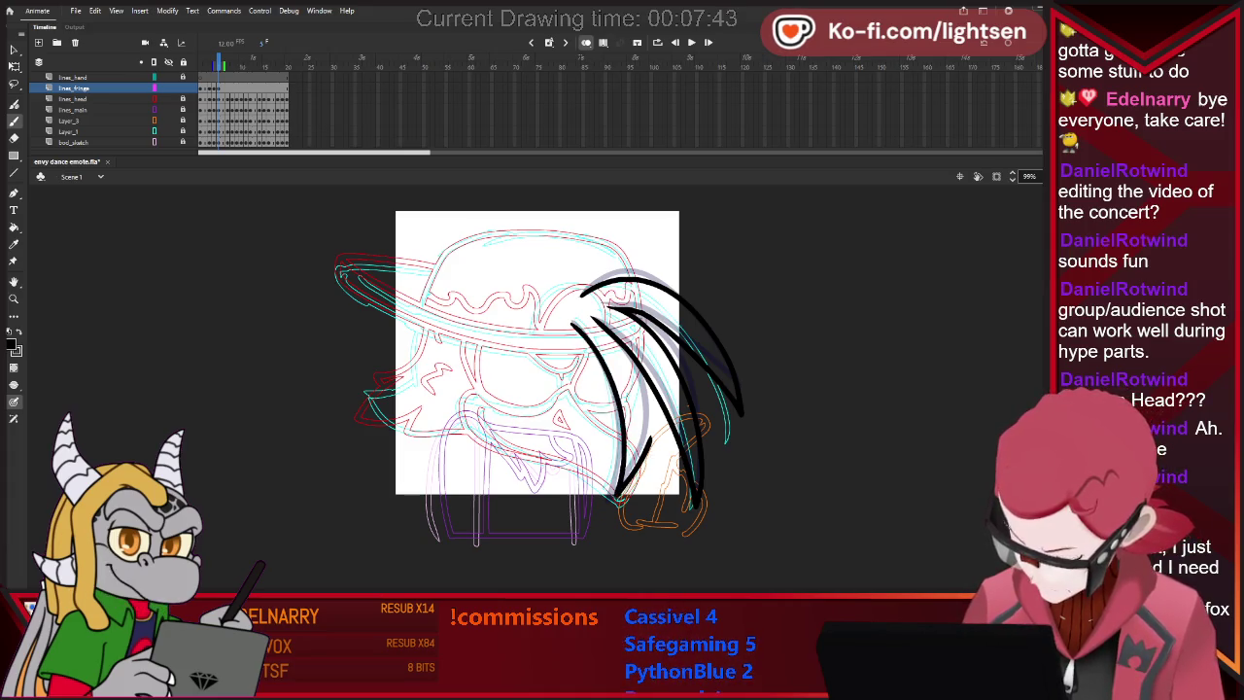
Redraw the last black hair stroke so it reaches further down, comparing adjacent frames.
key(ctrl+z)
drag(622, 437, 604, 495)
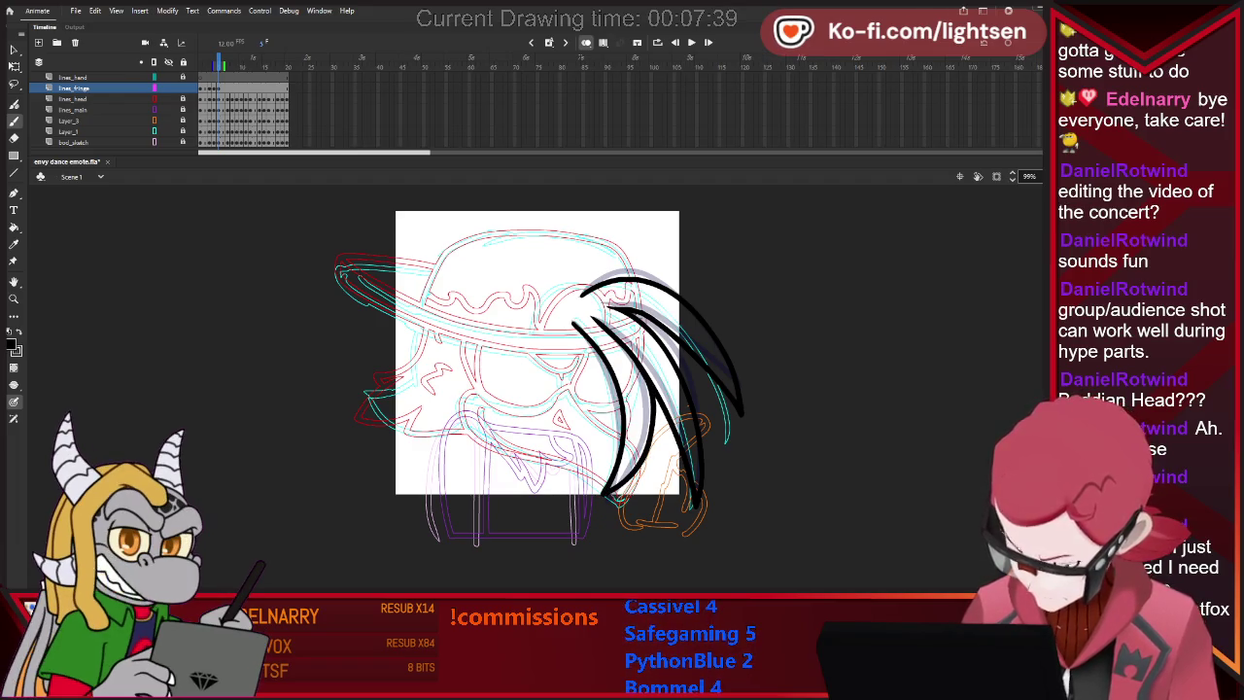
key(comma)
key(period)
key(comma)
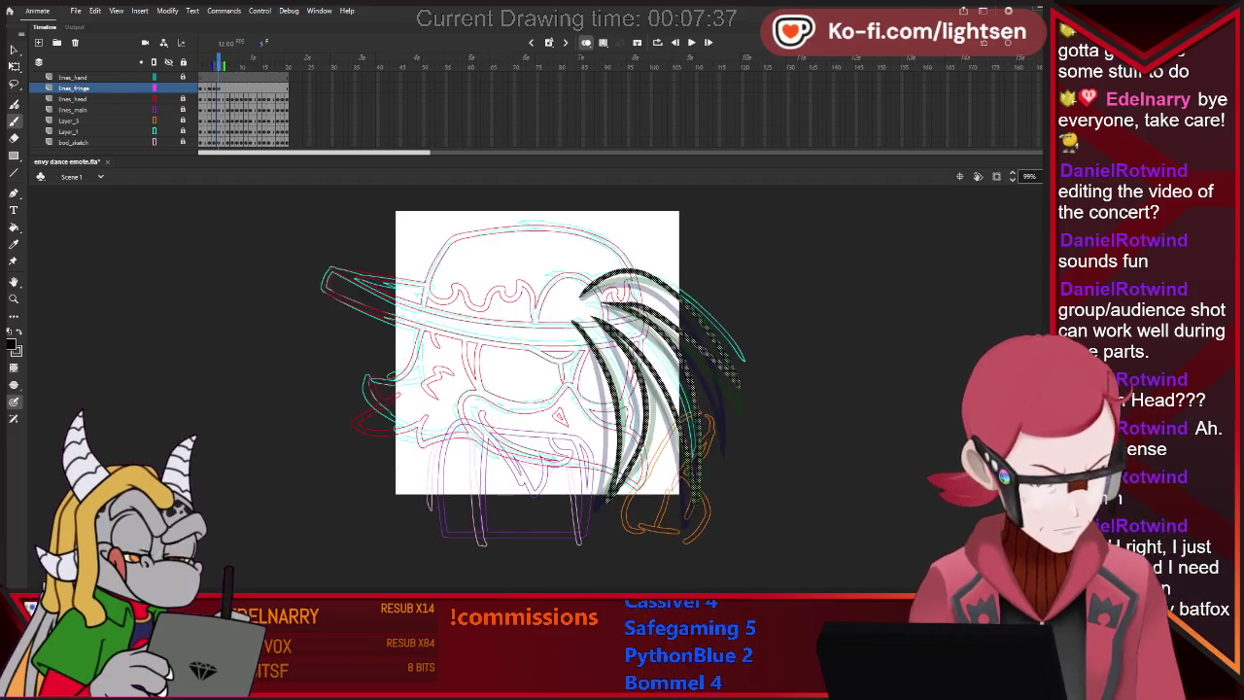
key(period)
key(e)
key(b)
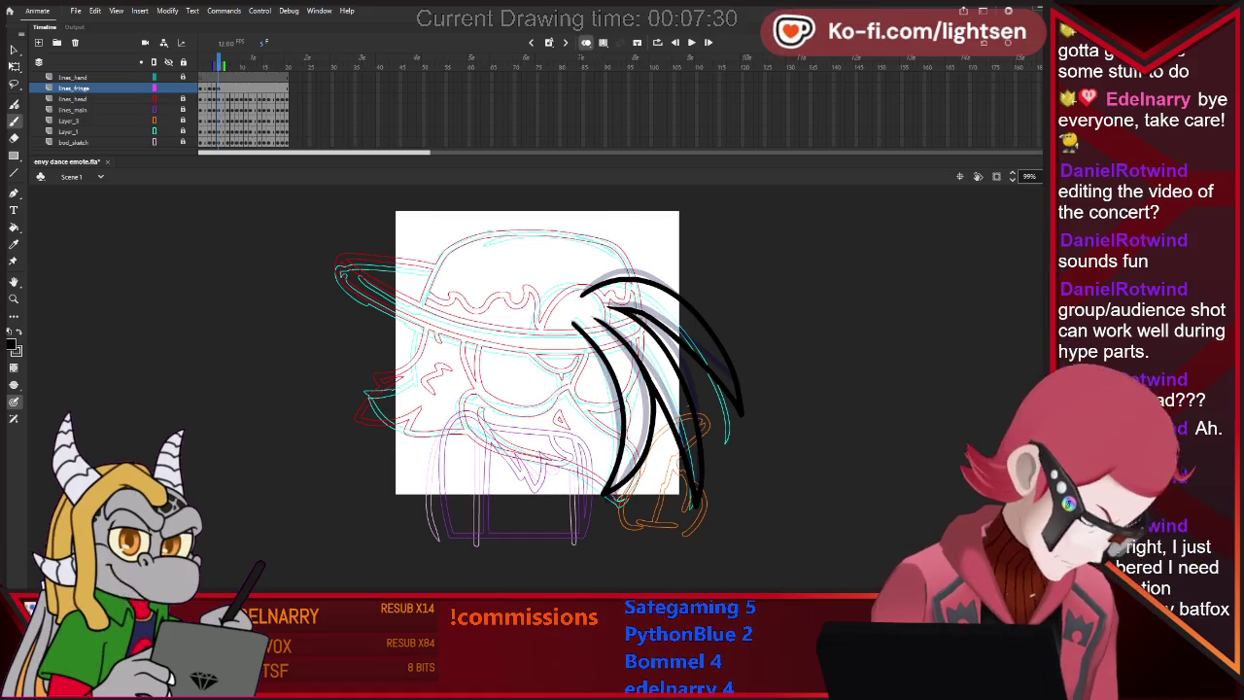
Flip rapidly back and forth through frames to preview the hair animation.
key(period)
key(comma)
key(period)
key(comma)
key(period)
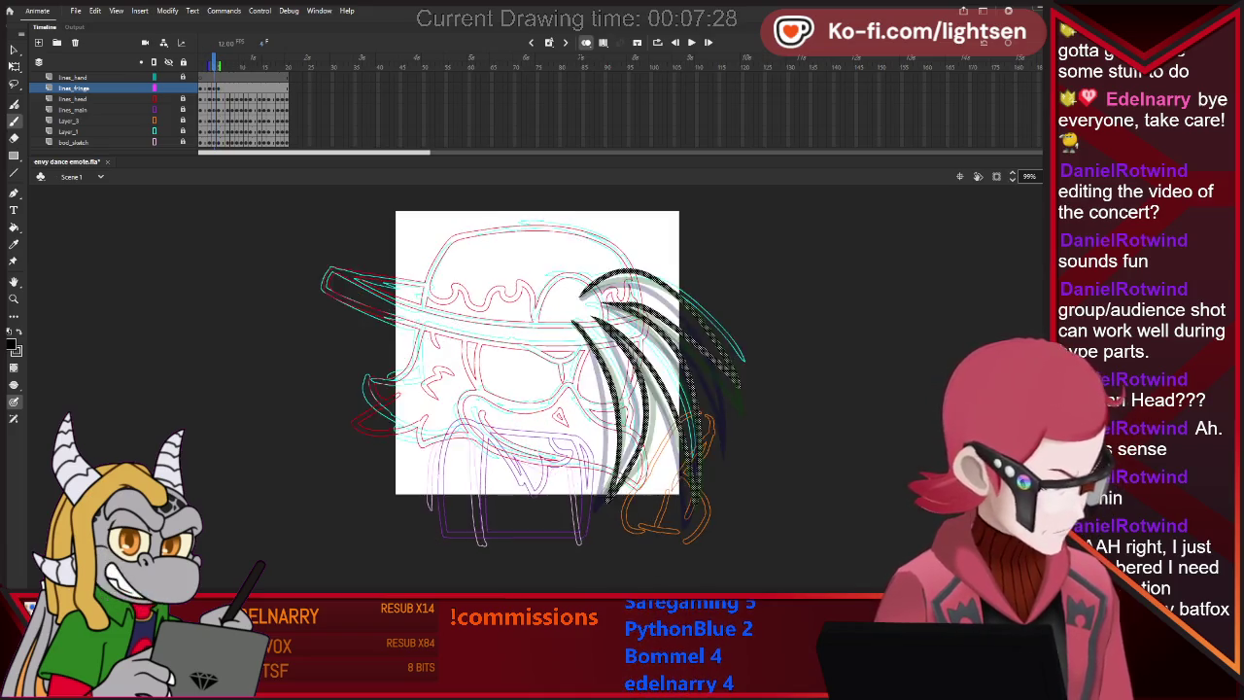
key(comma)
key(period)
key(comma)
key(period)
key(comma)
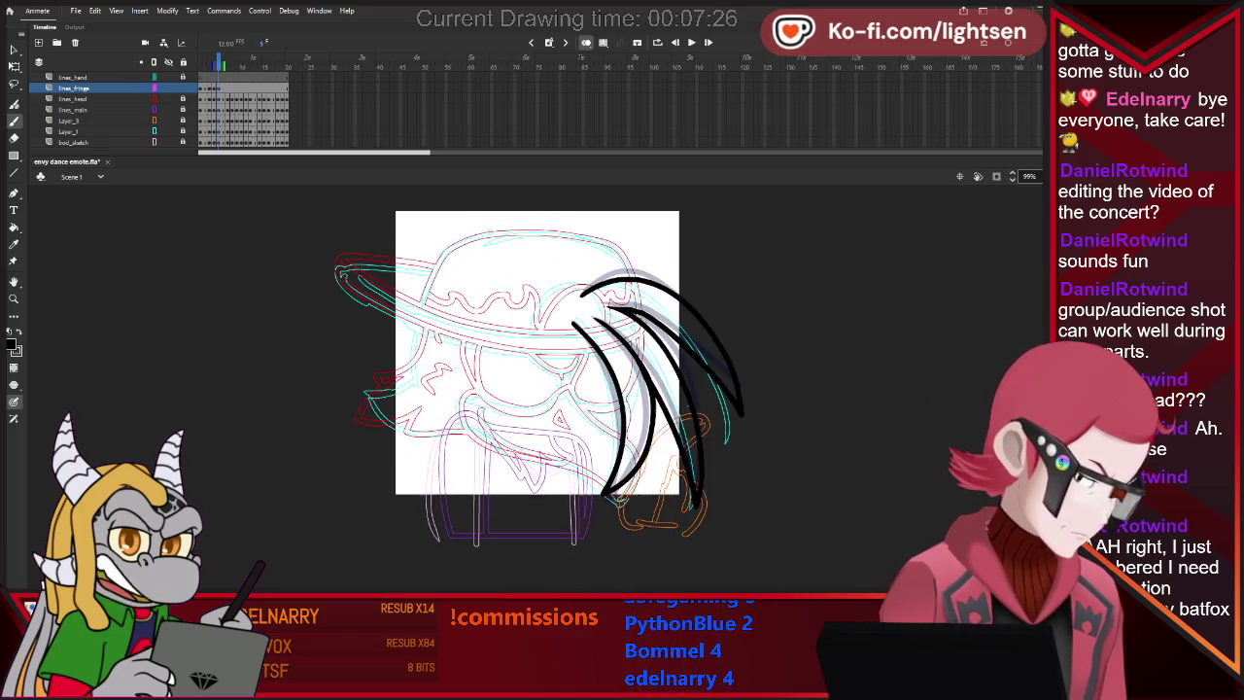
Move to the next frame and select all of its strokes.
key(e)
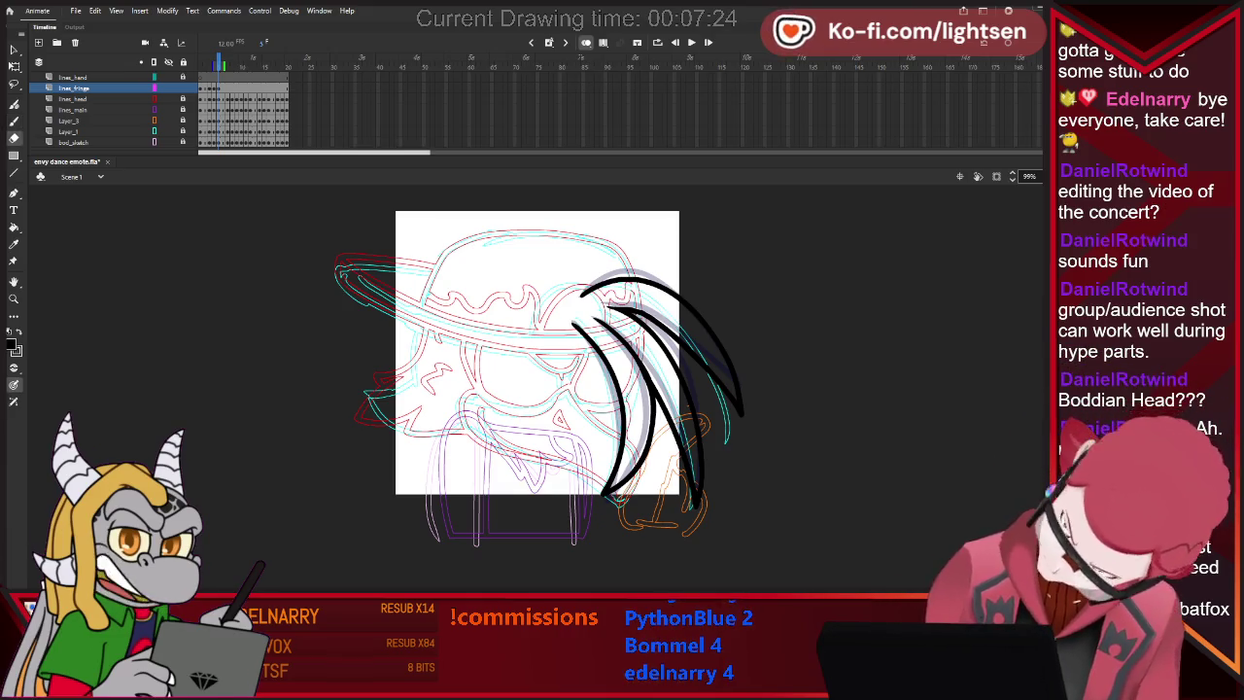
key(b)
key(period)
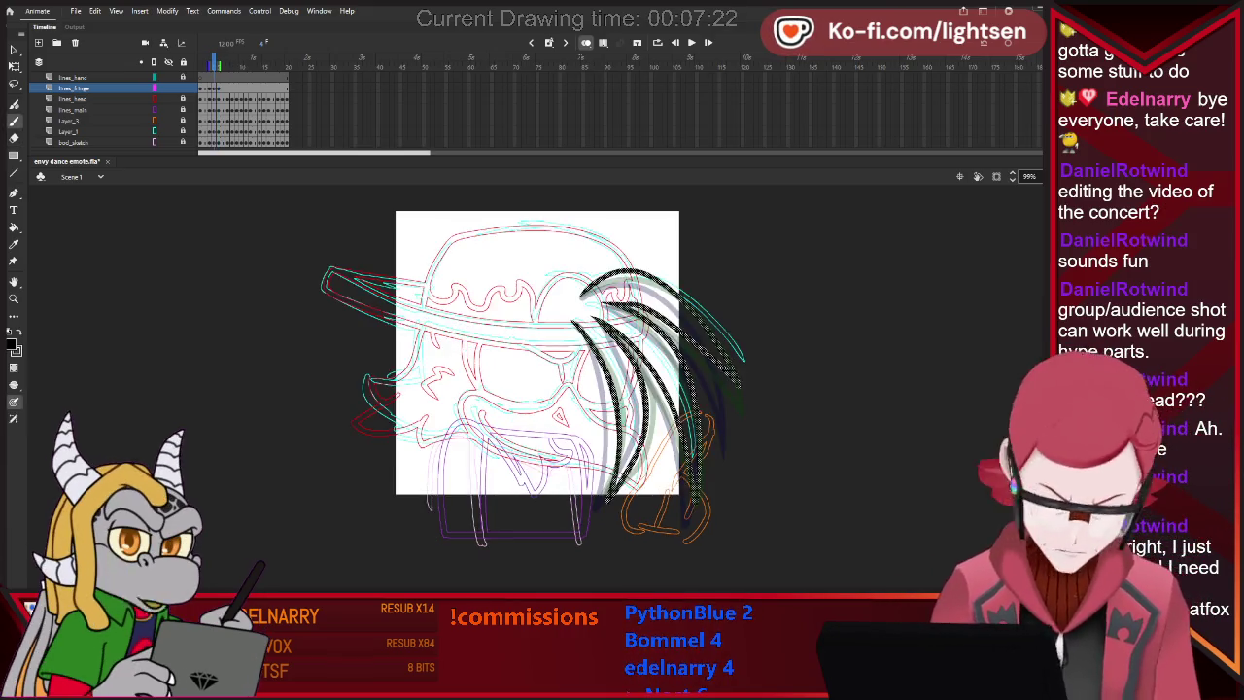
key(period)
key(comma)
key(comma)
key(v)
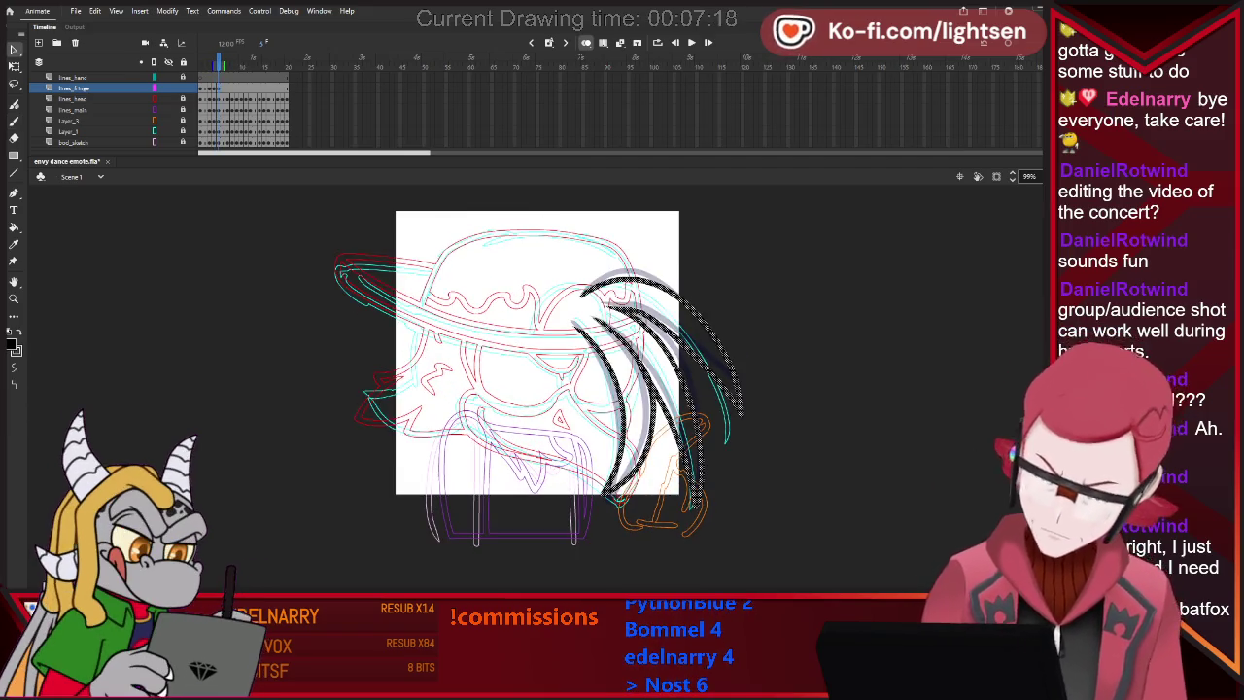
key(ctrl+a)
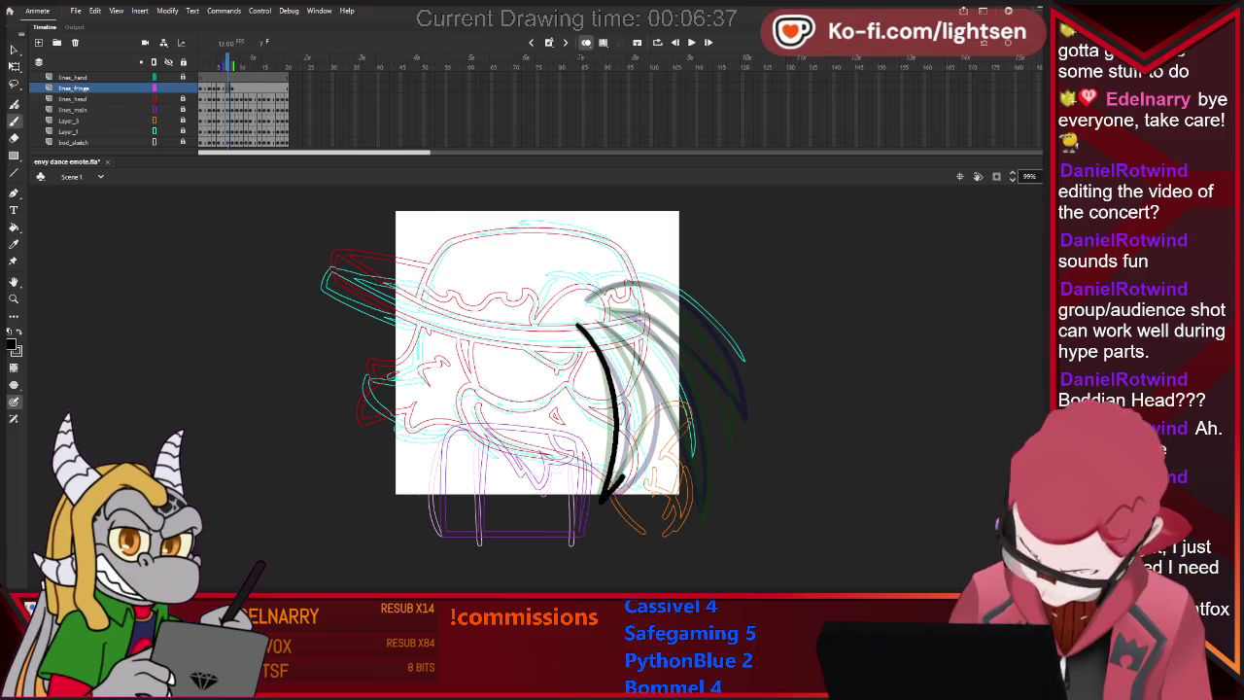
Add three curved black fringe strokes sweeping from the cap down the head's right side.
drag(595, 321, 605, 498)
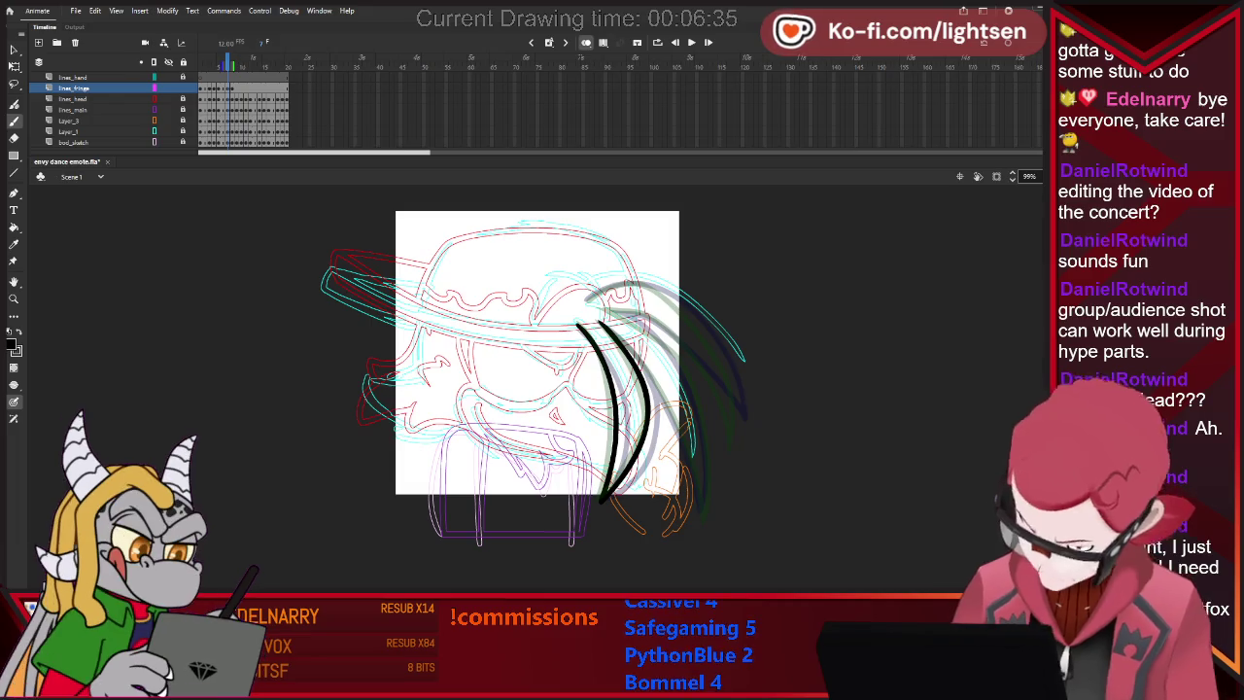
drag(673, 428, 688, 459)
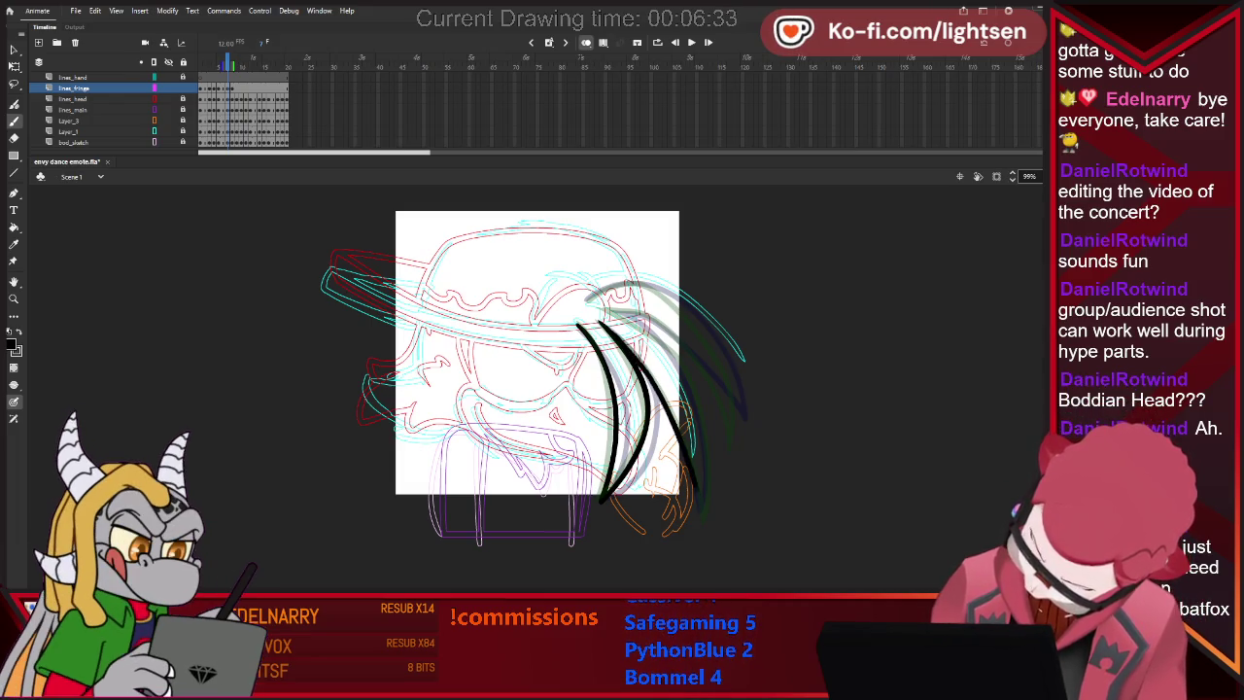
drag(597, 307, 645, 330)
key(e)
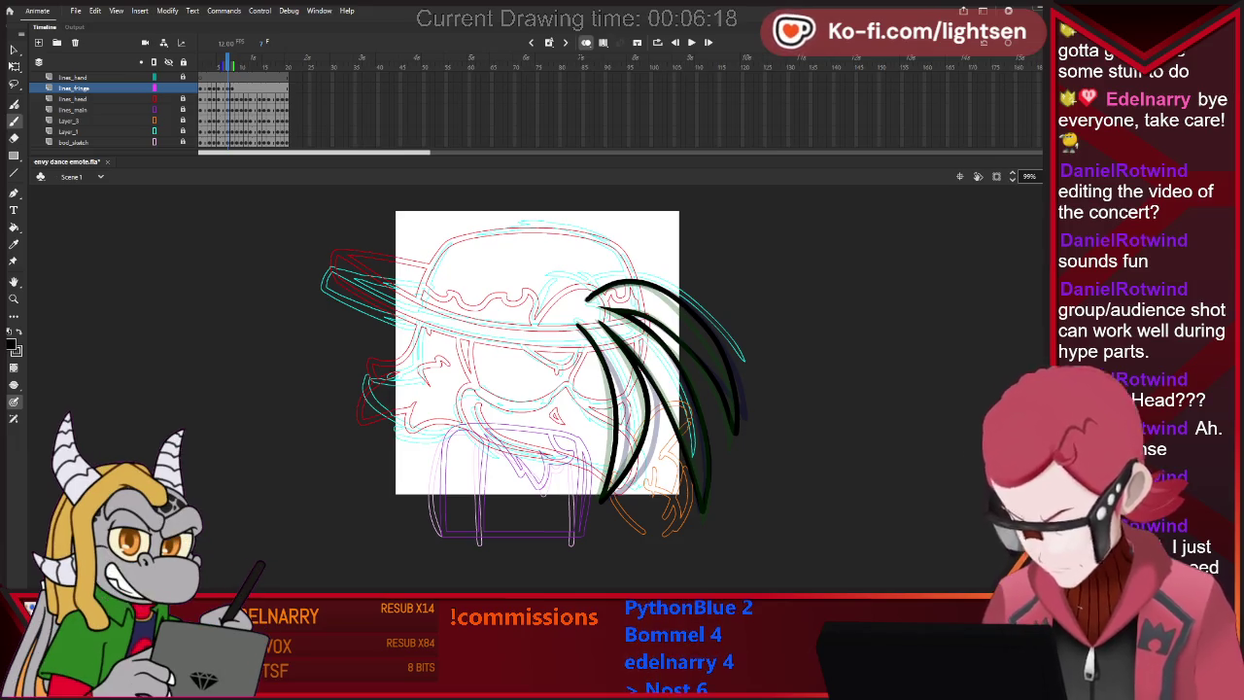
key(v)
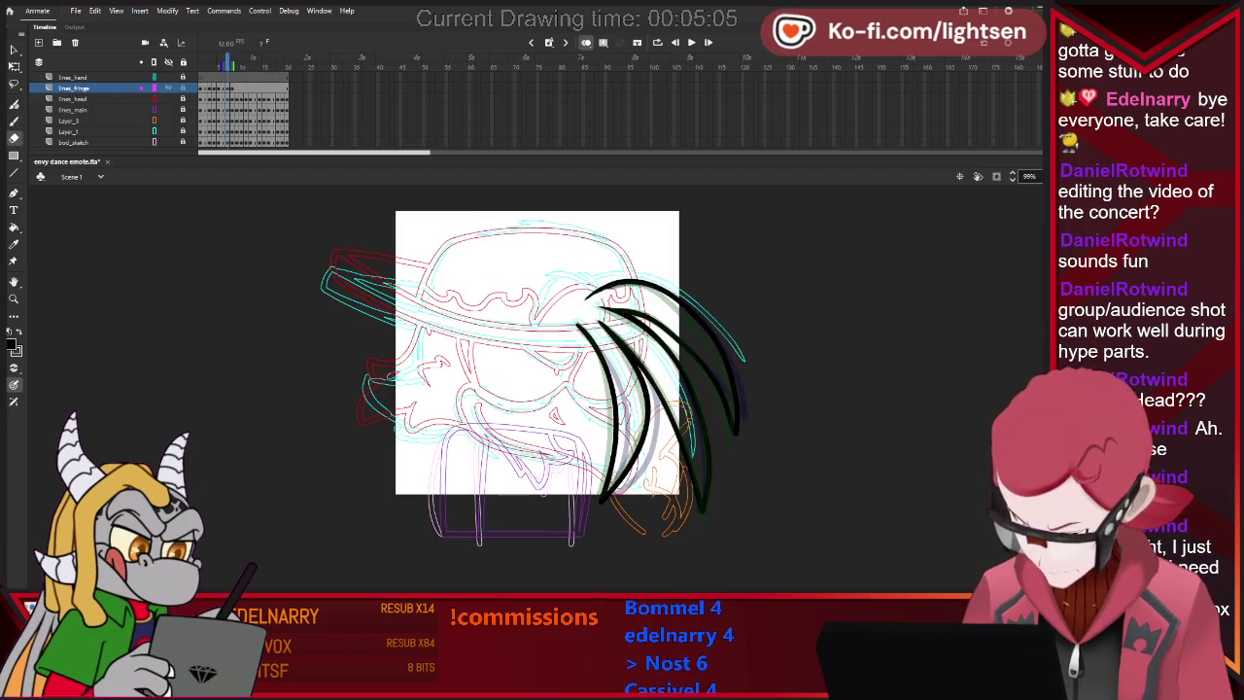
Draw a black line along the hat brim, lengthen it, then undo it.
key(b)
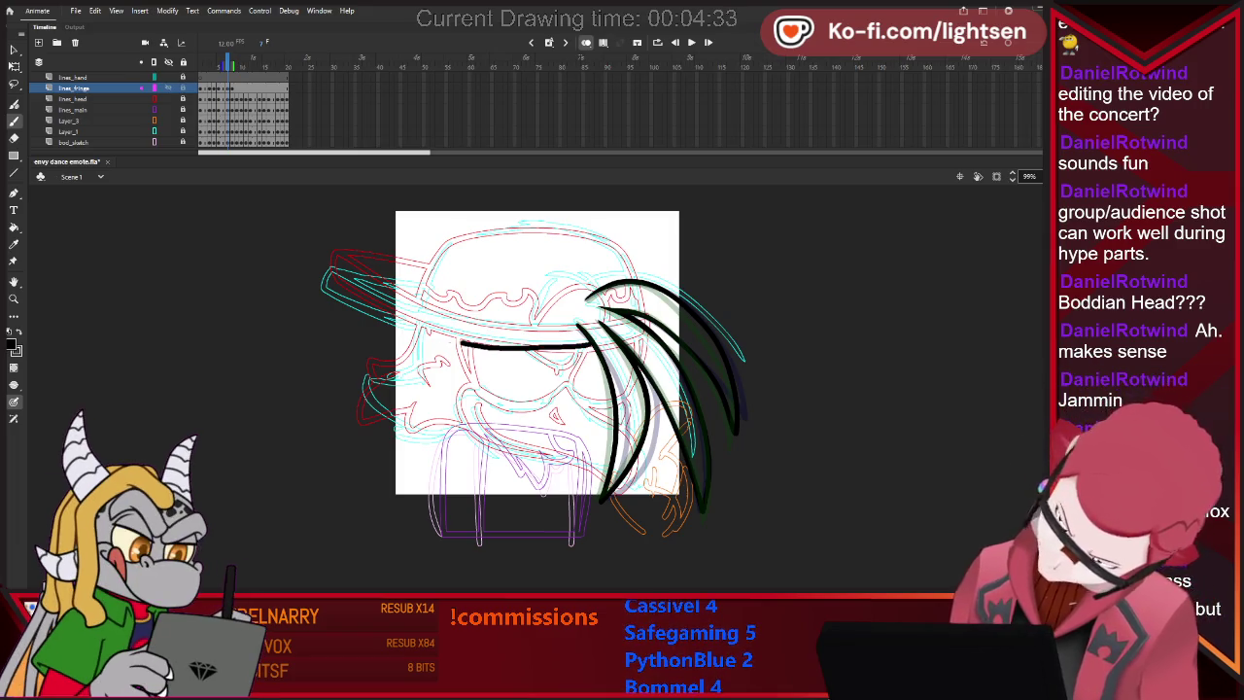
drag(313, 273, 491, 348)
key(ctrl+z)
key(ctrl+z)
mouse_move(327, 282)
mouse_down()
mouse_move(466, 338)
mouse_move(580, 347)
mouse_up()
key(e)
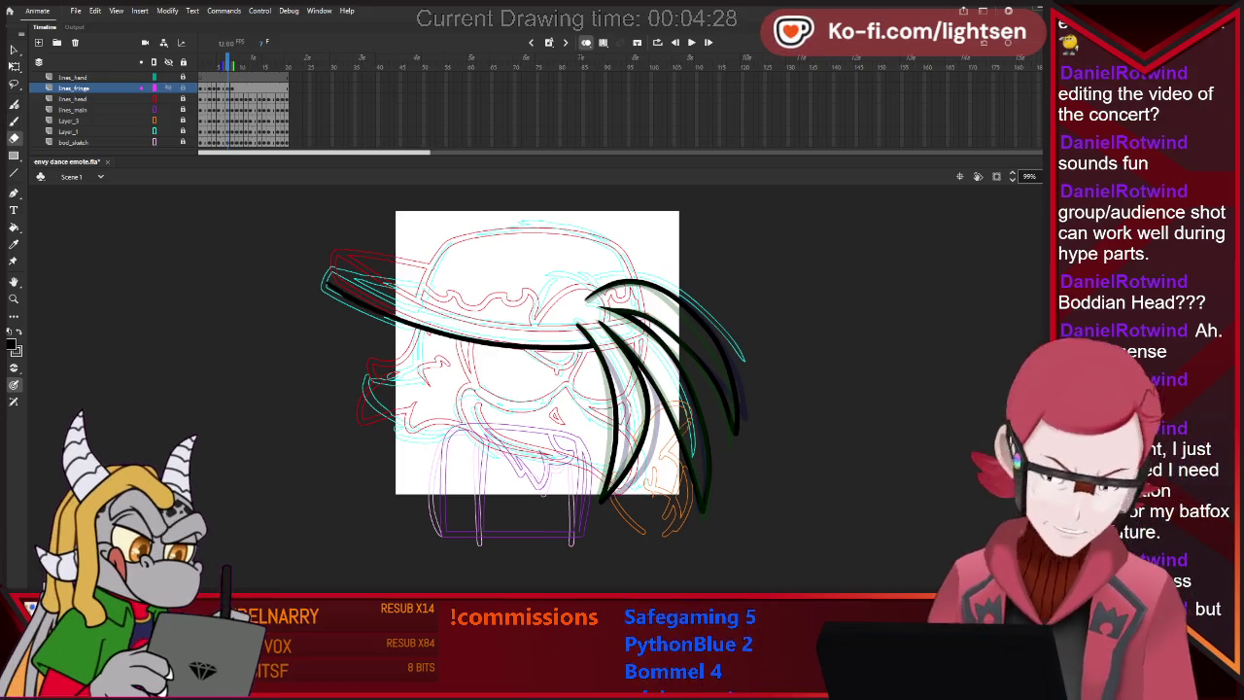
key(ctrl+z)
key(b)
Compare with the neighbouring frame and step forward one frame.
key(period)
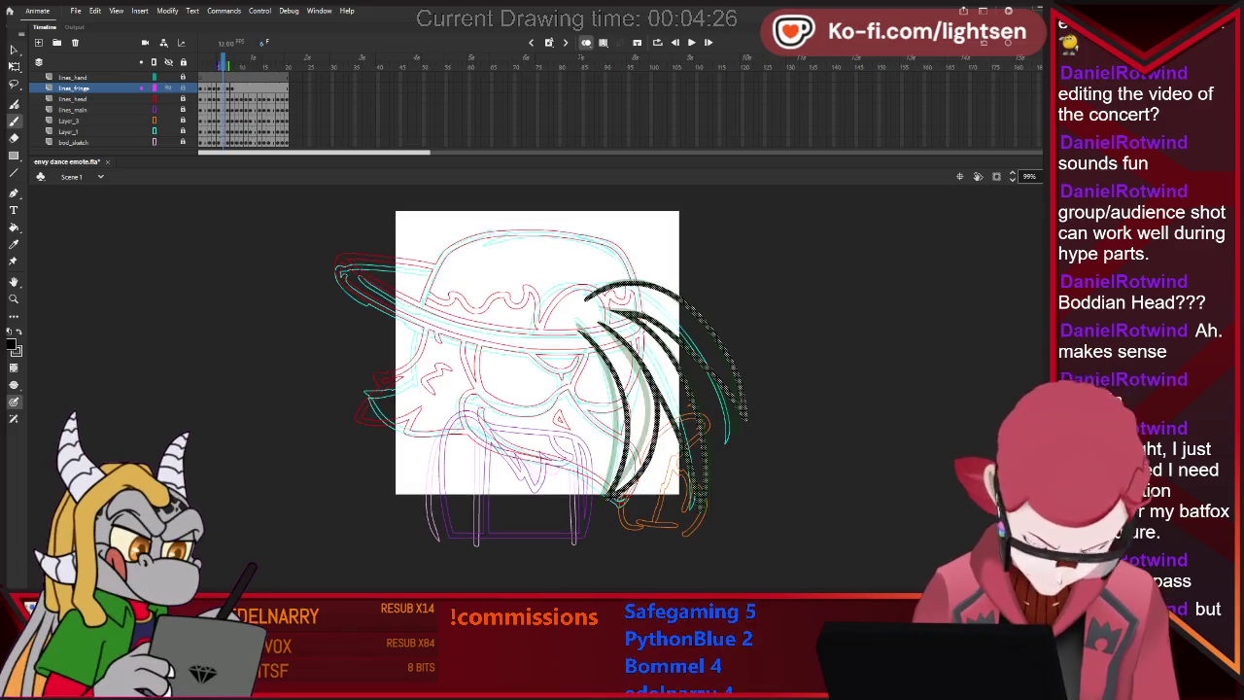
key(comma)
key(period)
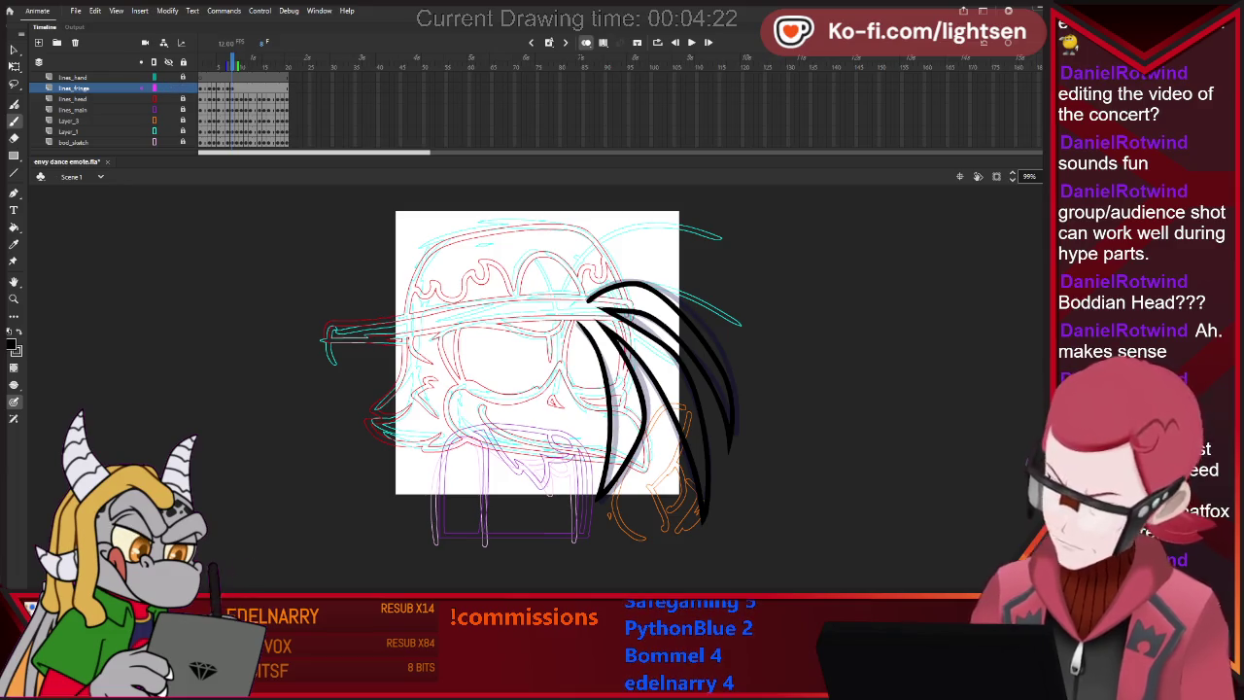
Delete the frame's hair strokes and redraw a doubled fringe arc over the cap, trimming its tip.
key(ctrl+a)
key(Delete)
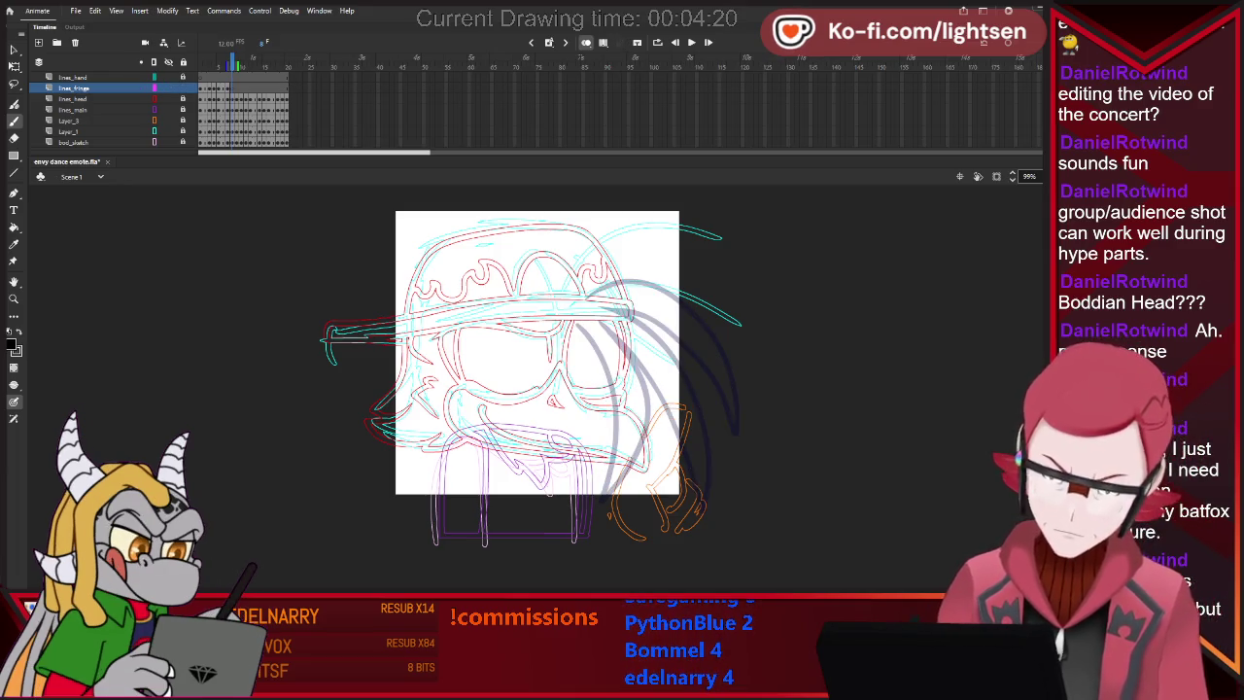
mouse_move(604, 223)
mouse_down()
mouse_move(556, 292)
mouse_move(727, 255)
mouse_up()
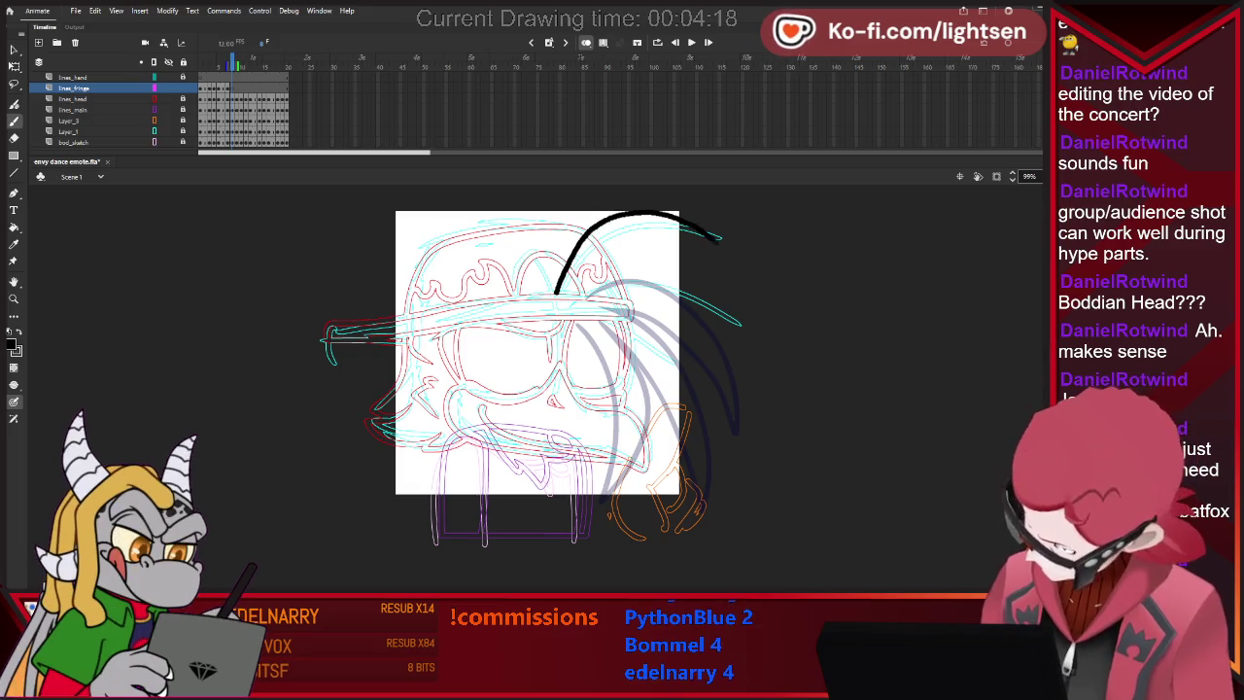
key(ctrl+z)
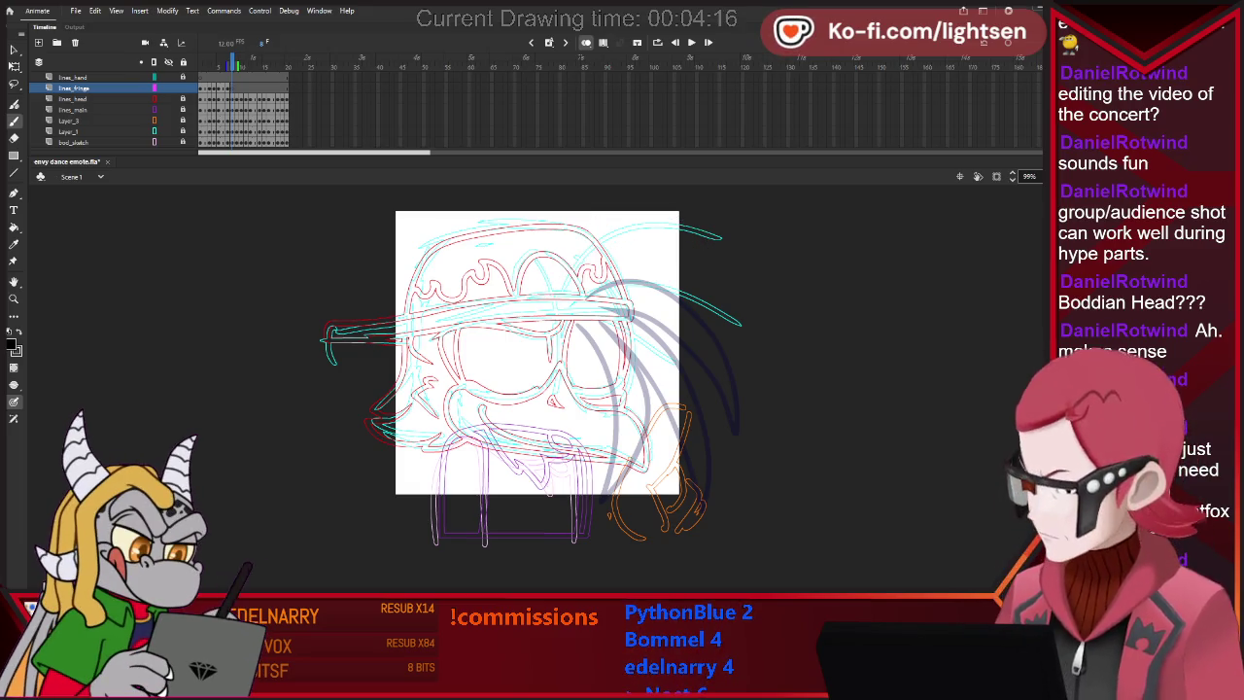
drag(565, 268, 702, 219)
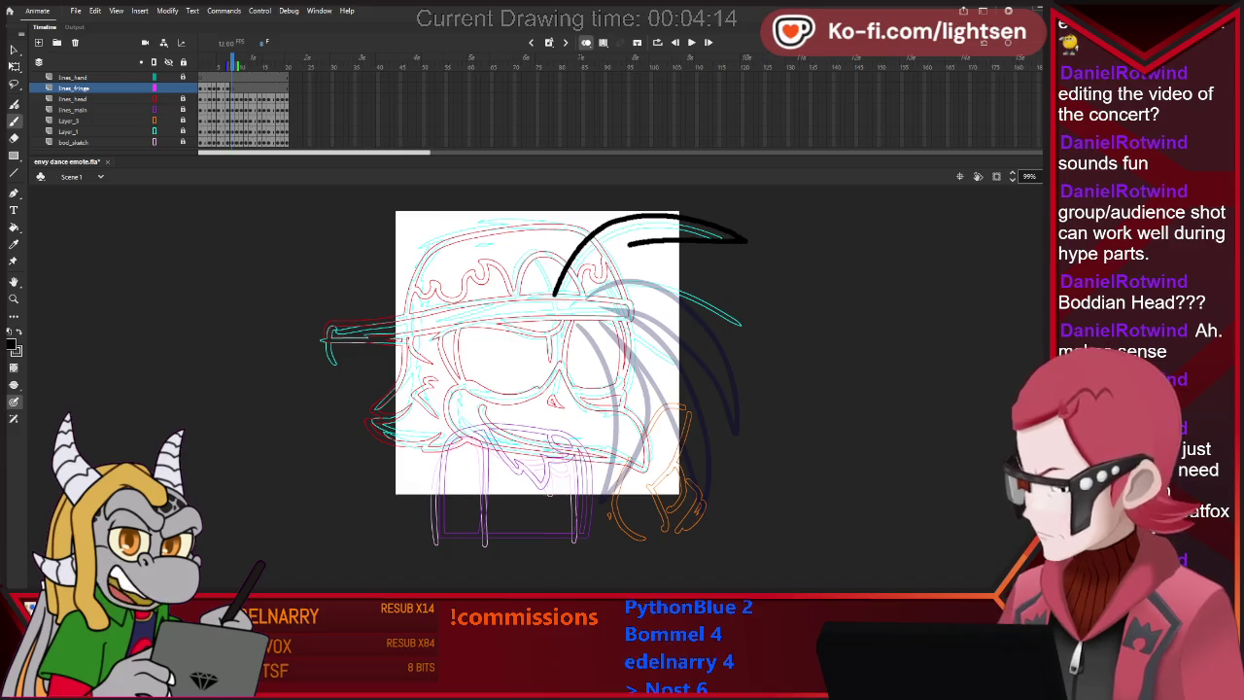
drag(546, 307, 746, 241)
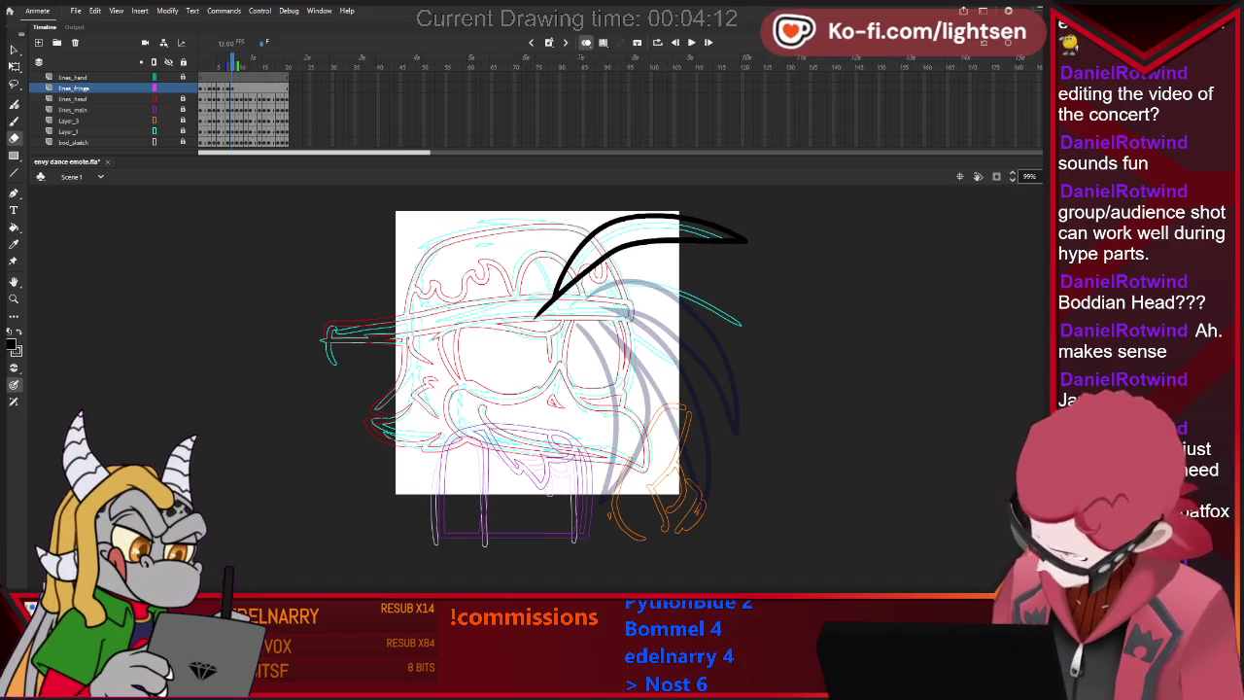
drag(541, 311, 556, 293)
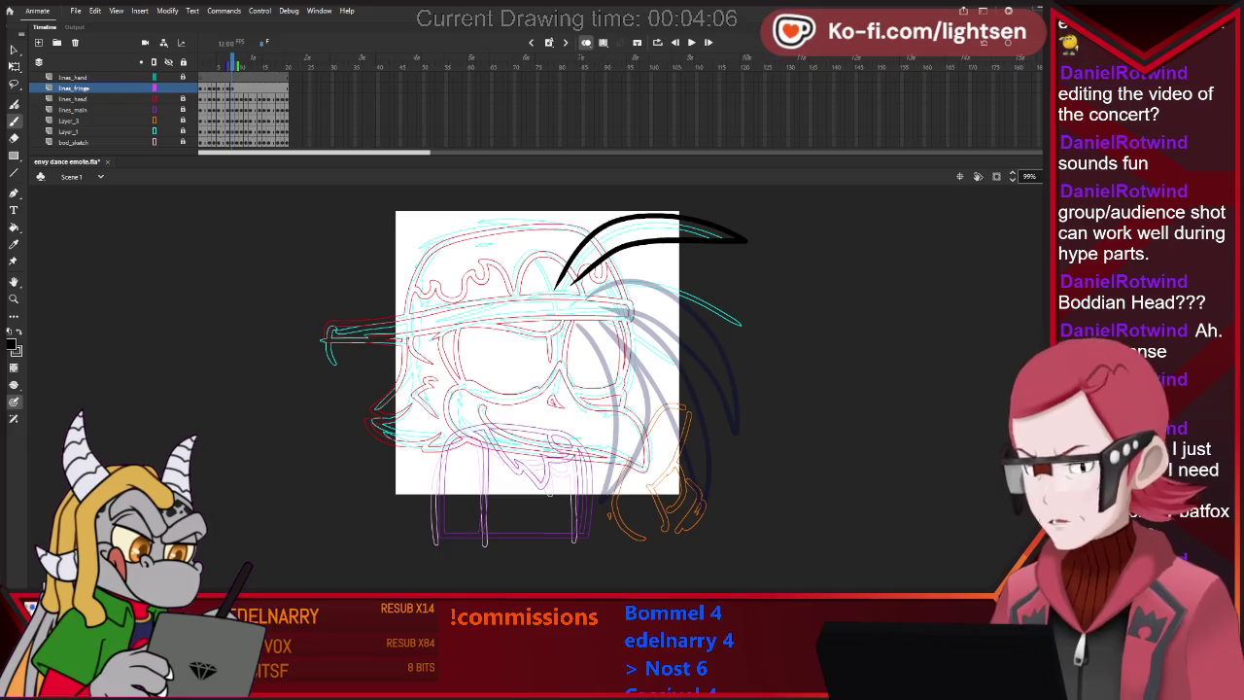
key(b)
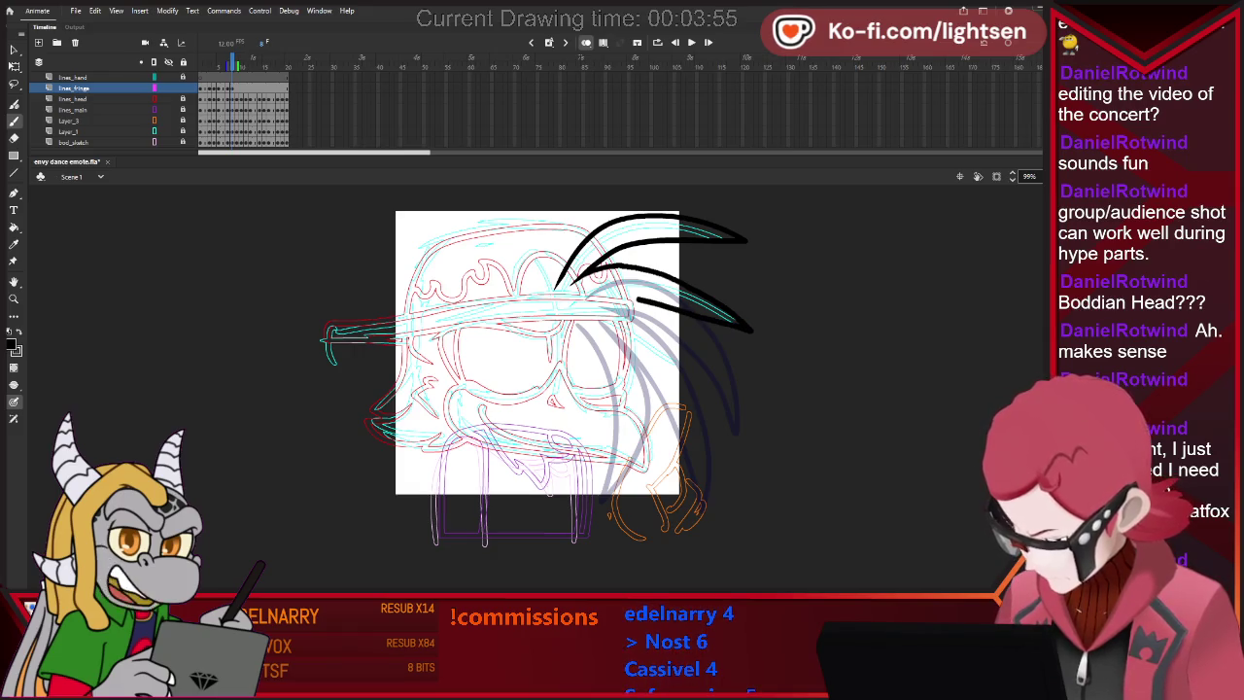
Compare the new fringe against neighbouring frames, returning to the inked frame.
key(e)
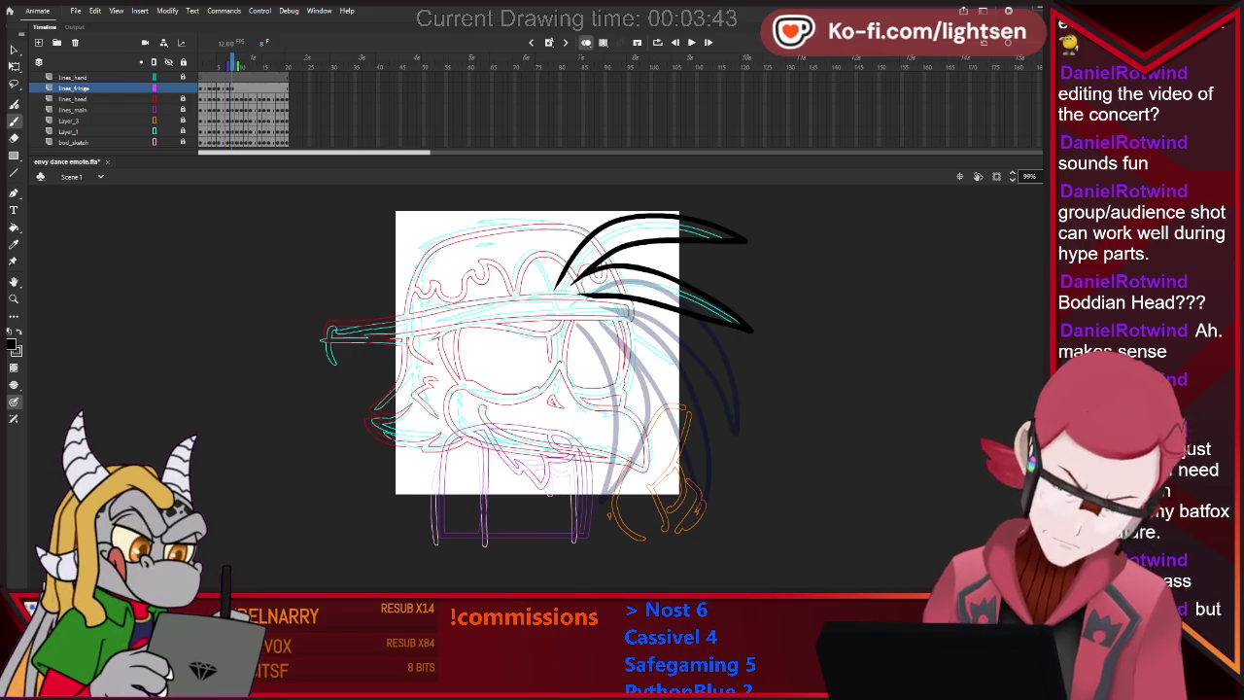
key(comma)
key(period)
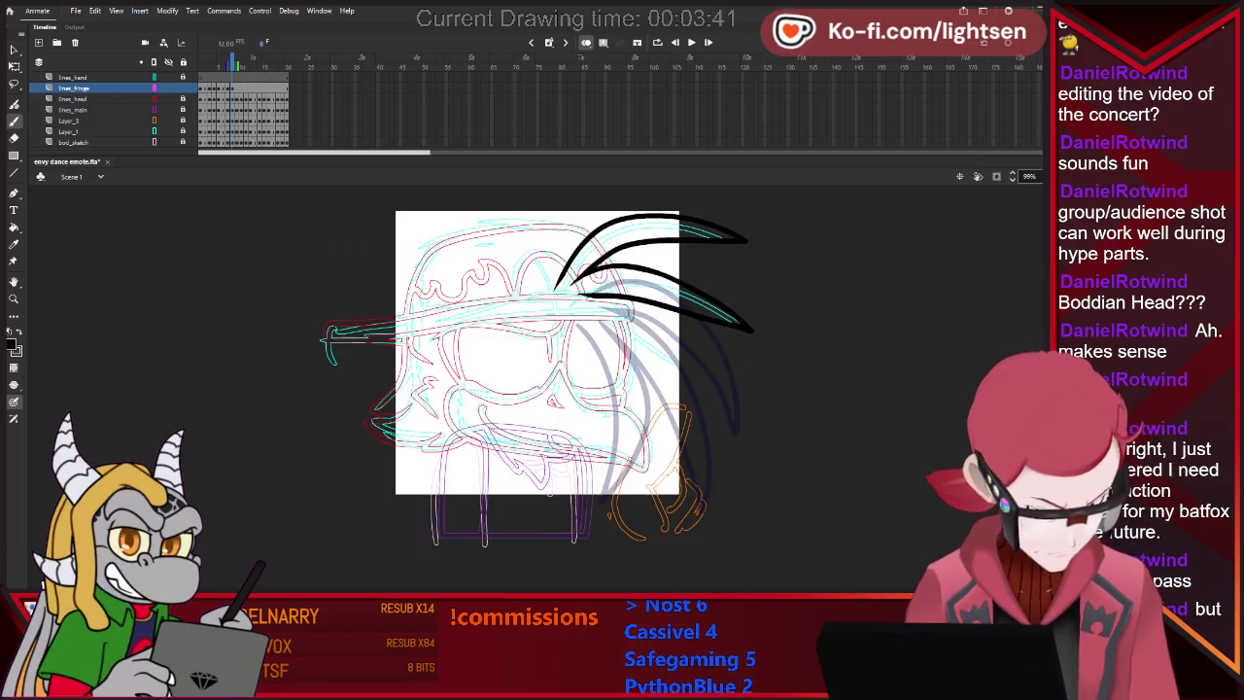
key(comma)
key(period)
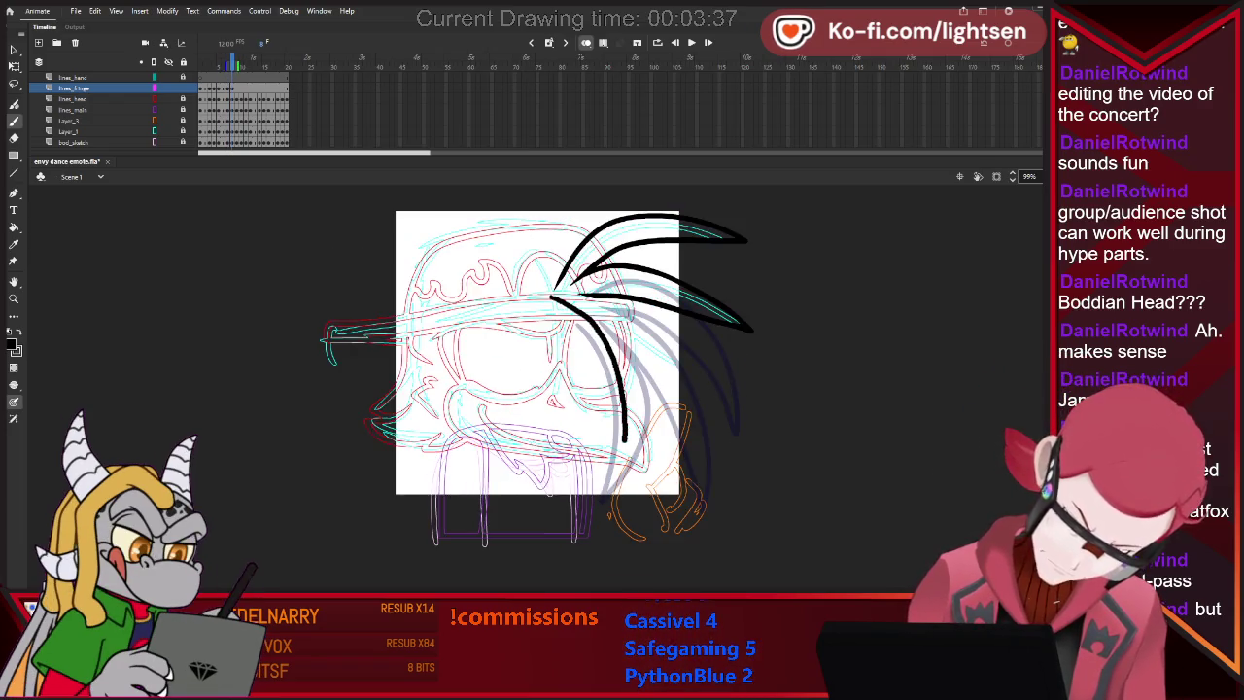
key(comma)
key(period)
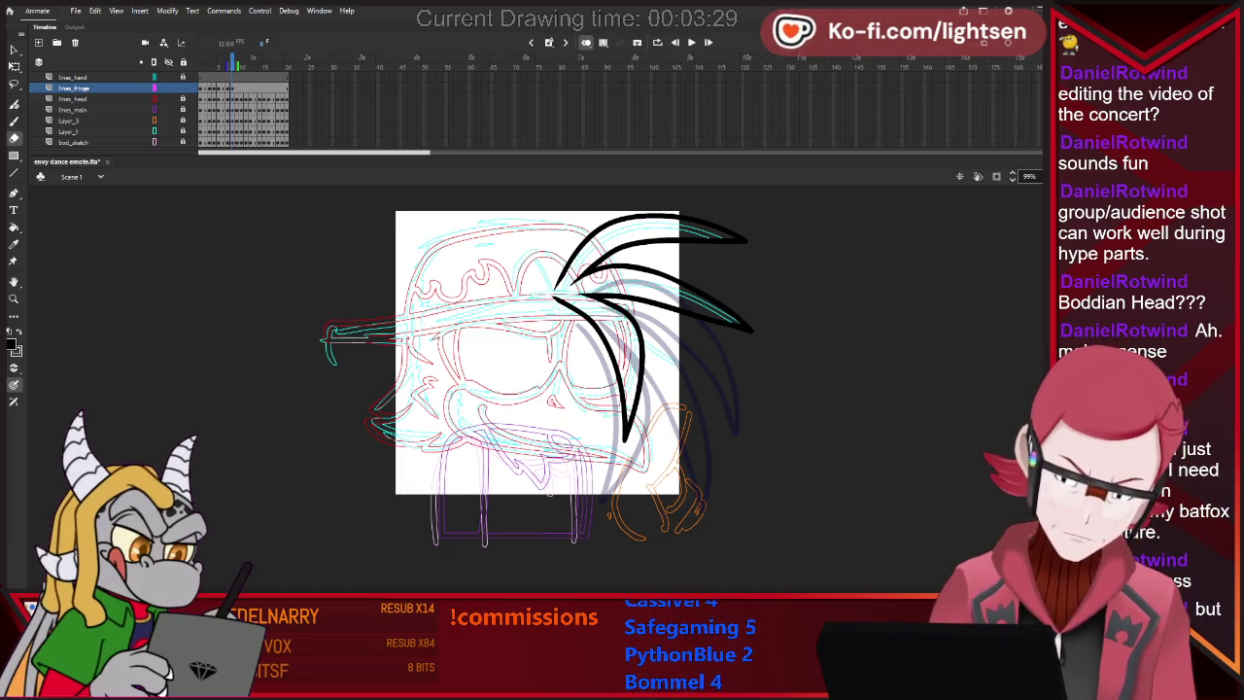
key(b)
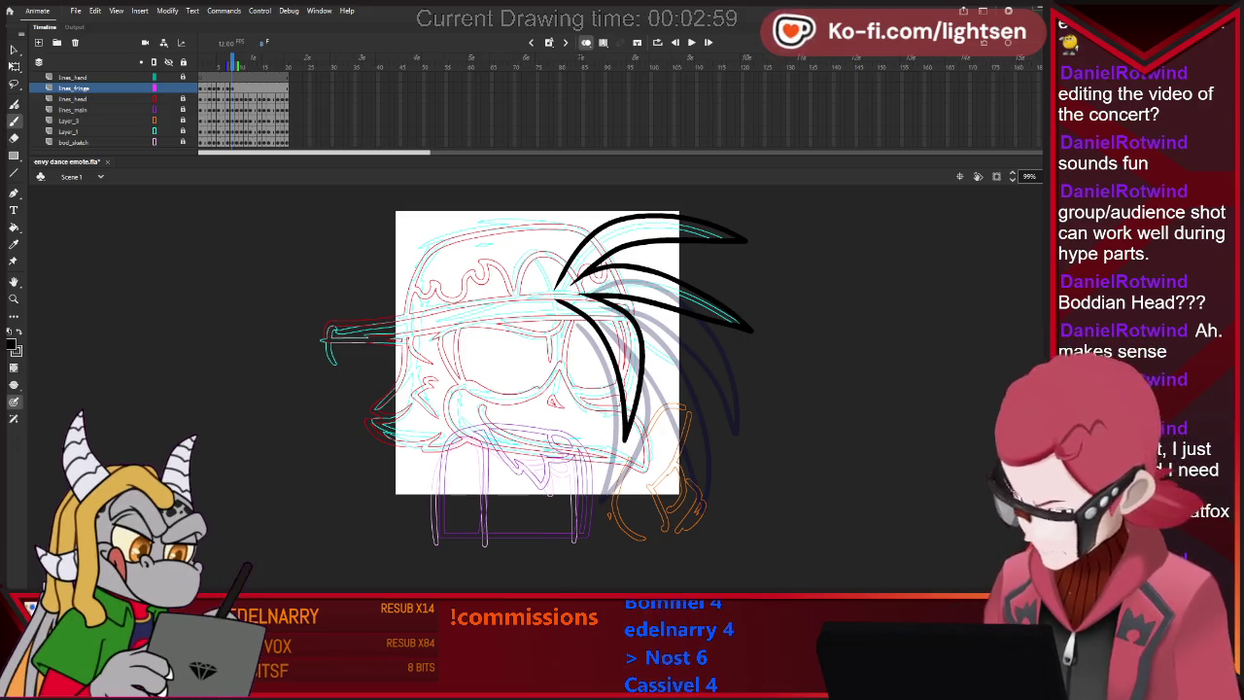
key(comma)
key(period)
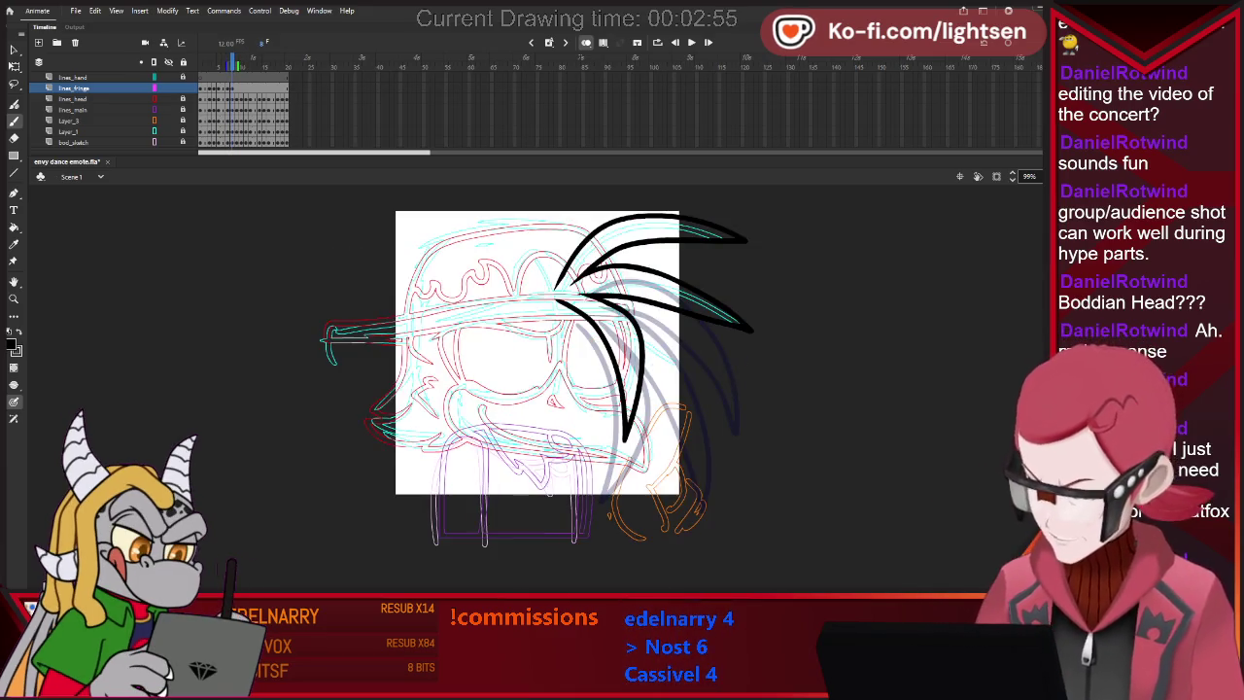
key(comma)
key(period)
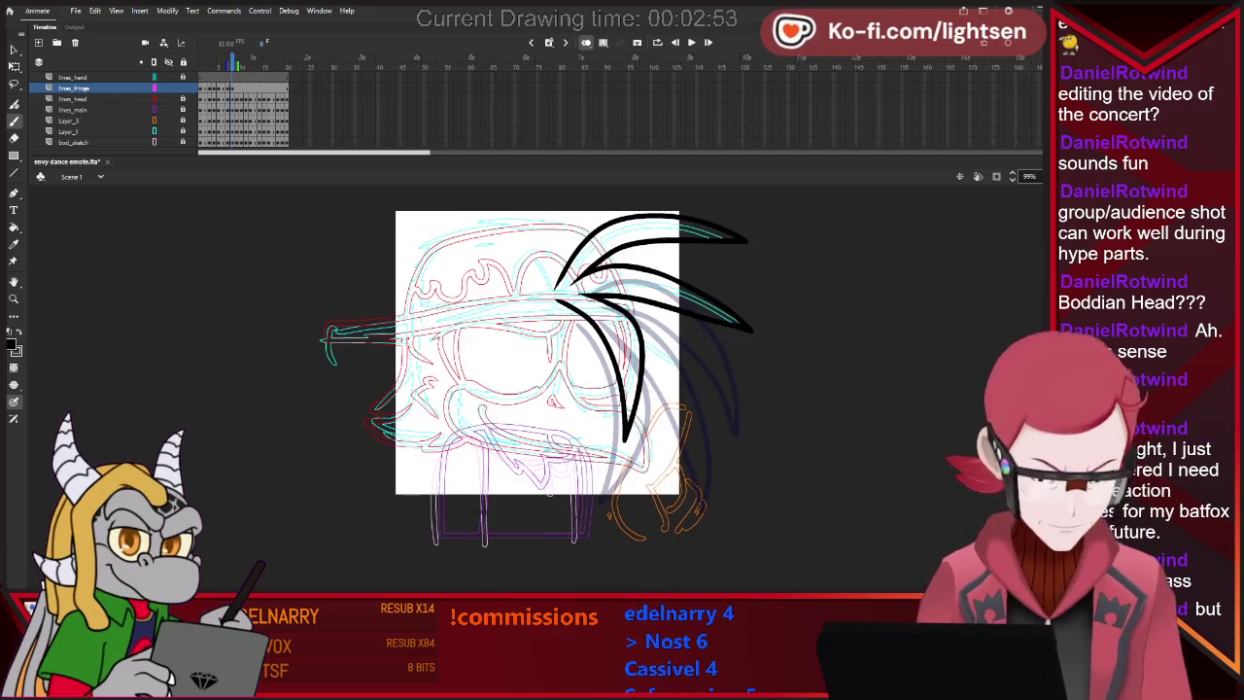
key(period)
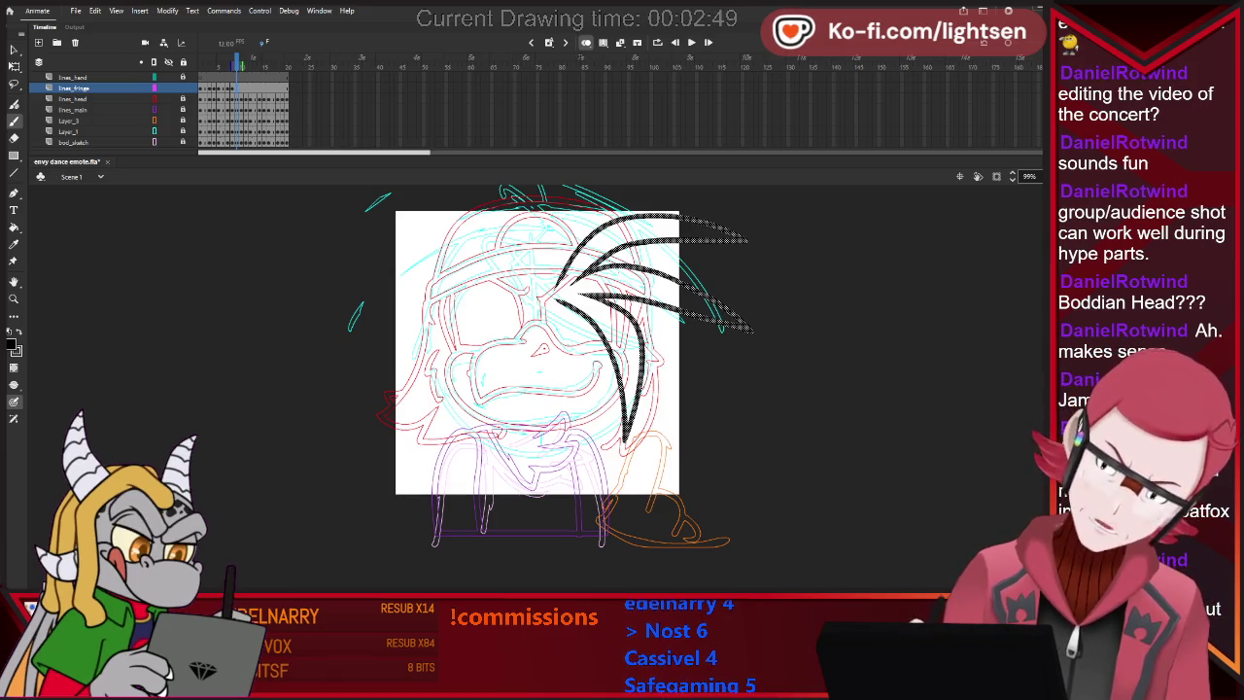
Replace the short hook stroke with a long curved hair spike across the head.
key(comma)
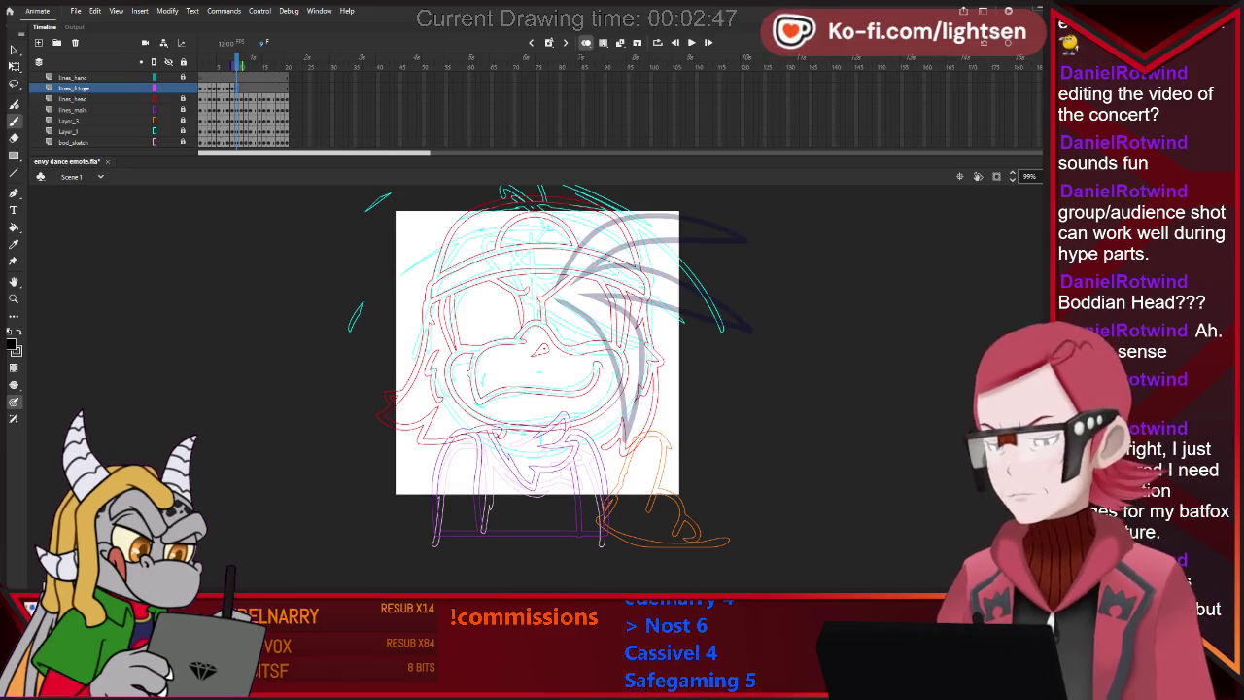
scroll(538, 388, up, 3)
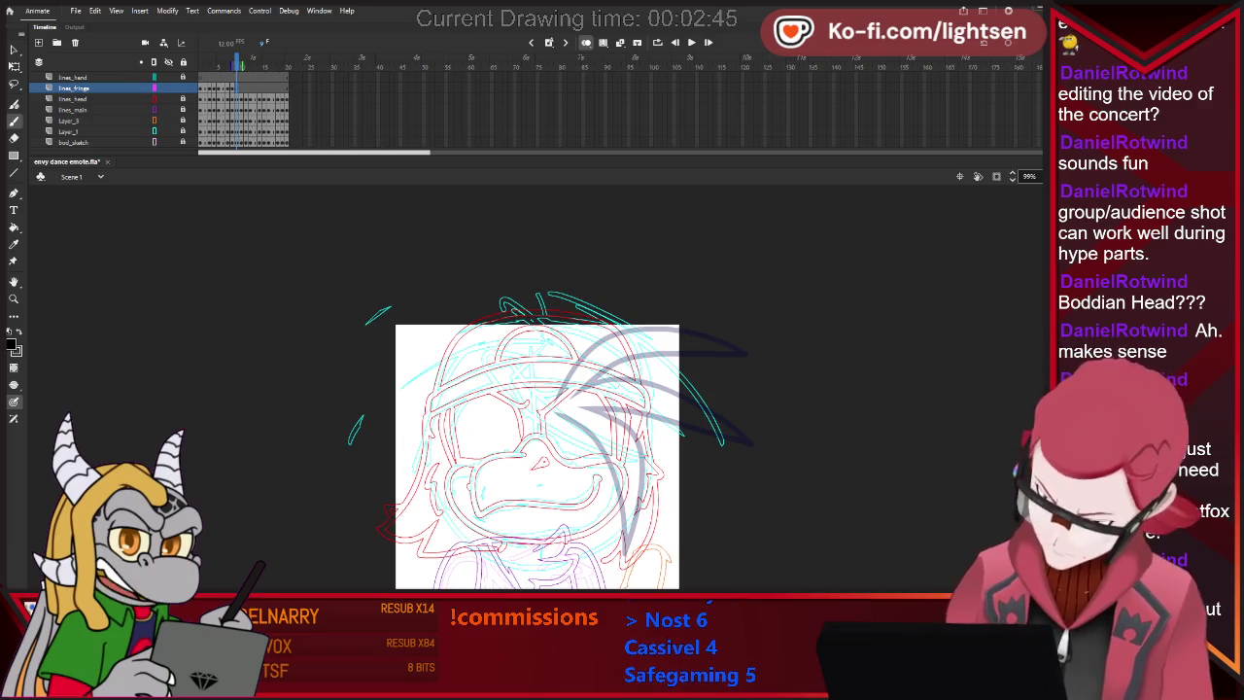
key(ctrl+z)
drag(476, 352, 661, 465)
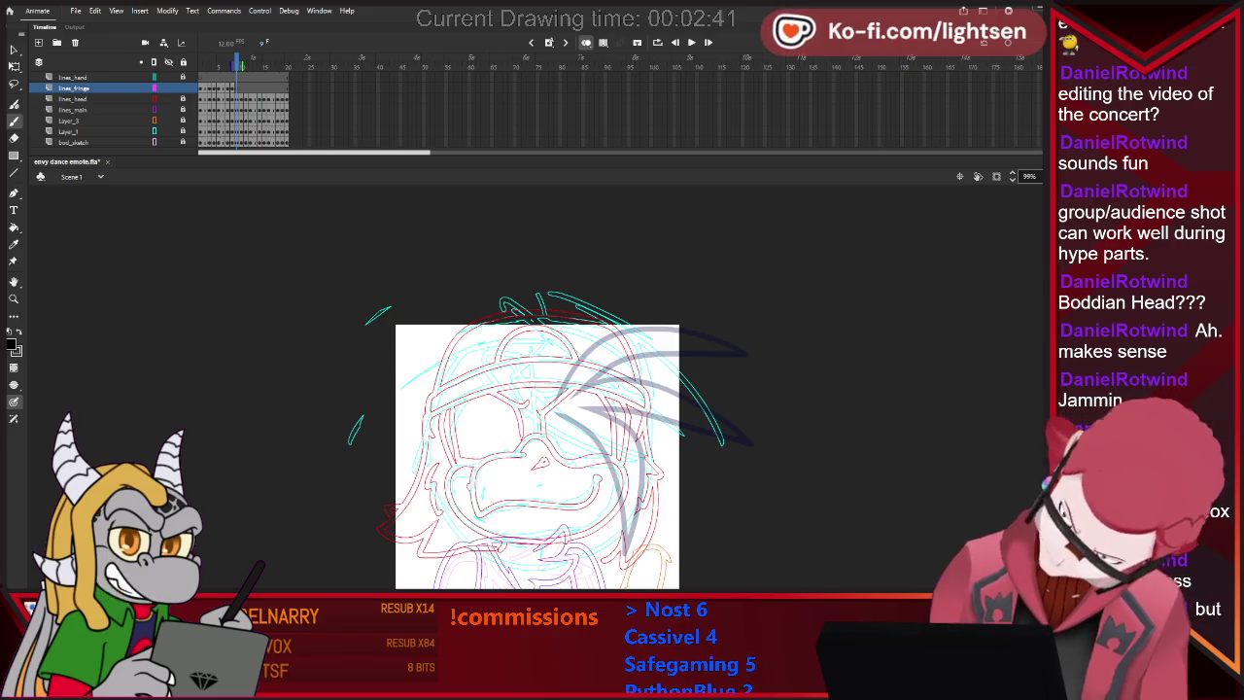
key(e)
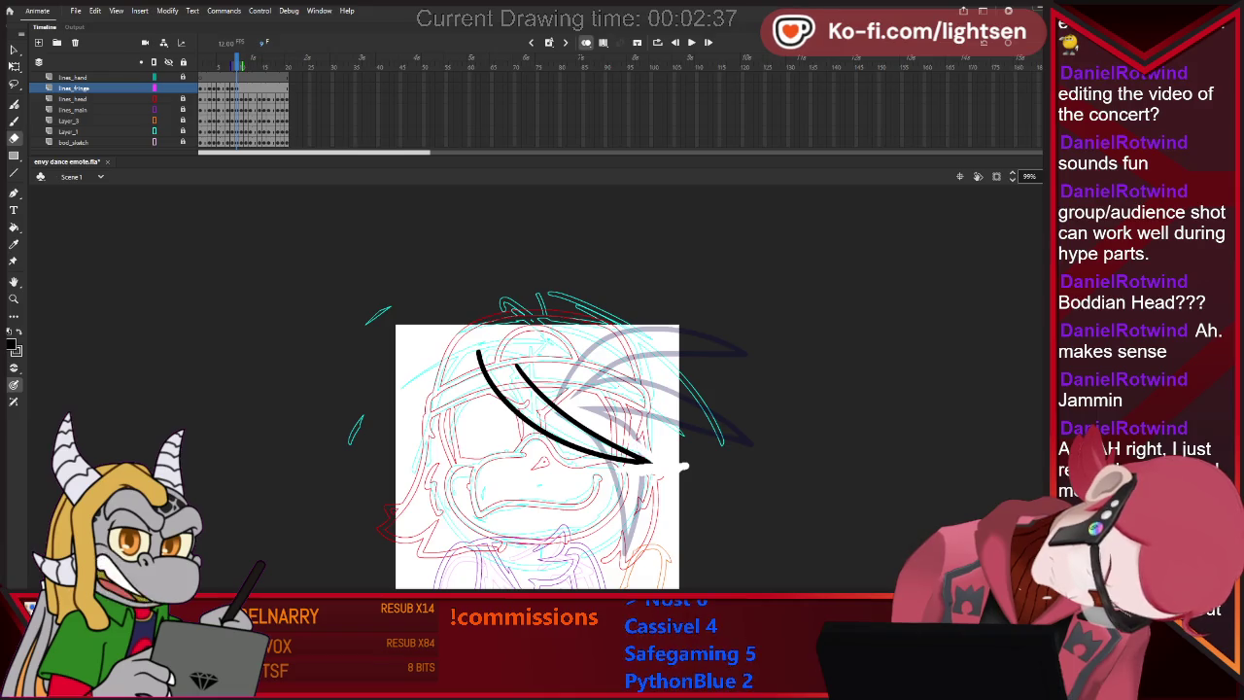
key(b)
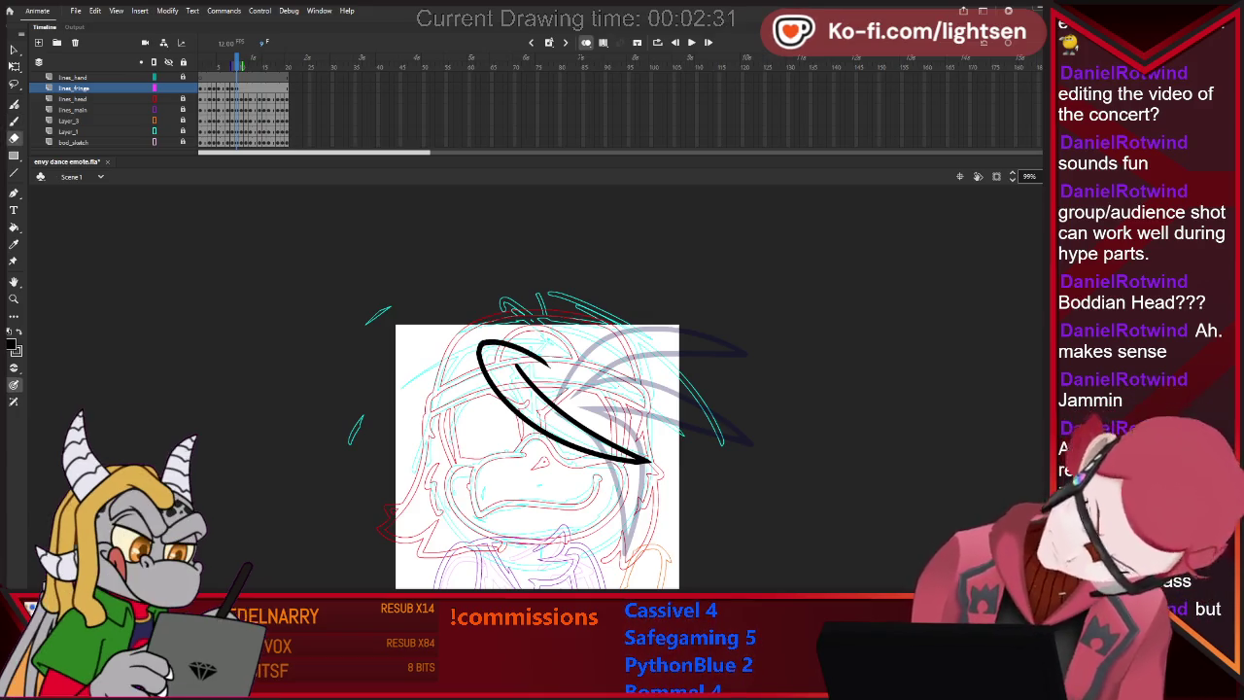
Draw the spike's underside curve, comparing and redrawing it with a new shape.
drag(501, 301, 683, 445)
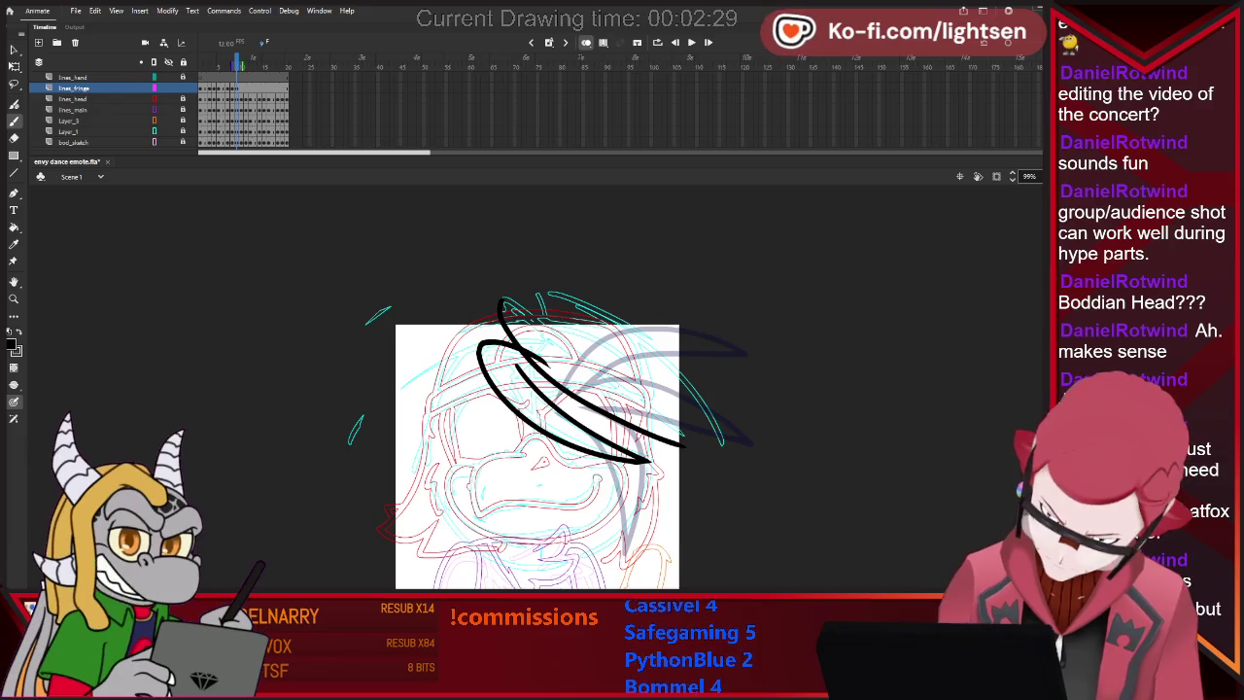
key(ctrl+y)
key(ctrl+z)
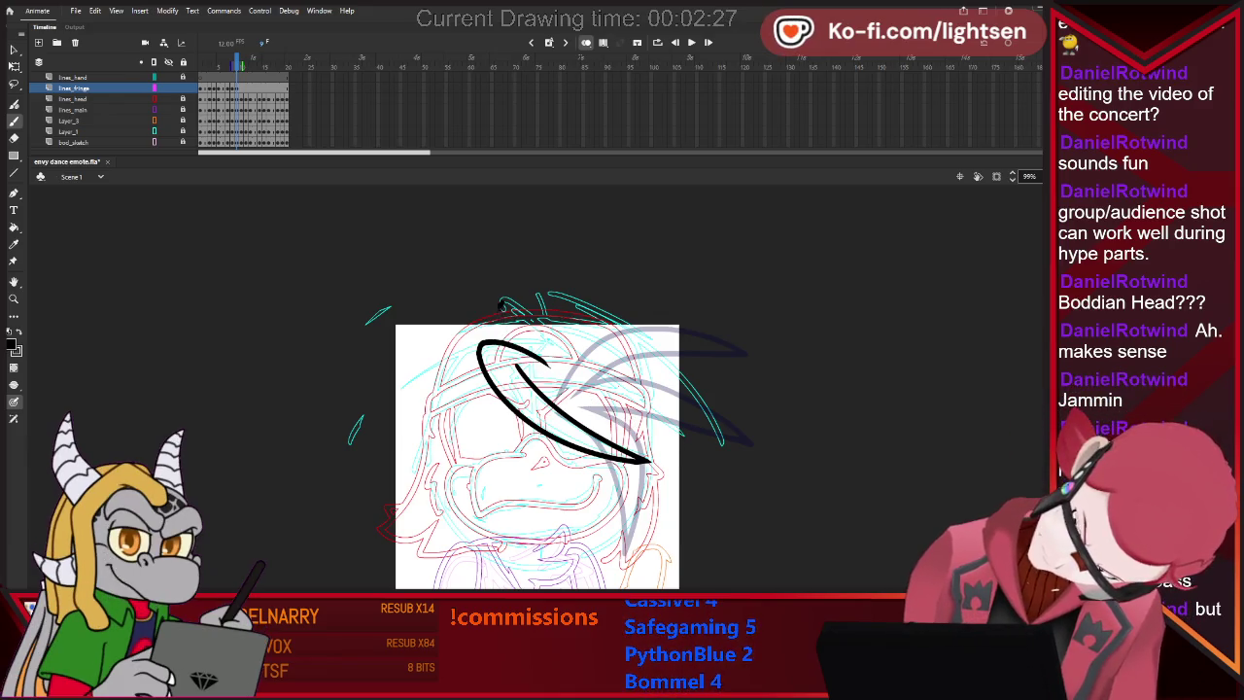
key(ctrl+y)
key(ctrl+z)
drag(498, 301, 680, 426)
key(e)
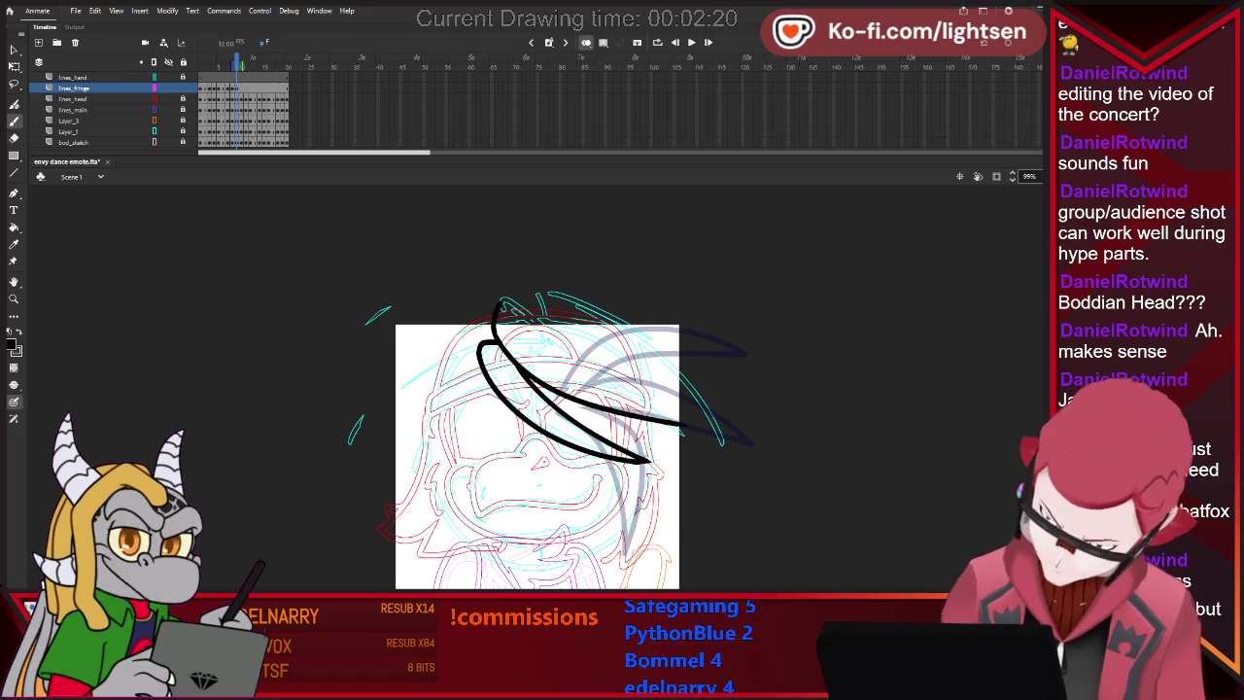
Add a third hair spike from the head top and trim the lower line's overshooting tip.
drag(501, 306, 579, 357)
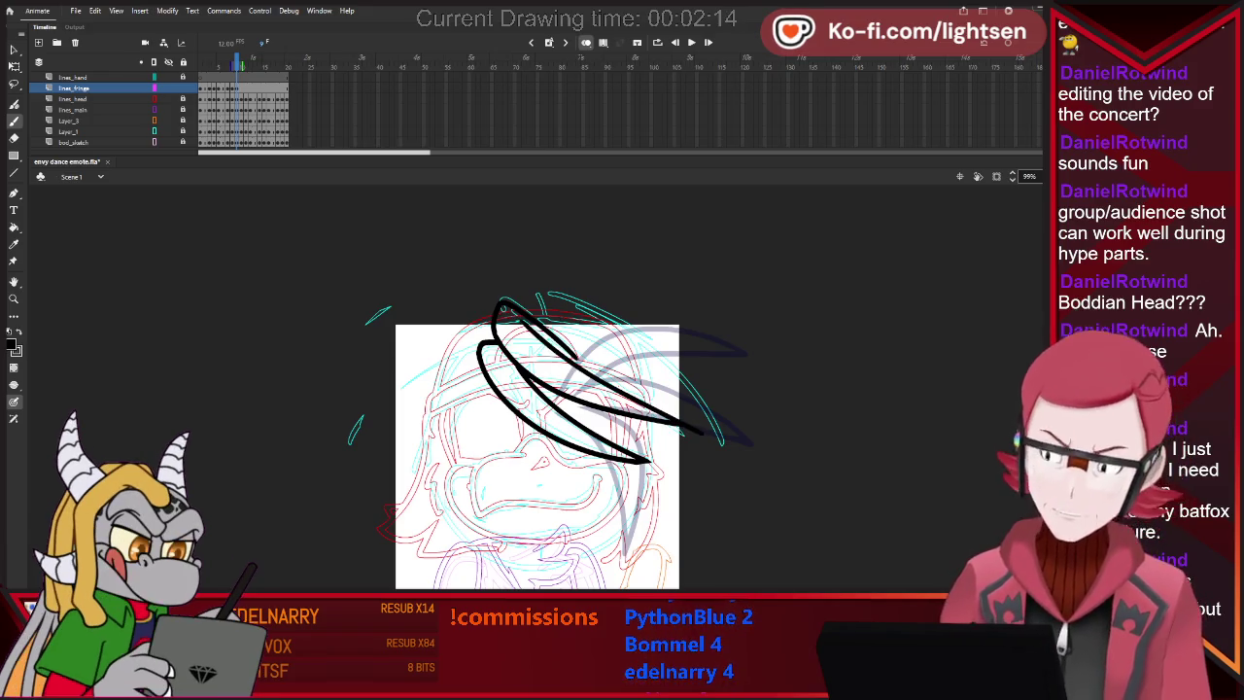
key(e)
mouse_move(680, 426)
mouse_down()
mouse_move(712, 425)
mouse_move(686, 426)
mouse_up()
key(b)
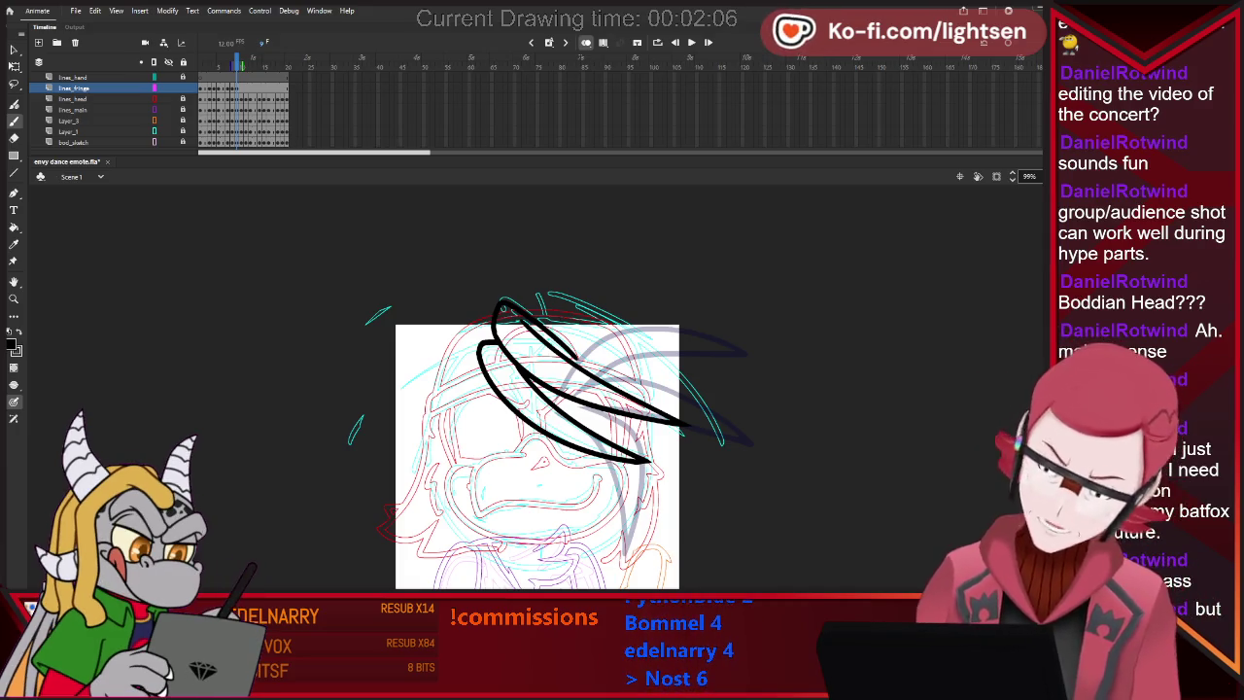
key(e)
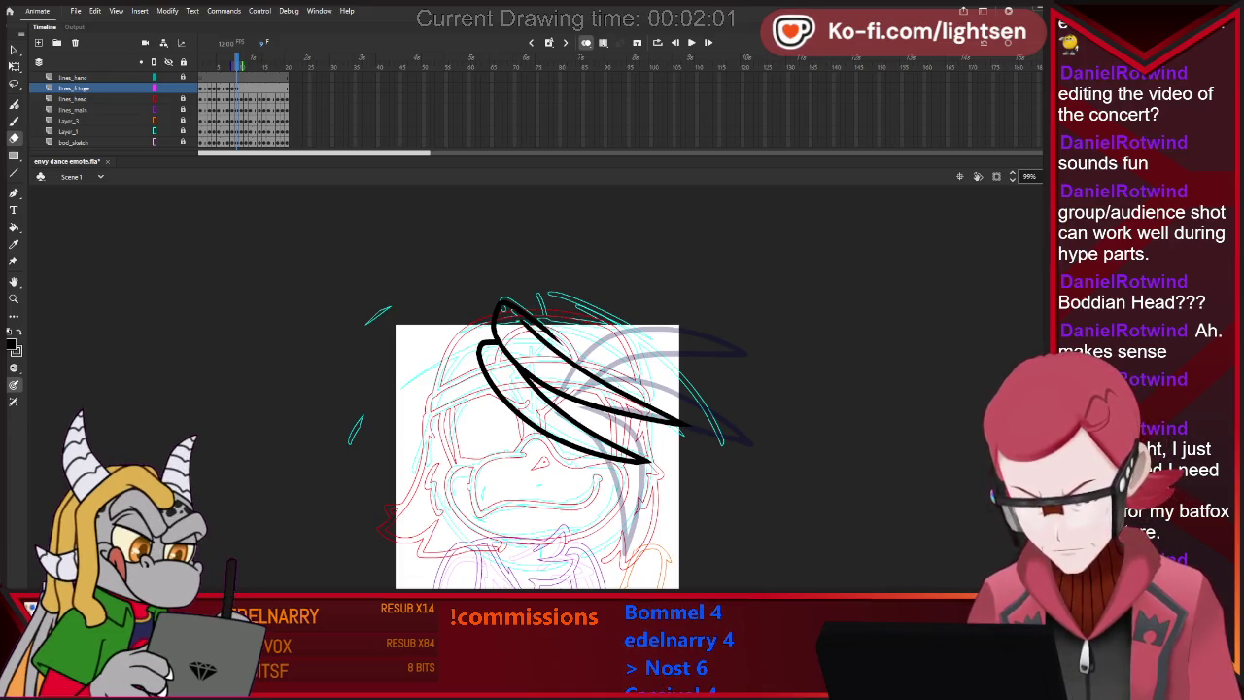
key(b)
key(period)
key(period)
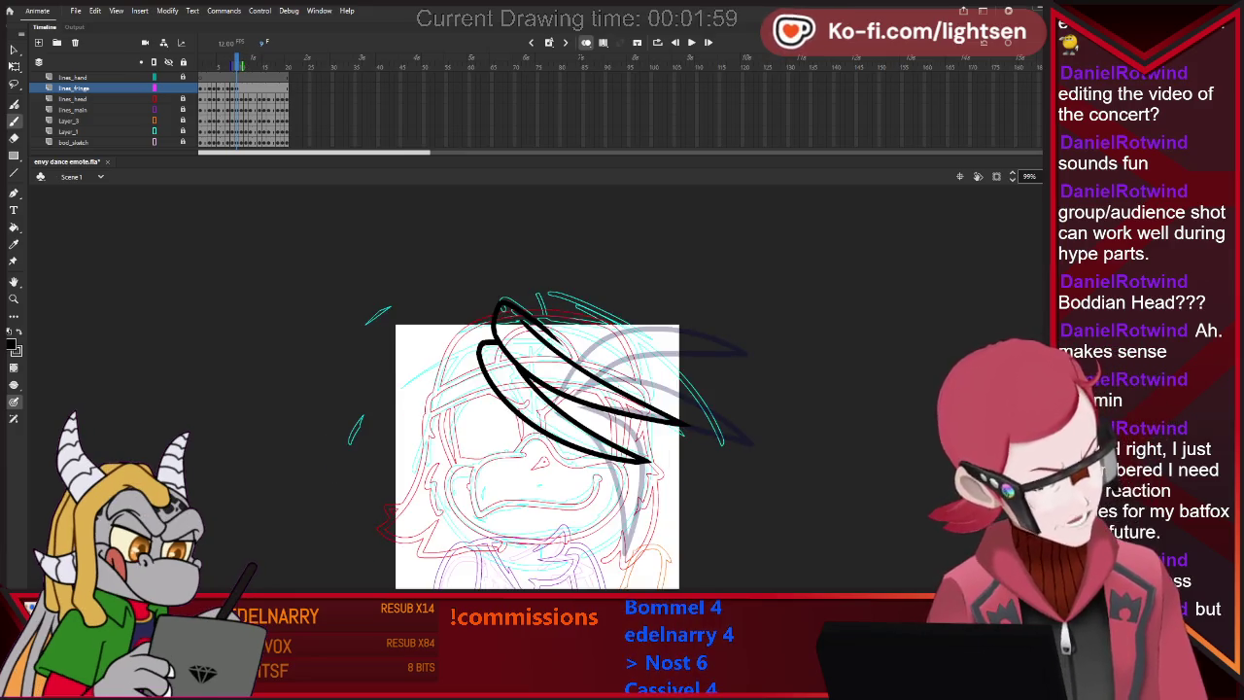
key(comma)
key(comma)
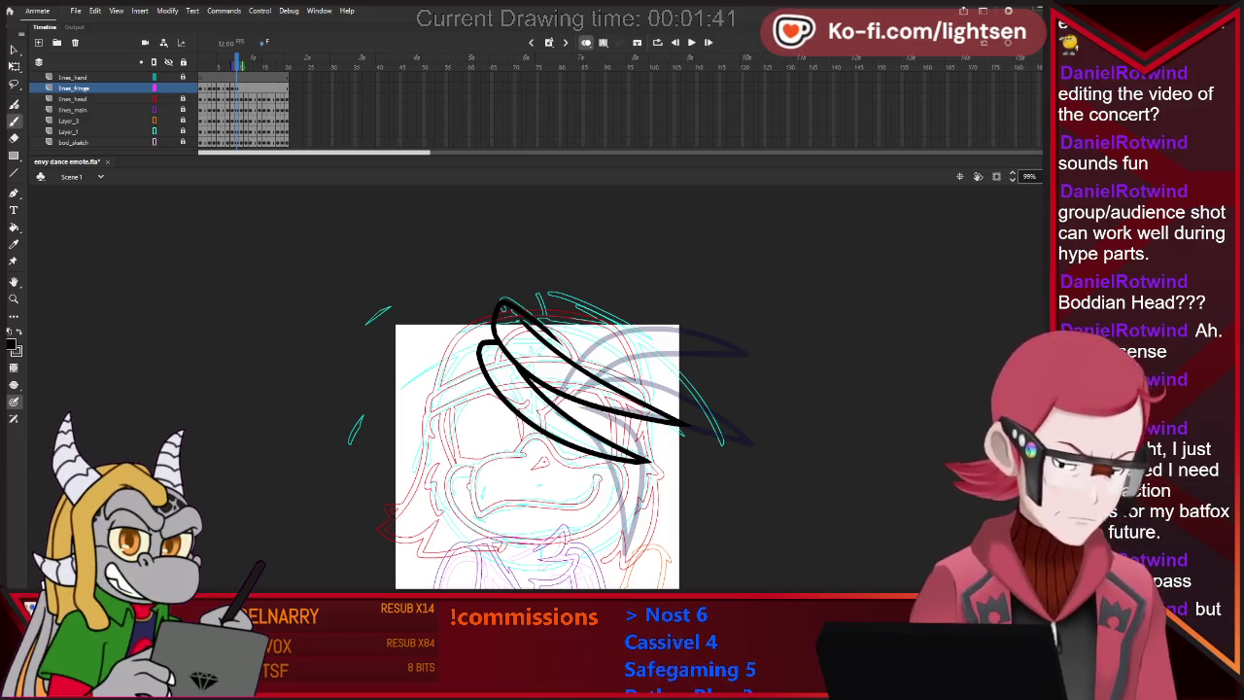
key(period)
Compare the inked frame against its neighbour several times.
key(comma)
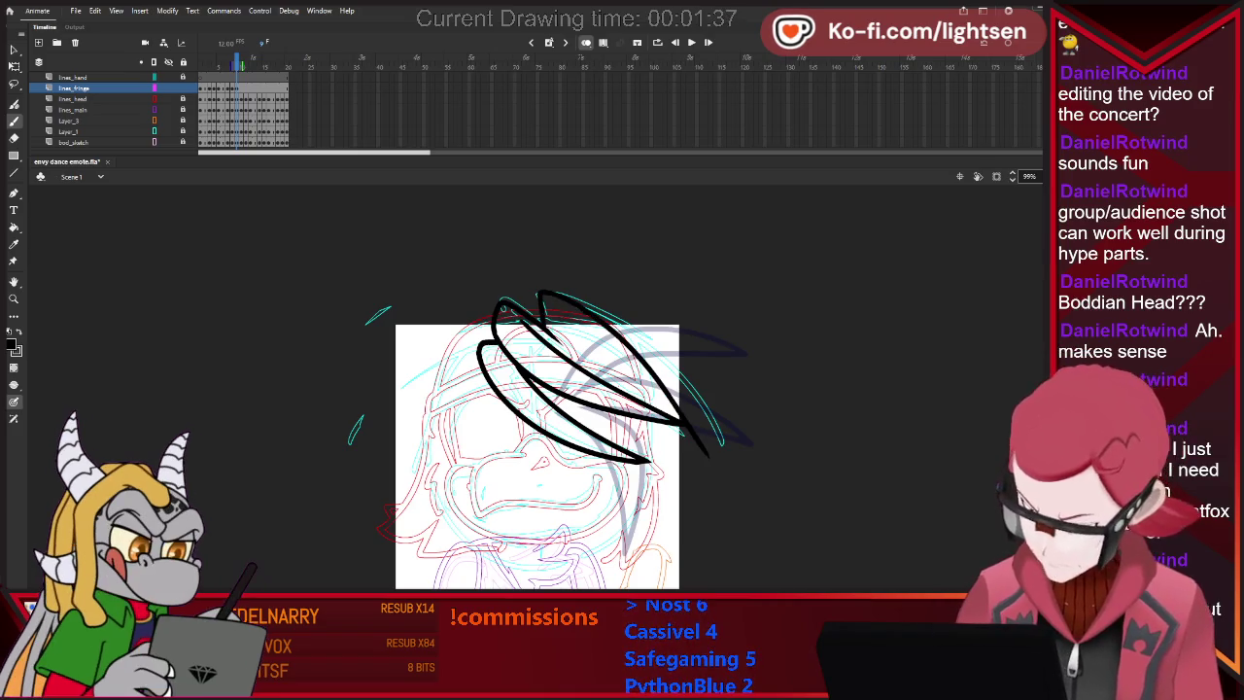
key(period)
key(comma)
key(period)
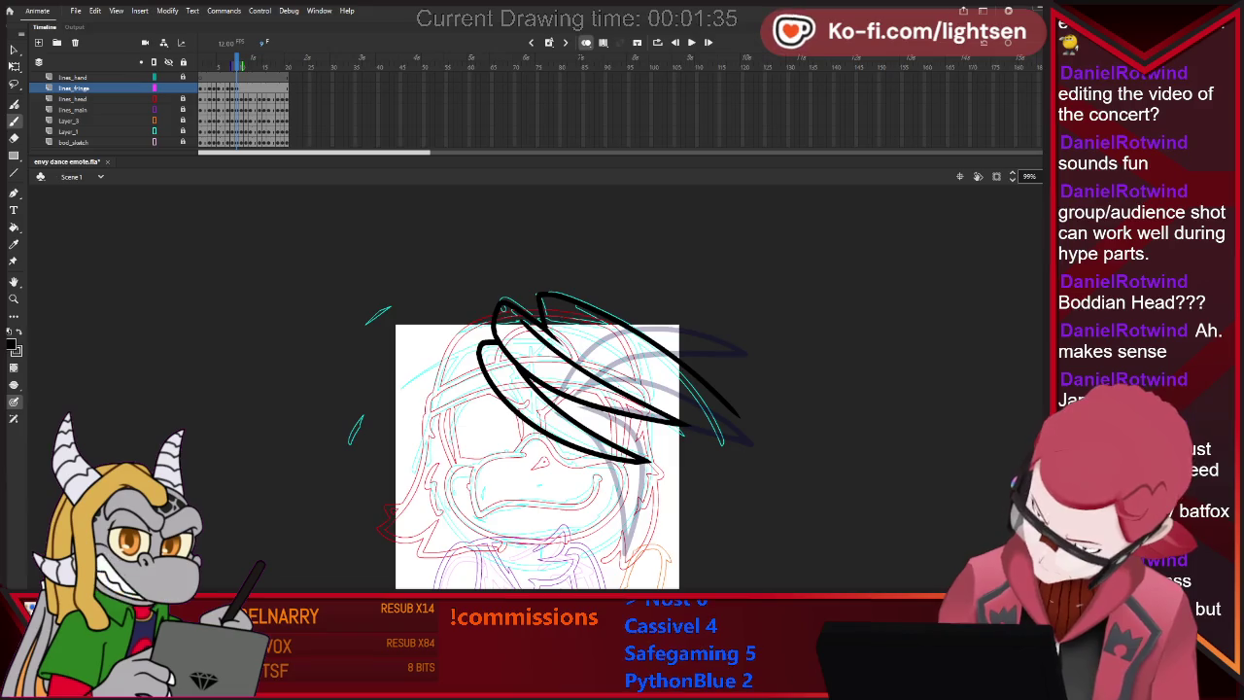
key(comma)
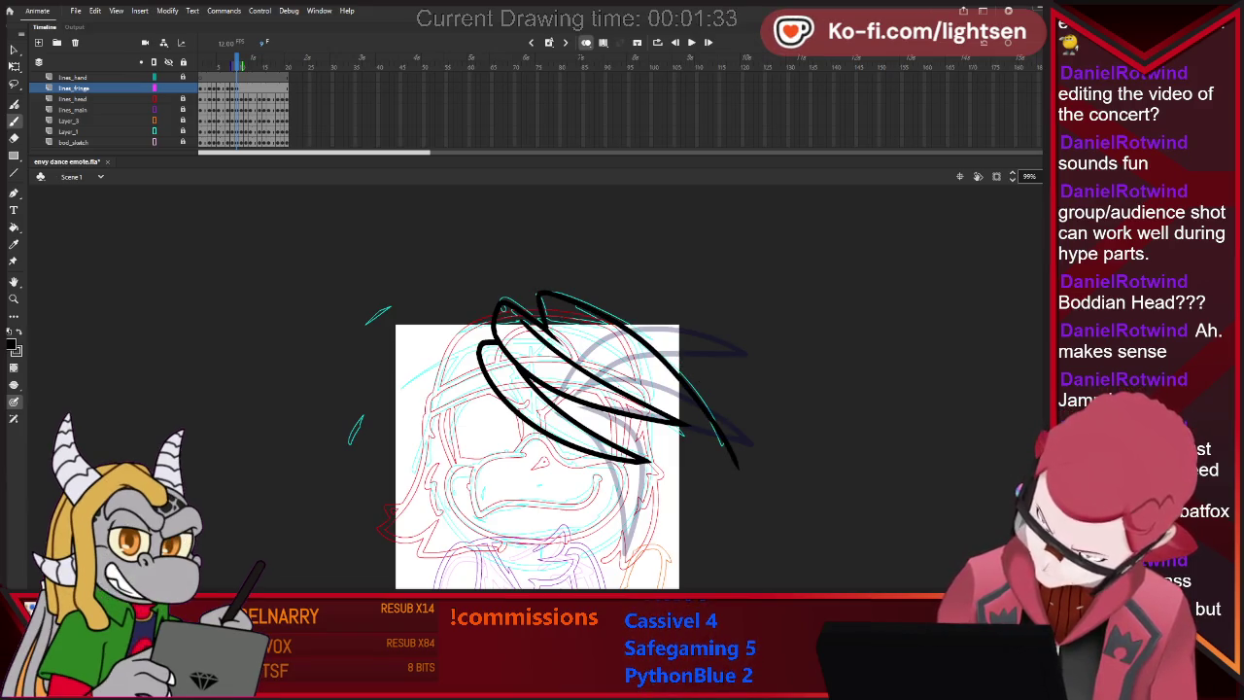
key(e)
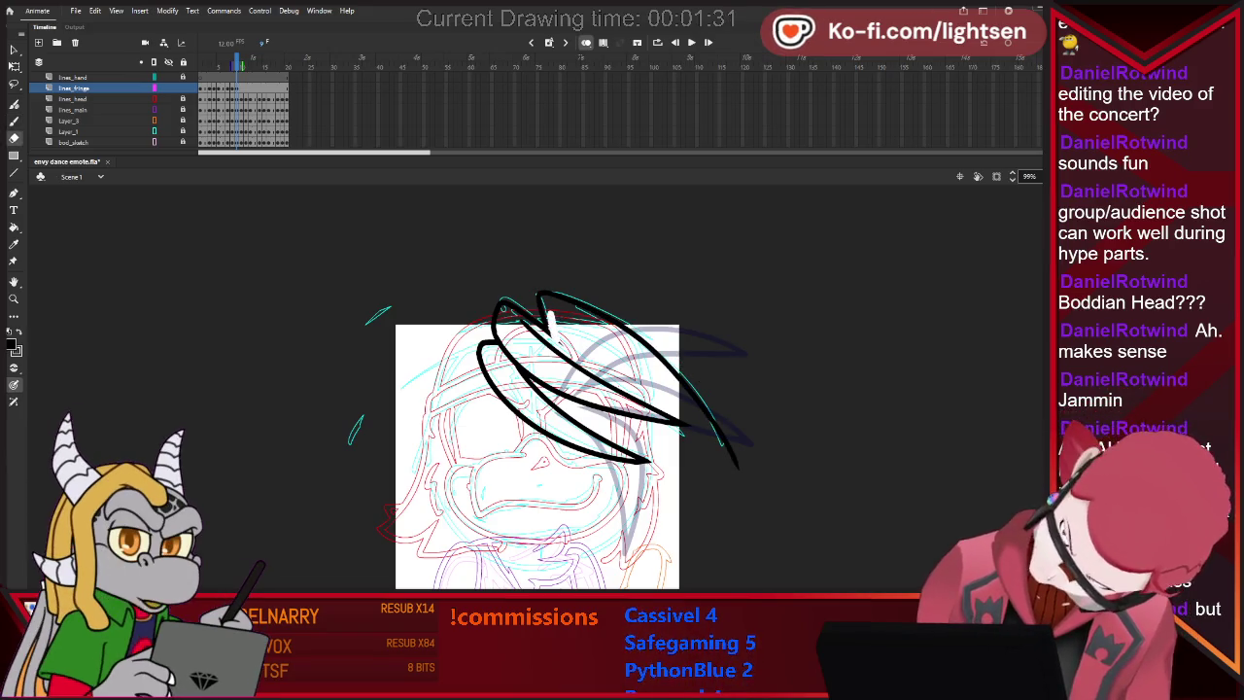
key(b)
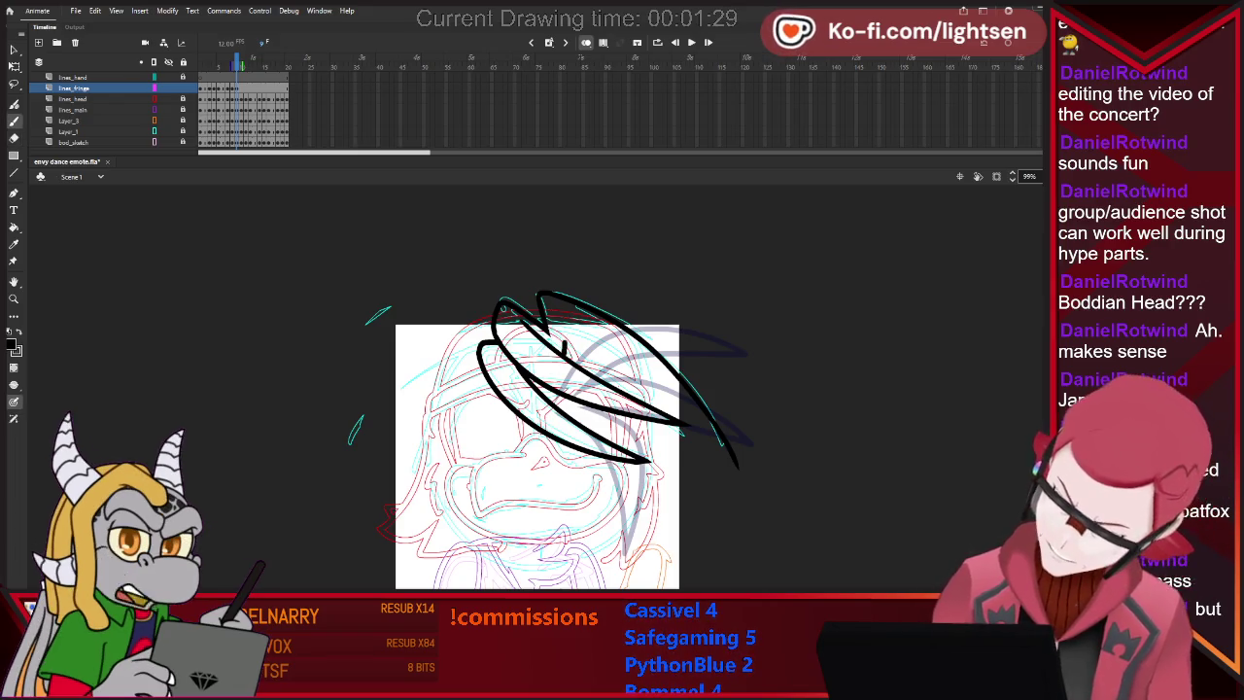
Try several inner lines down the hair quill, undoing each attempt.
drag(565, 332, 675, 401)
key(ctrl+z)
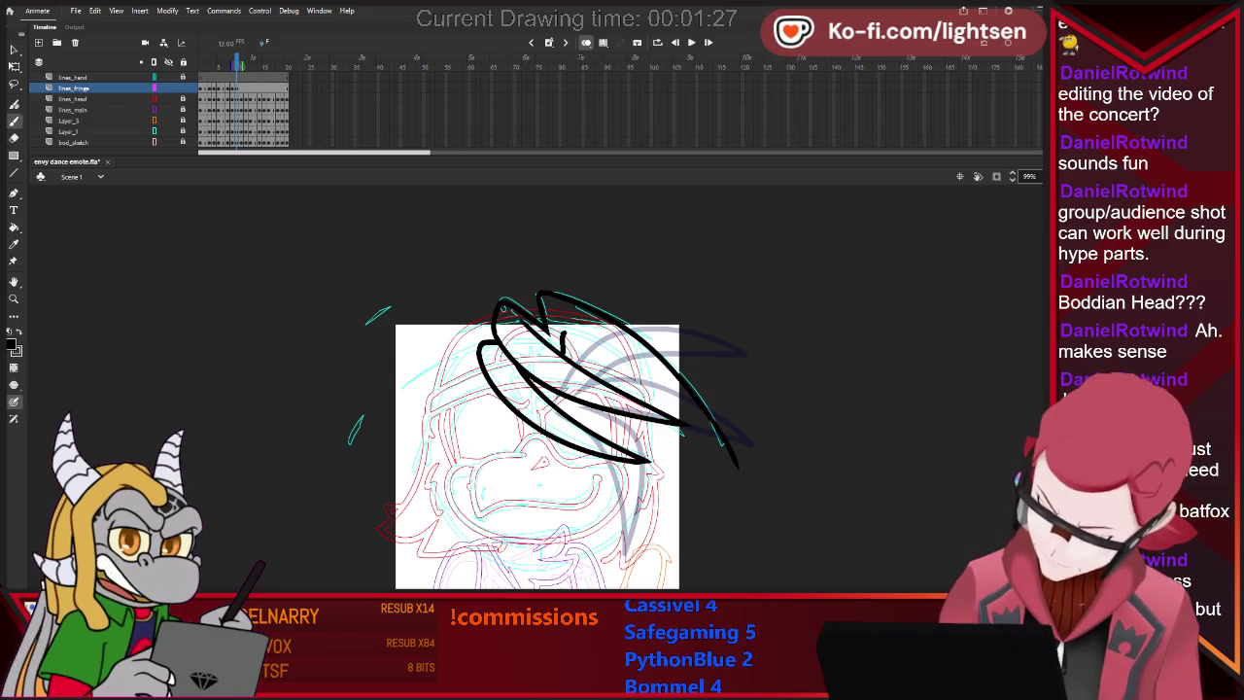
key(ctrl+z)
drag(564, 331, 721, 441)
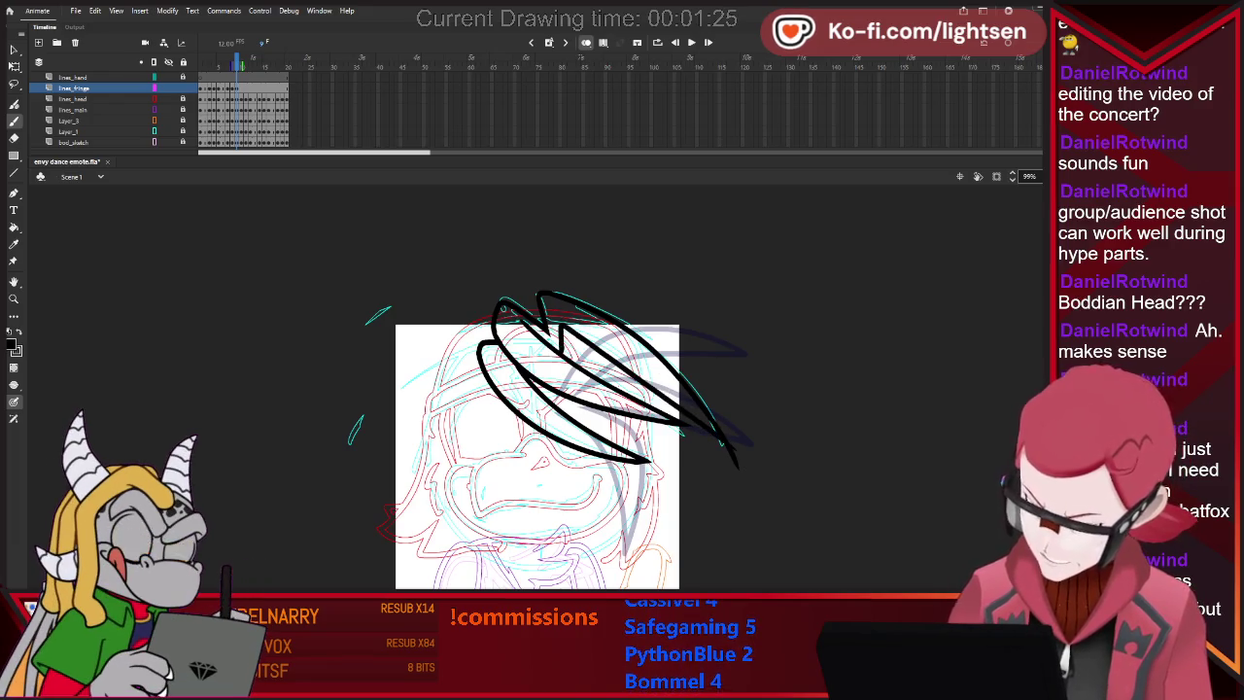
key(ctrl+z)
drag(564, 331, 789, 478)
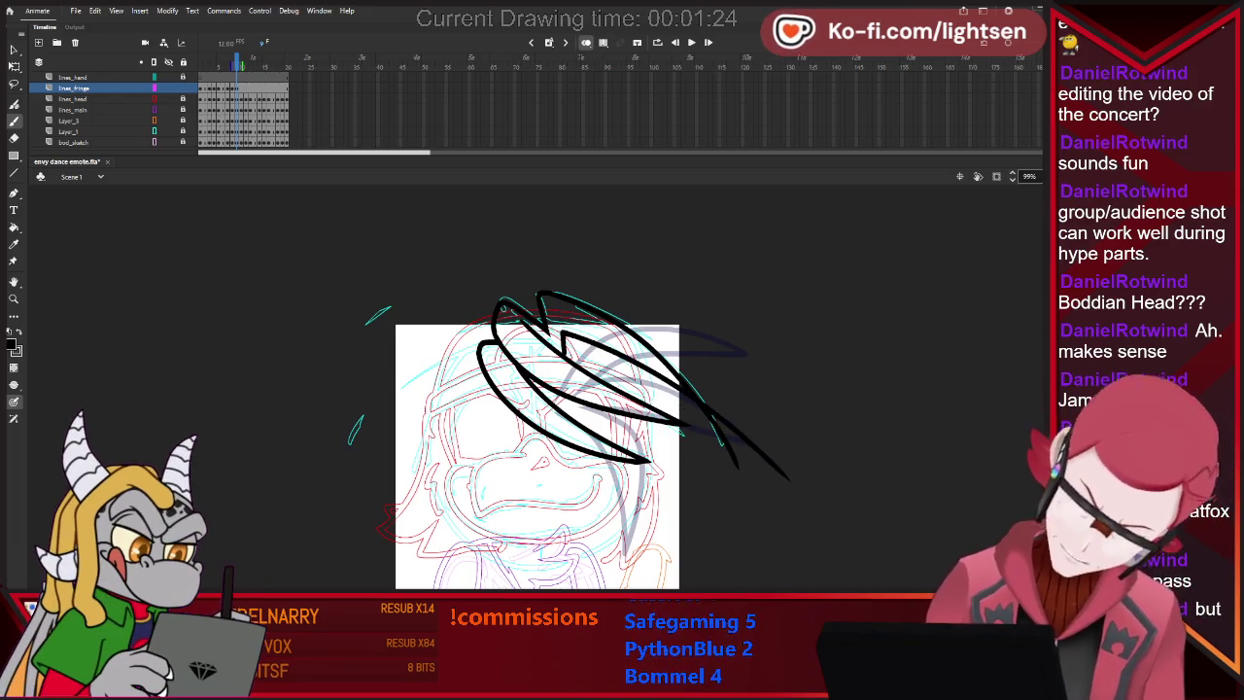
key(ctrl+z)
mouse_move(564, 336)
mouse_down()
mouse_move(739, 467)
mouse_move(739, 486)
mouse_up()
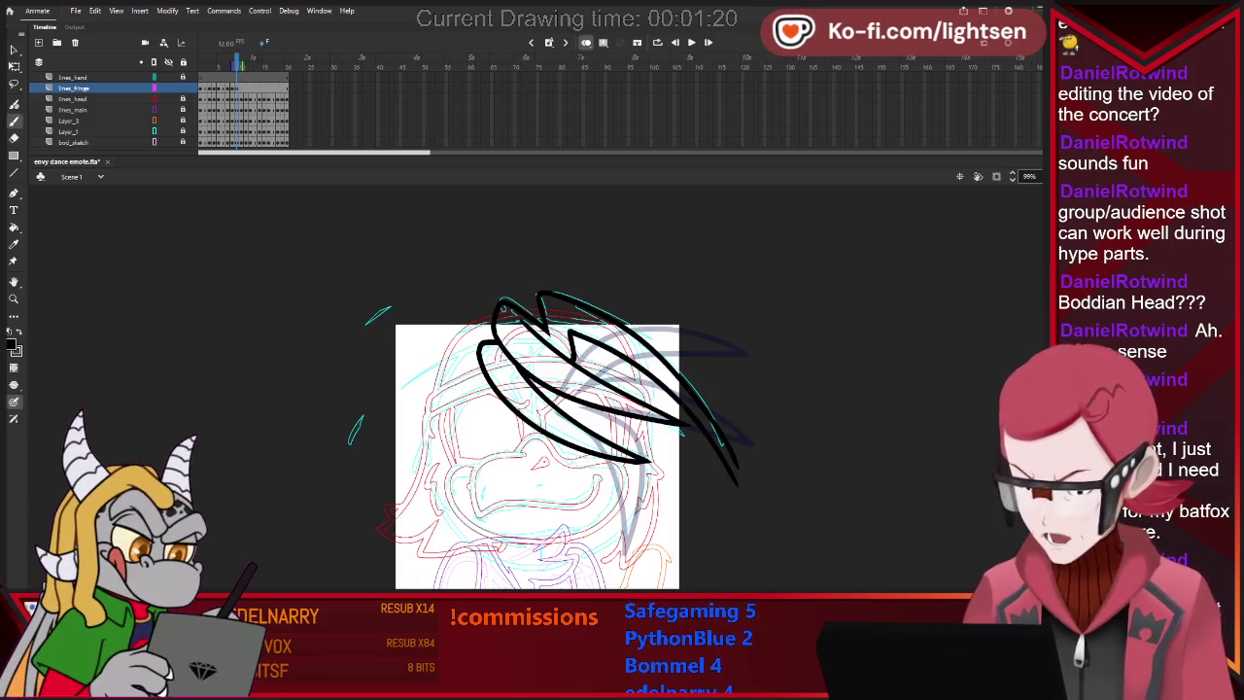
Redraw the quill stroke from its V point with a tail reaching farther down-right.
key(ctrl+z)
drag(574, 336, 753, 482)
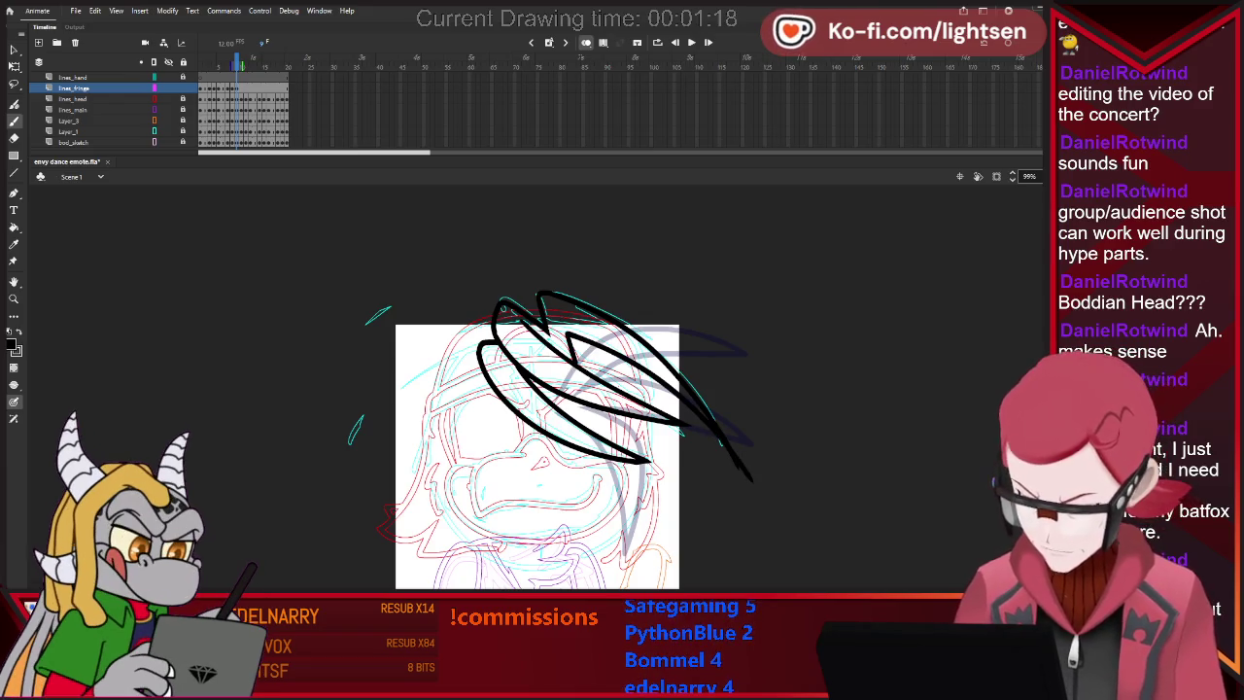
key(ctrl+z)
drag(573, 336, 783, 471)
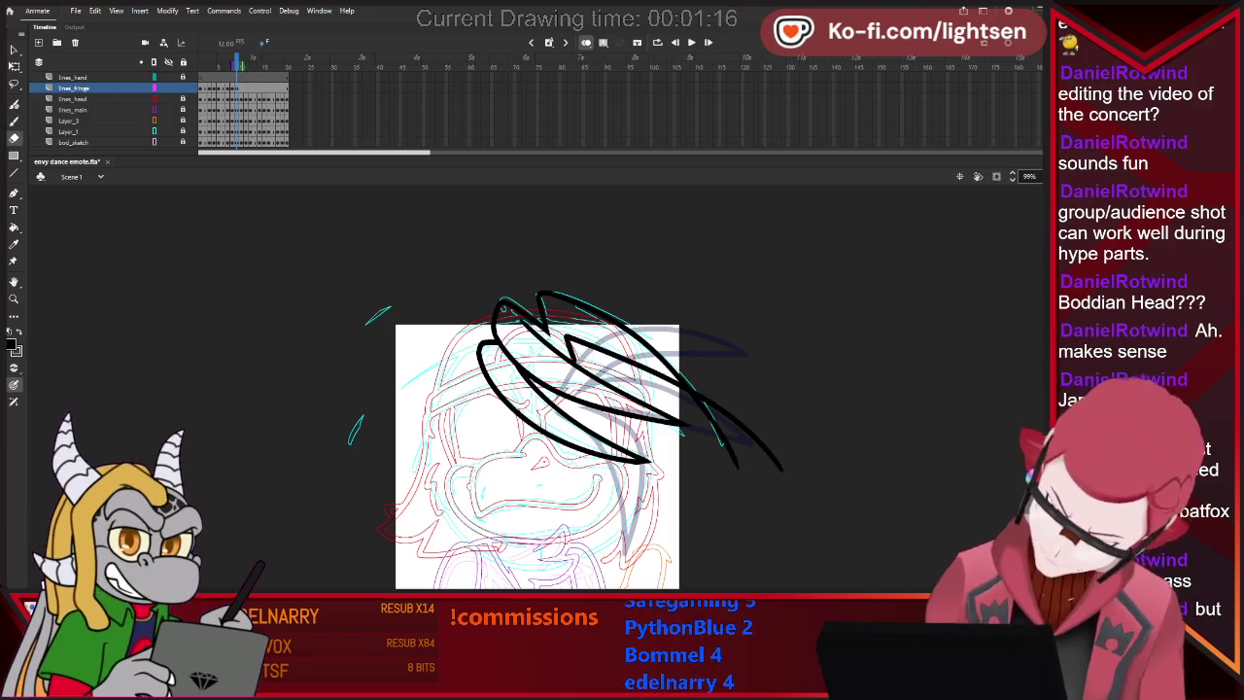
key(ctrl+z)
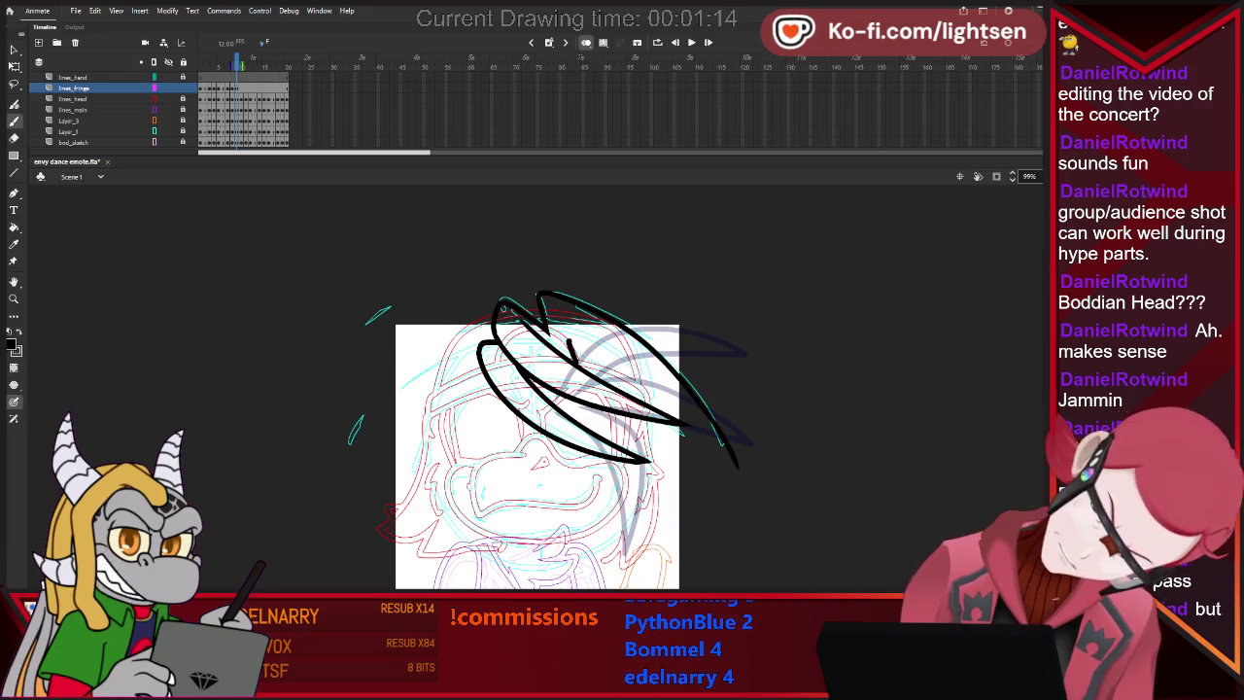
drag(573, 336, 783, 491)
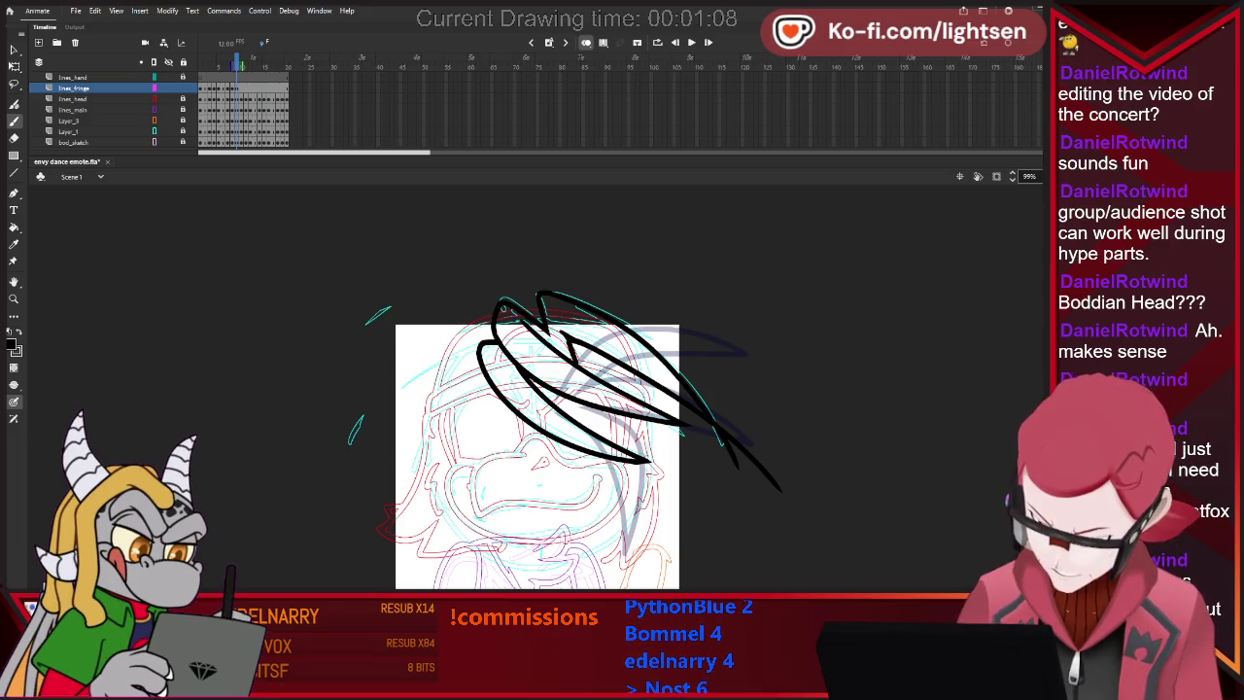
Erase the quill stroke's overhanging tail, then play the loop and stop on the next drawing.
key(e)
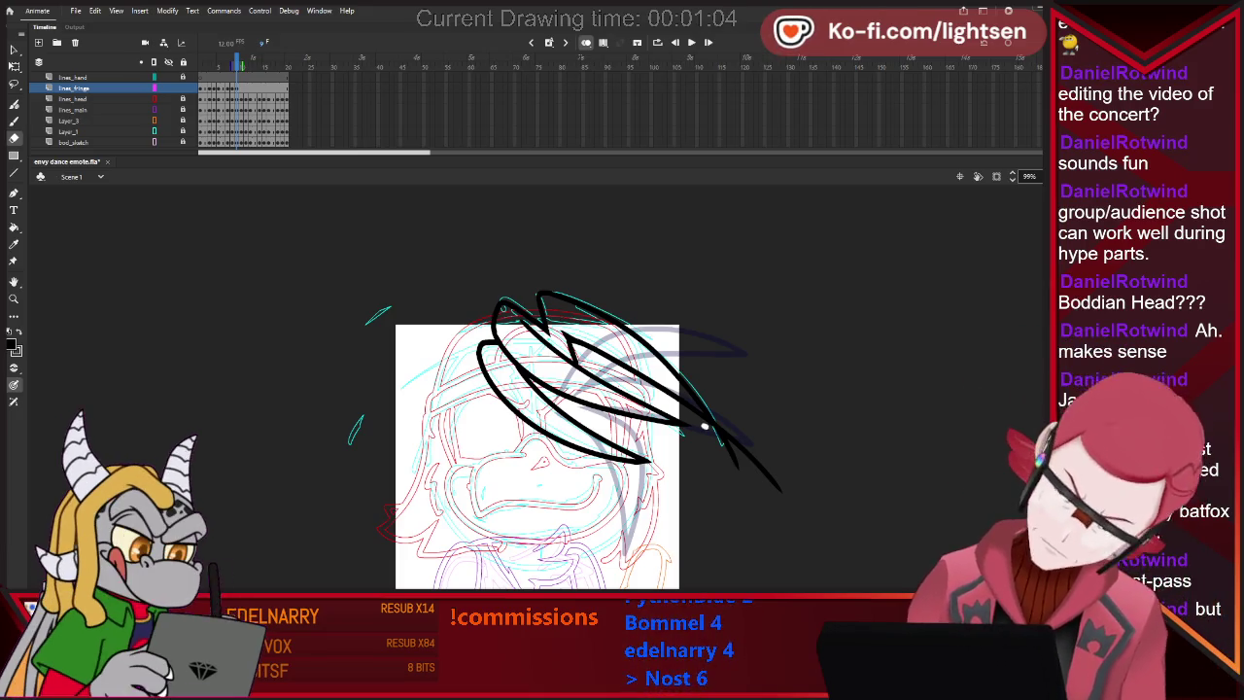
drag(727, 447, 783, 491)
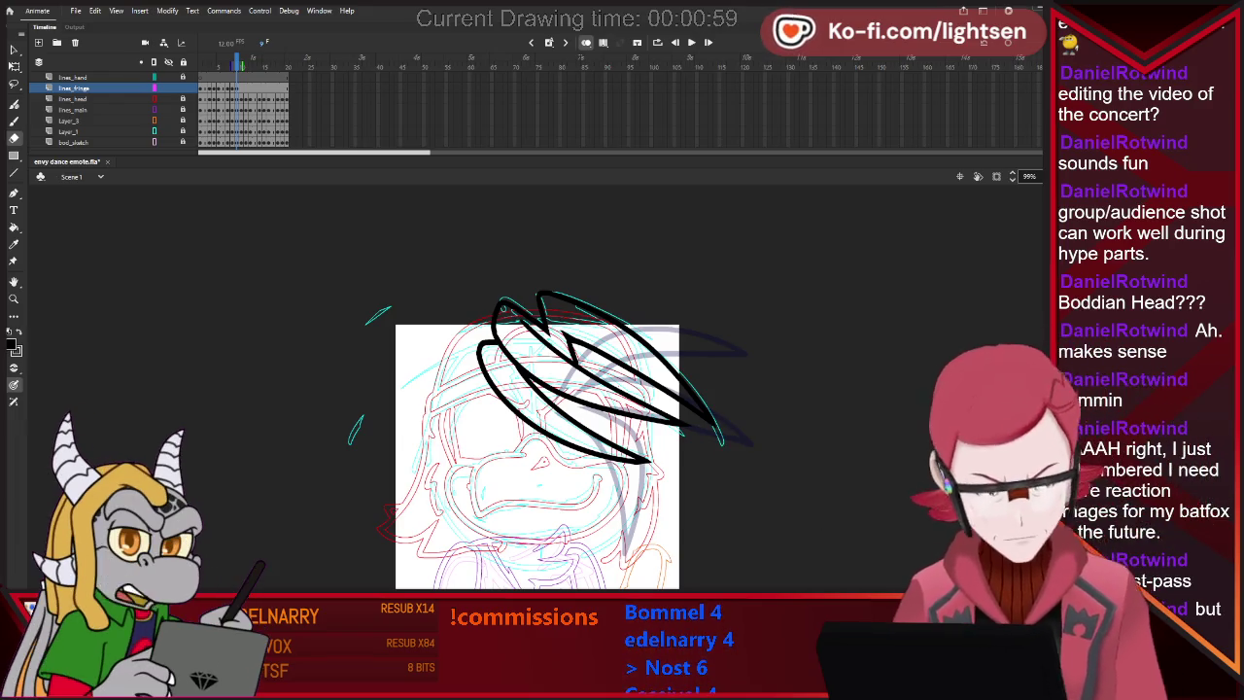
key(b)
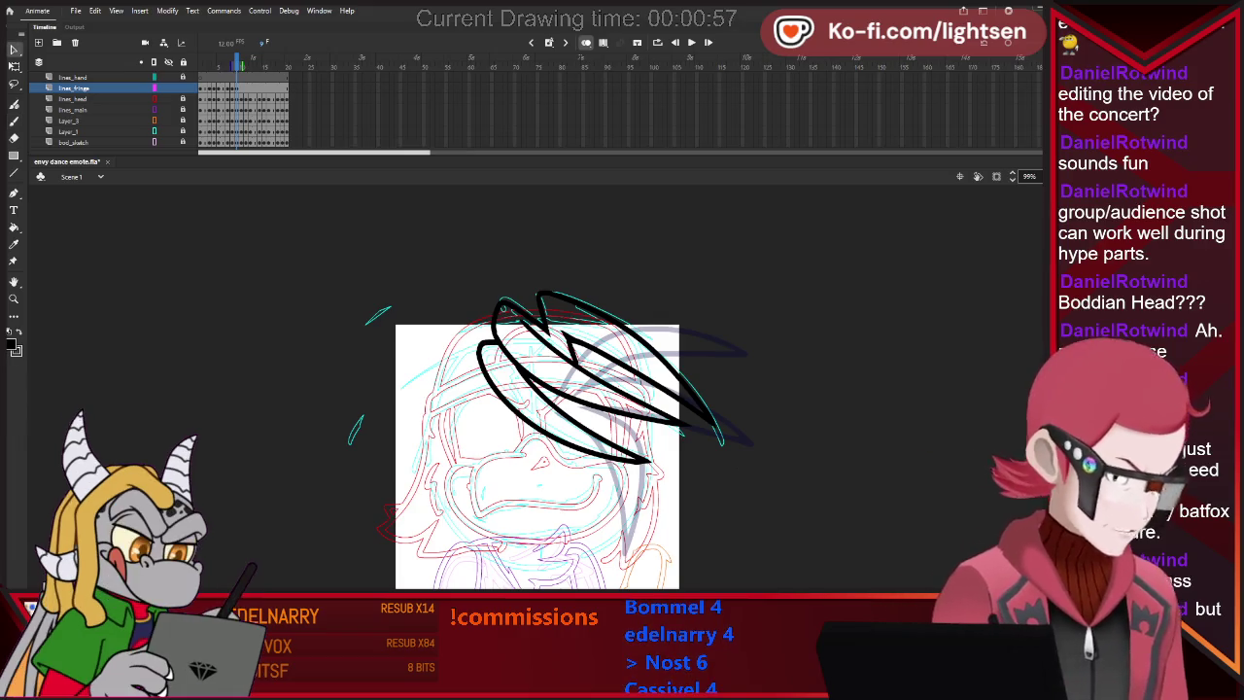
key(v)
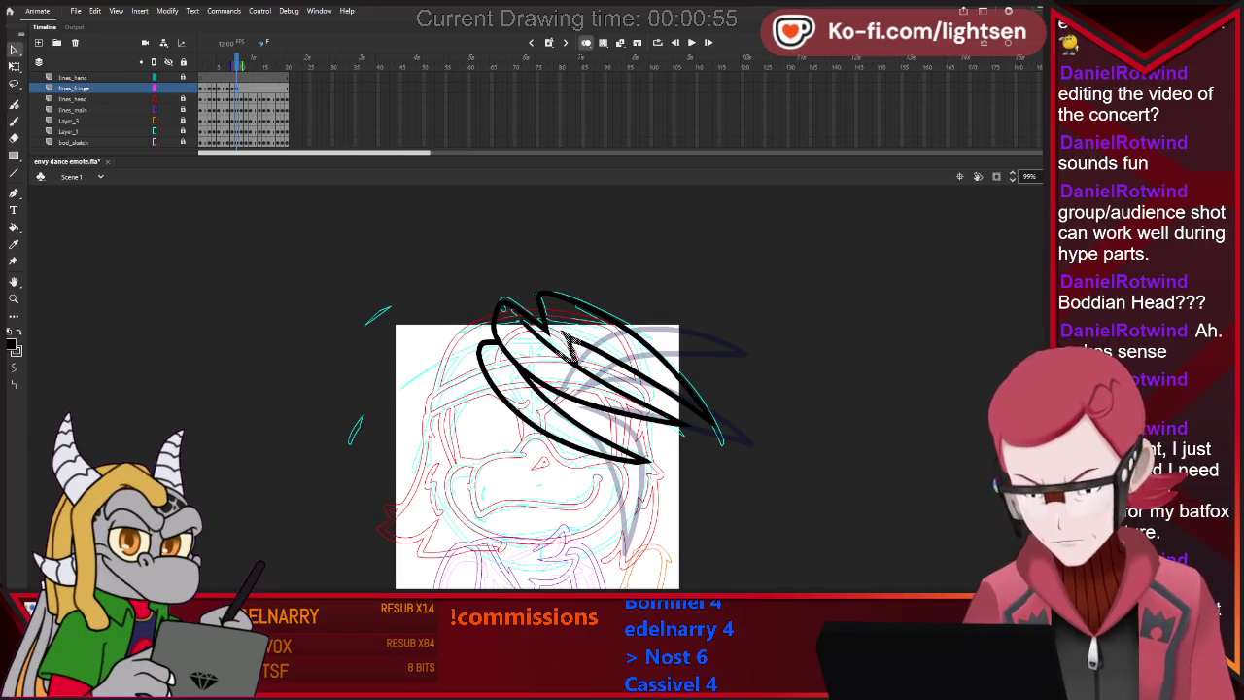
click(572, 348)
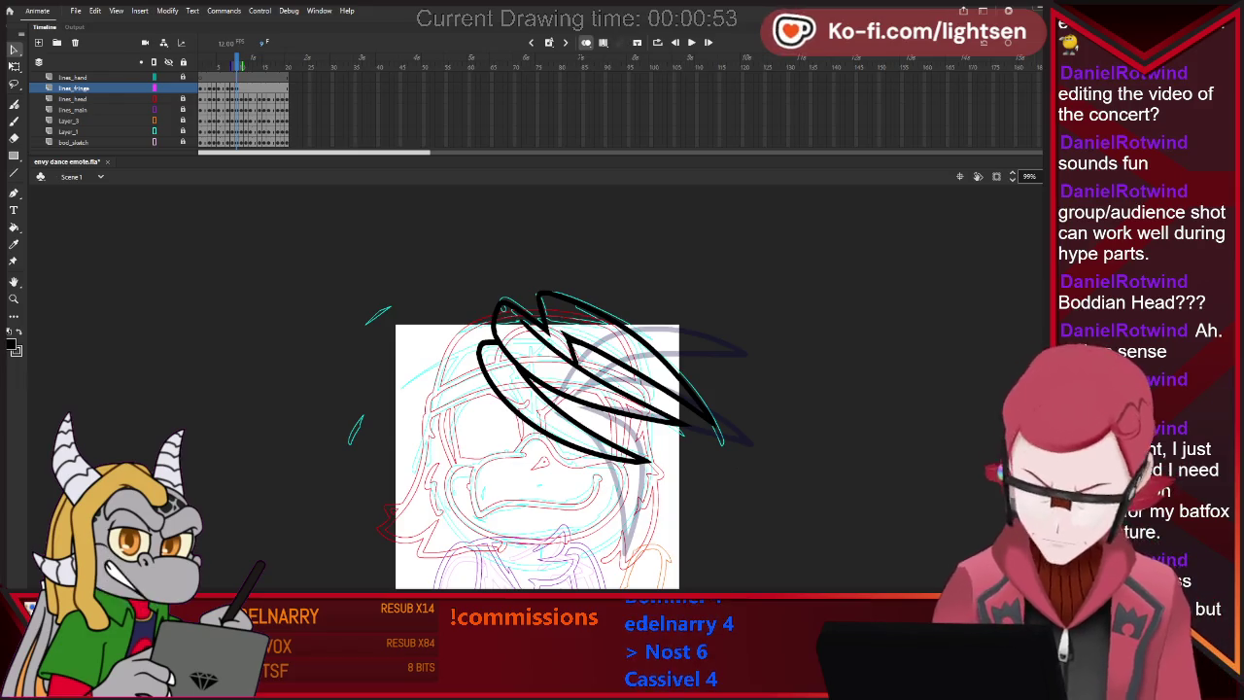
key(Return)
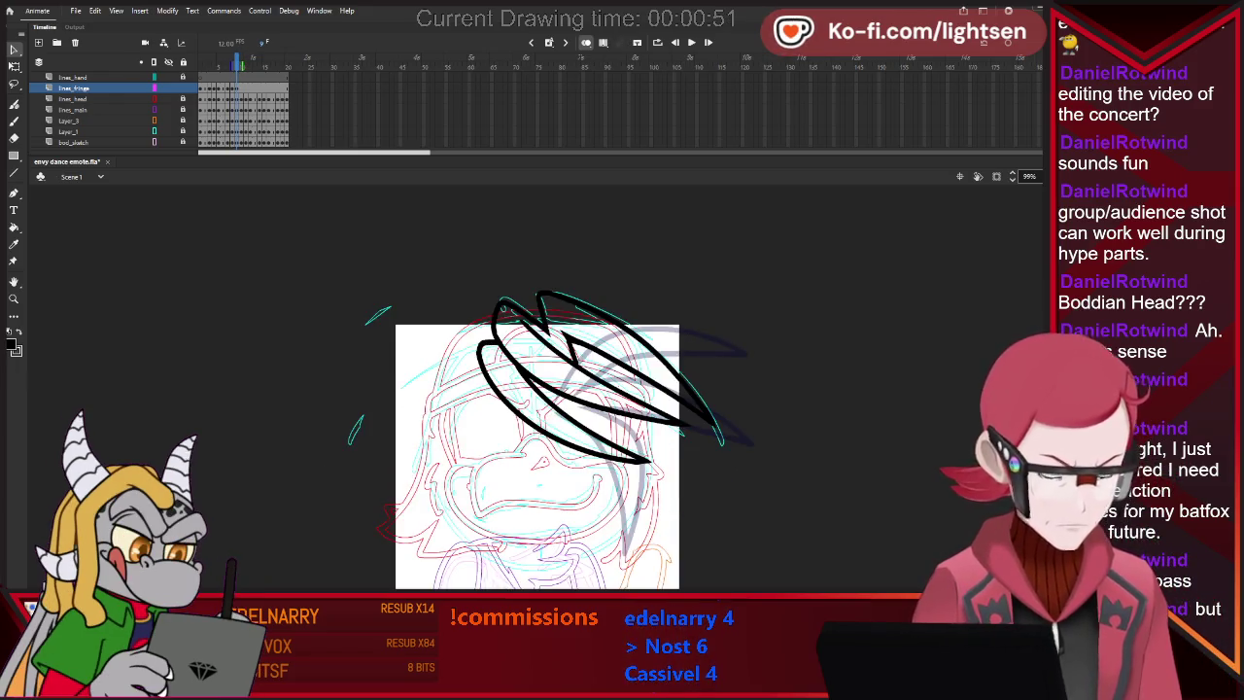
key(period)
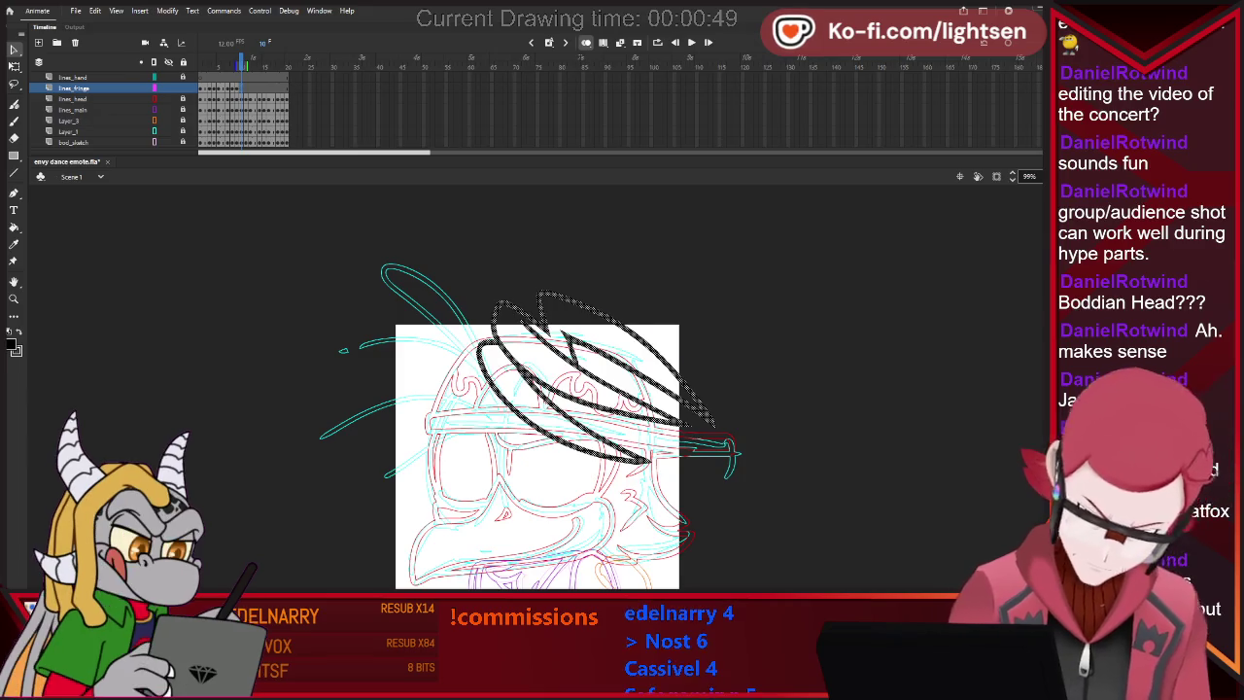
Sketch trial brush strokes for the hair tuft on the next frame, undoing the ones that don't fit.
key(comma)
key(b)
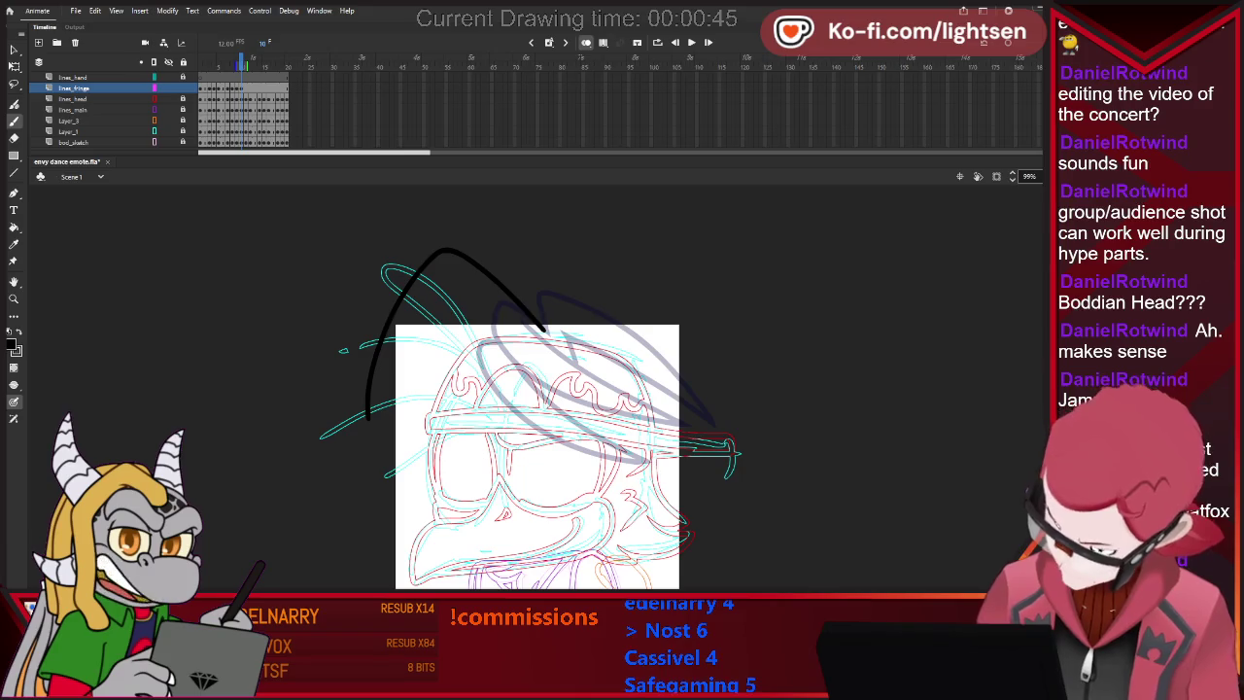
drag(435, 295, 369, 409)
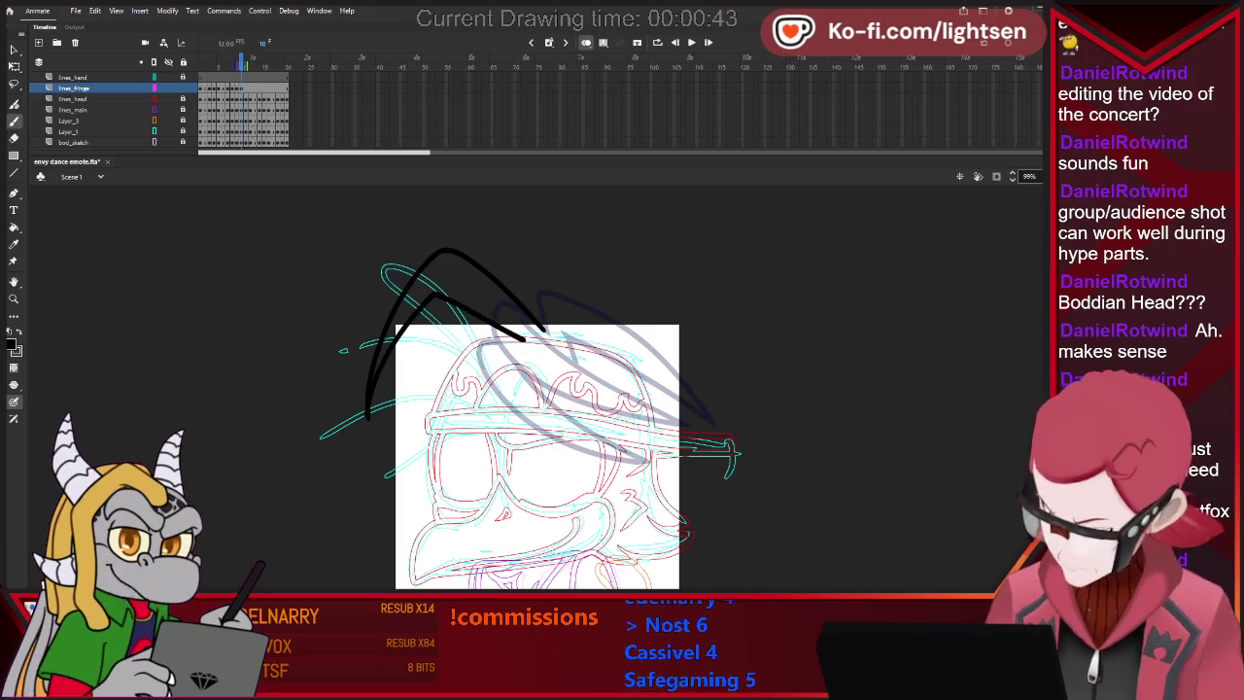
drag(462, 309, 486, 506)
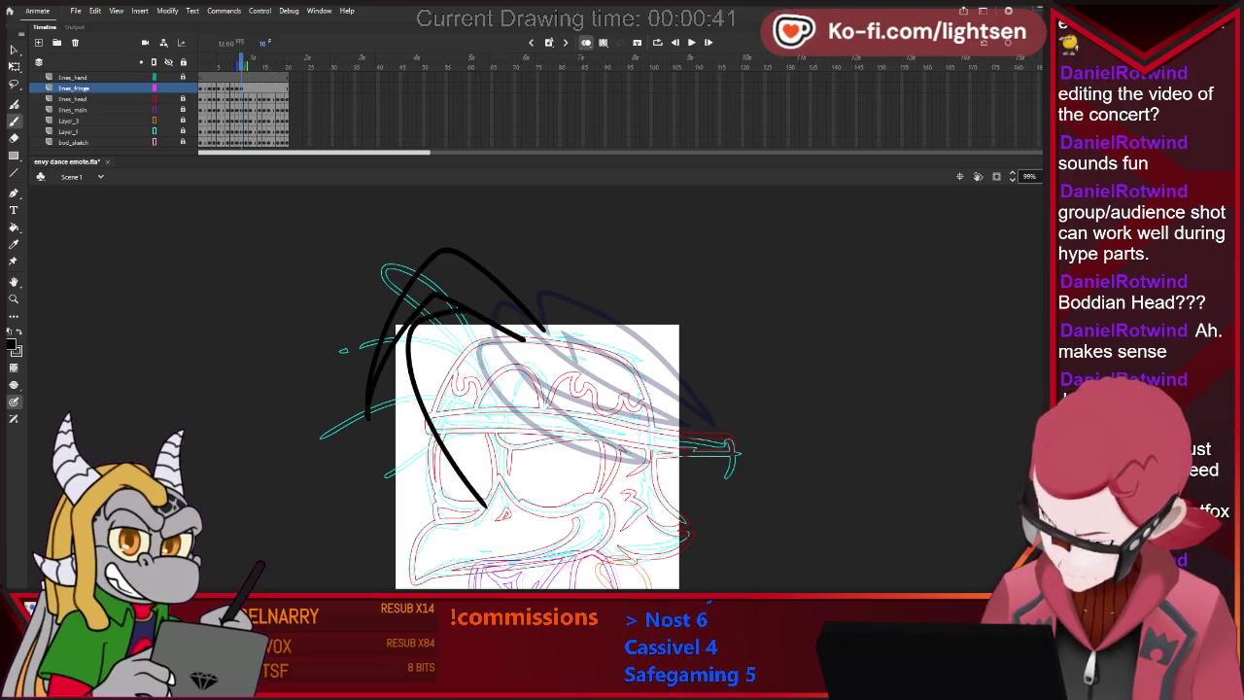
drag(447, 368, 439, 437)
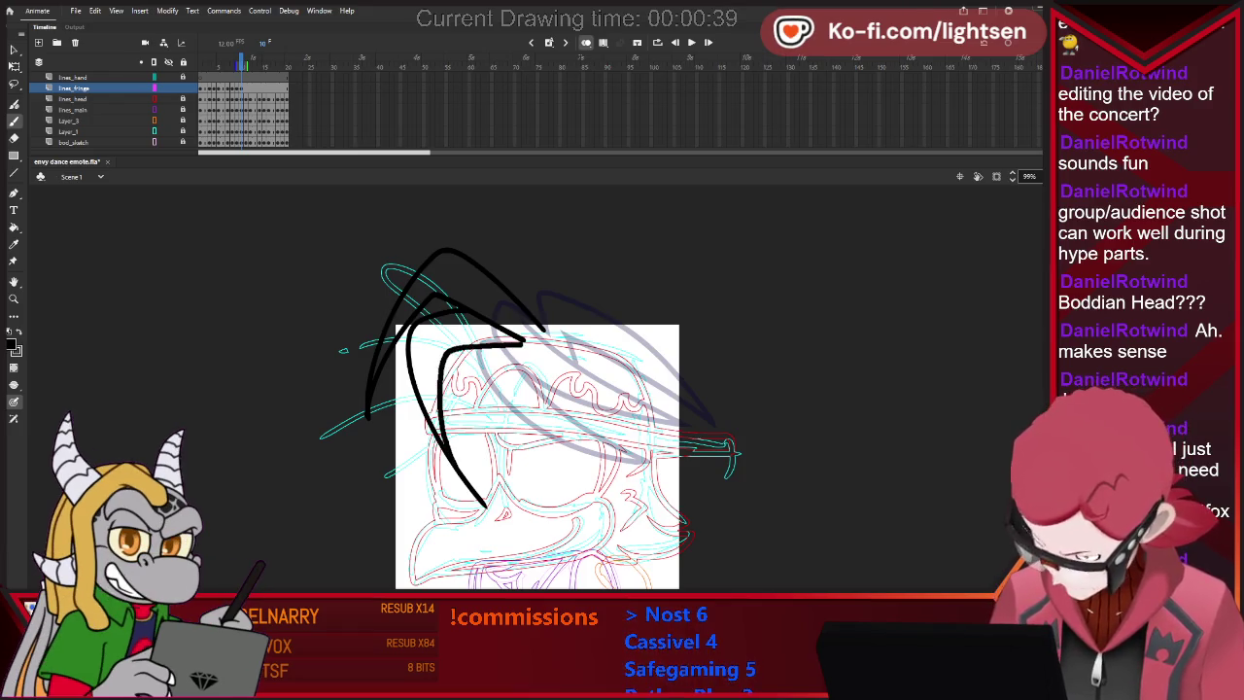
key(ctrl+z)
key(ctrl+z)
drag(418, 329, 381, 476)
drag(525, 356, 387, 478)
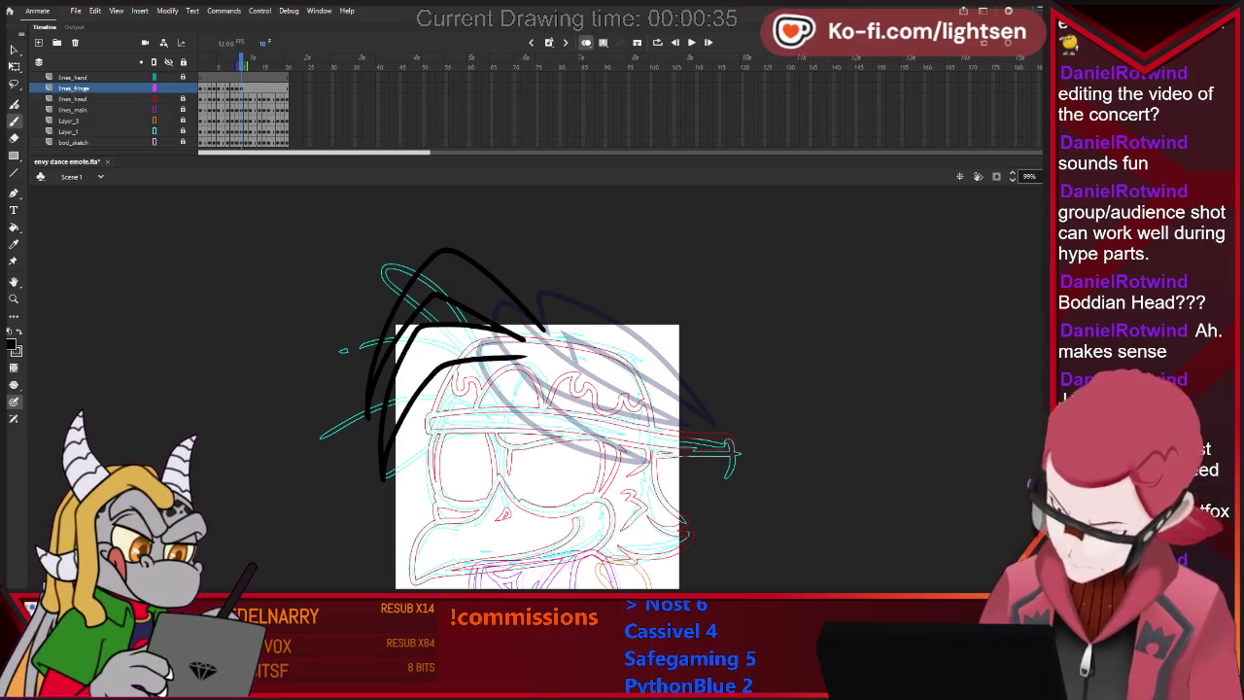
key(ctrl+z)
key(ctrl+z)
key(ctrl+z)
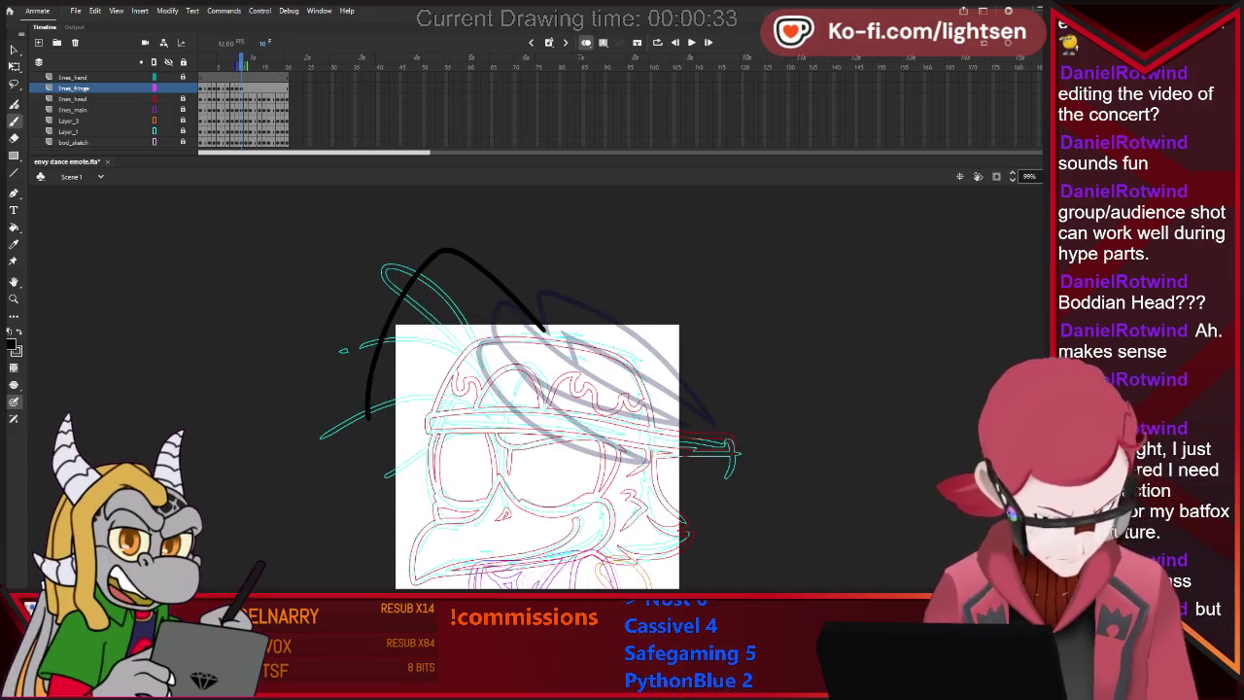
key(ctrl+z)
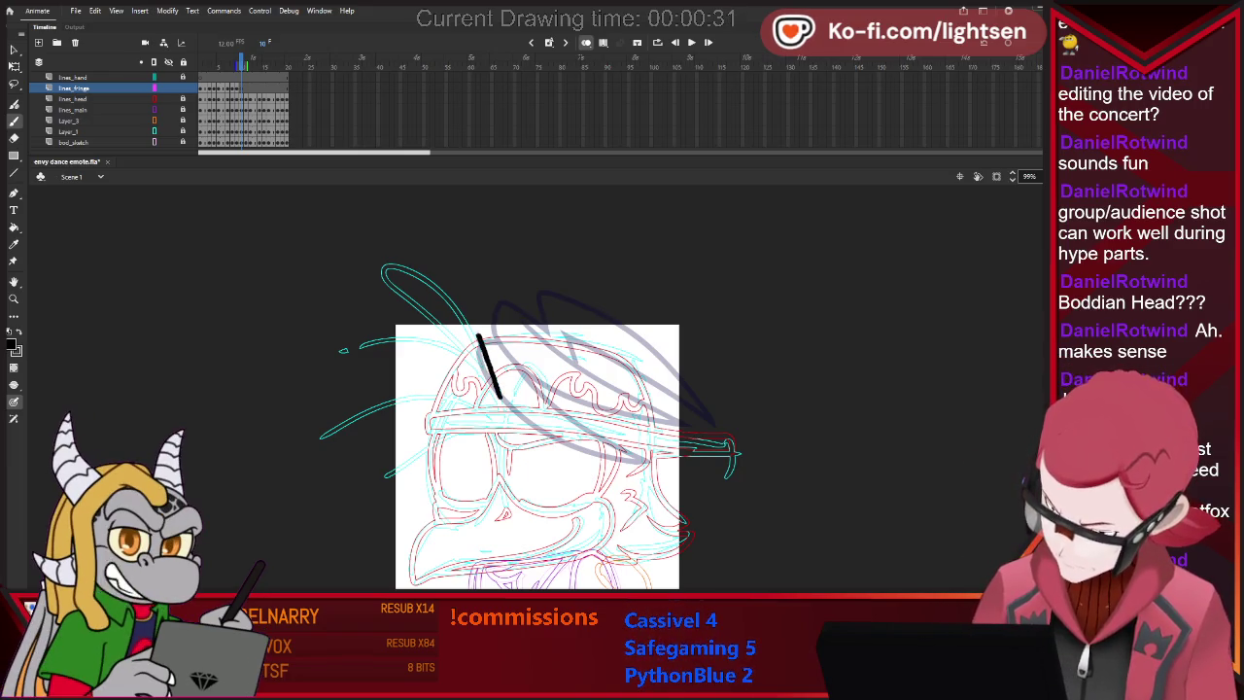
Brush three black fringe spikes fanning leftward from the cap, extending the left one downward.
drag(420, 325, 497, 393)
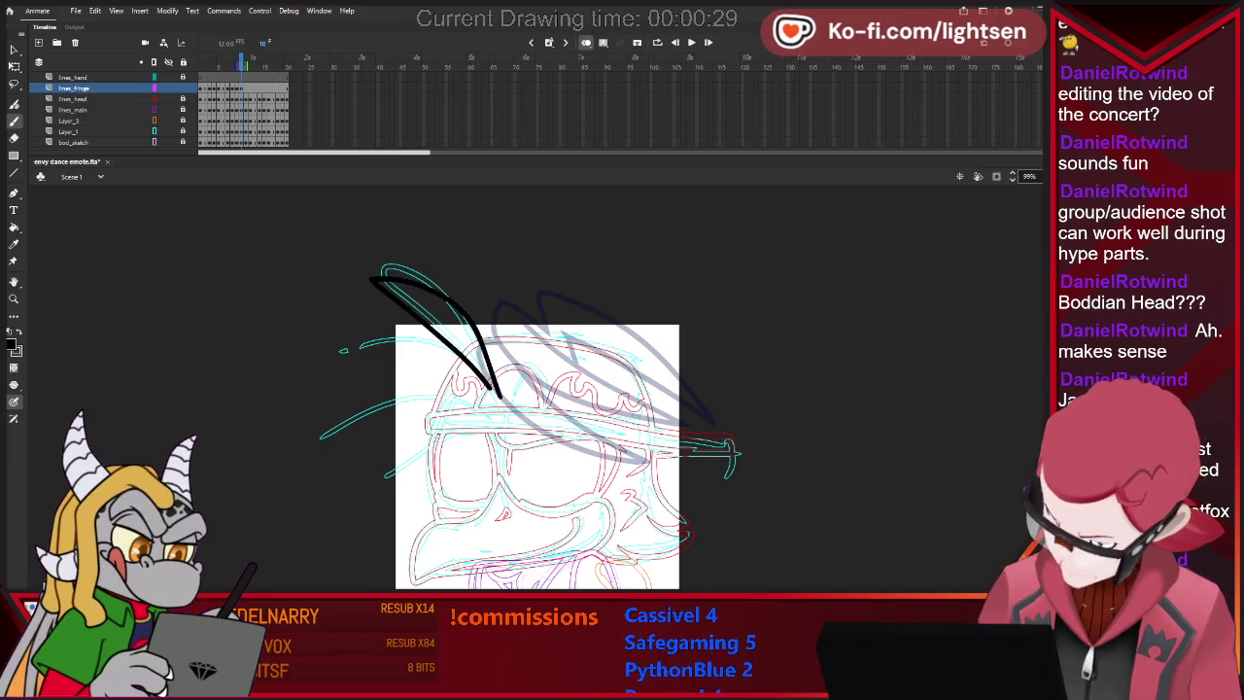
drag(399, 338, 491, 389)
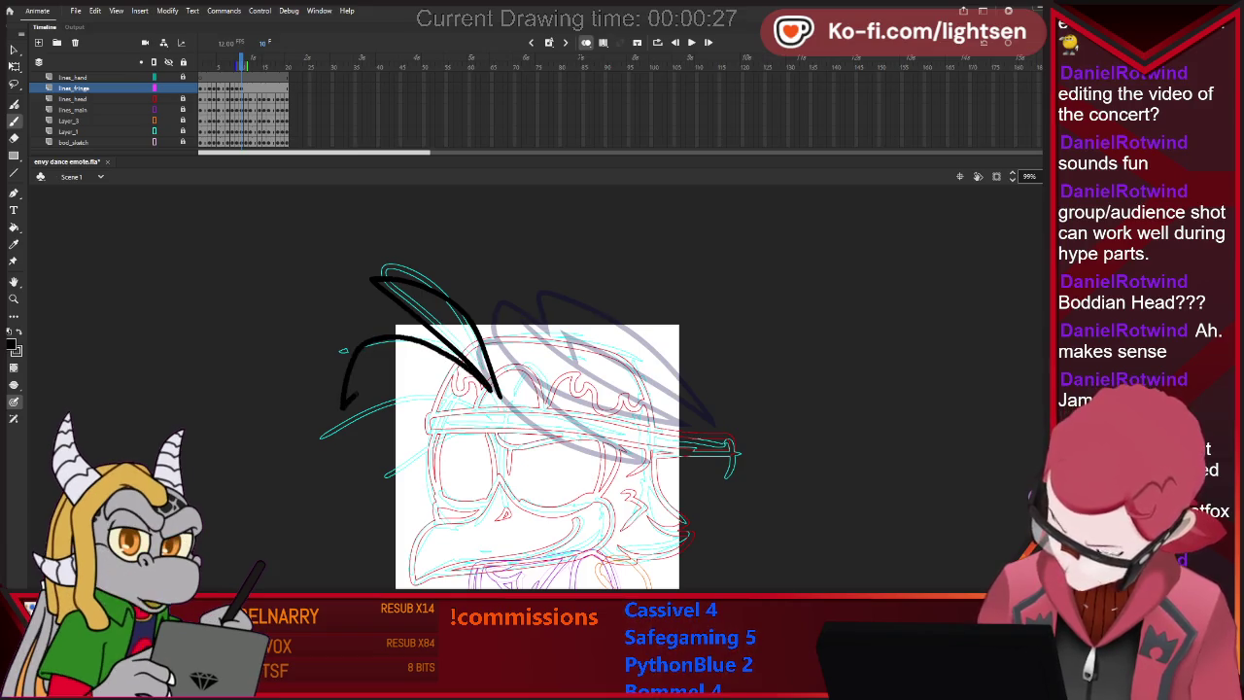
drag(406, 374, 483, 398)
key(e)
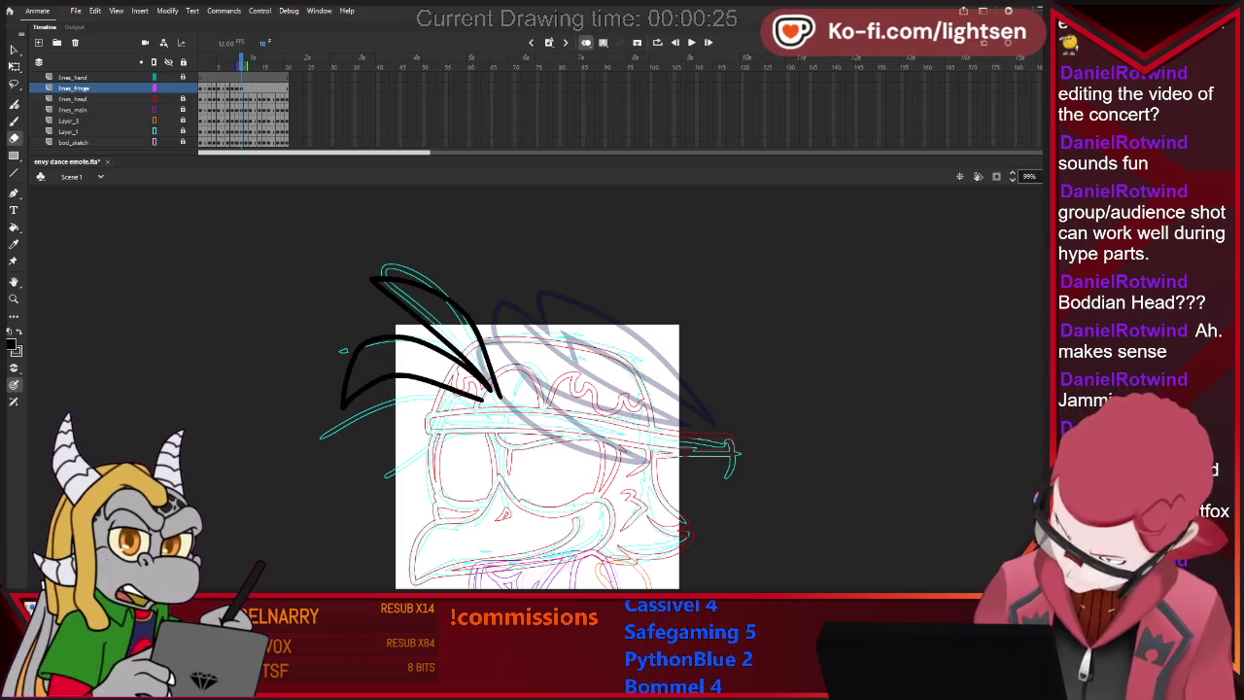
key(b)
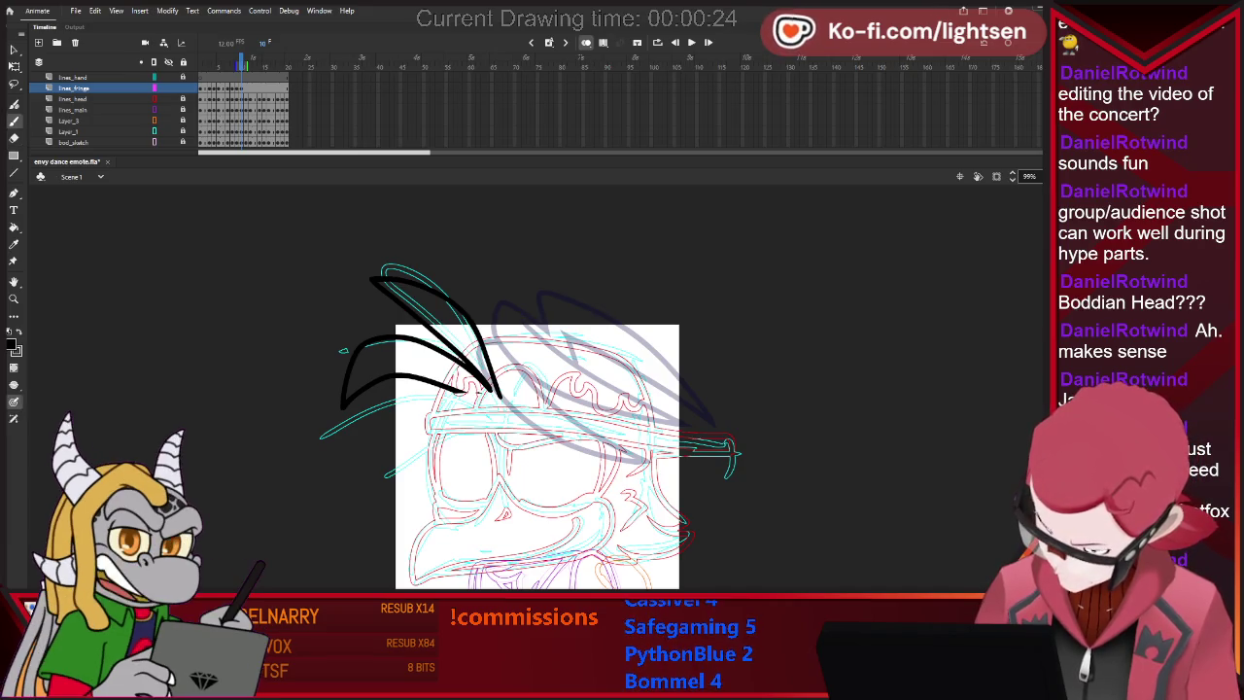
drag(359, 432, 333, 474)
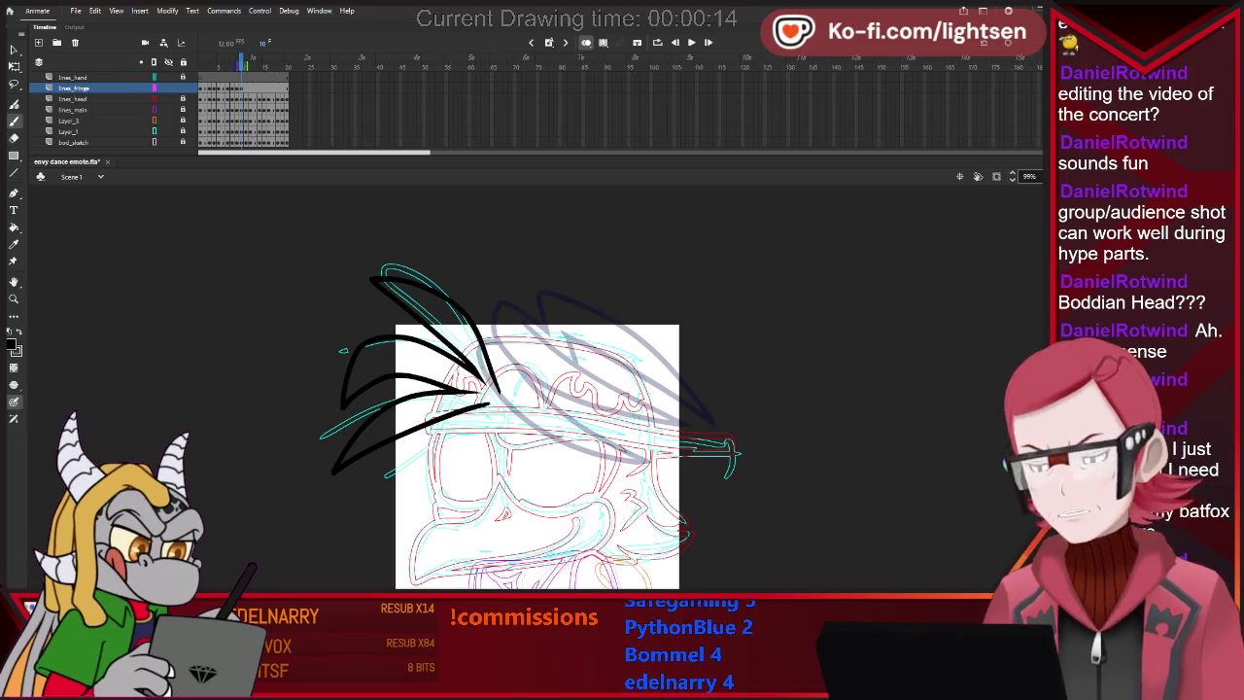
key(b)
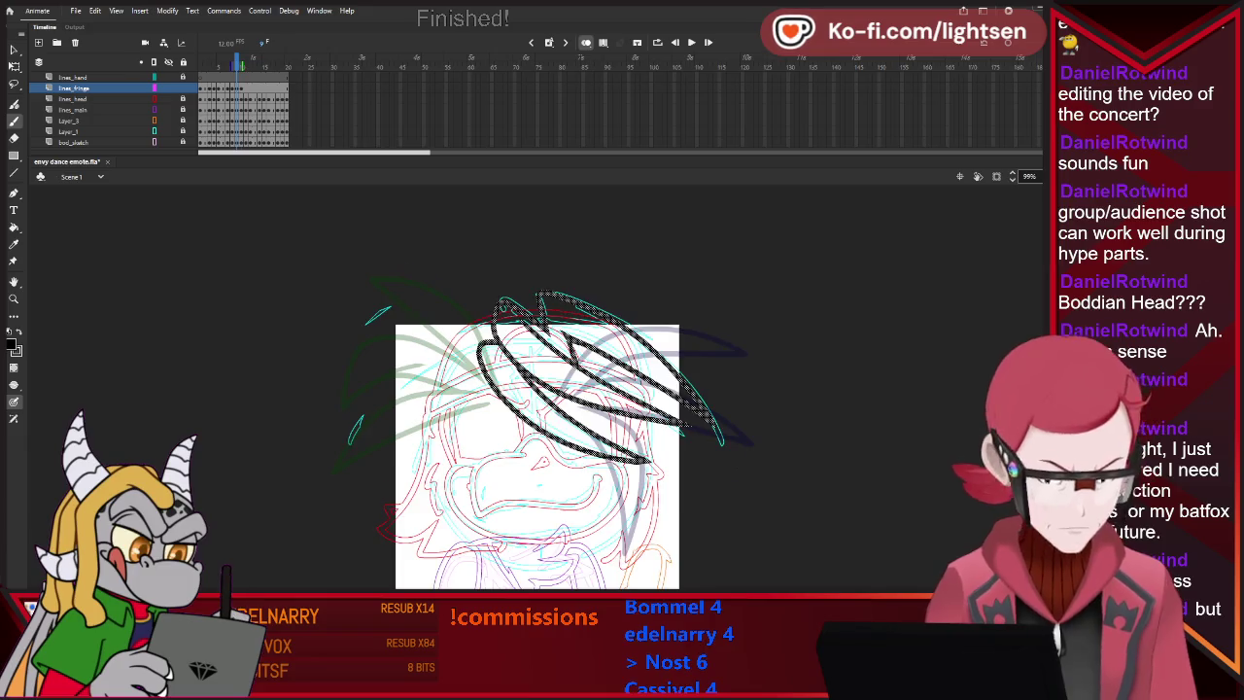
Step forward two frames to the next side-view head, with the tuft ghosted as onion skin.
key(period)
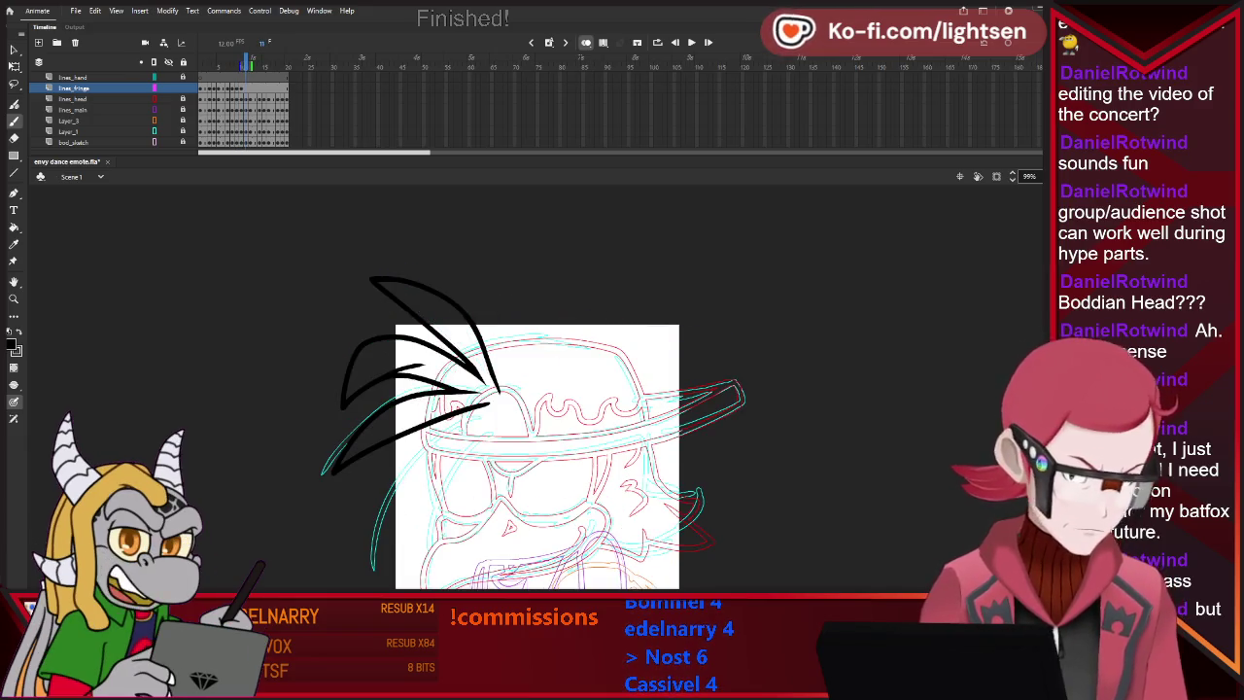
key(period)
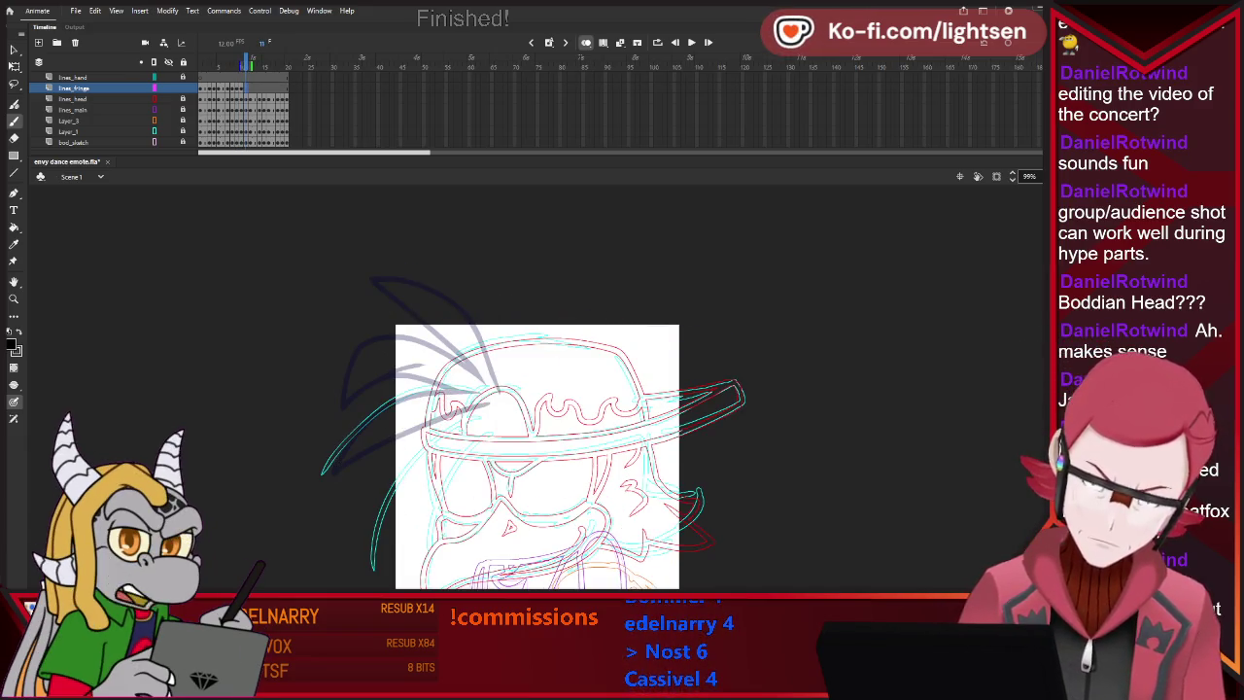
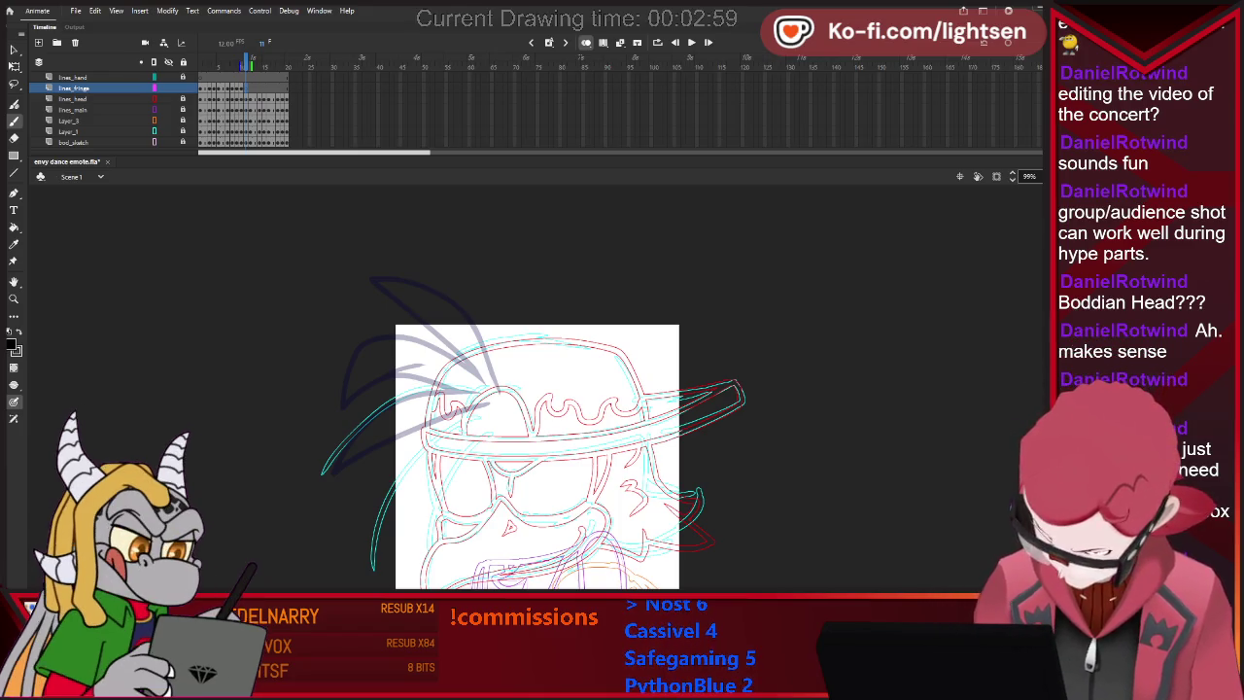
Ink two curved hair spikes left of the hat, erasing and undoing to fix them.
key(comma)
key(period)
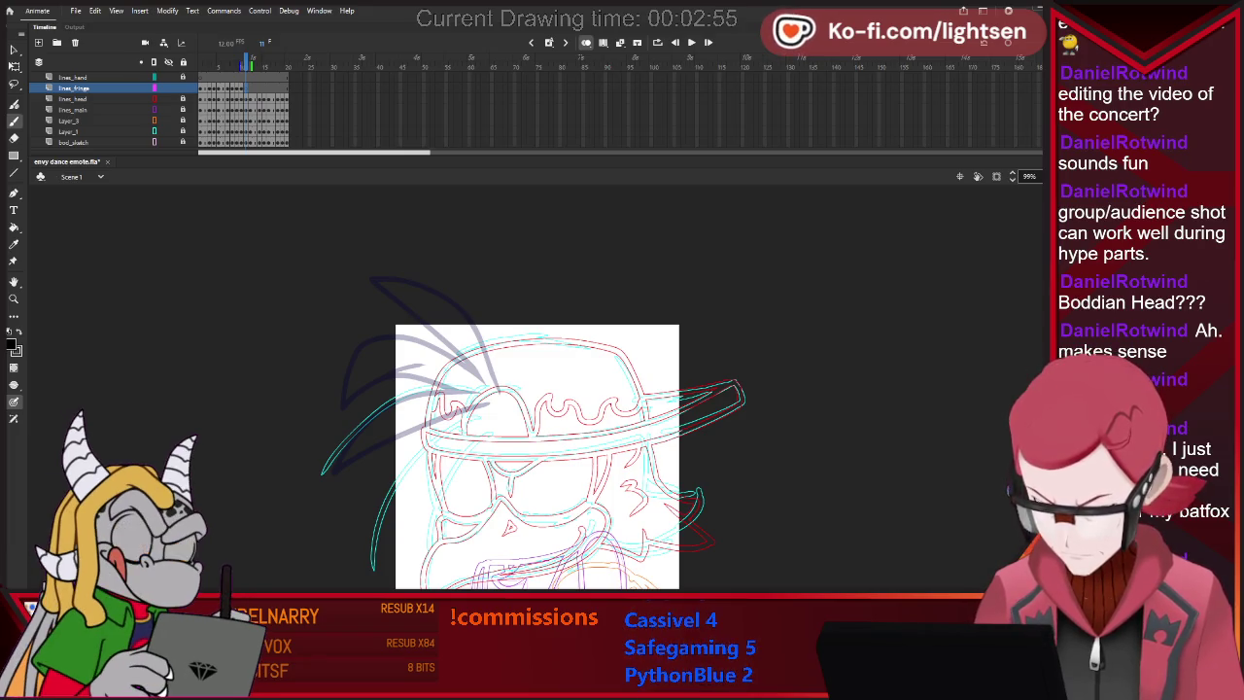
mouse_move(445, 374)
mouse_down()
mouse_move(496, 389)
mouse_move(385, 387)
mouse_up()
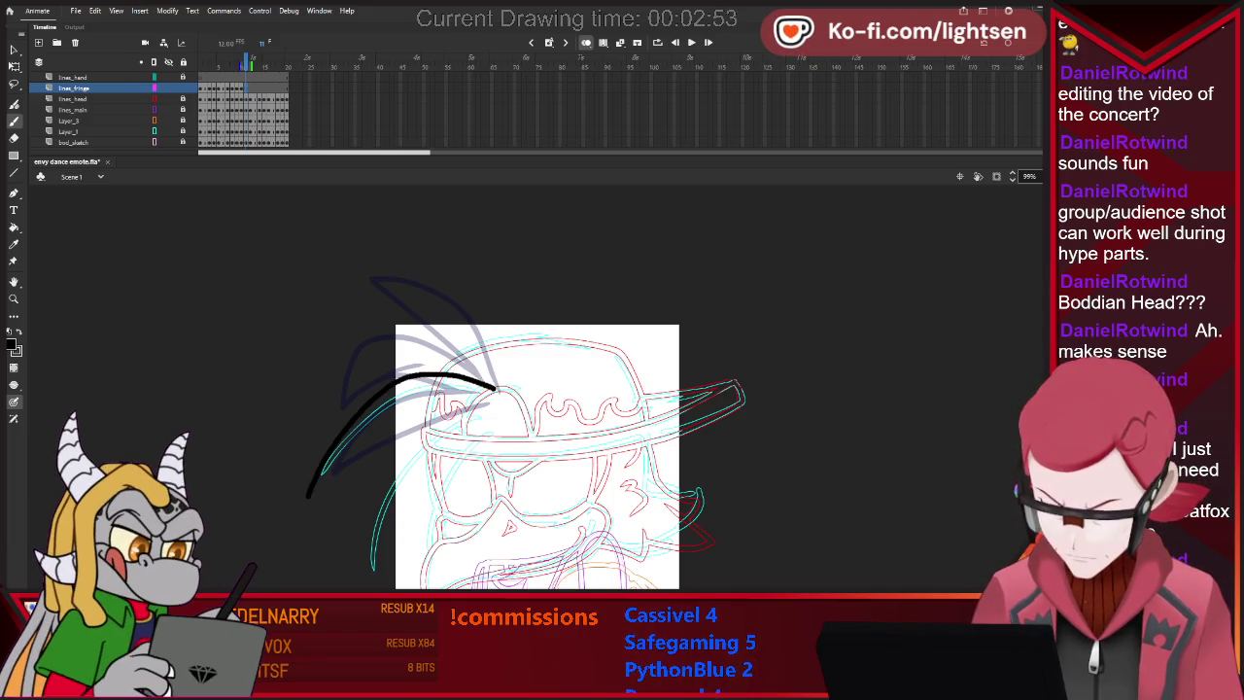
drag(321, 478, 389, 431)
key(e)
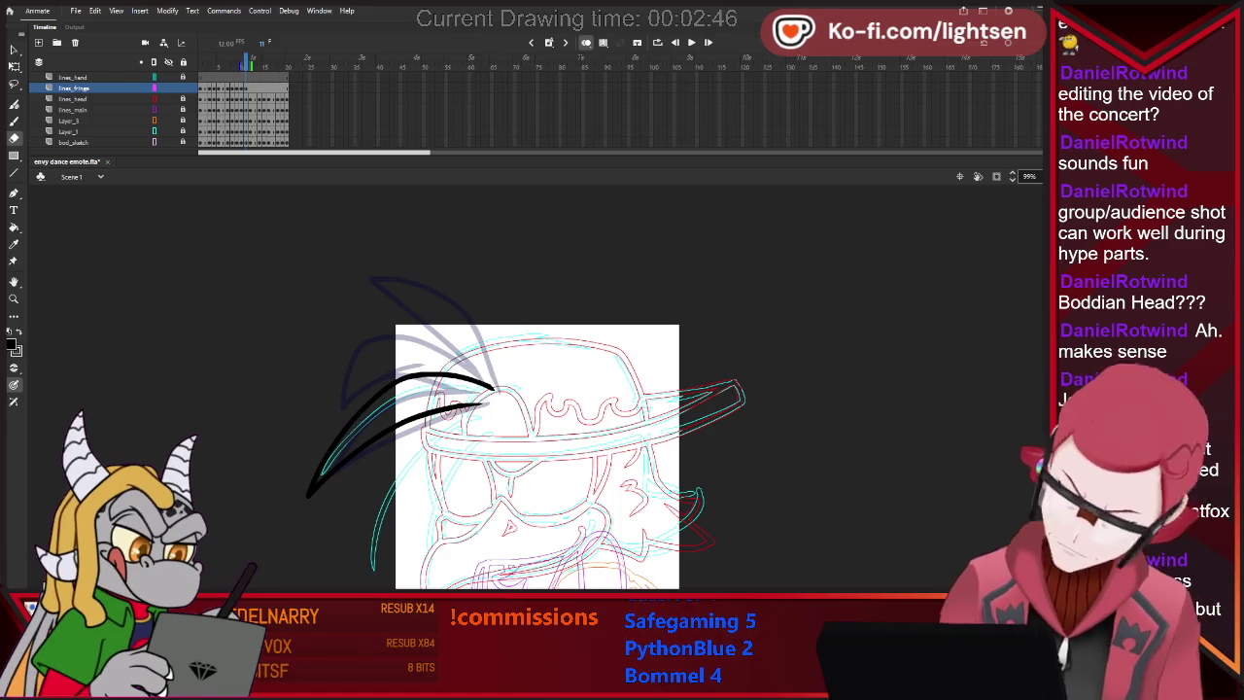
key(b)
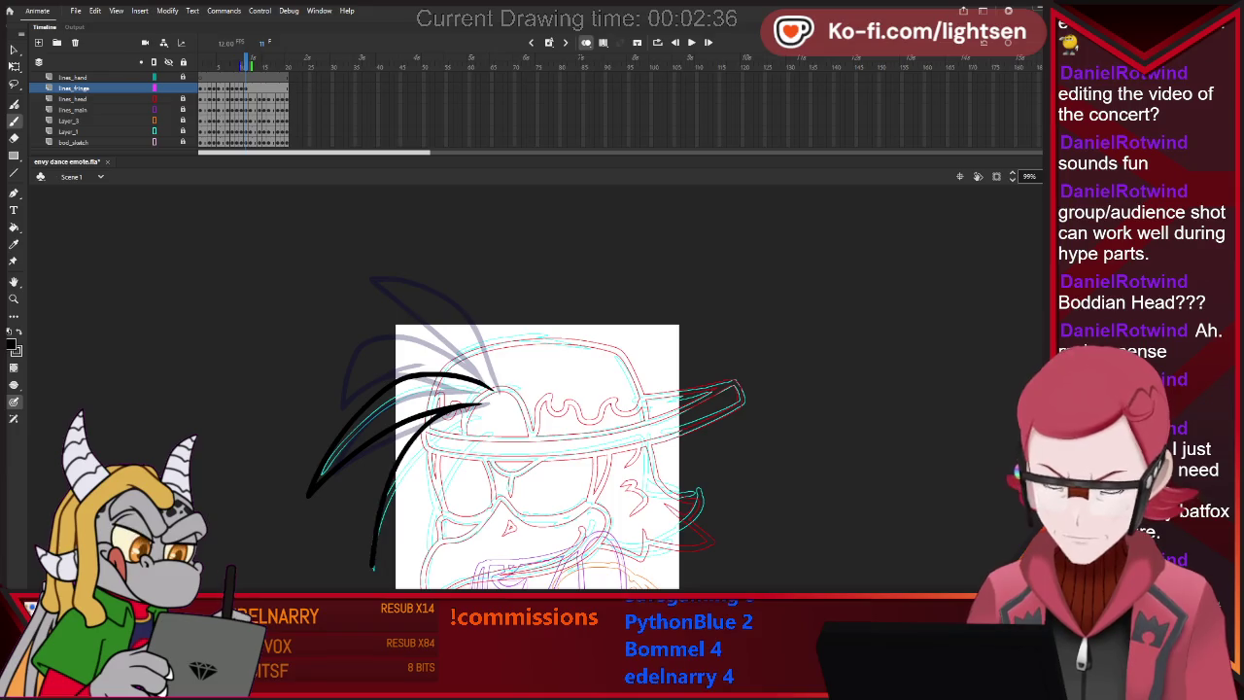
key(ctrl+z)
key(ctrl+z)
Ink more spikes along the cyan guide, redraw one cleanly, and check neighbouring frames.
drag(400, 446, 364, 582)
key(e)
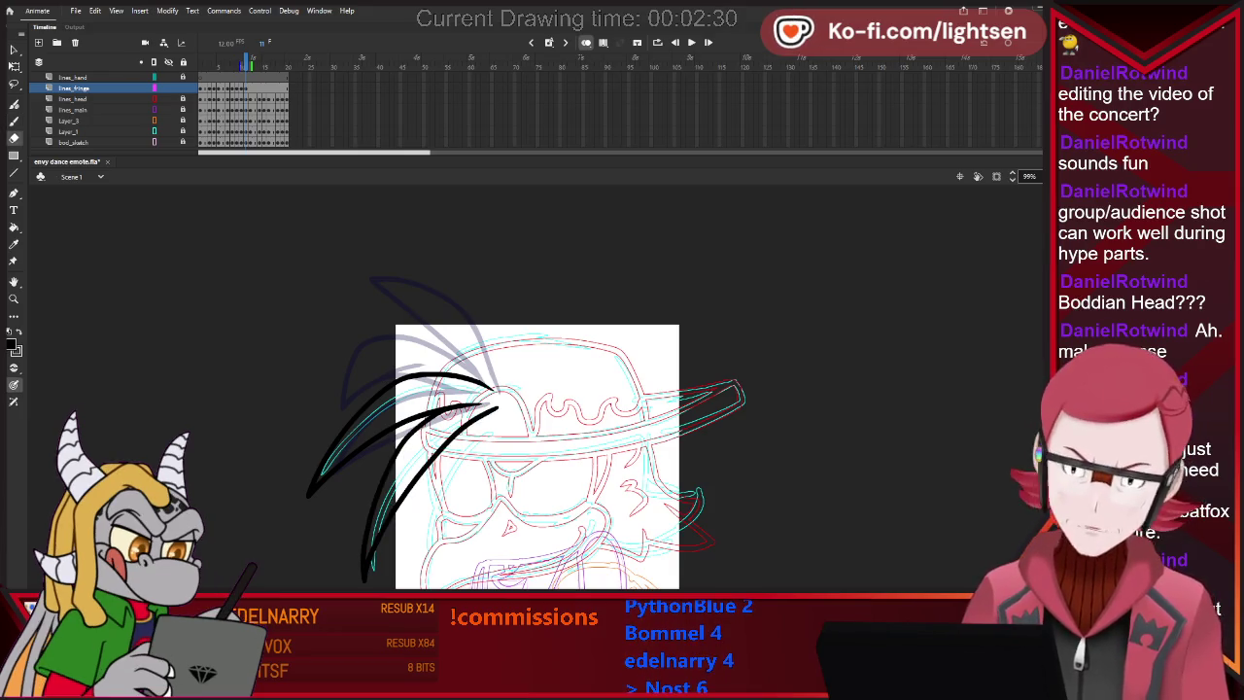
key(b)
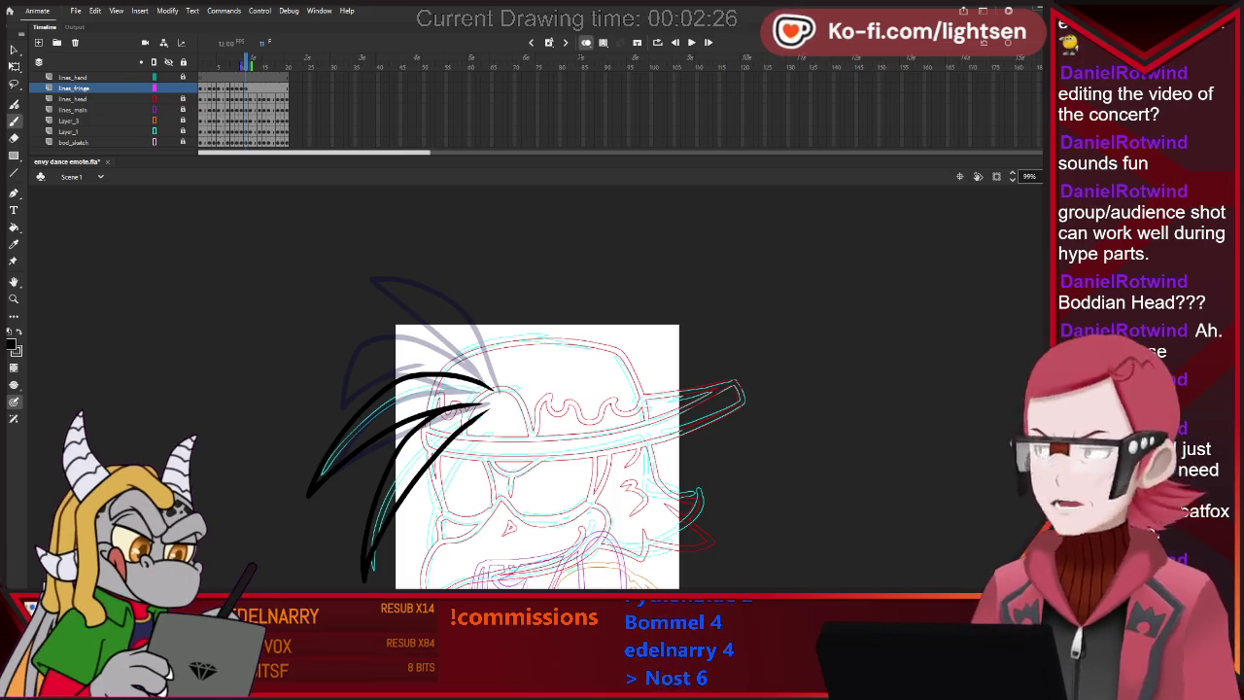
key(period)
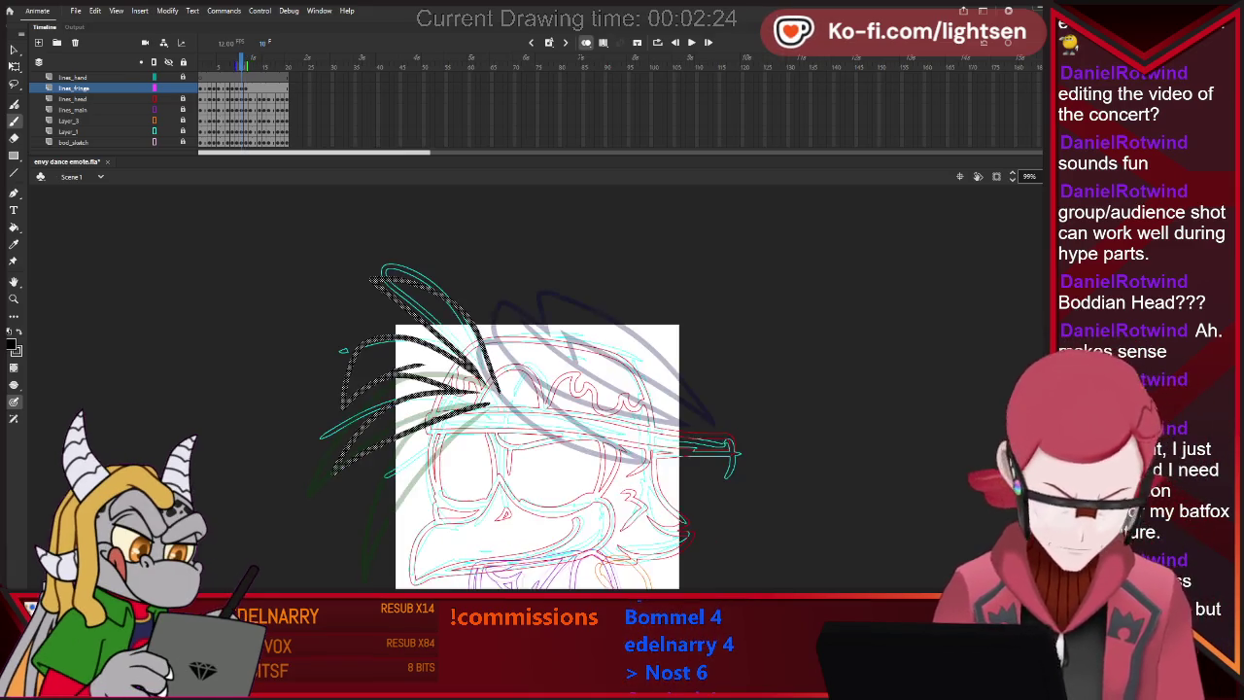
key(comma)
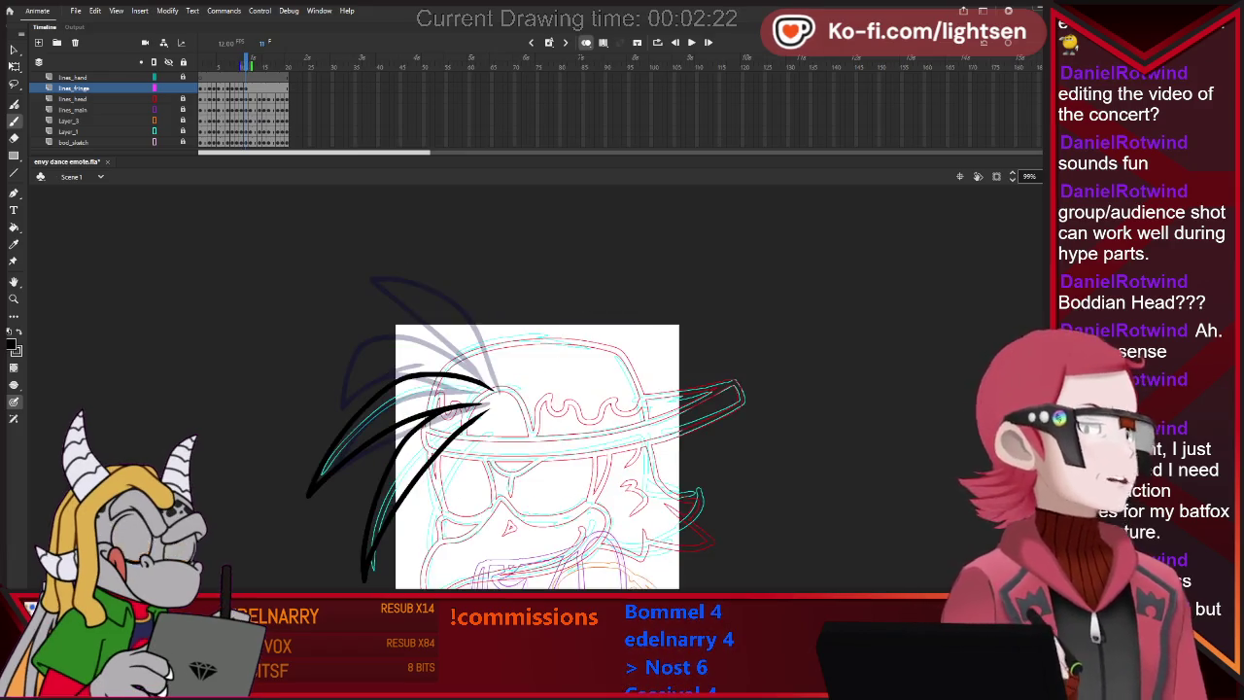
mouse_move(494, 416)
mouse_down()
mouse_move(455, 478)
mouse_move(428, 574)
mouse_up()
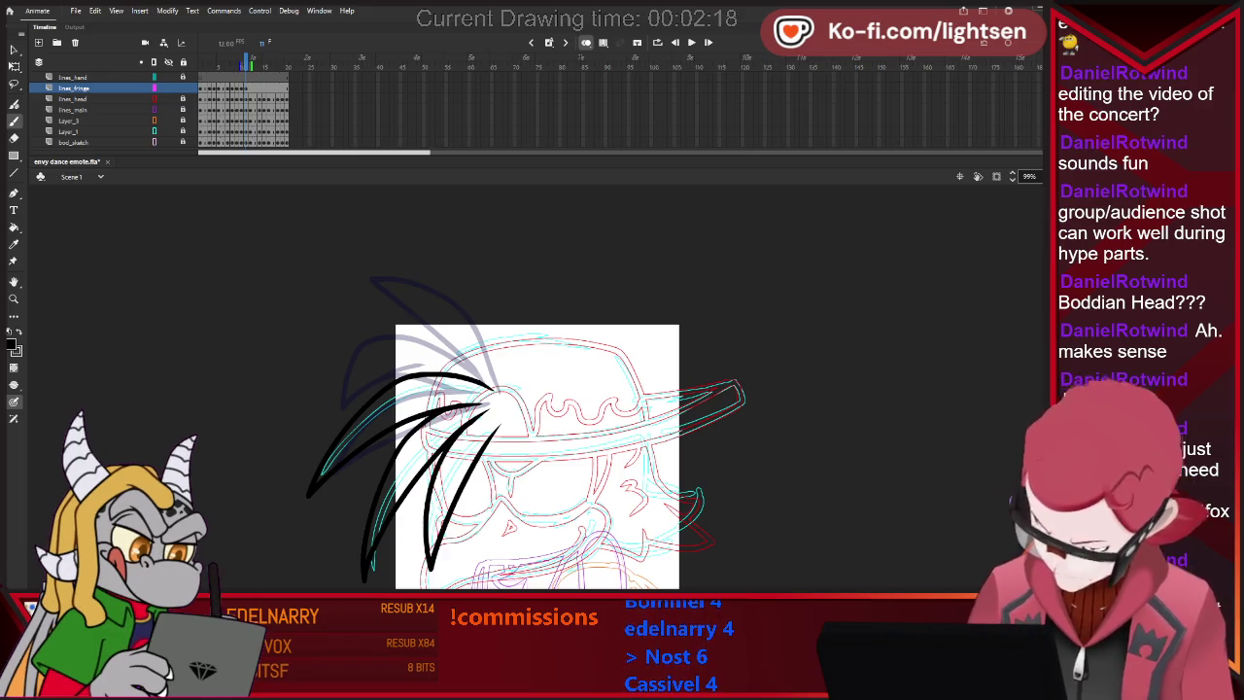
key(ctrl+z)
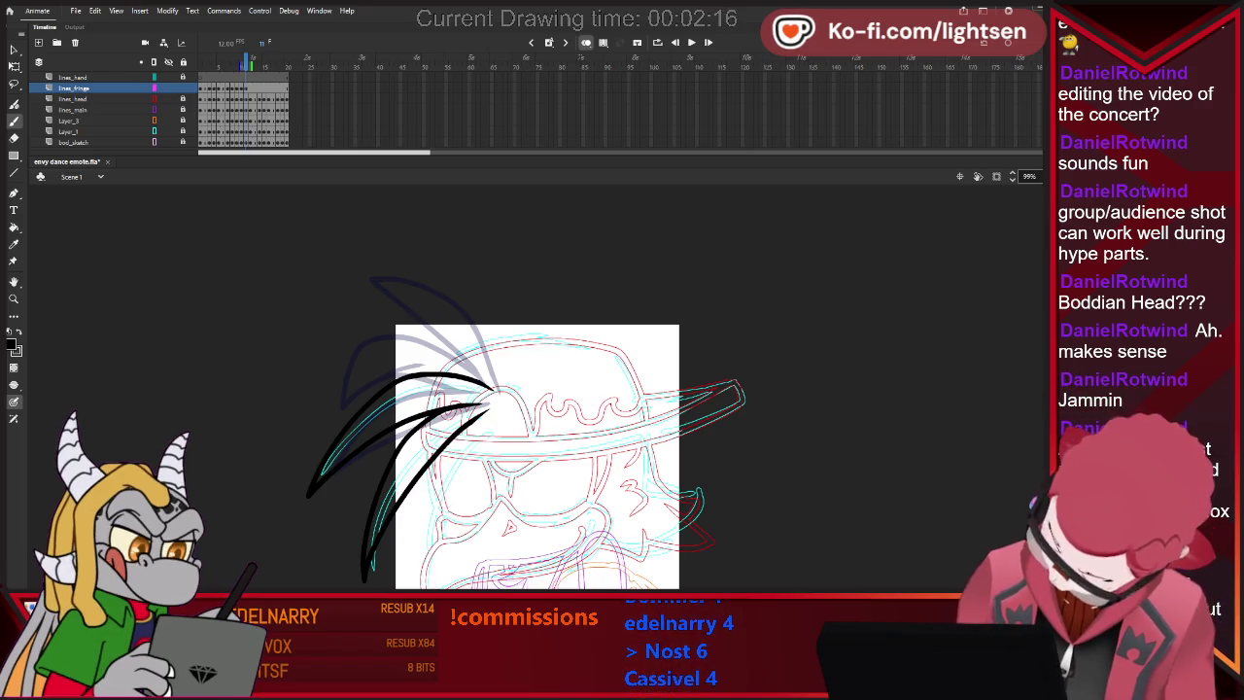
drag(507, 398, 432, 576)
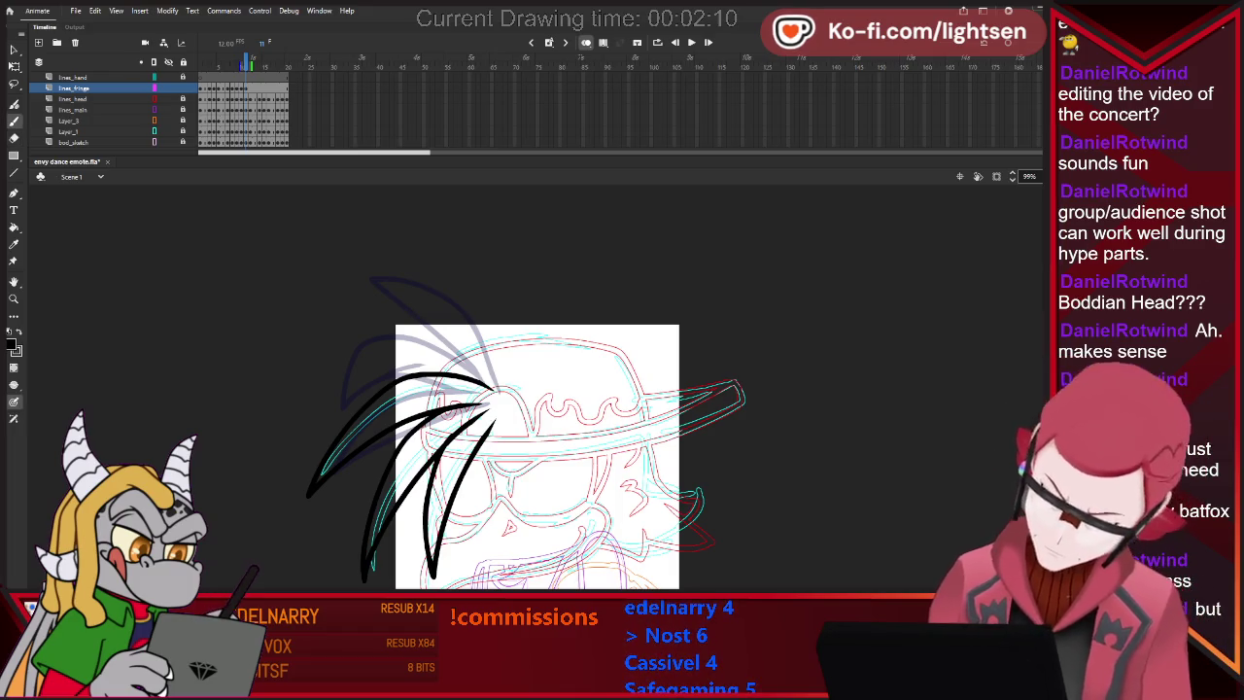
key(comma)
key(period)
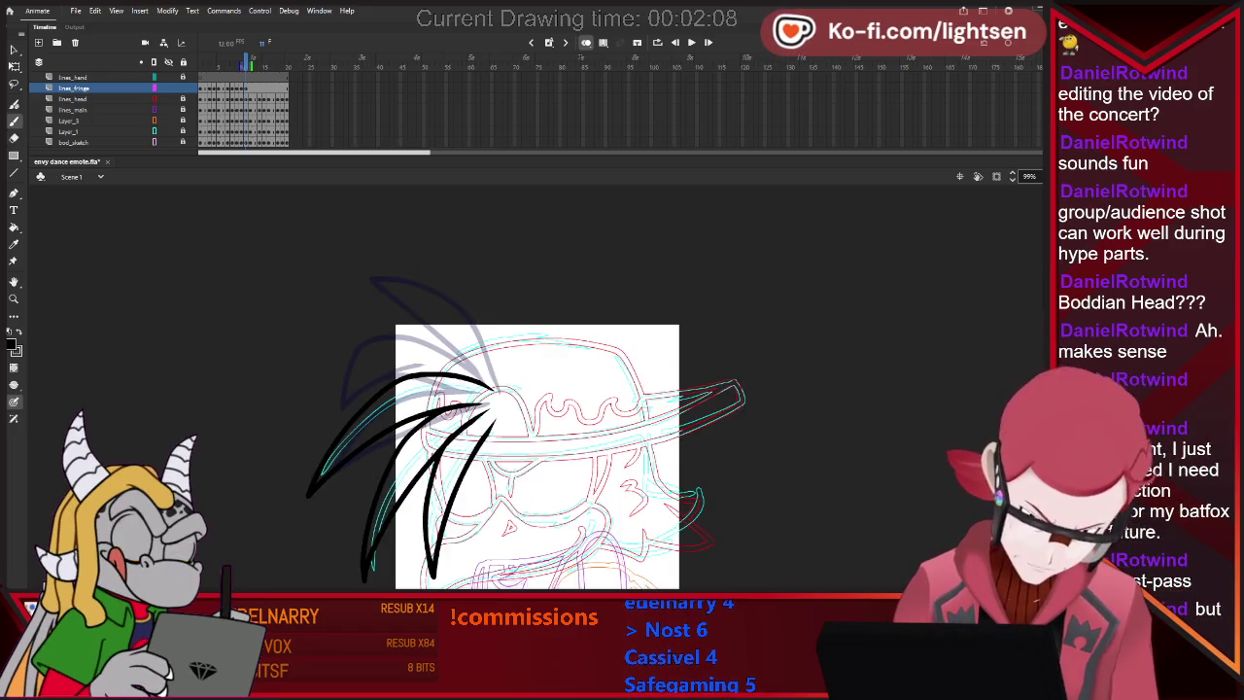
key(period)
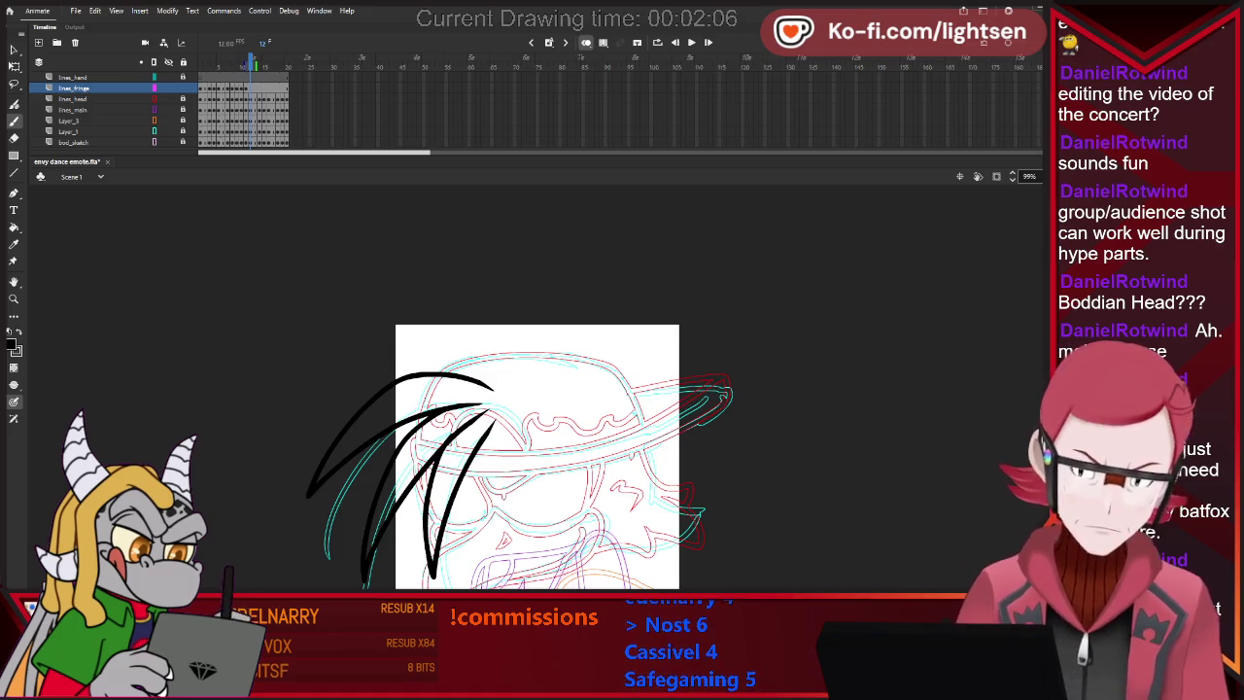
Ink a long curved hair strand down the left of frame 12, undoing failed attempts.
key(period)
key(period)
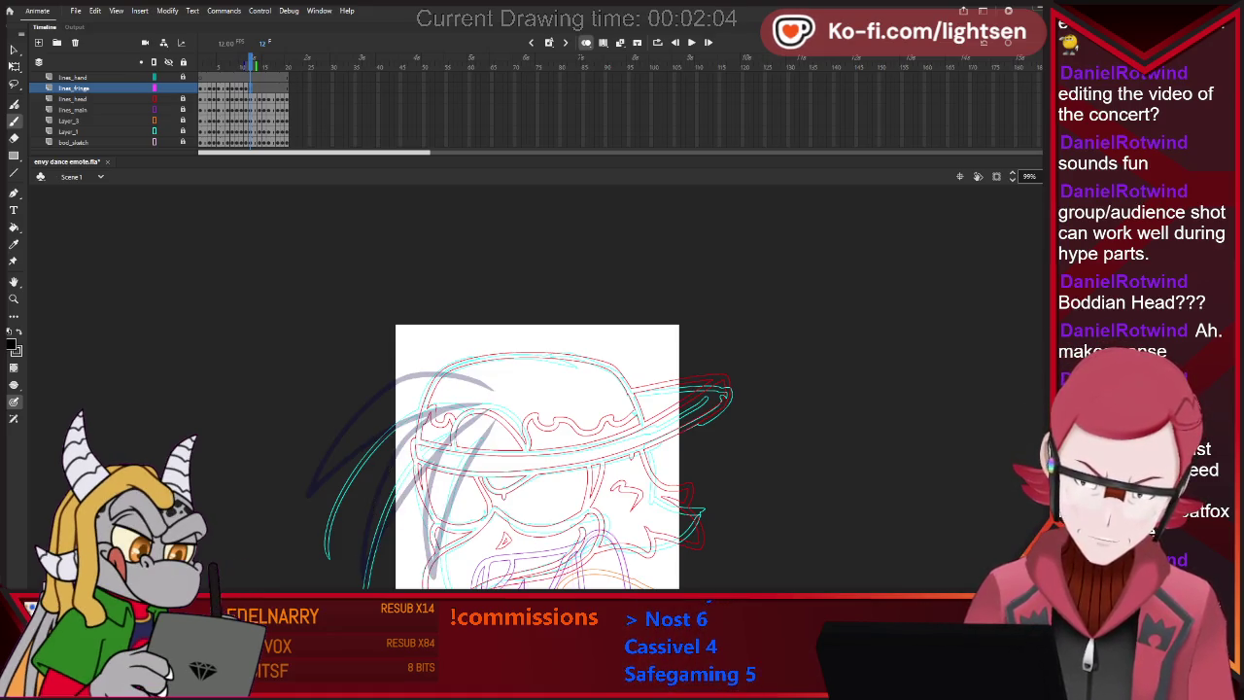
key(comma)
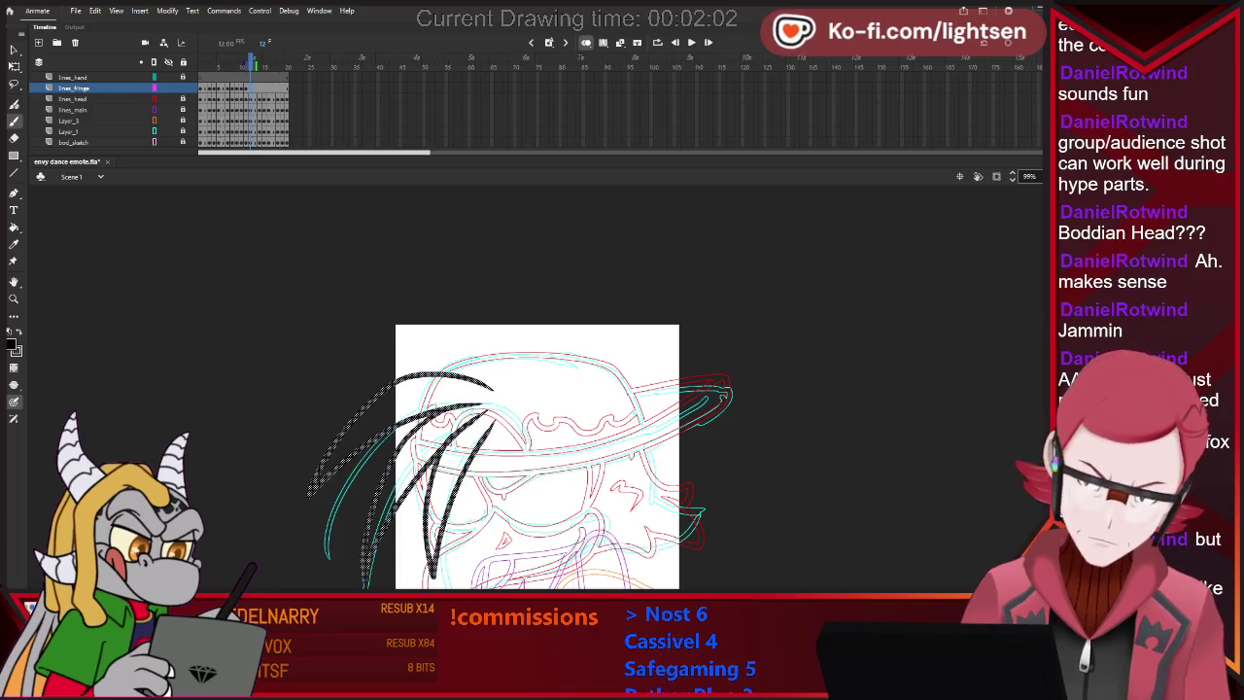
key(period)
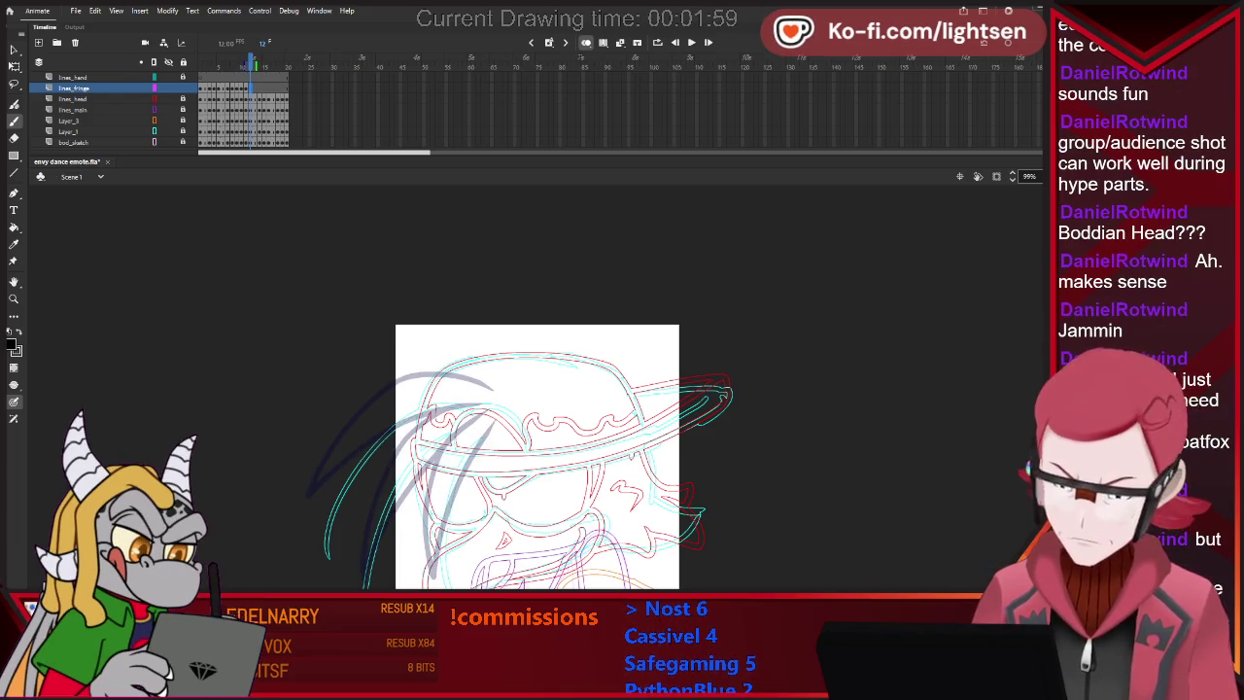
mouse_move(456, 401)
mouse_down()
mouse_move(480, 413)
mouse_move(339, 581)
mouse_up()
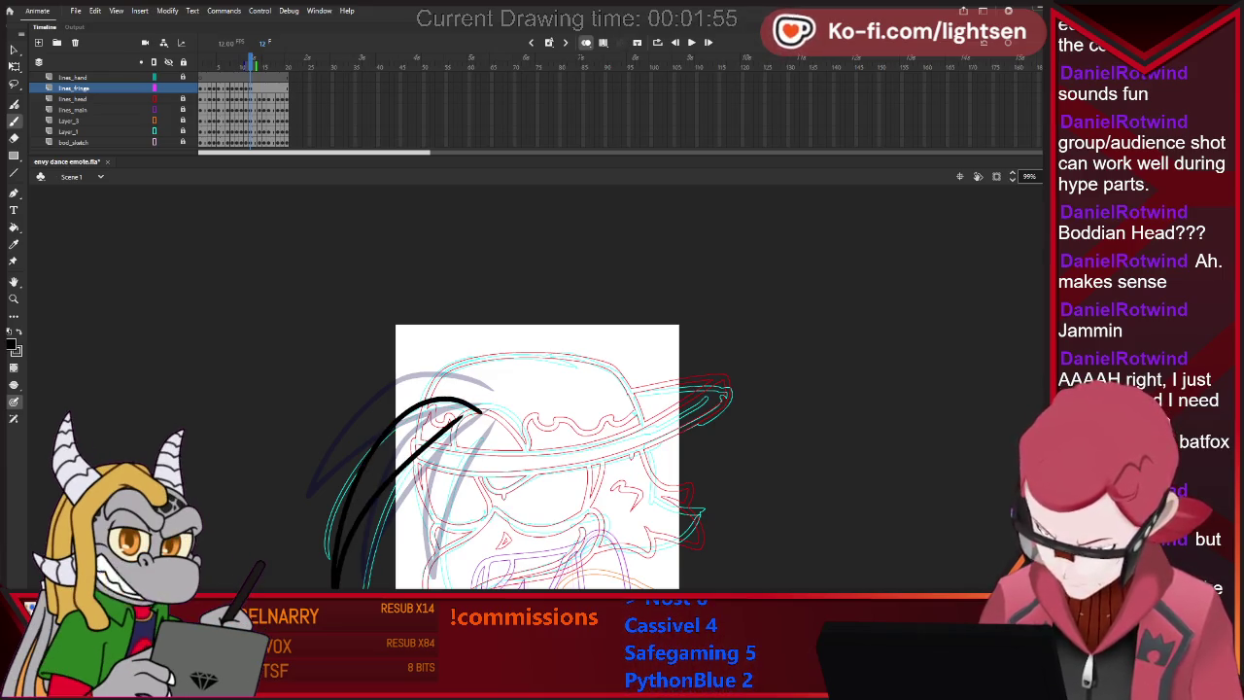
scroll(537, 427, down, 3)
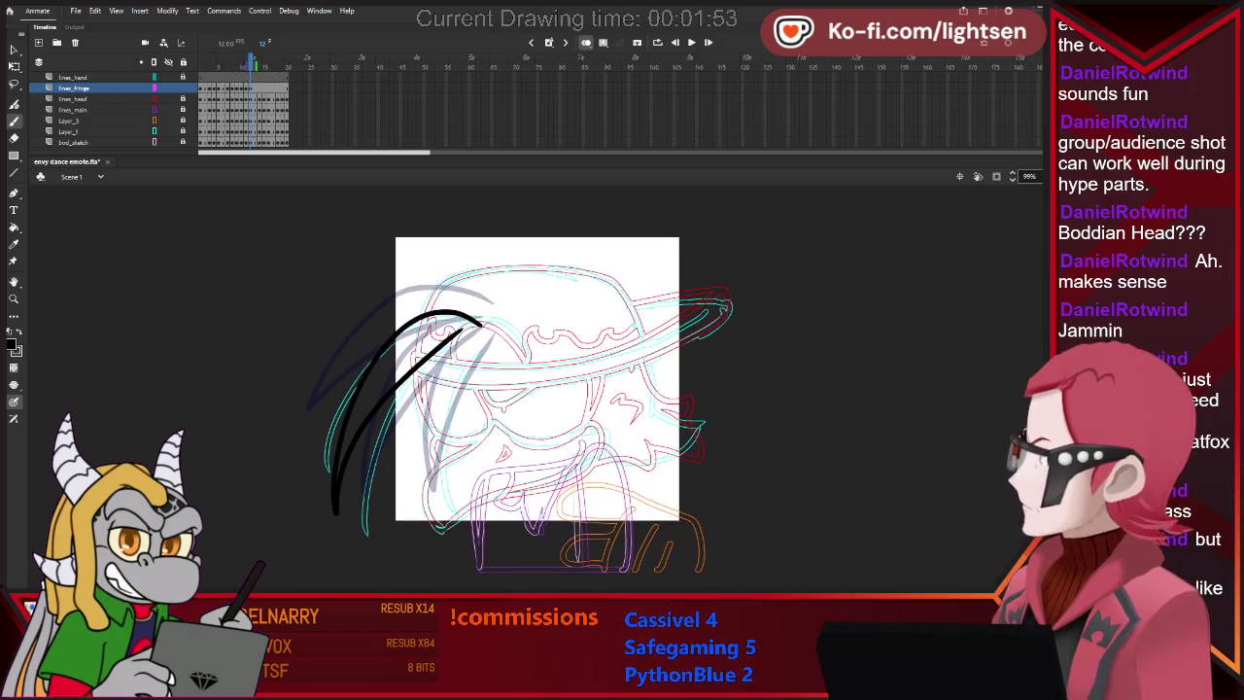
key(ctrl+z)
key(ctrl+z)
drag(433, 342, 450, 338)
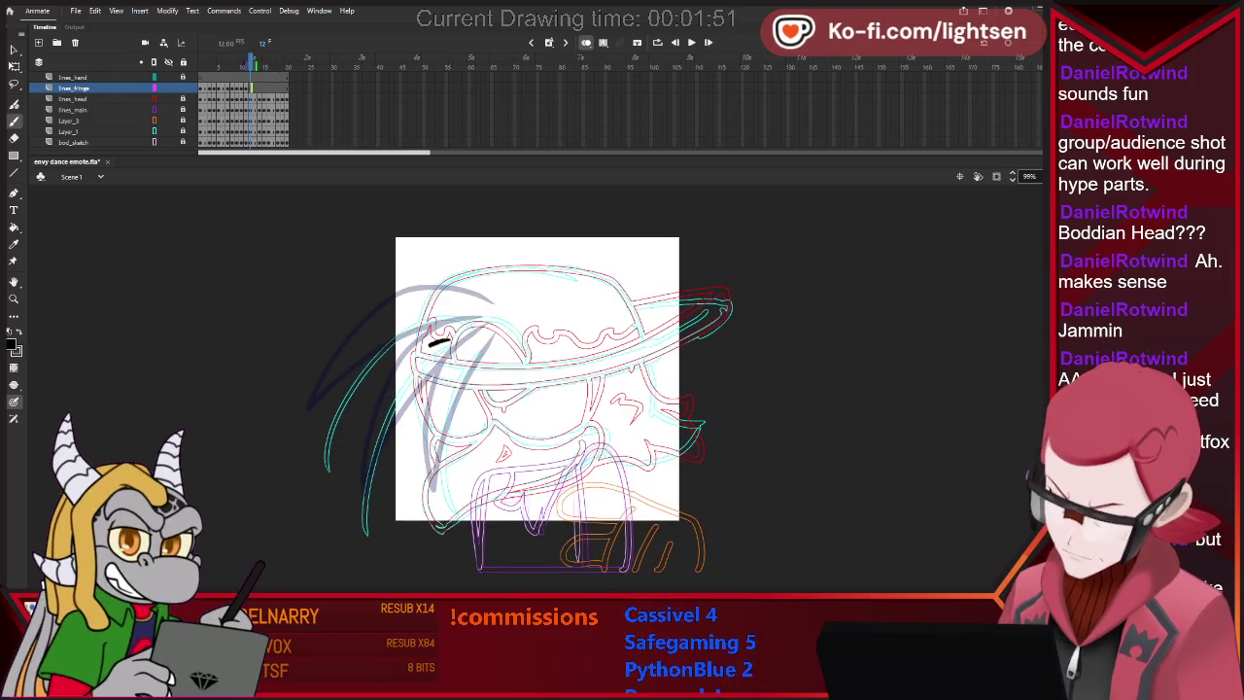
drag(352, 386, 327, 472)
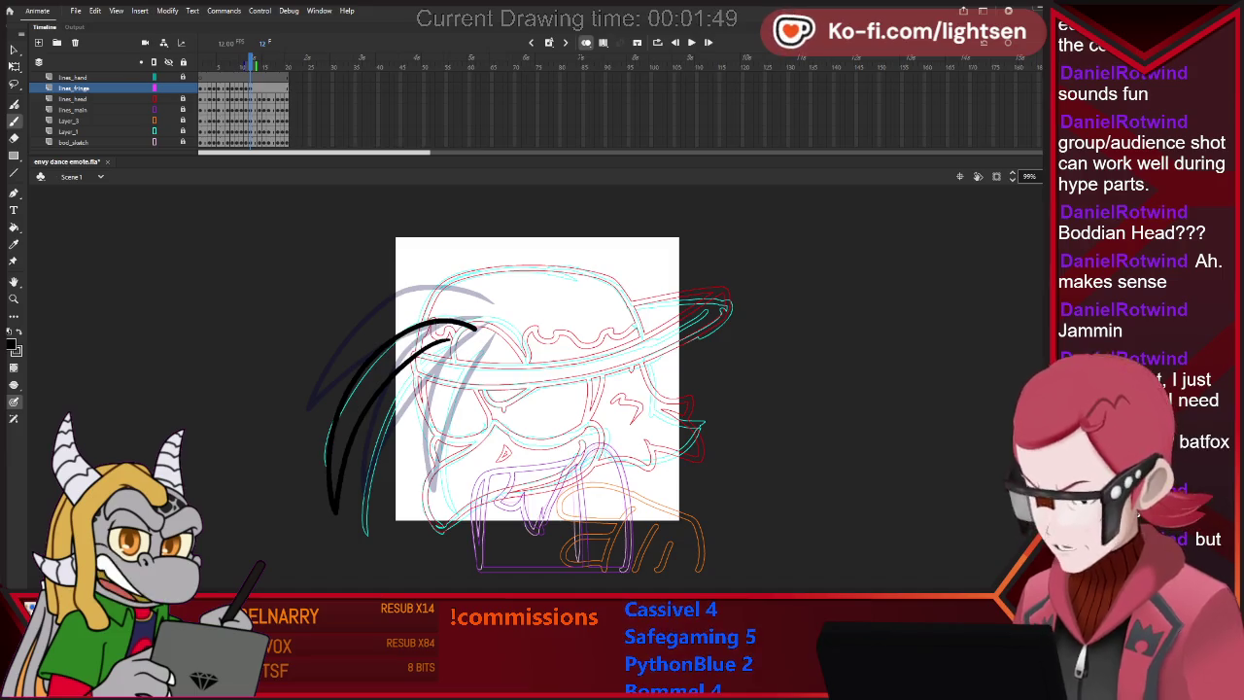
key(ctrl+z)
key(ctrl+z)
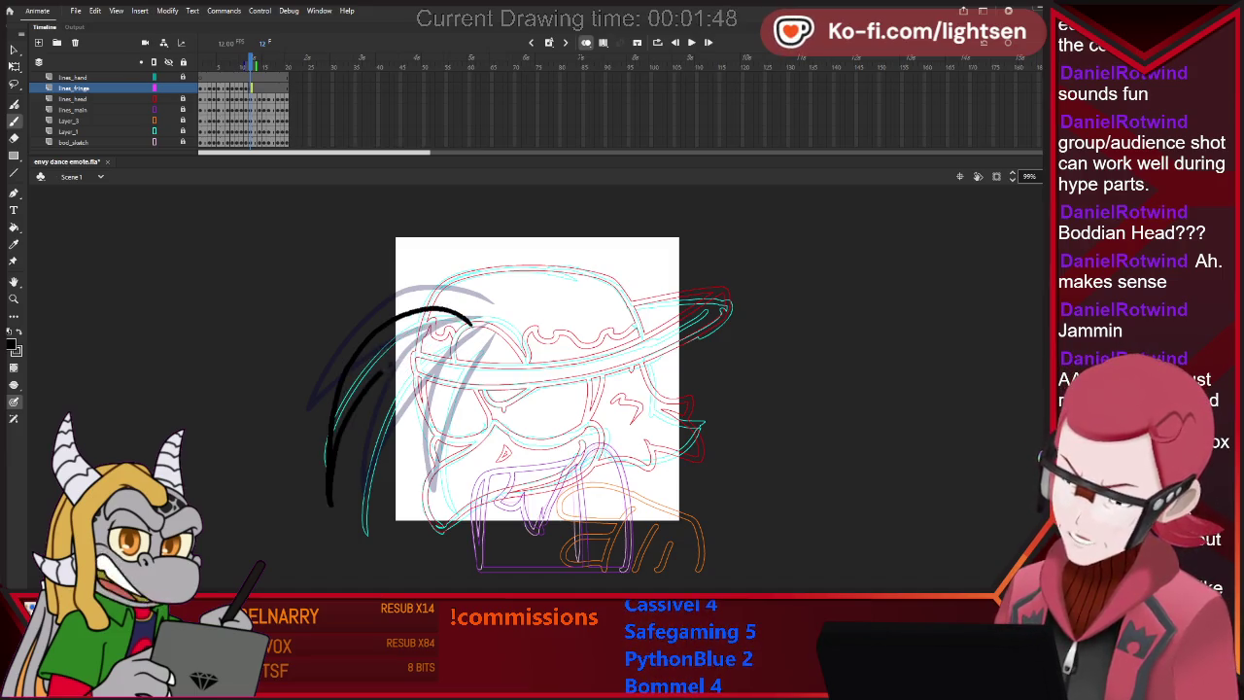
key(ctrl+z)
key(ctrl+z)
drag(472, 334, 325, 491)
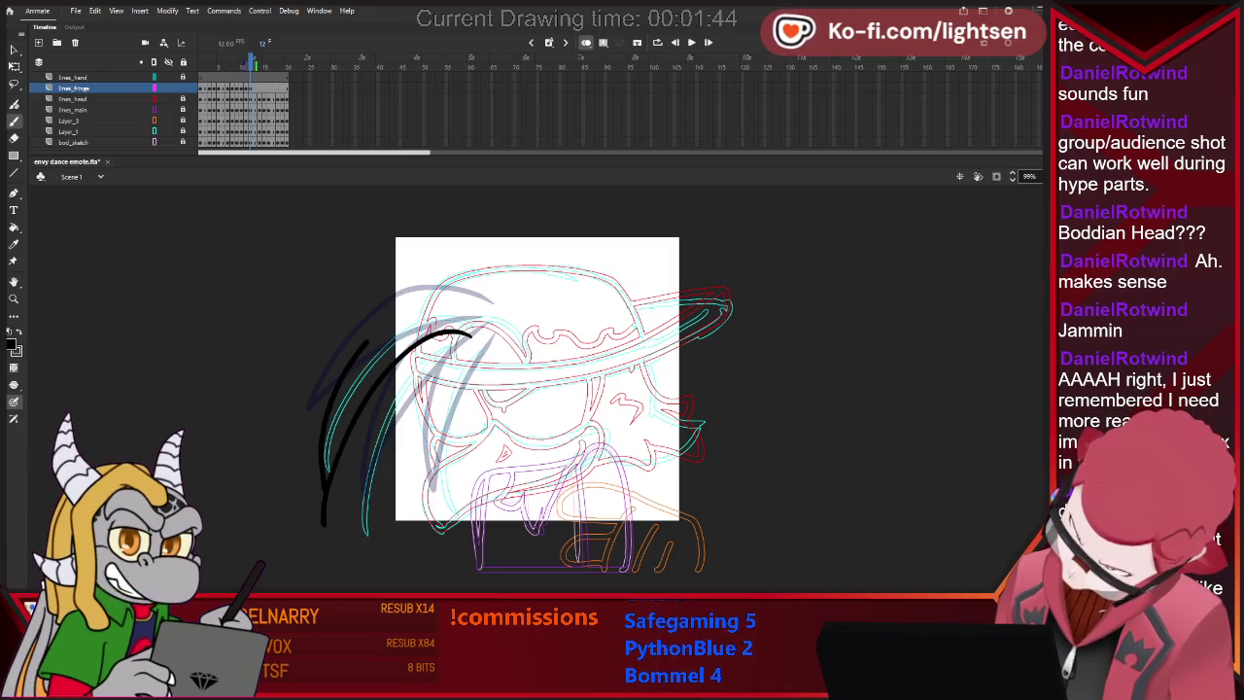
key(ctrl+z)
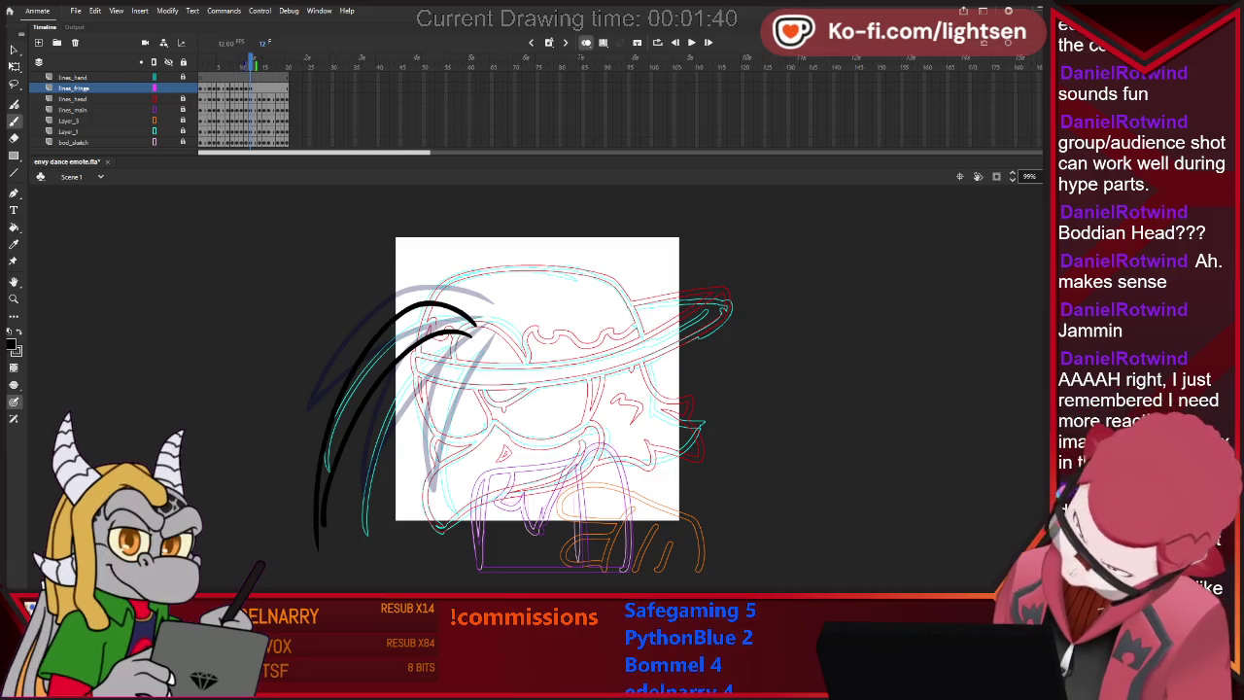
Trim the strand's tail with the eraser and test another spike stroke, undoing it.
key(e)
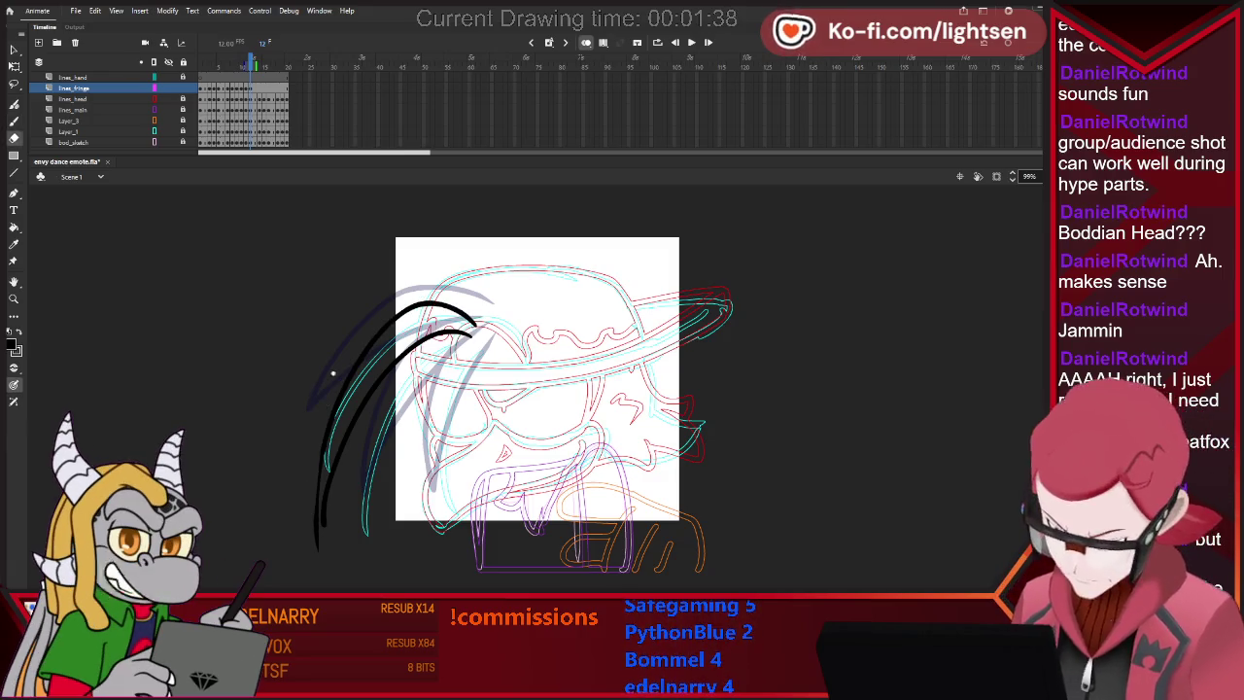
drag(319, 559, 321, 420)
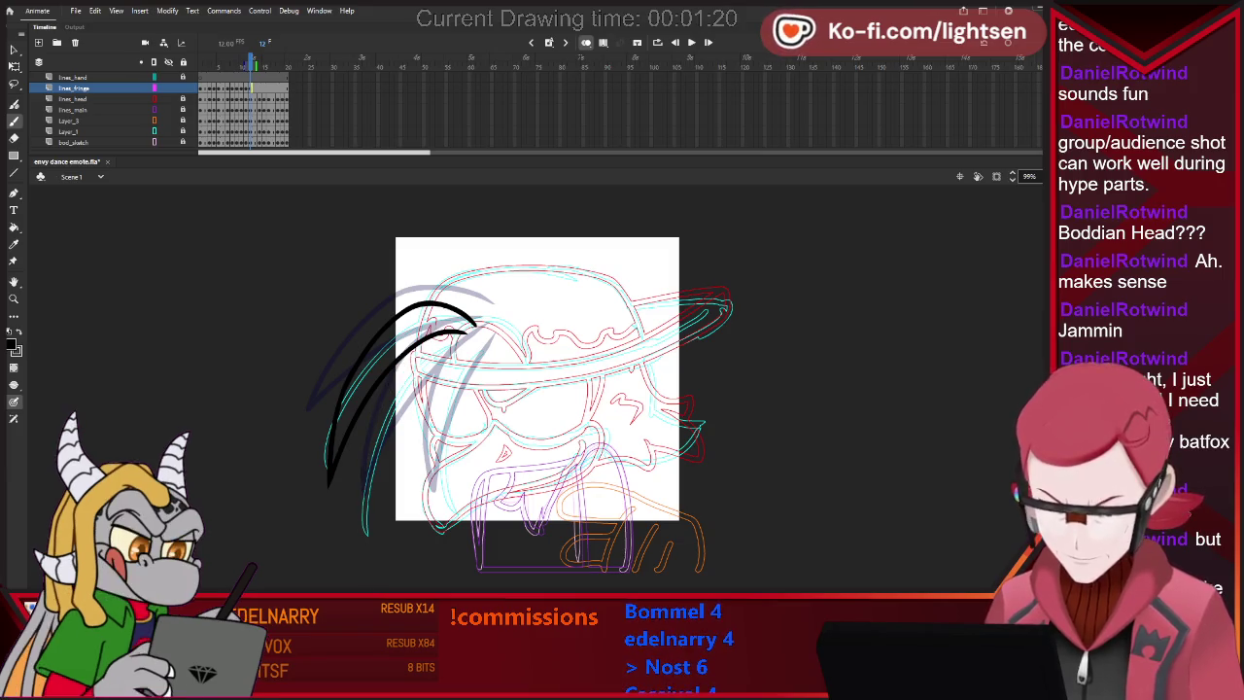
key(ctrl+z)
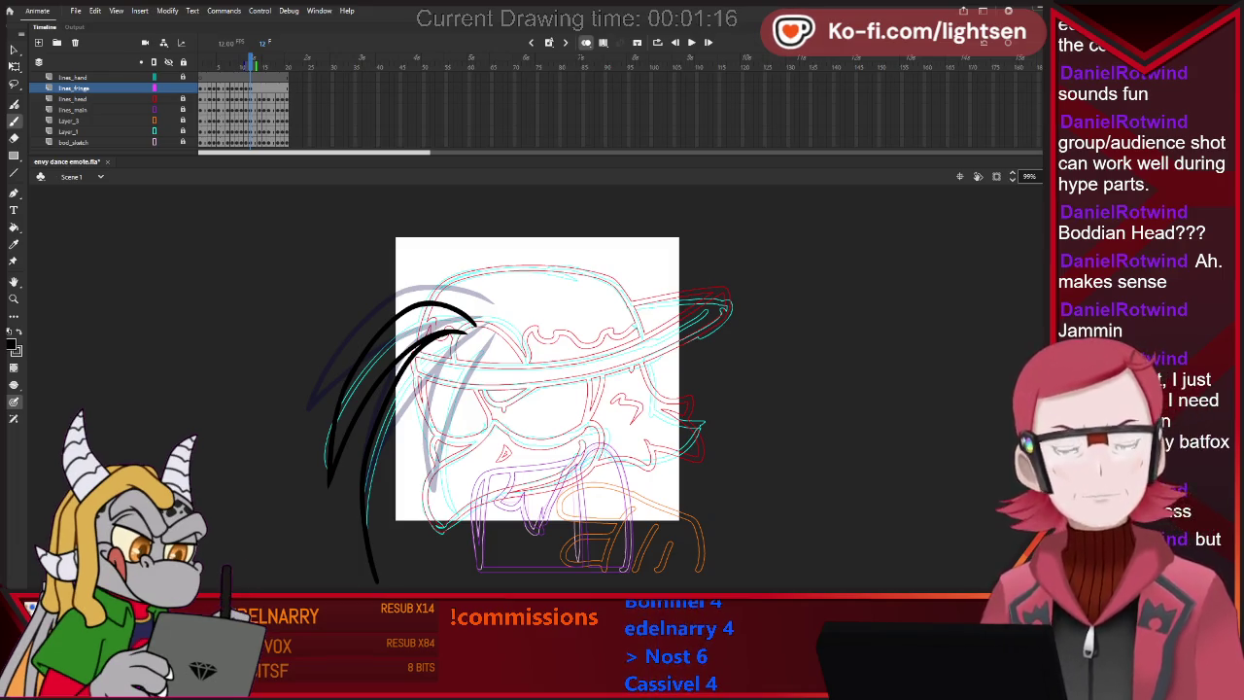
drag(412, 415, 375, 502)
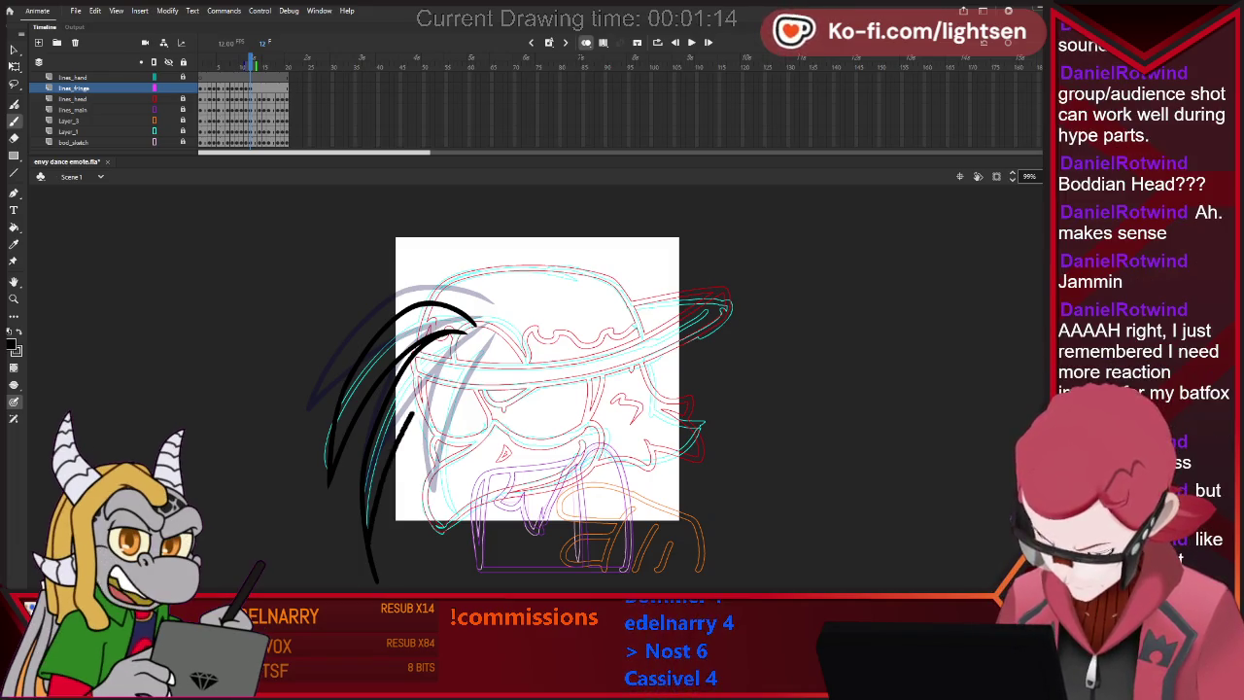
key(ctrl+z)
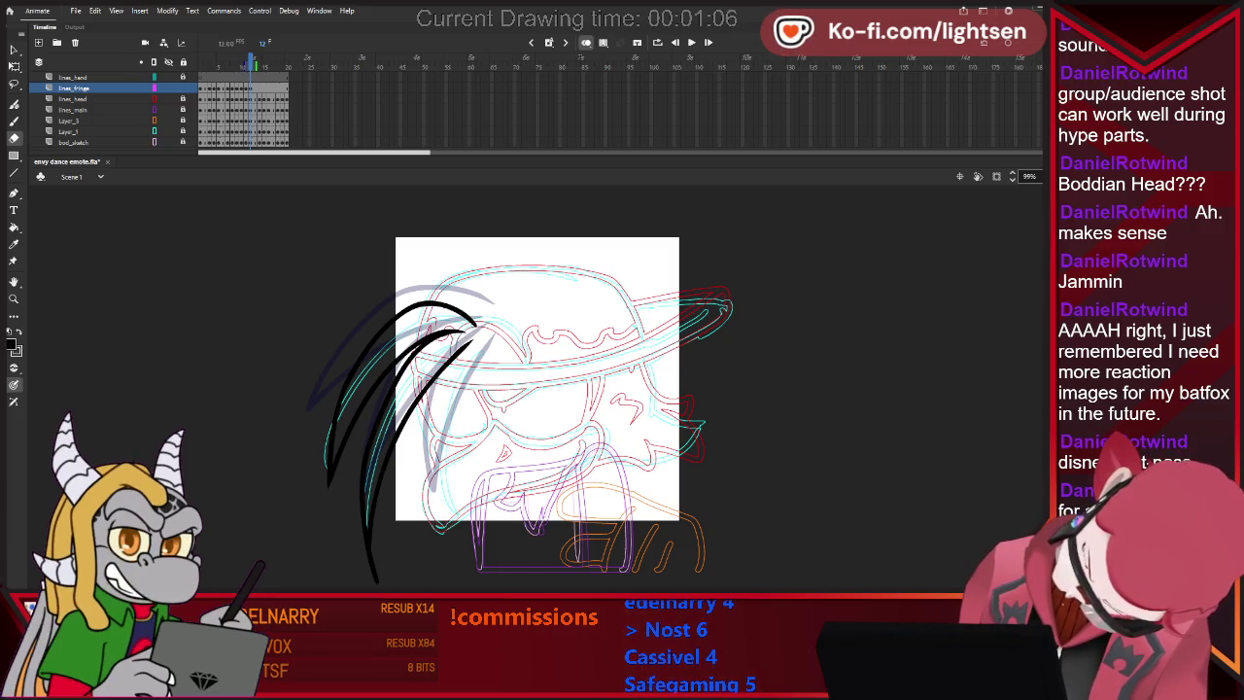
key(b)
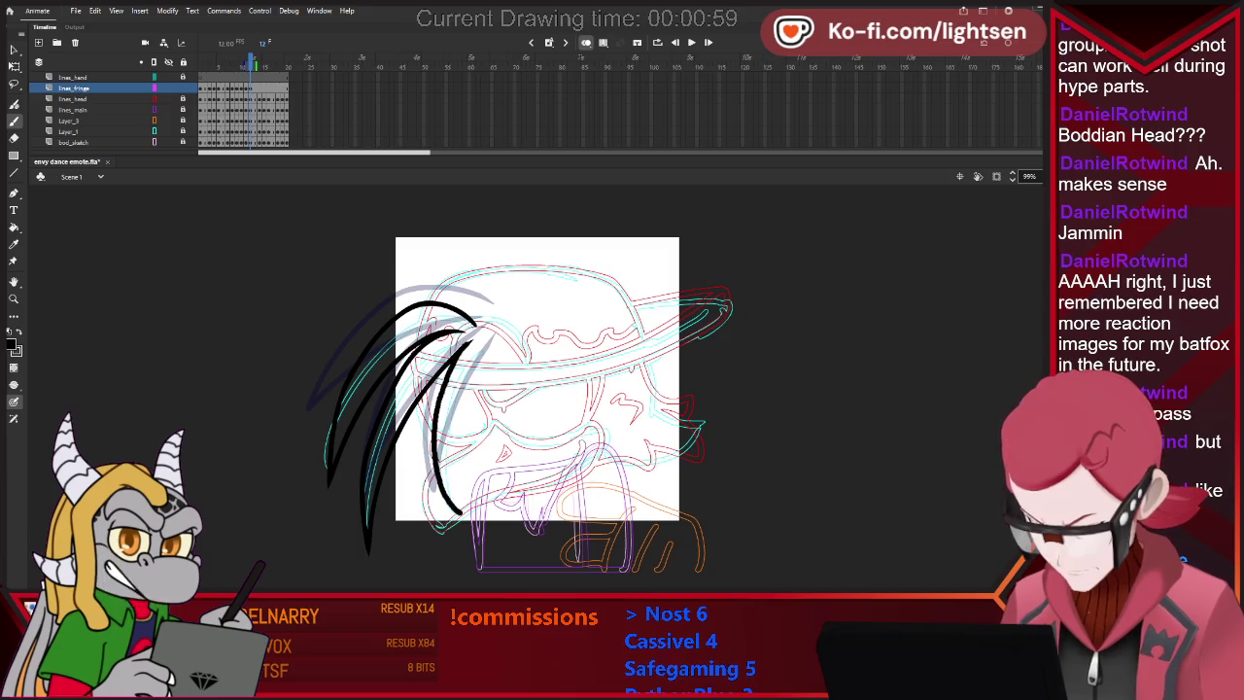
key(e)
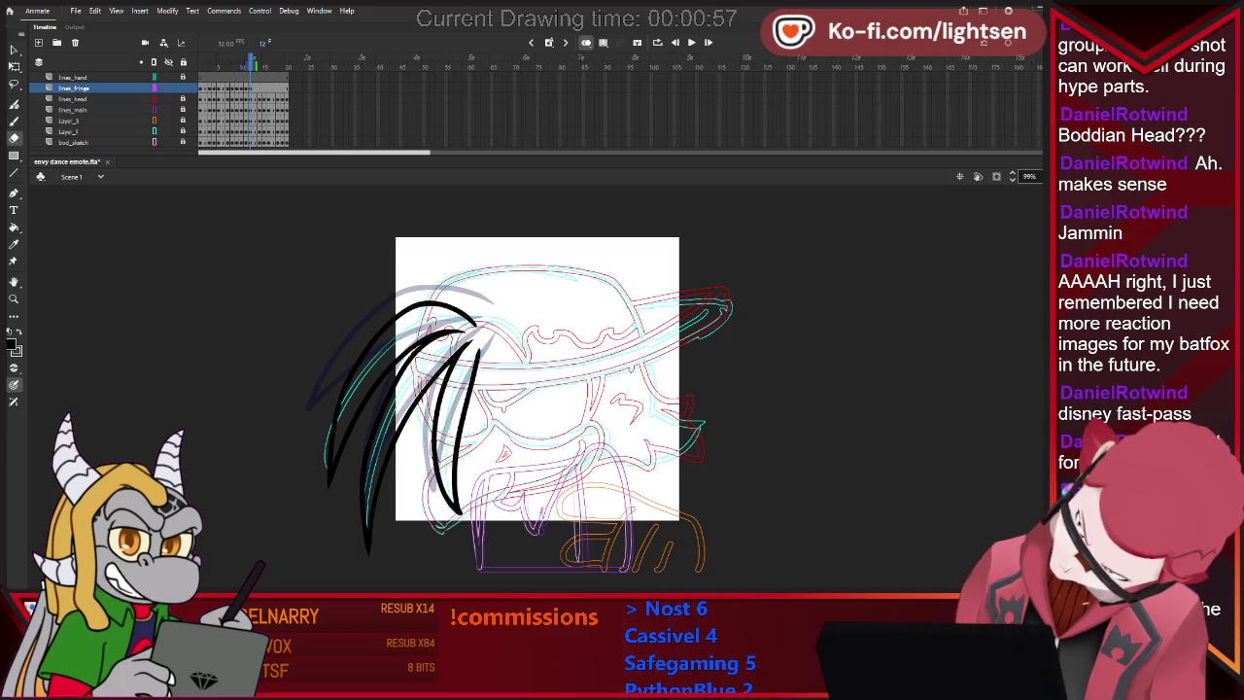
key(b)
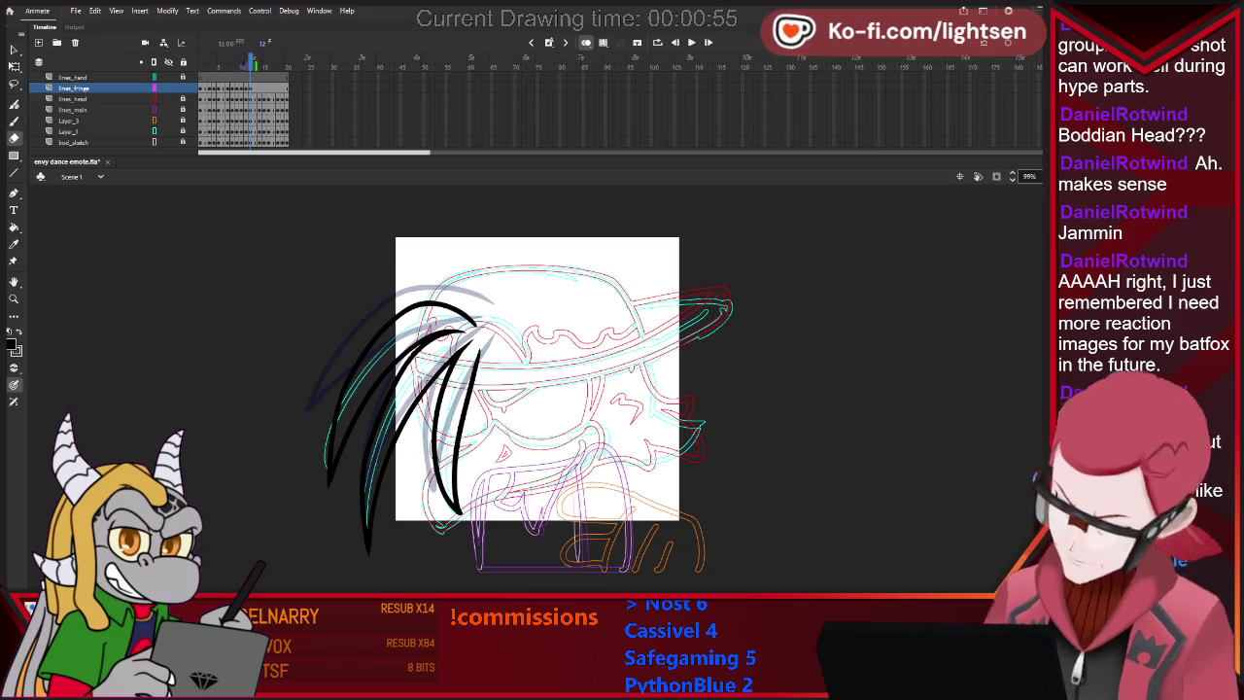
Flip between neighbouring frames to compare the hair strokes, moving ahead to frame 14.
key(period)
key(comma)
key(period)
key(comma)
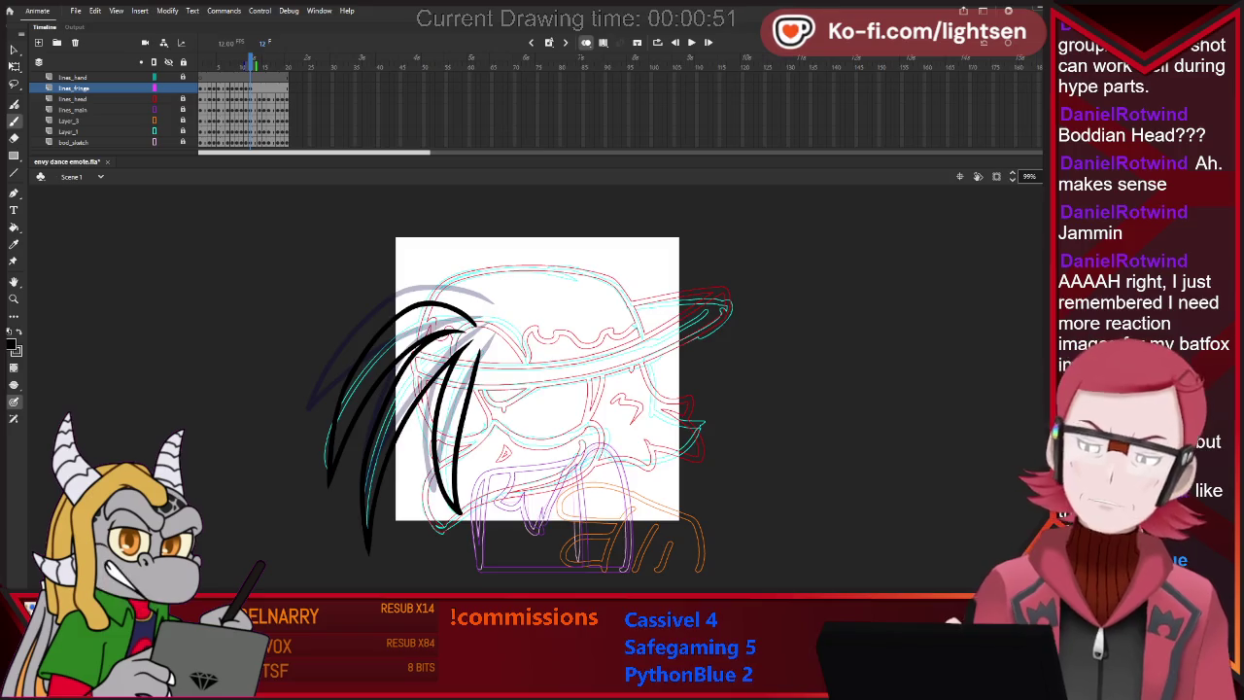
key(period)
key(period)
key(period)
key(comma)
key(comma)
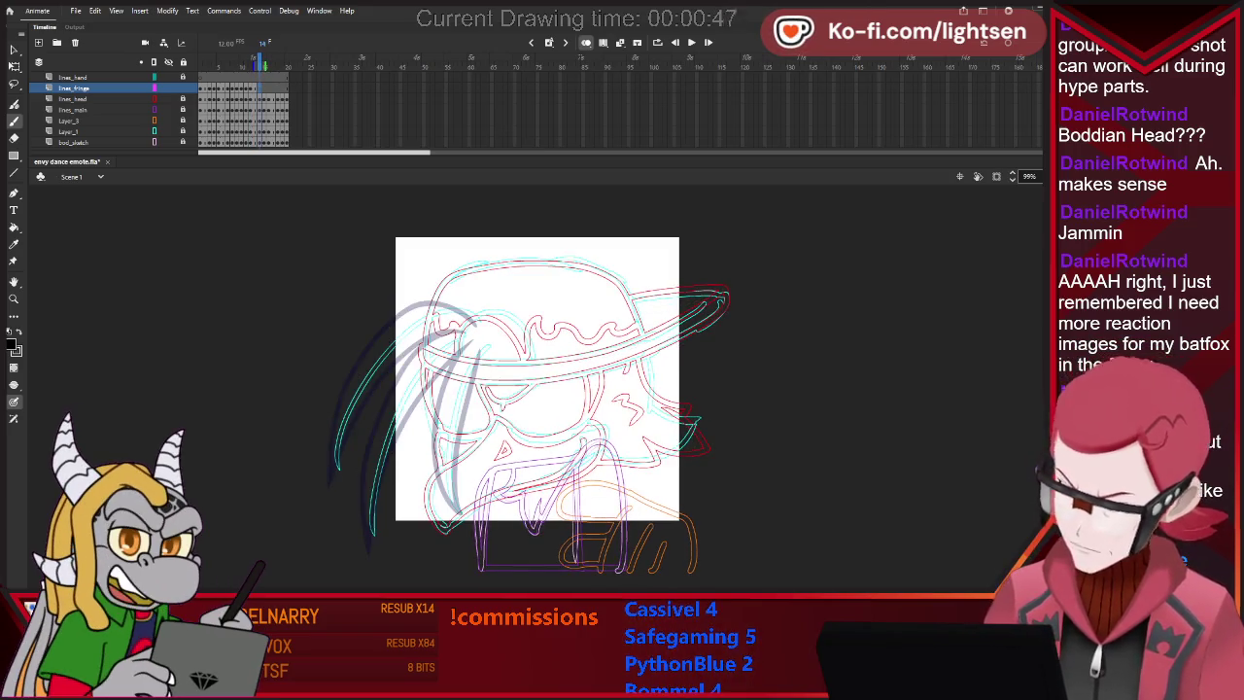
Paste frame 12's hair strokes in place on frame 14, rotated and skewed to follow the motion.
key(comma)
key(comma)
key(comma)
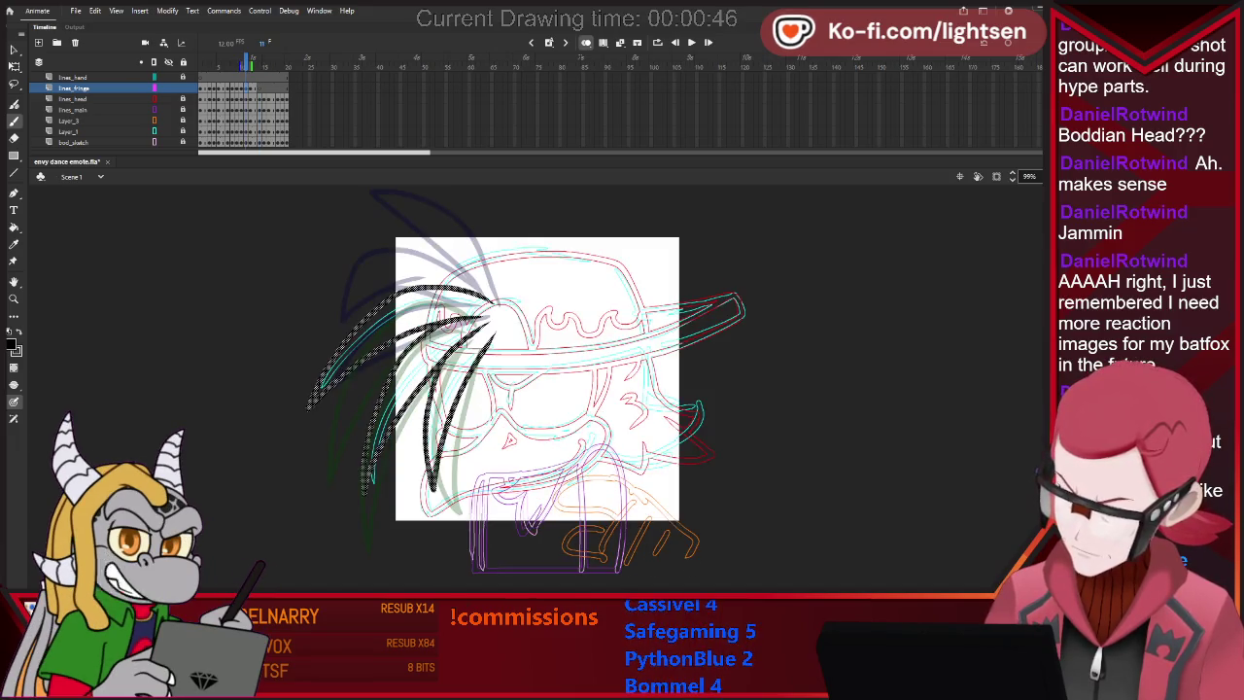
key(period)
key(period)
key(period)
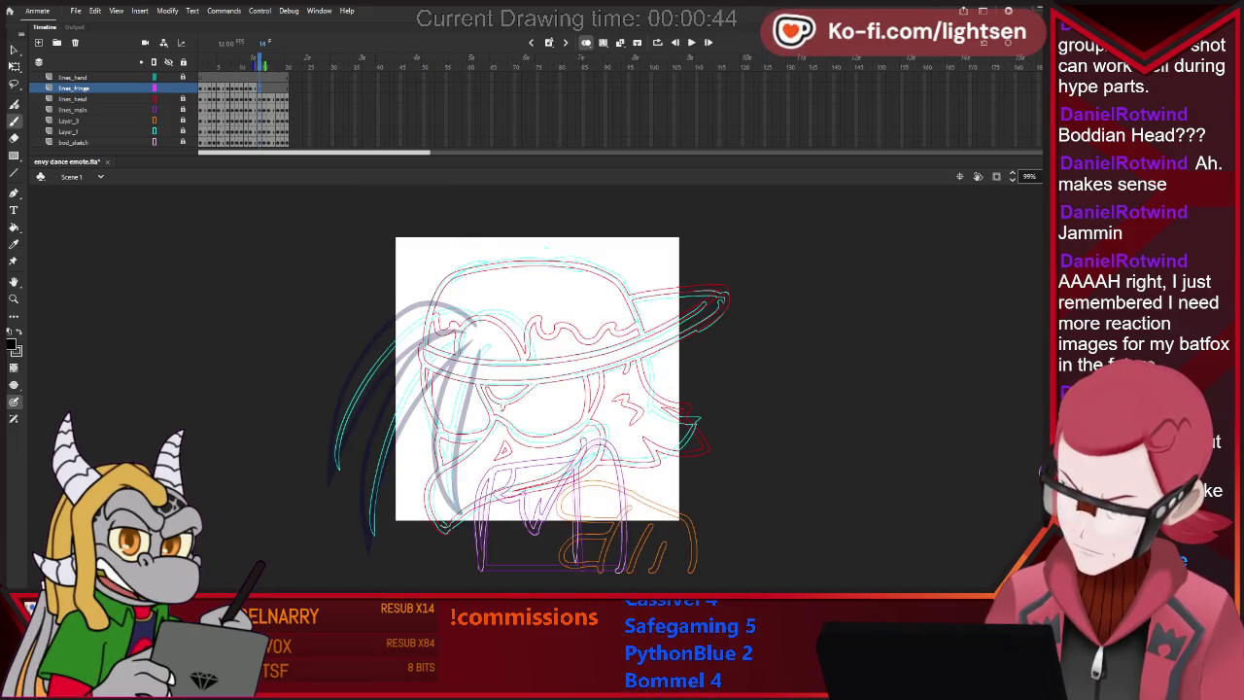
key(ctrl+shift+v)
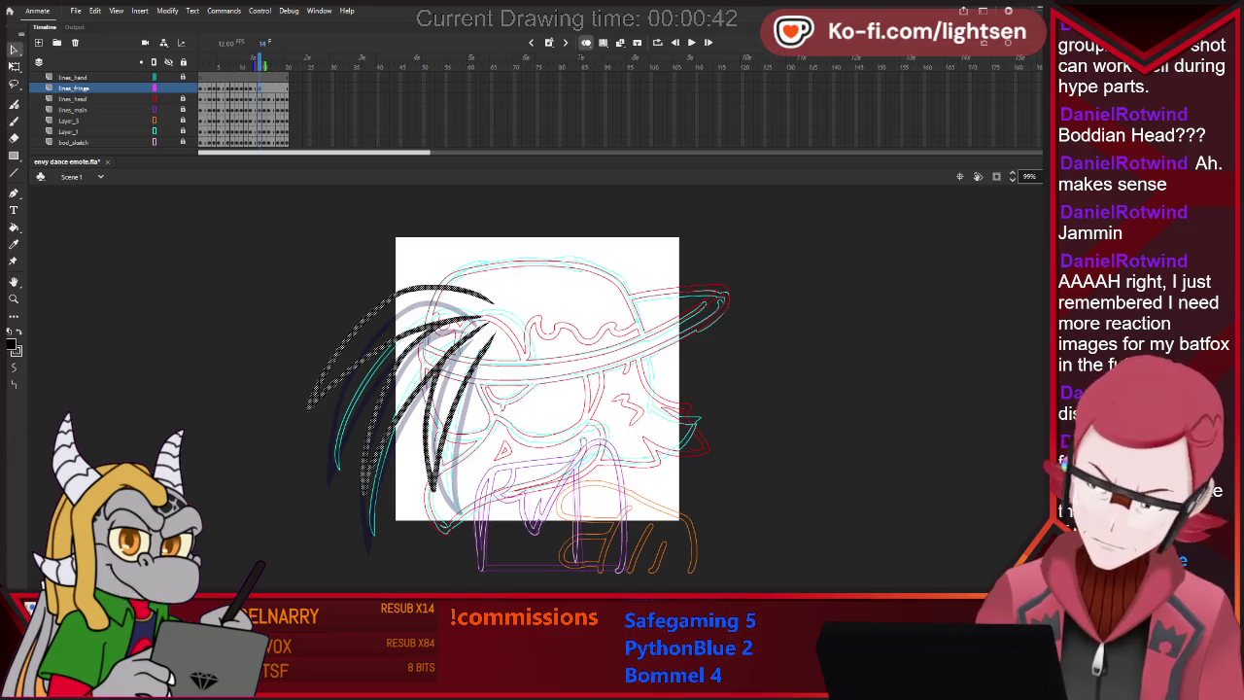
drag(486, 296, 481, 316)
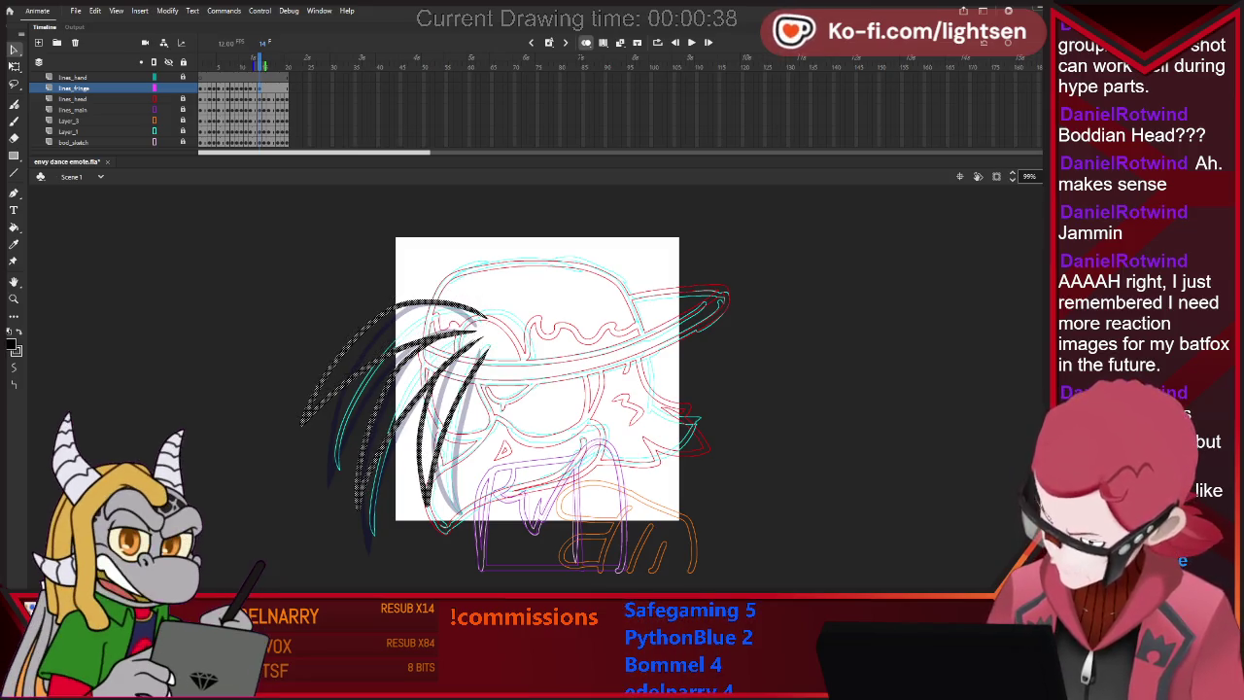
key(q)
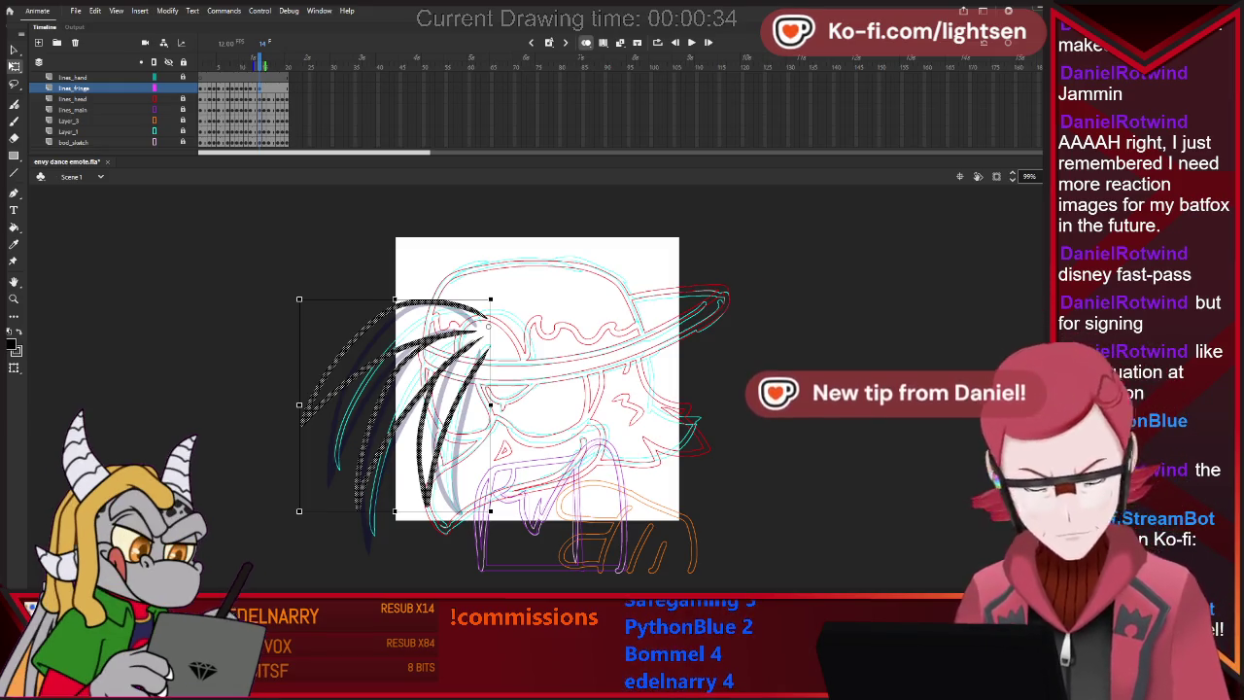
drag(394, 511, 410, 510)
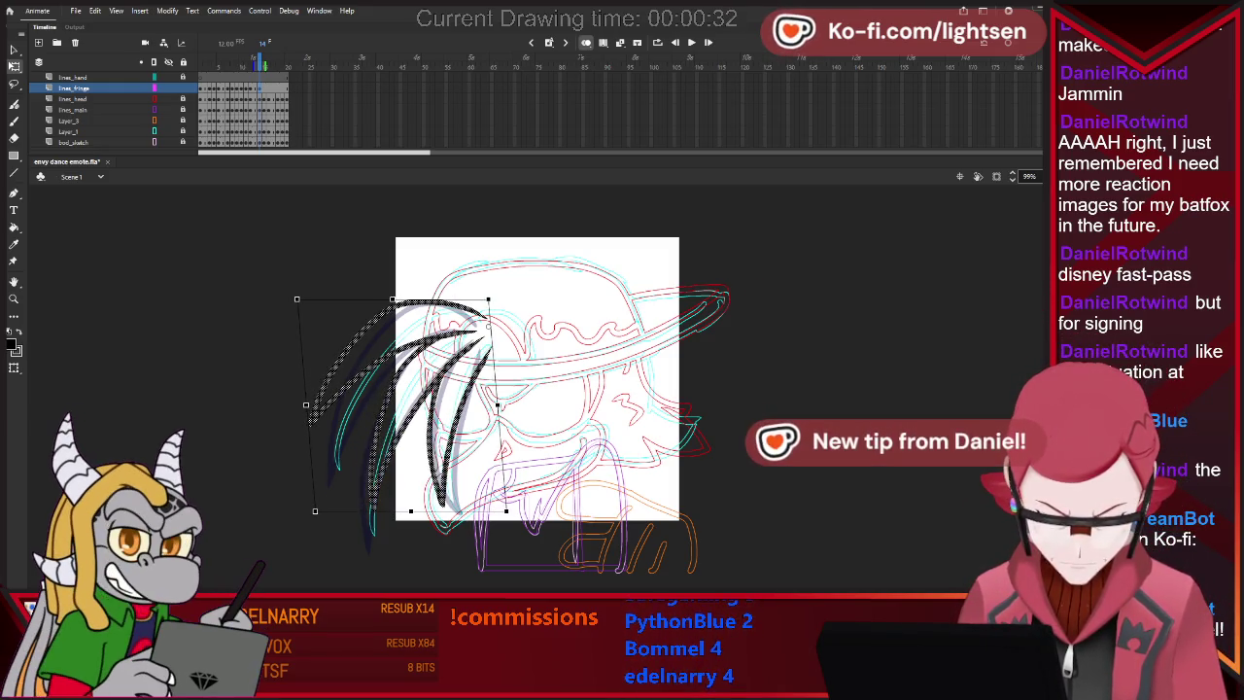
key(Escape)
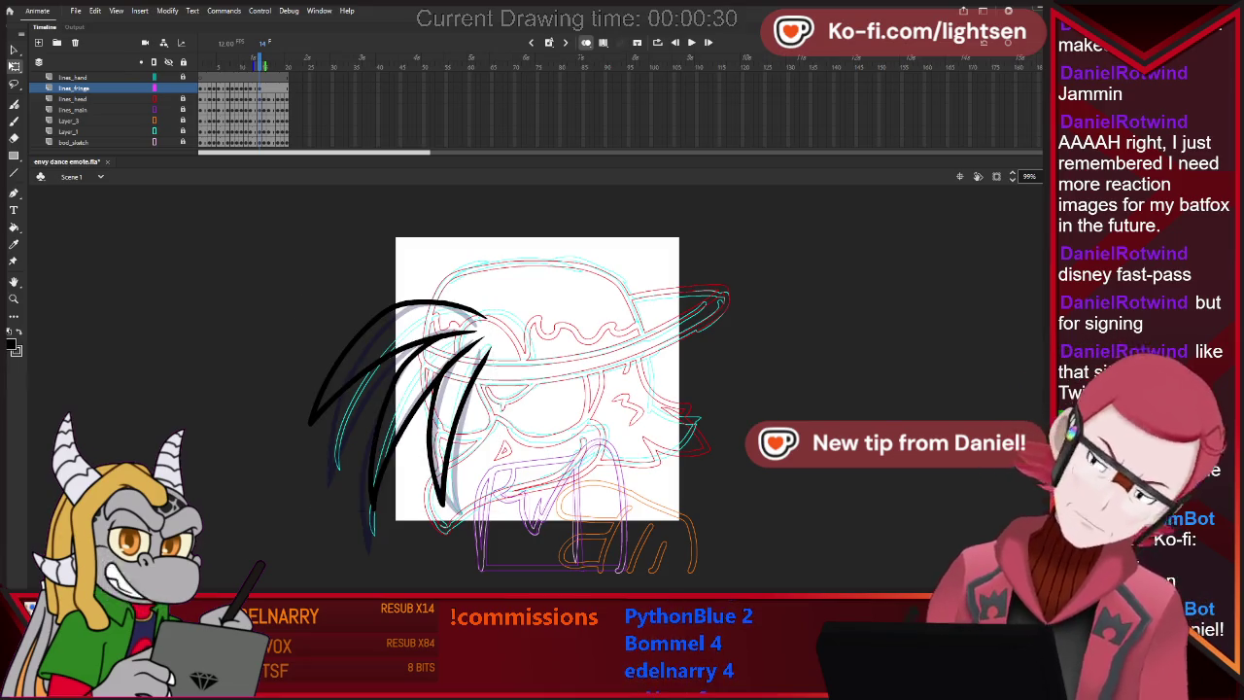
Delete frame 15's old hair strokes and play the animation.
click(403, 304)
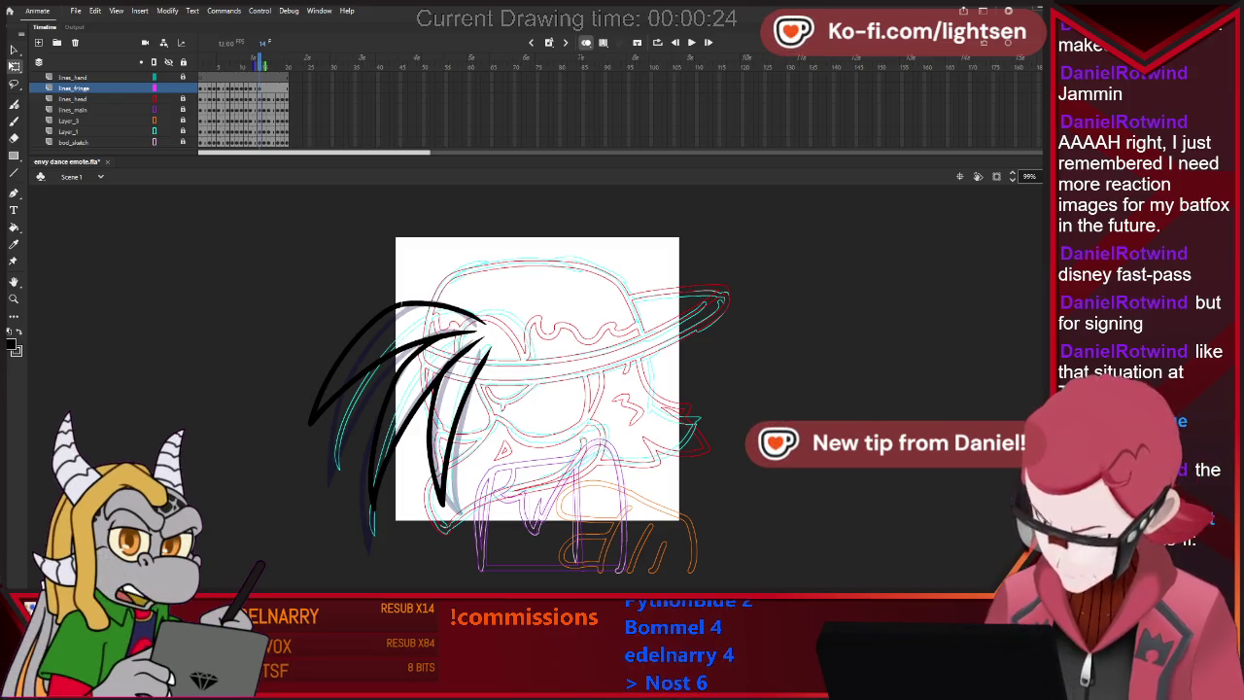
click(442, 310)
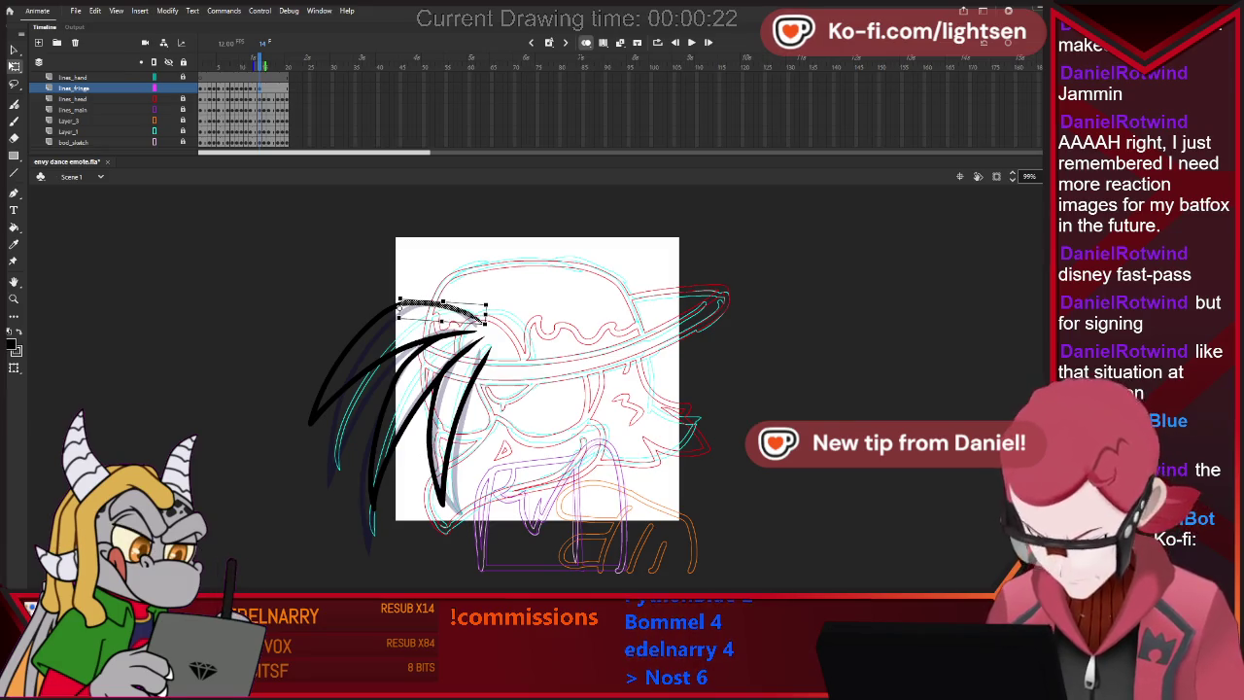
key(Escape)
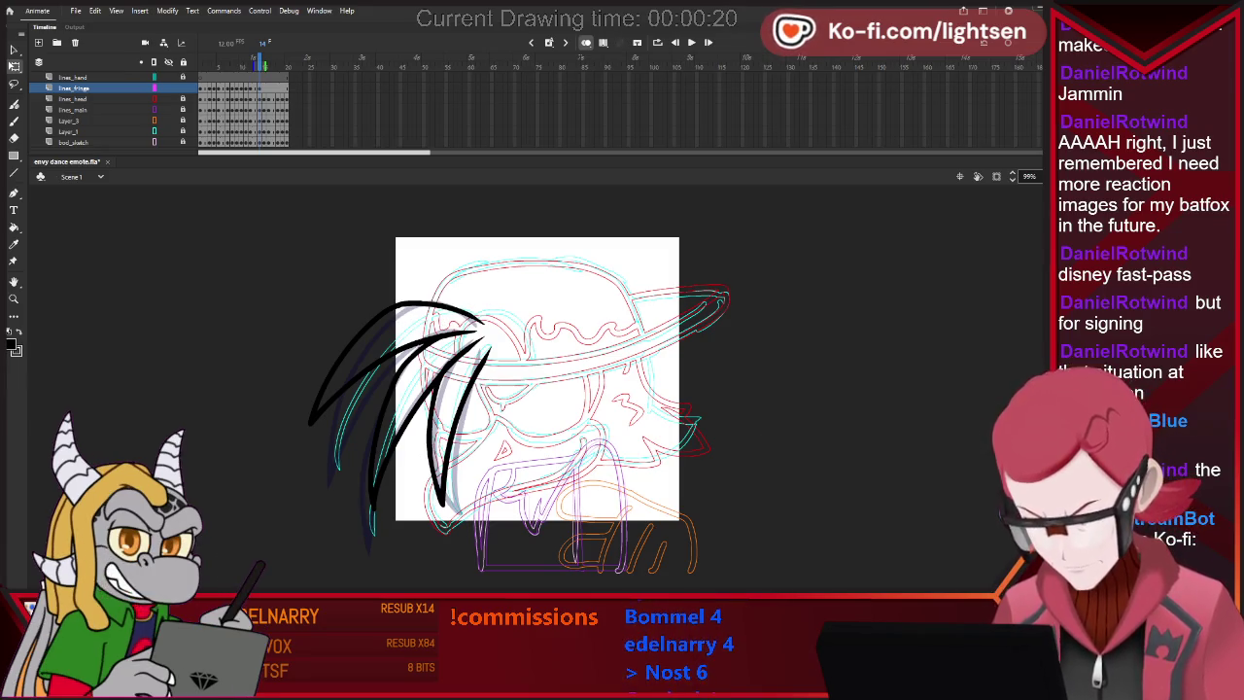
key(b)
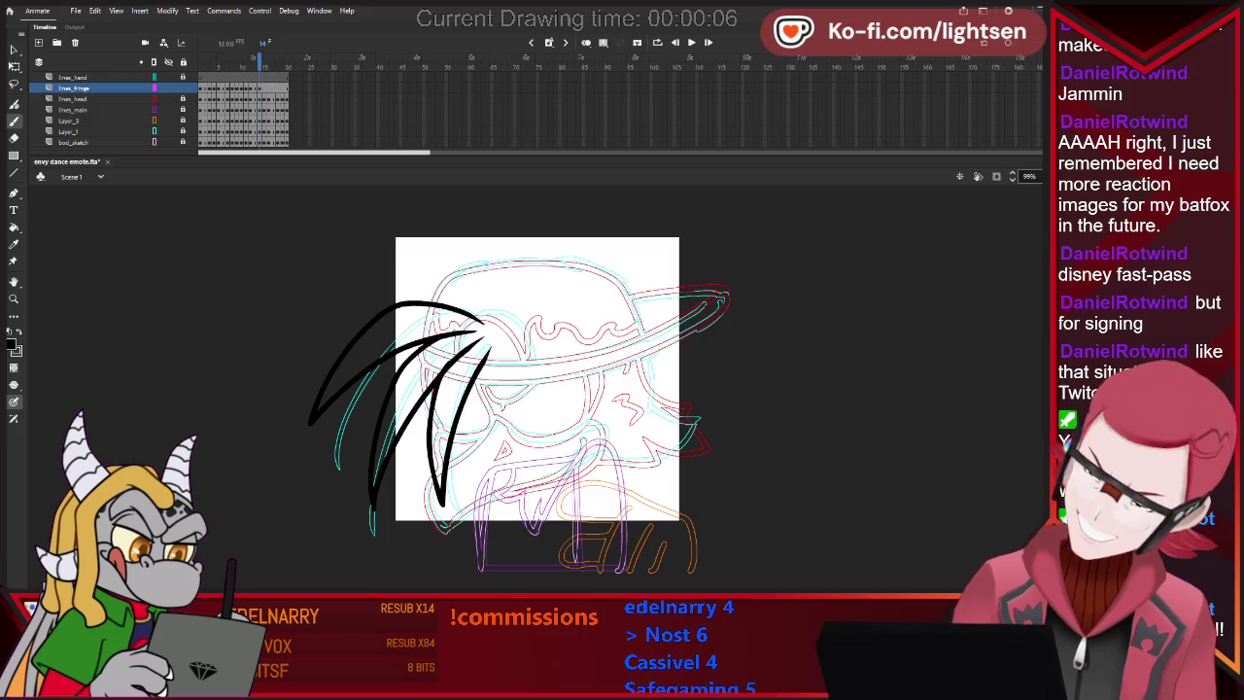
key(.)
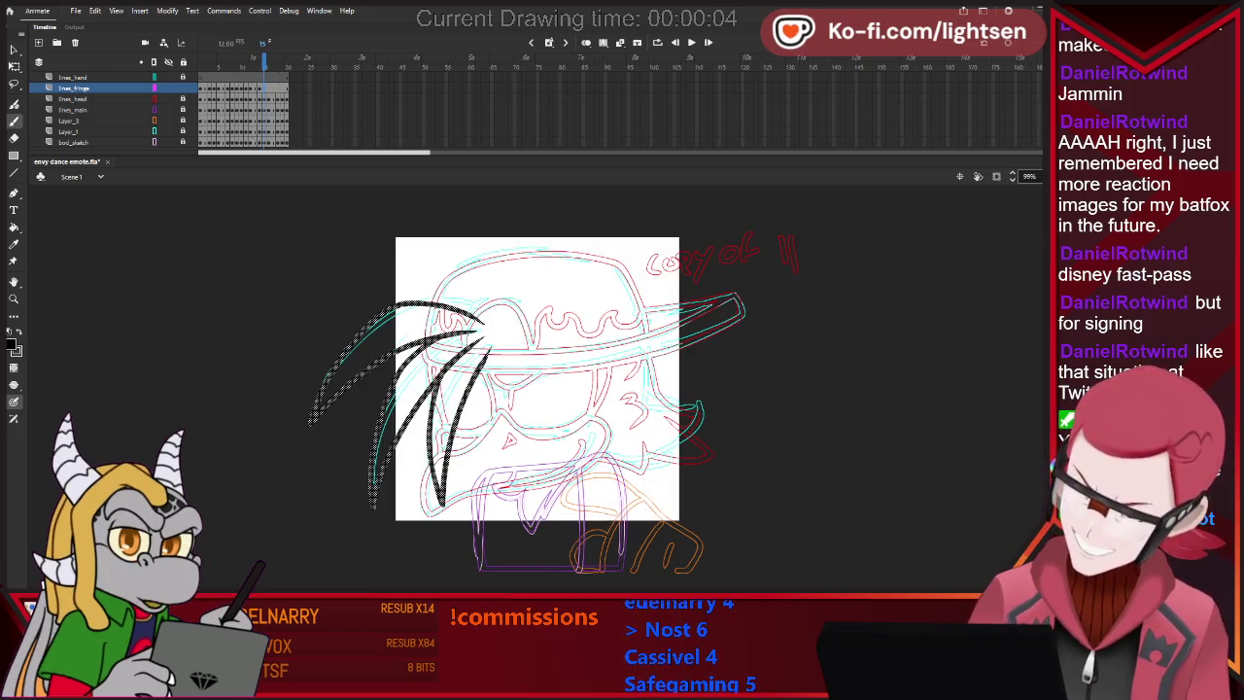
key(Delete)
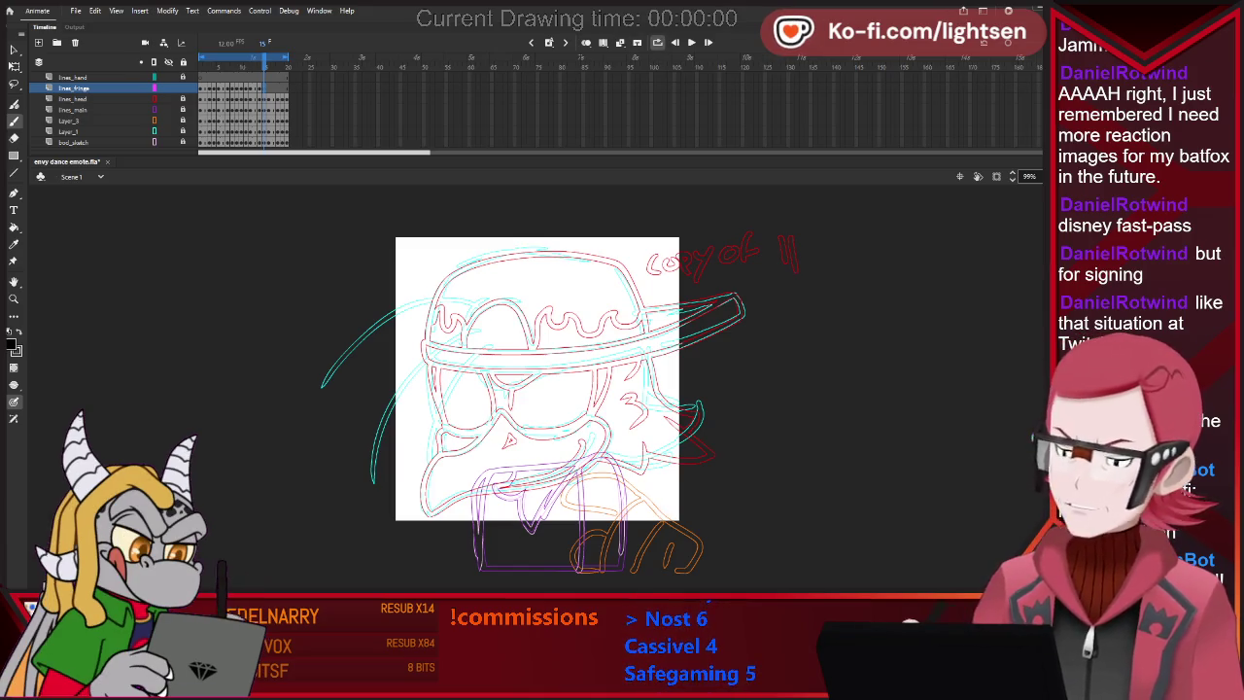
key(Return)
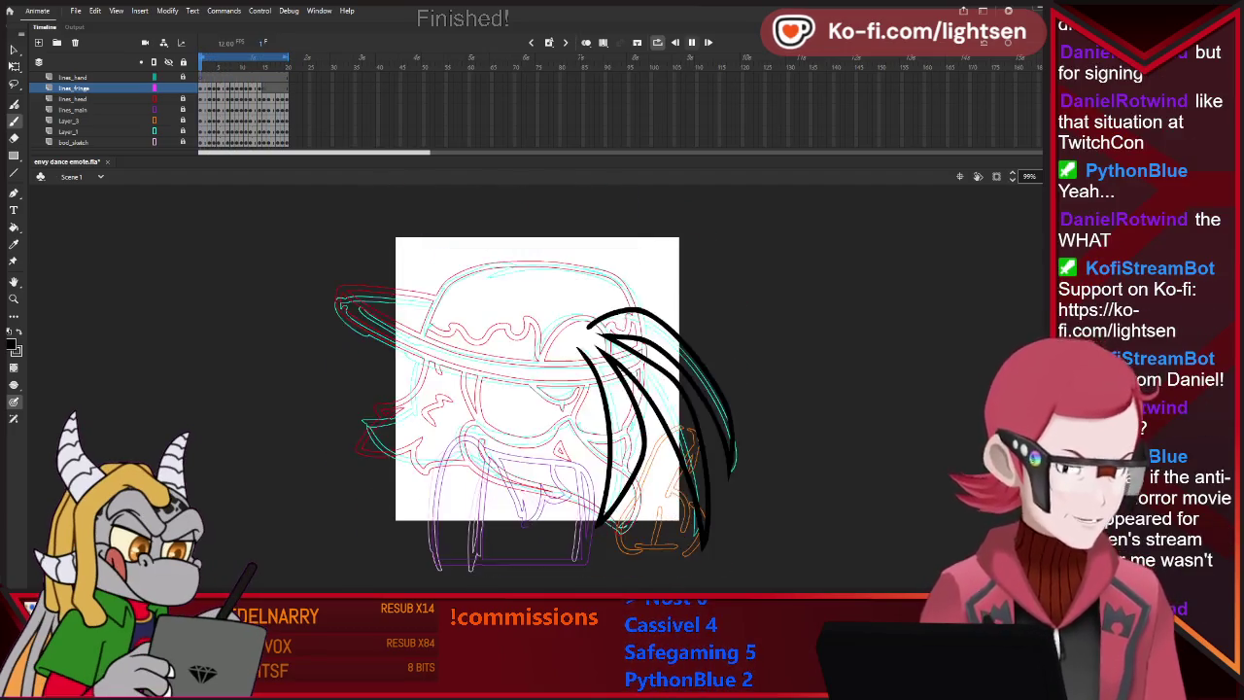
Stop playback, compare hair positions across frames 12–14, and clear the selection.
key(Return)
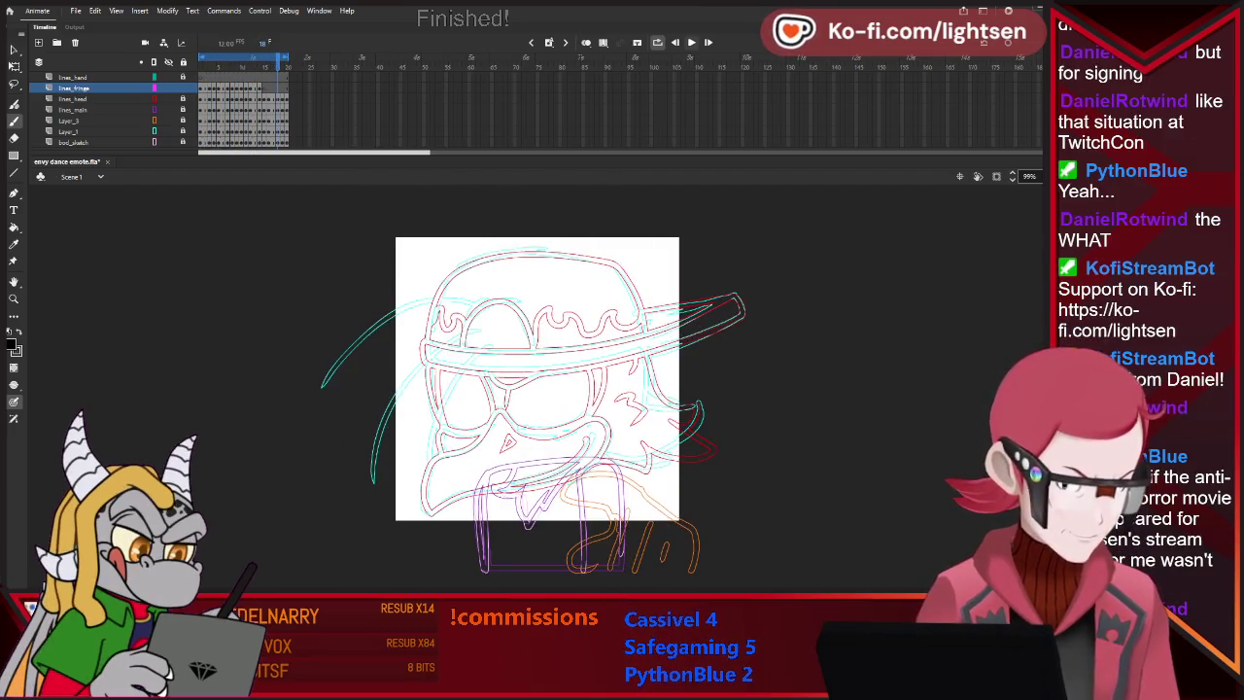
key(comma)
key(comma)
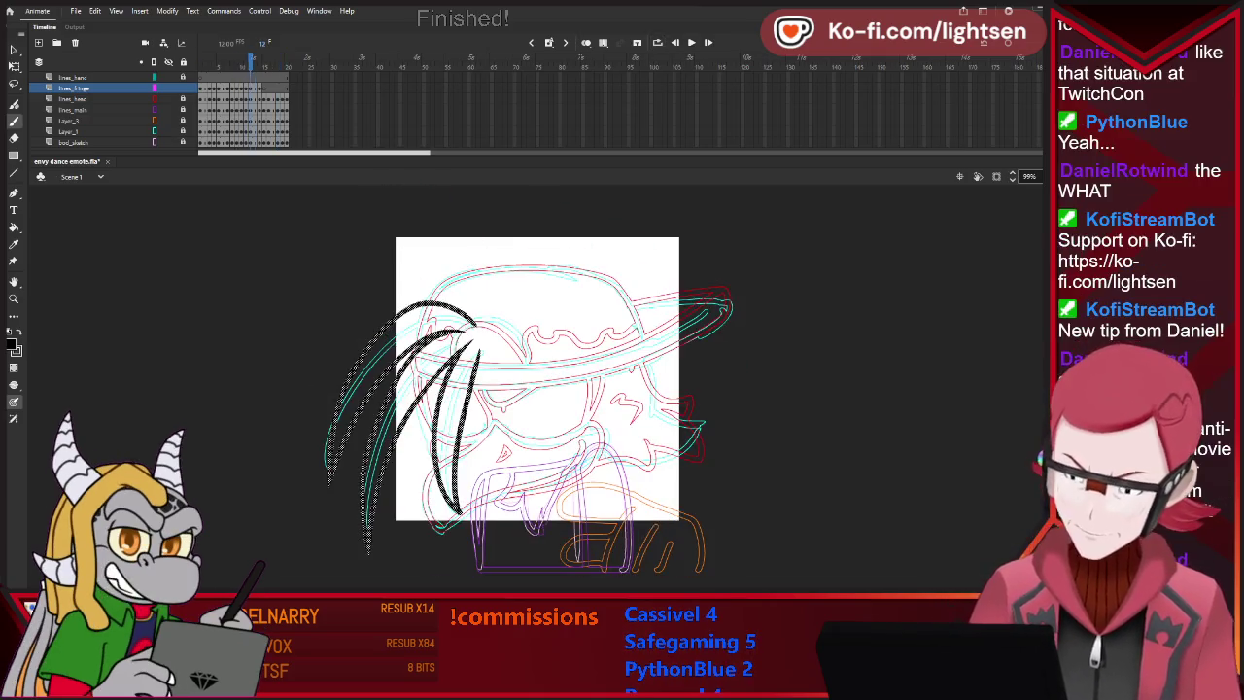
key(comma)
key(comma)
key(comma)
key(period)
key(comma)
key(period)
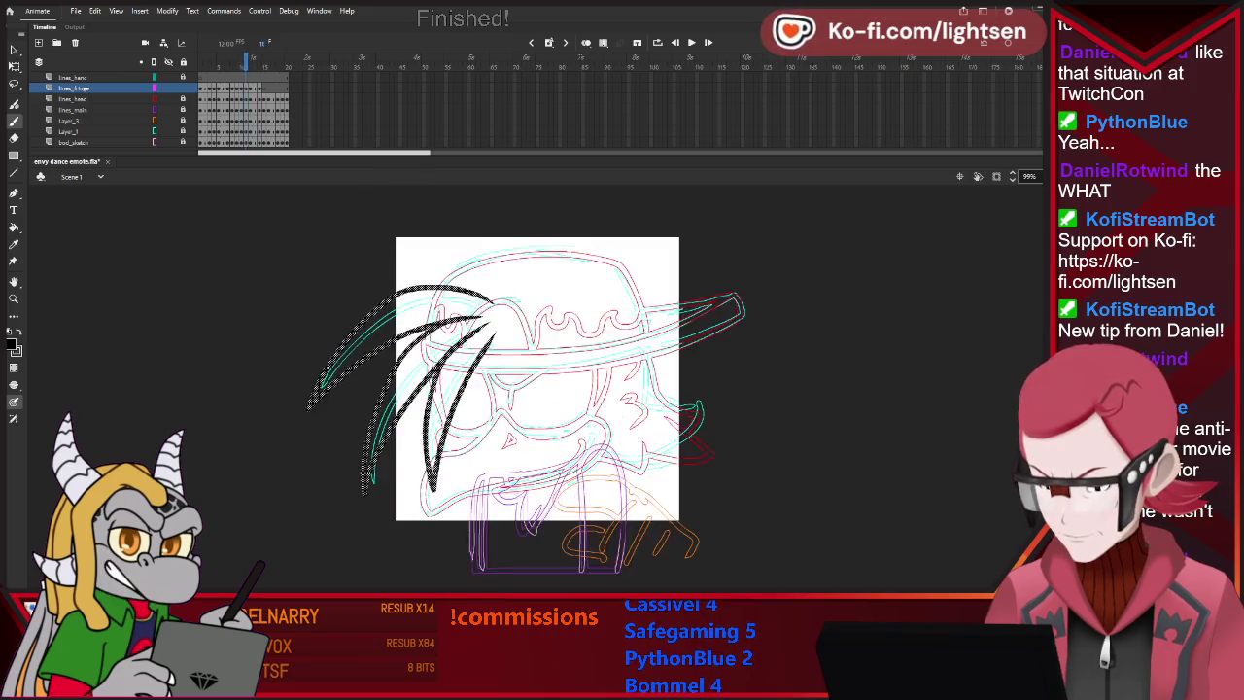
key(comma)
key(comma)
key(comma)
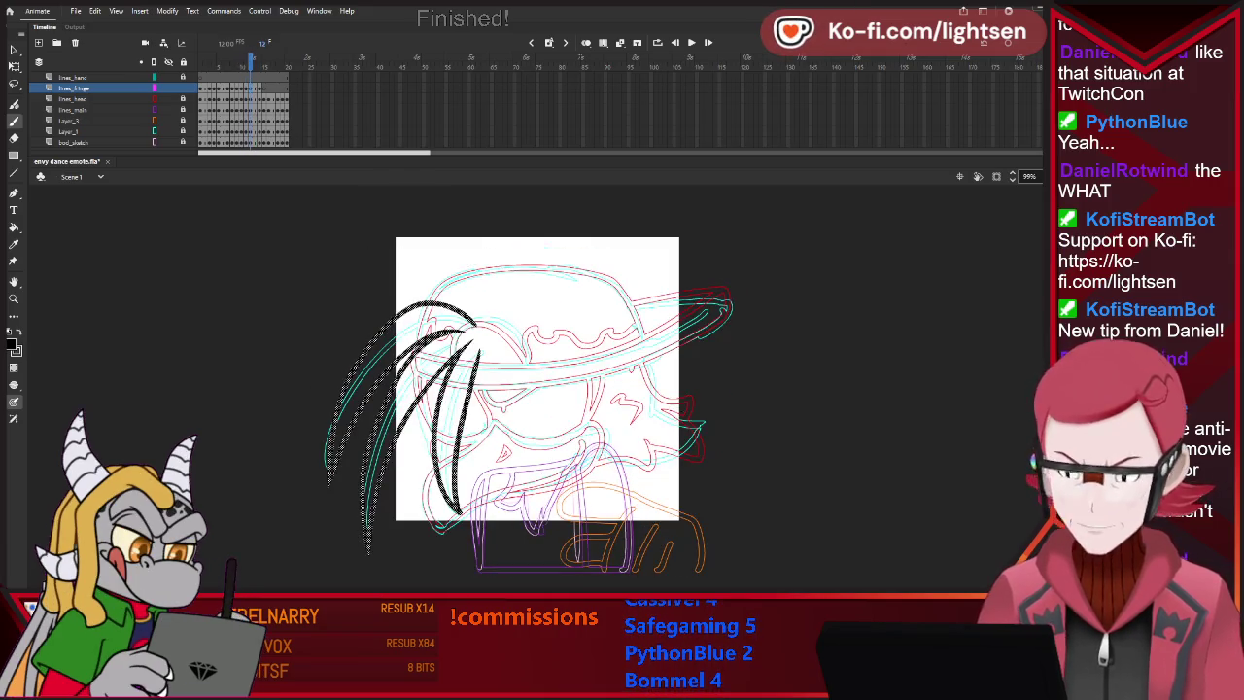
key(period)
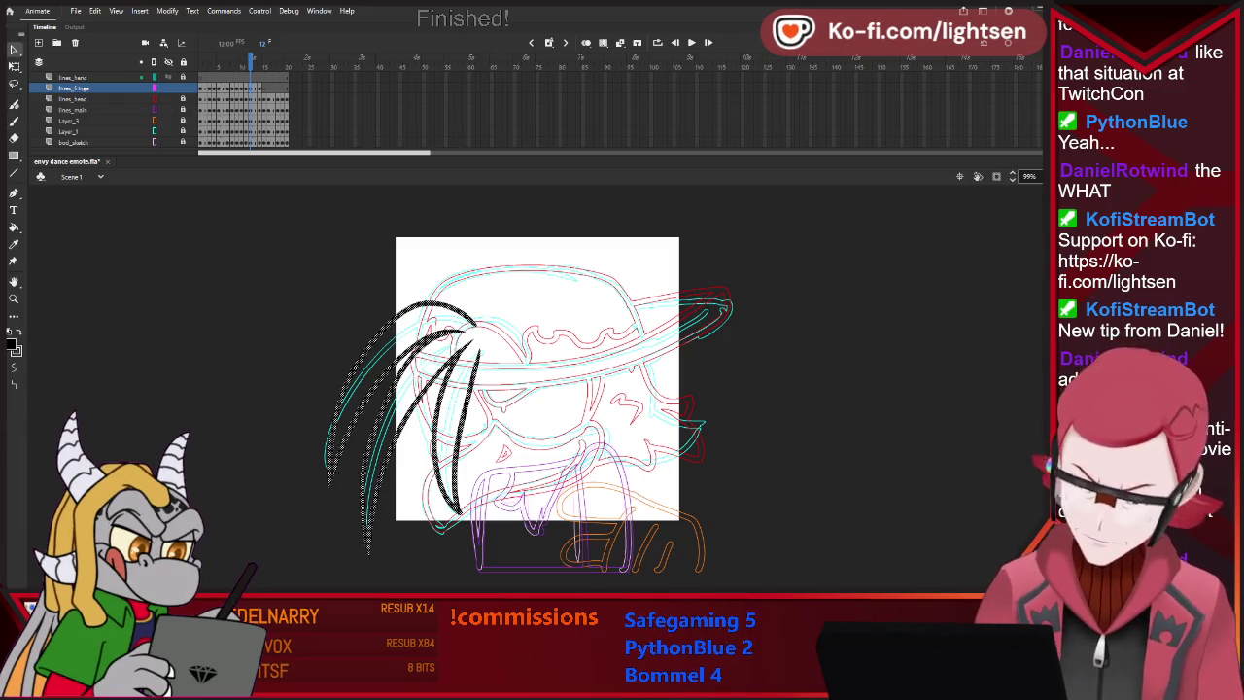
key(period)
key(comma)
key(v)
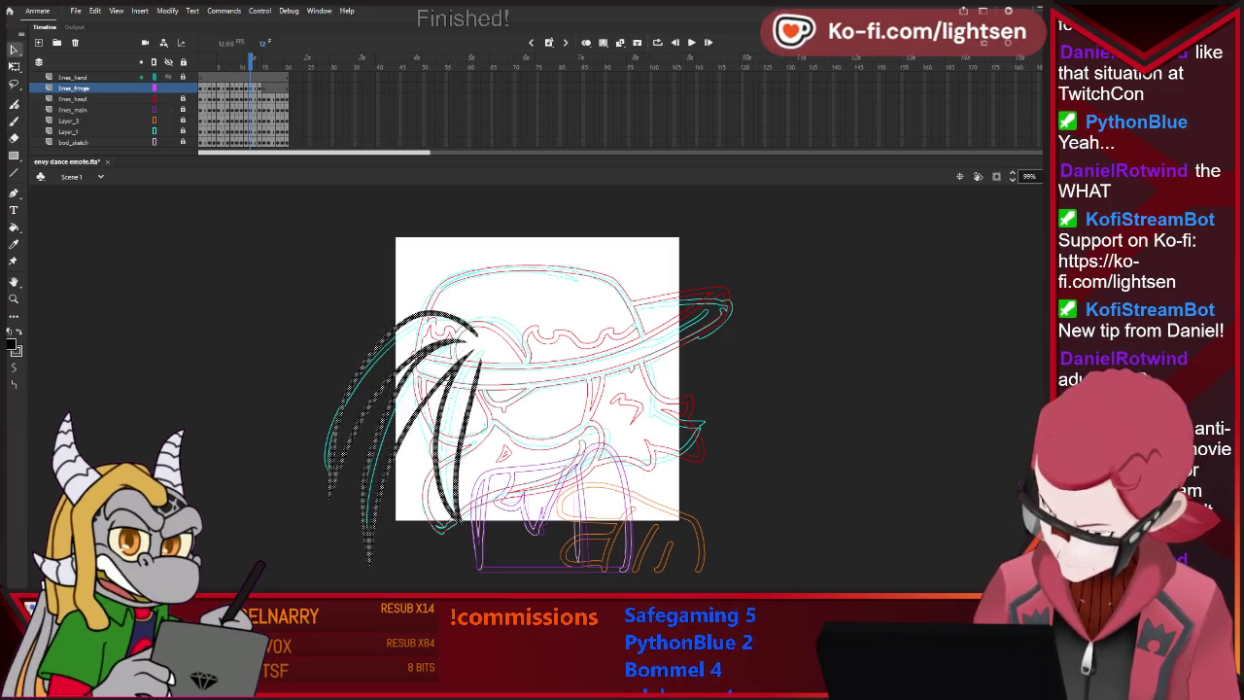
key(Escape)
Keep flipping between frames 12, 13 and 14 to compare the hair, ending on frame 12.
key(period)
key(period)
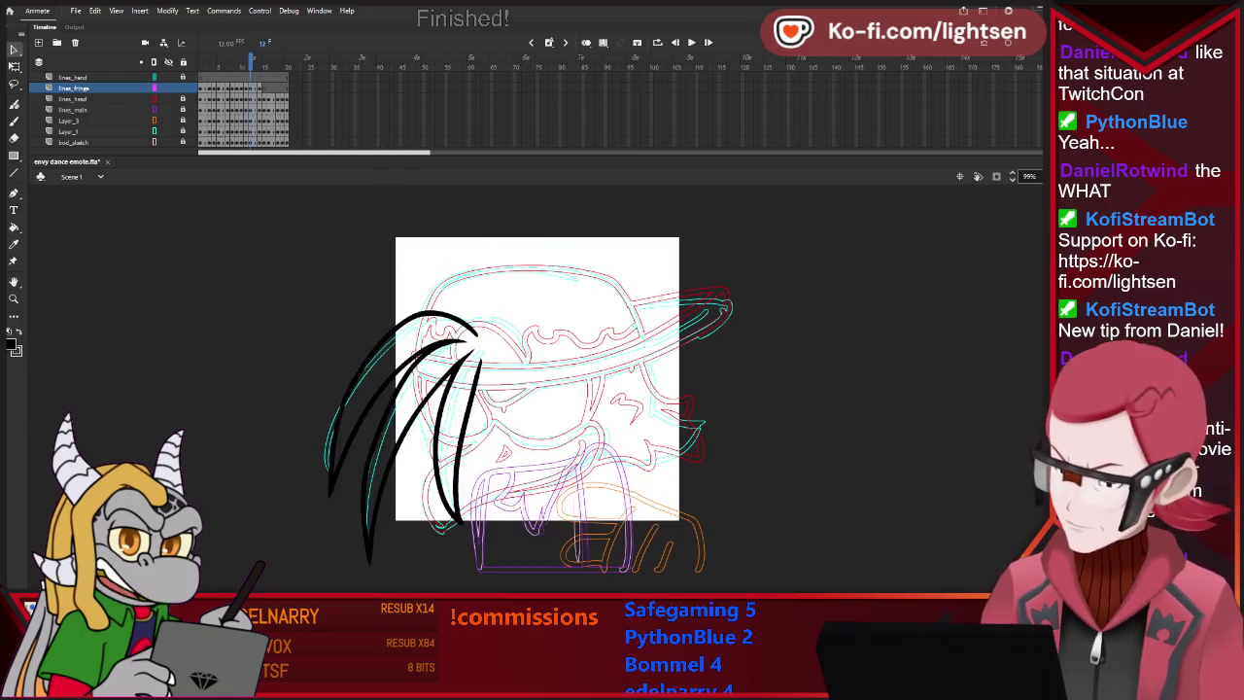
key(Return)
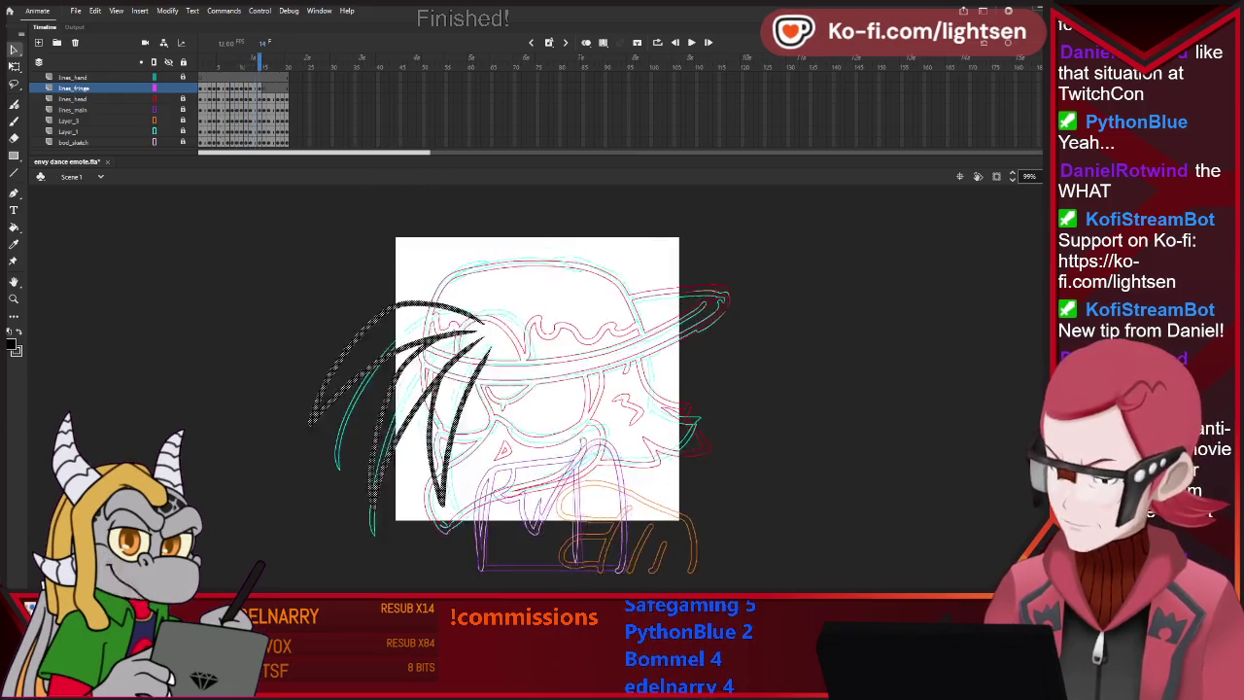
key(period)
key(period)
key(comma)
key(period)
key(comma)
key(period)
key(comma)
key(period)
key(comma)
key(period)
key(comma)
key(period)
key(comma)
key(comma)
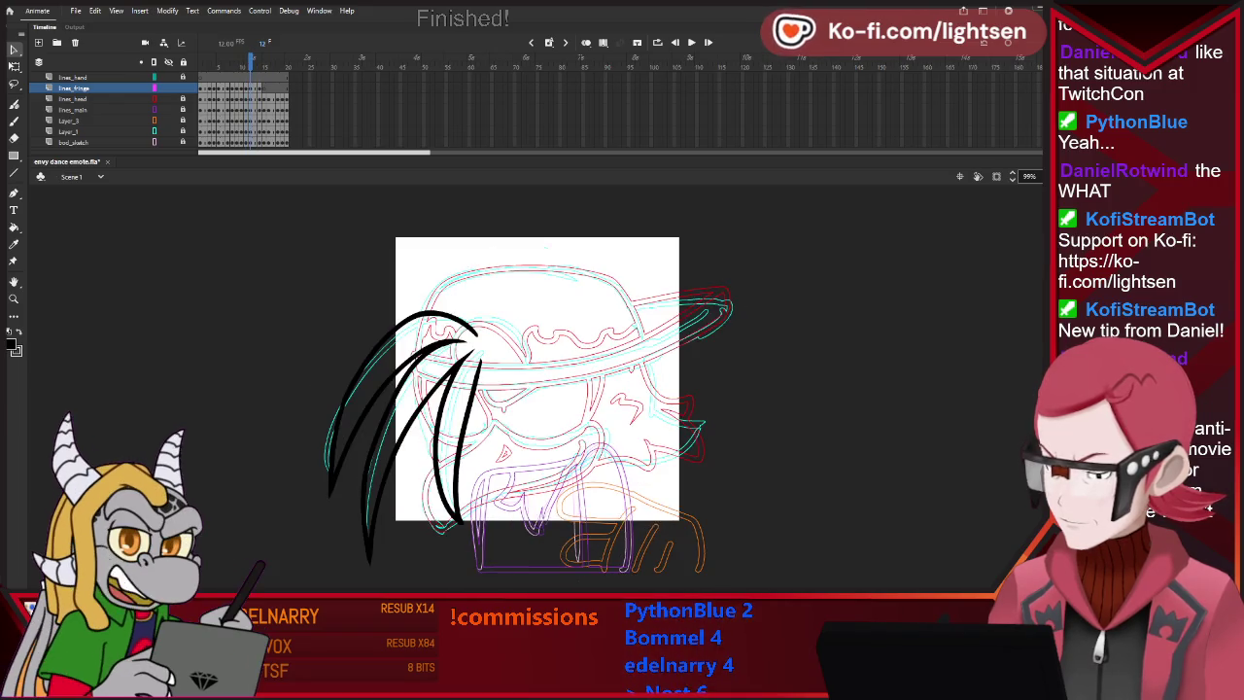
Replace frame 12's stray top strand with a fresh curved arc and long left strand, then enable looping.
key(e)
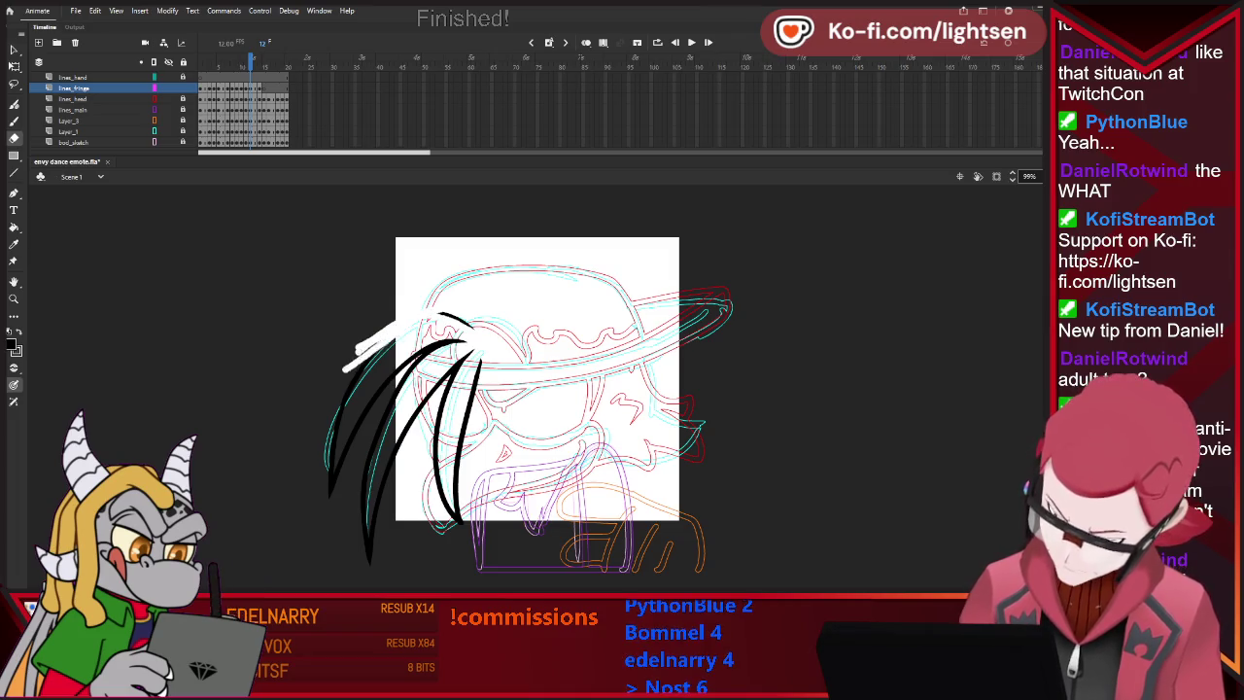
drag(359, 352, 330, 393)
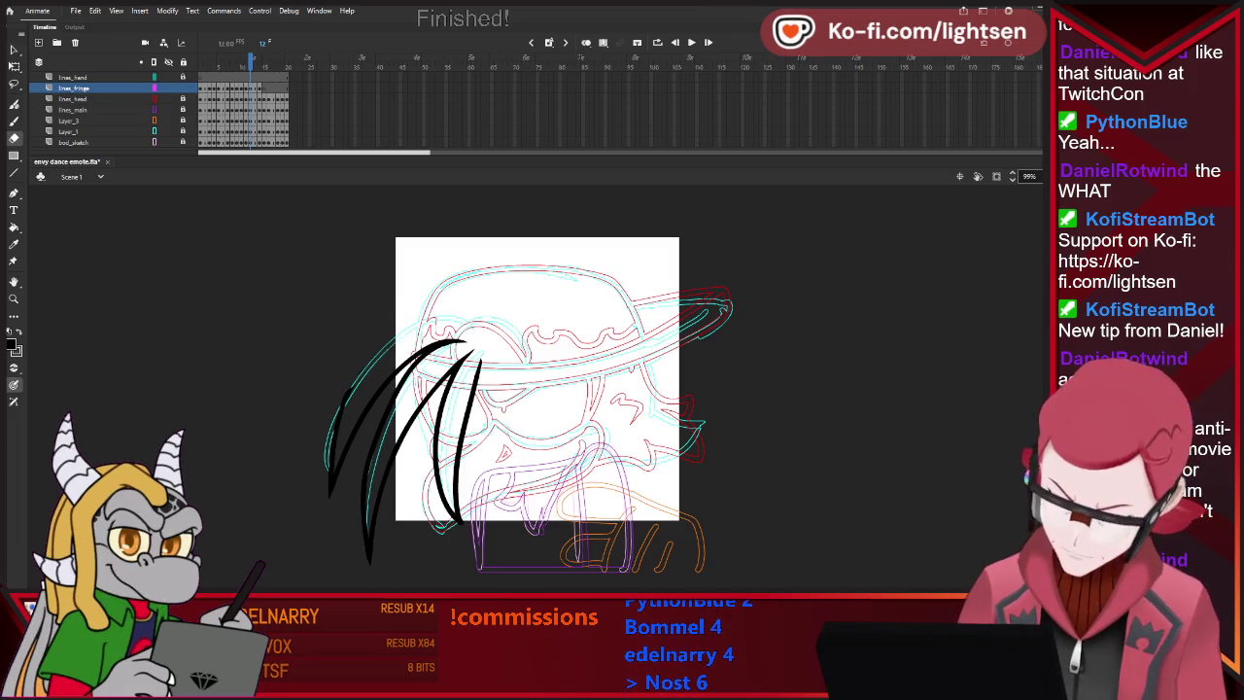
drag(372, 354, 337, 412)
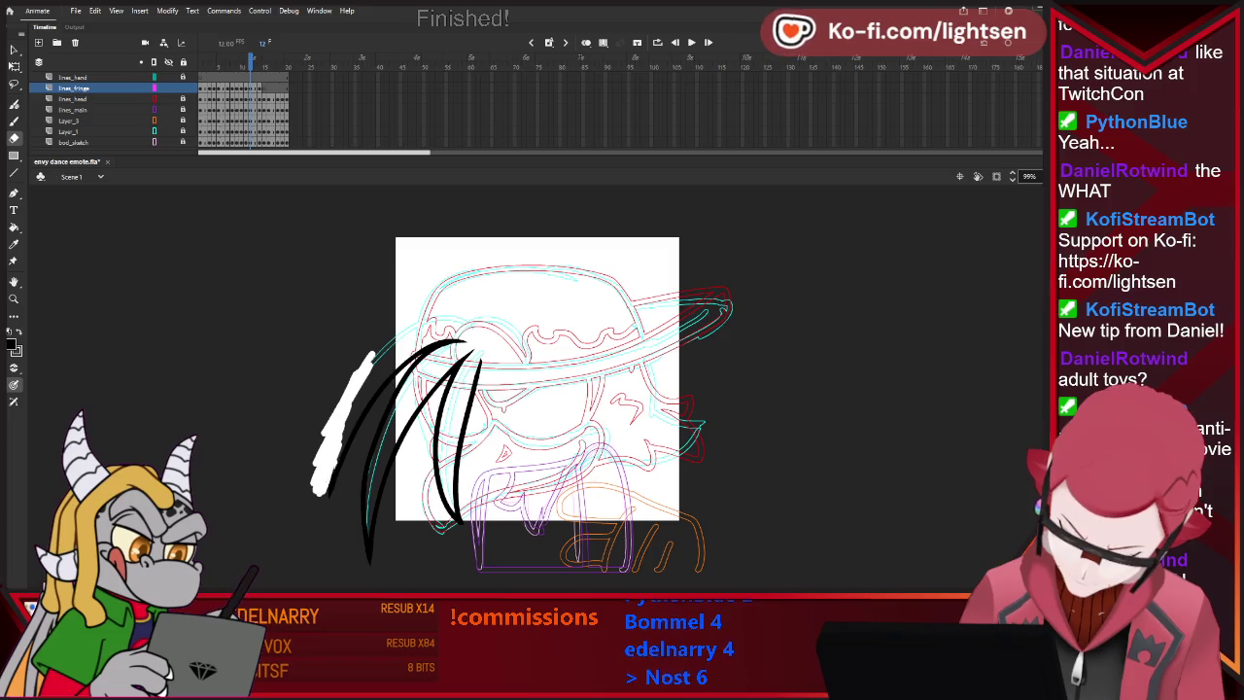
key(b)
drag(418, 313, 476, 332)
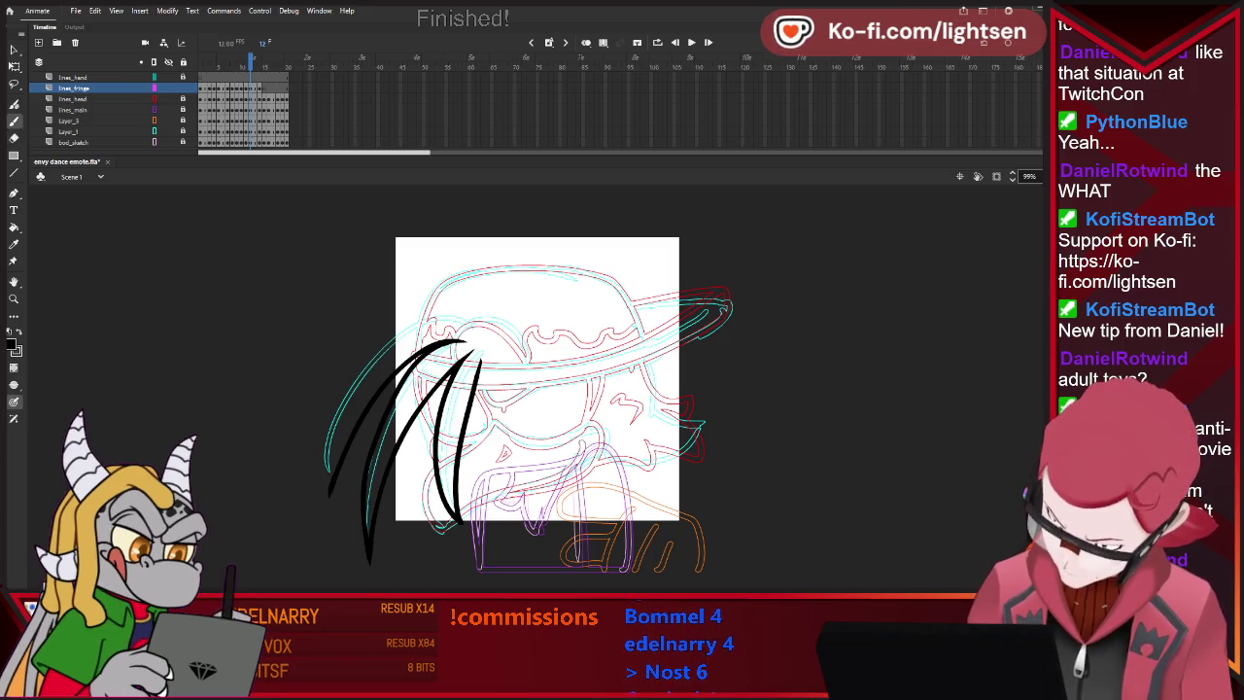
drag(399, 319, 326, 500)
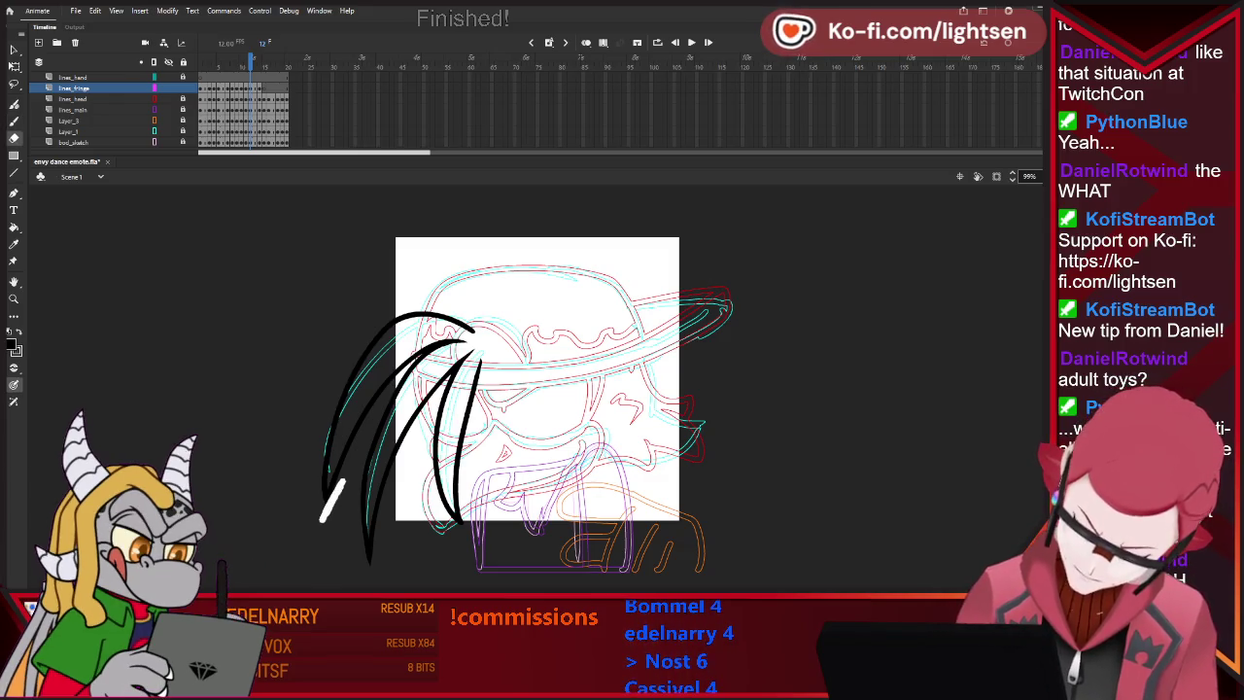
key(e)
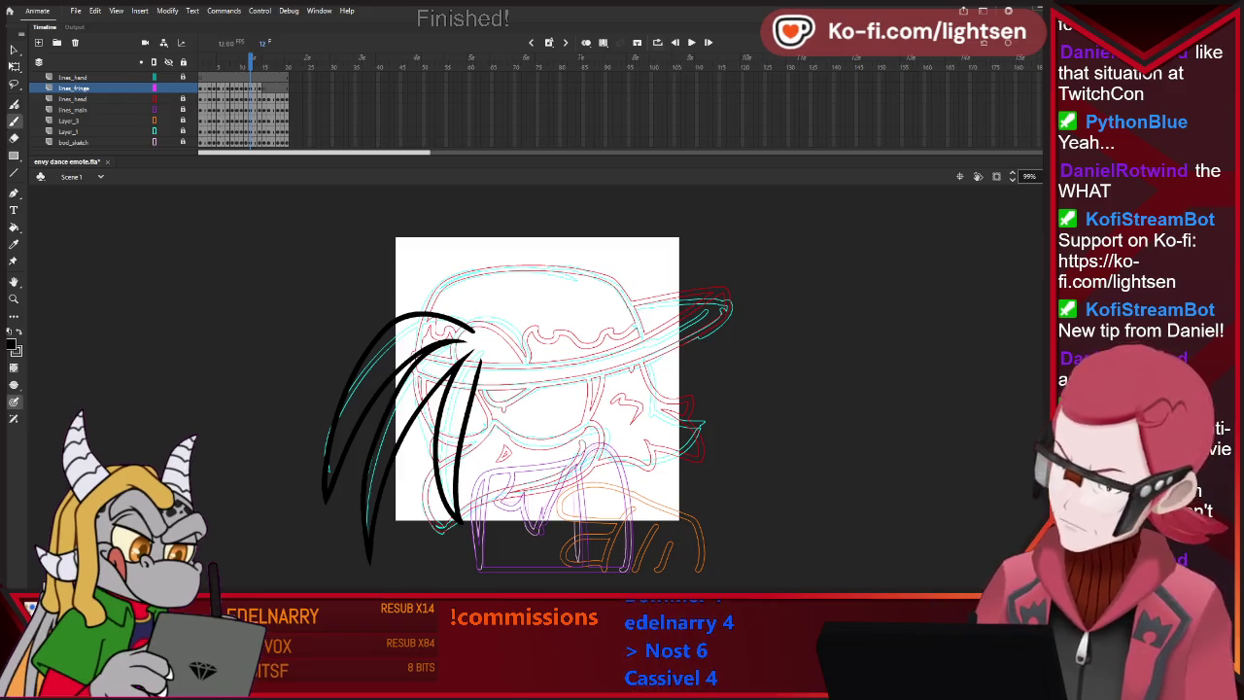
click(657, 42)
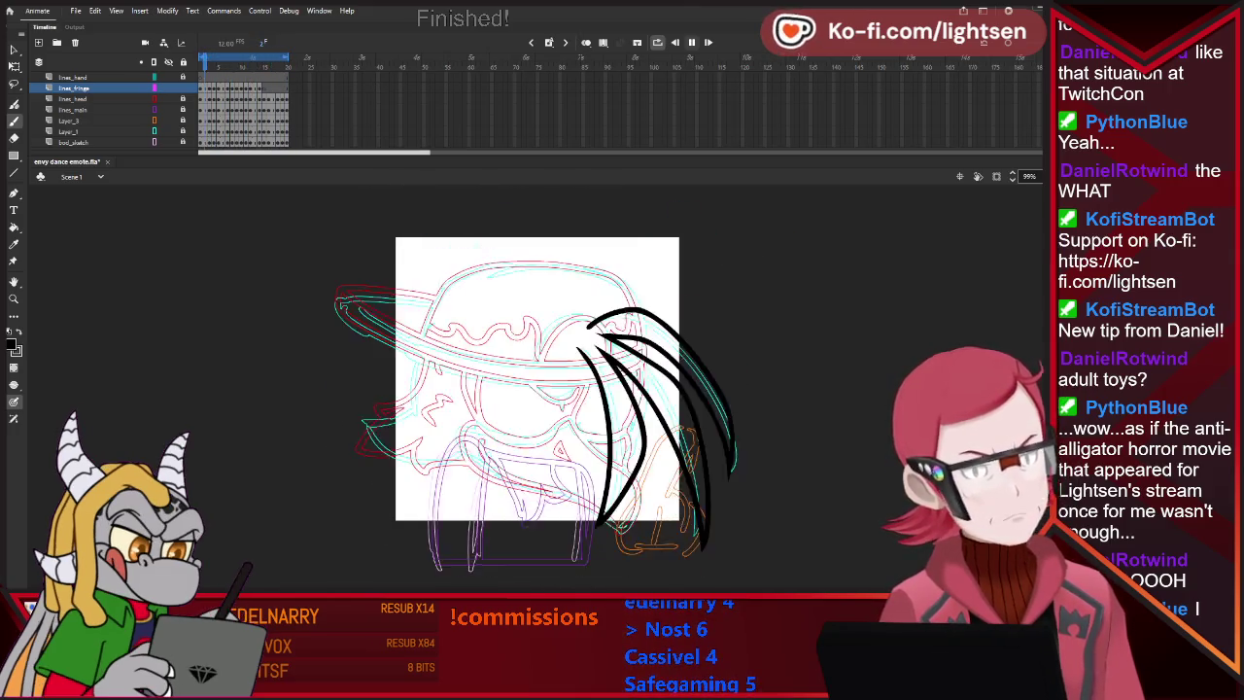
Stop the looping fringe playback, leaving the playhead on frame 15.
key(Return)
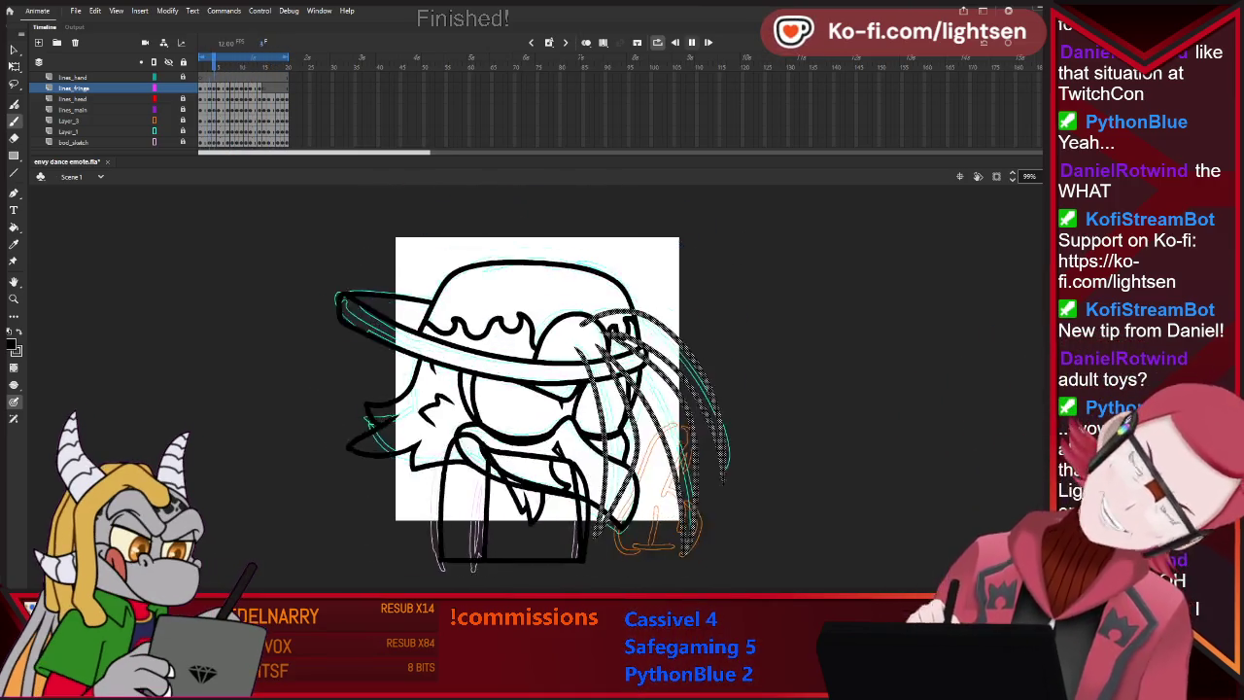
key(Return)
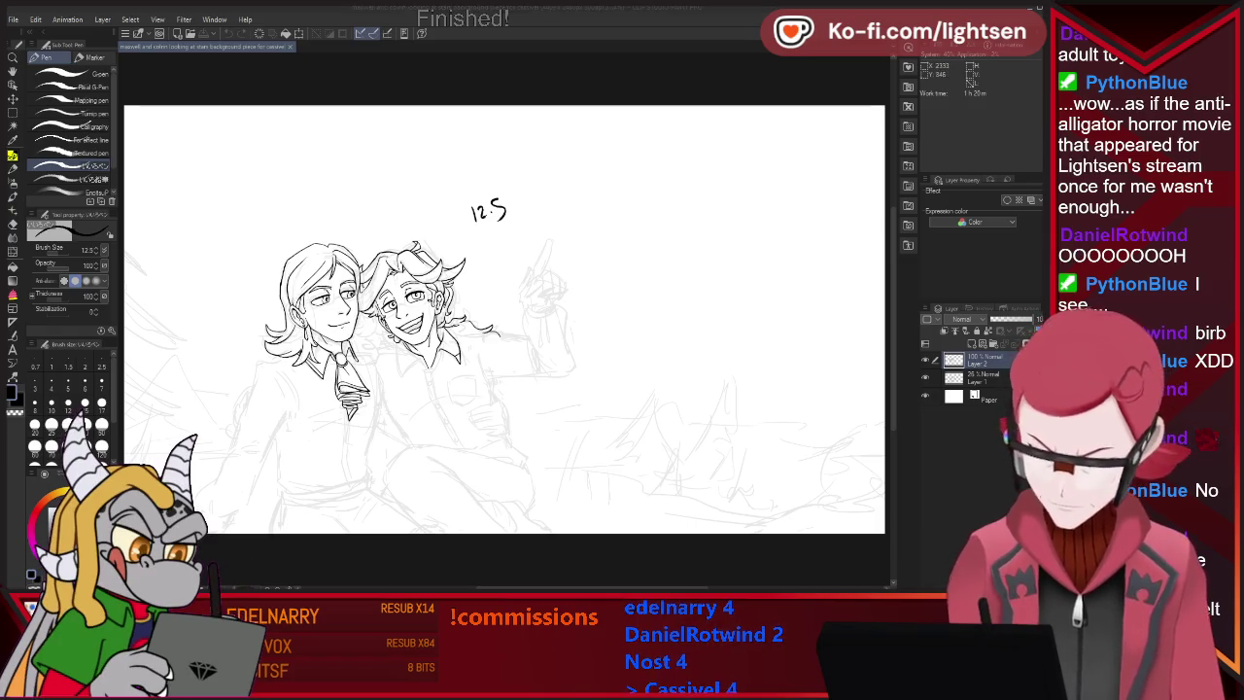
Scribble a few test strokes on the canvas and delete them.
drag(507, 439, 583, 156)
drag(330, 243, 428, 388)
drag(321, 272, 593, 312)
key(Delete)
key(e)
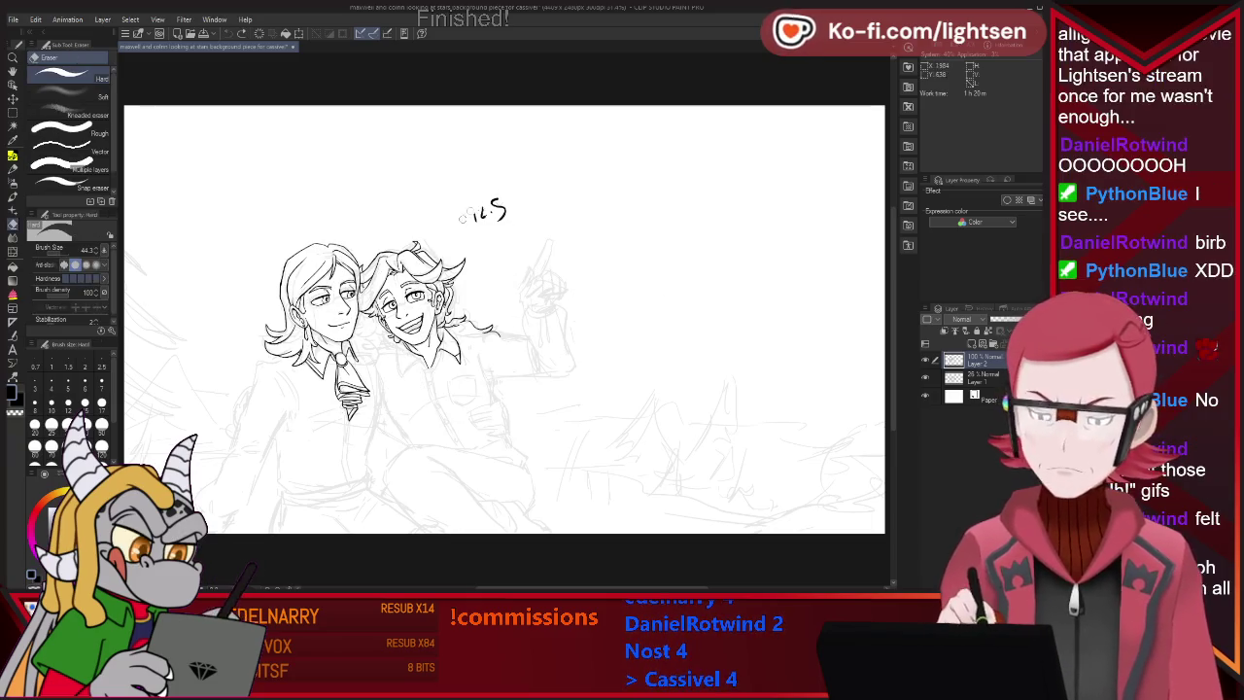
key(p)
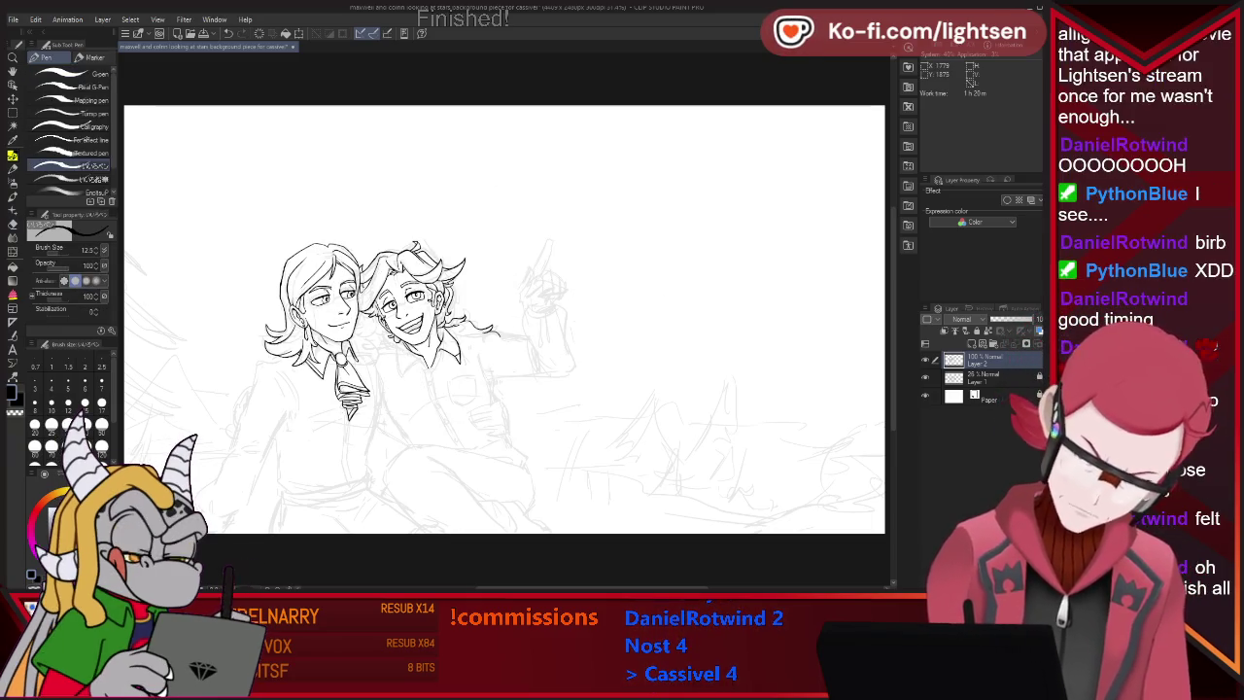
Fit the whole canvas to the window to review the inked heads and collars.
scroll(467, 384, up, 1)
scroll(525, 360, up, 1)
scroll(525, 359, down, 1)
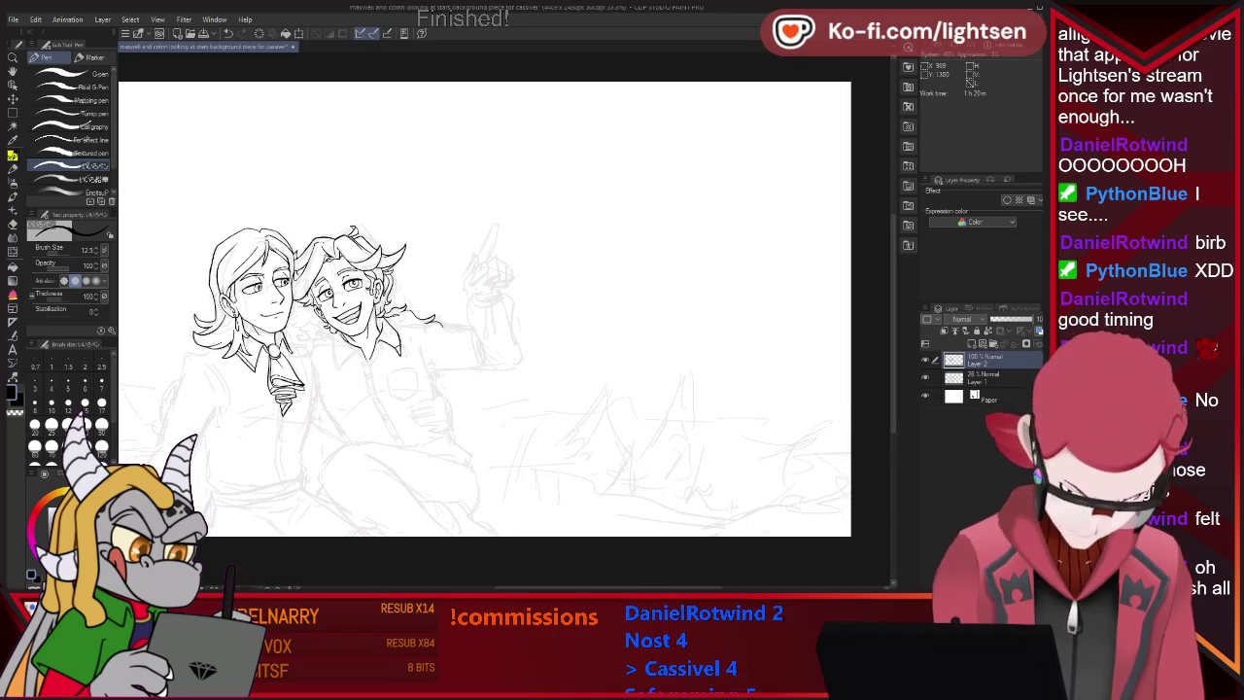
scroll(524, 359, up, 1)
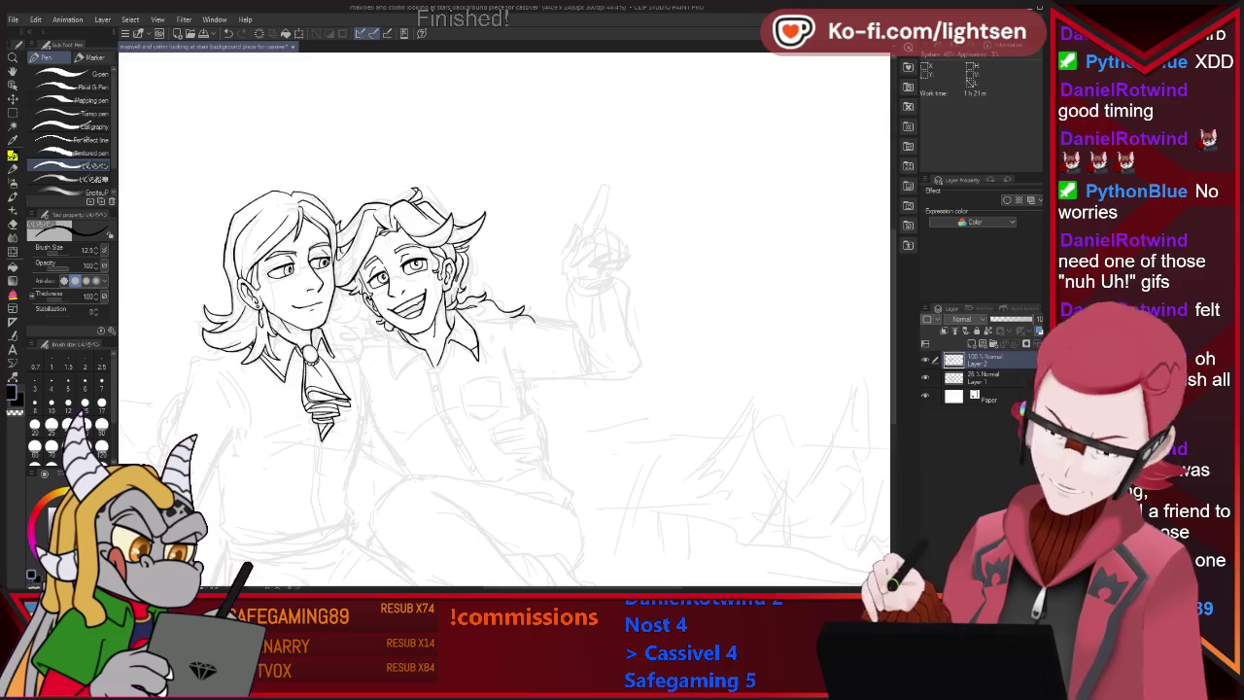
key(ctrl+0)
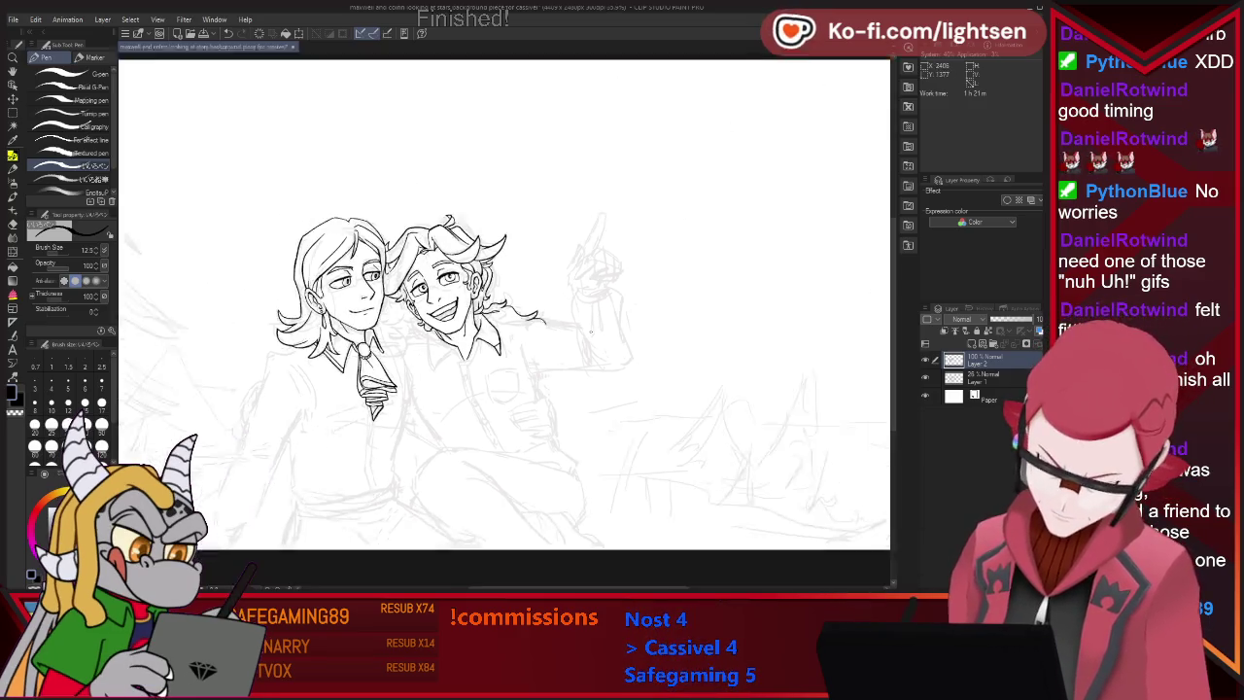
scroll(544, 288, up, 2)
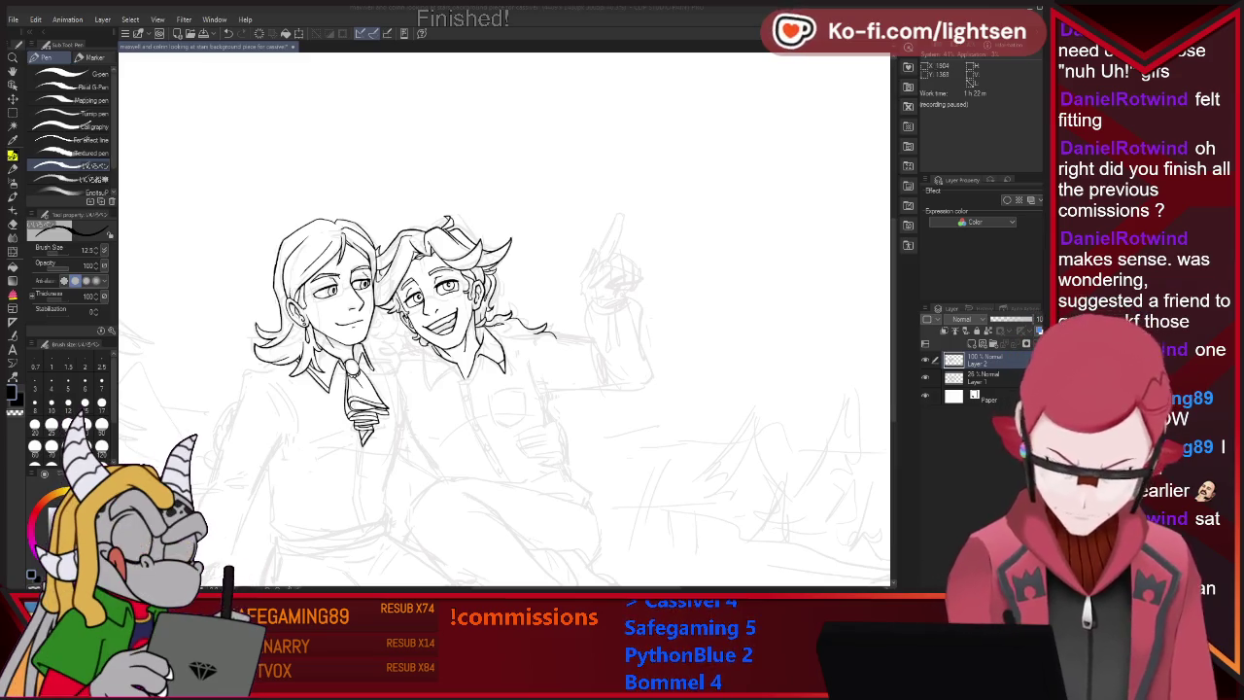
Zoom in on the two characters to refine their inked hair and faces.
key(ctrl+plus)
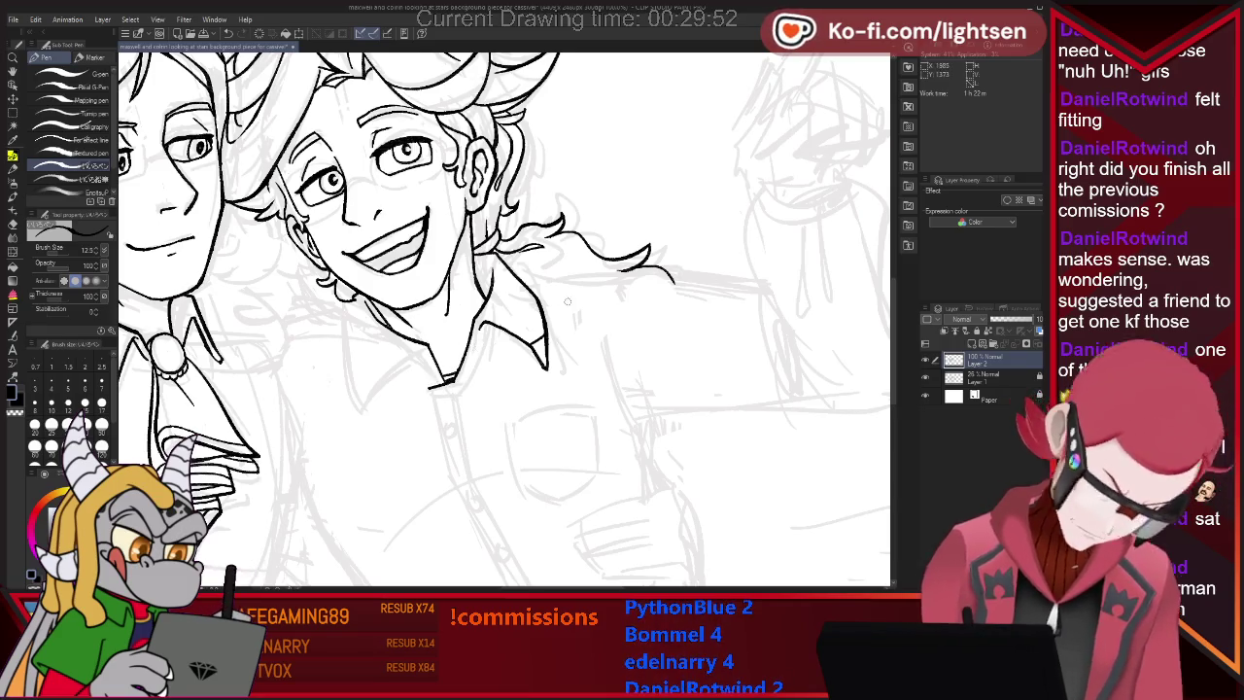
Try a line below the shirt collar, then undo the recent ink strokes.
drag(431, 389, 473, 513)
key(ctrl+z)
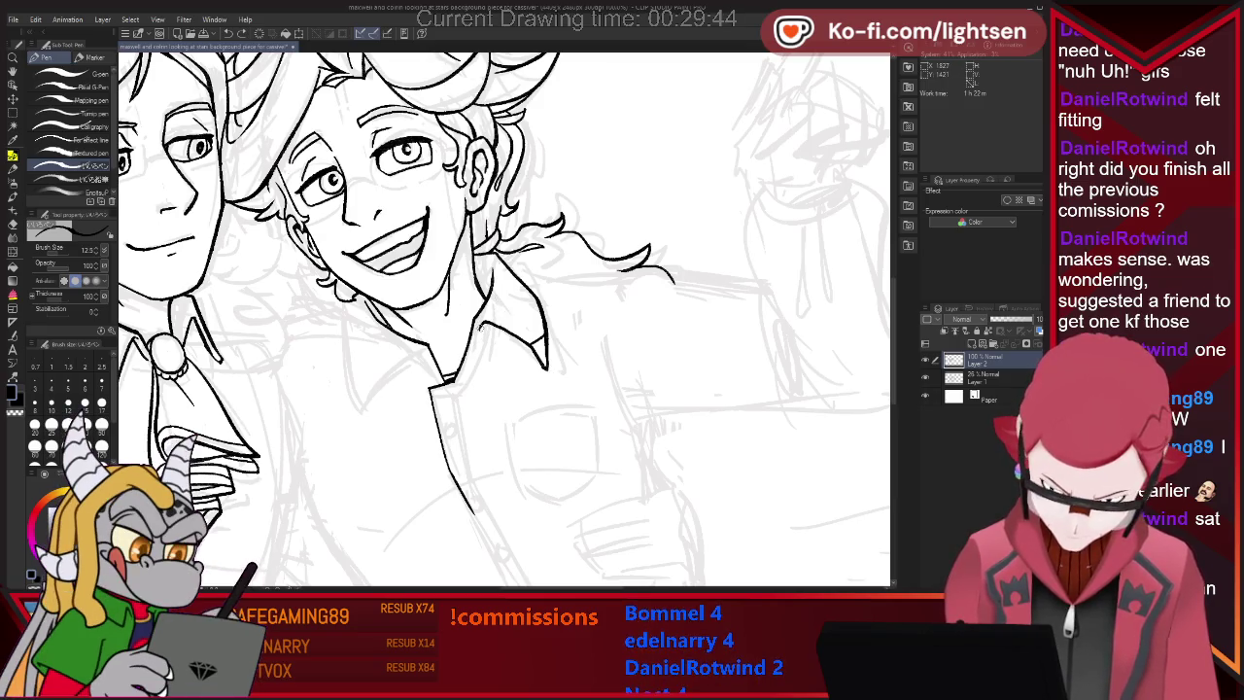
scroll(481, 334, up, 1)
scroll(487, 345, up, 4)
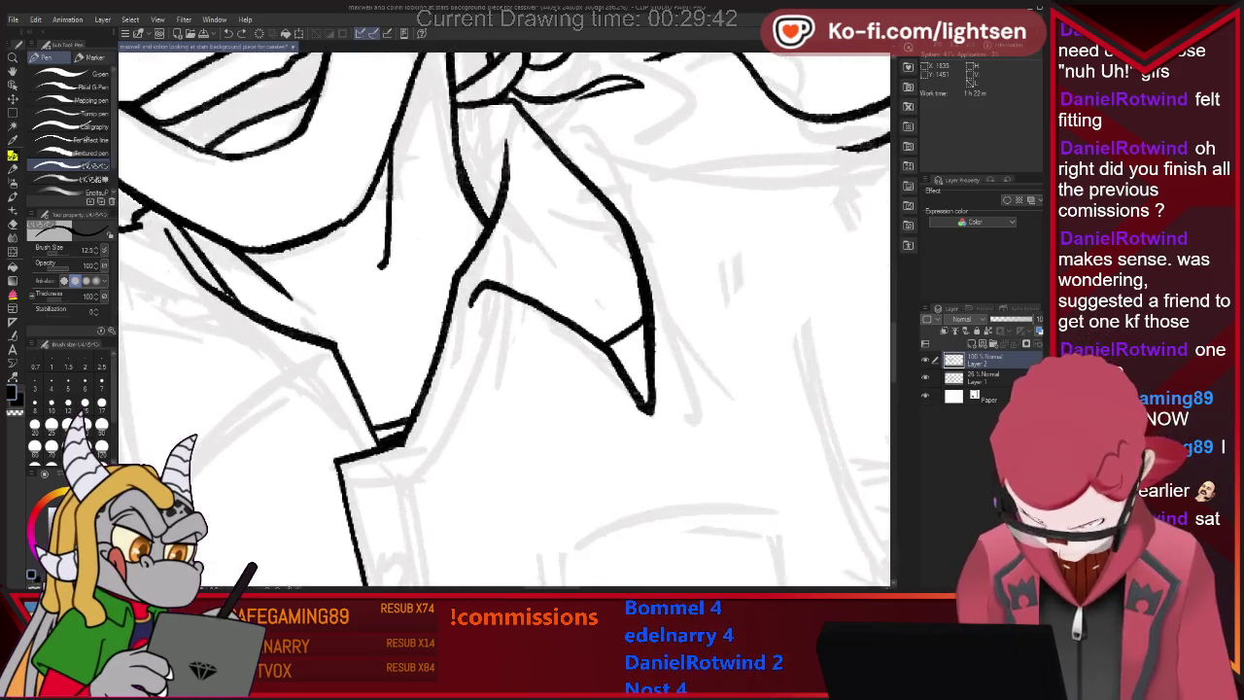
scroll(487, 345, up, 2)
key(ctrl+z)
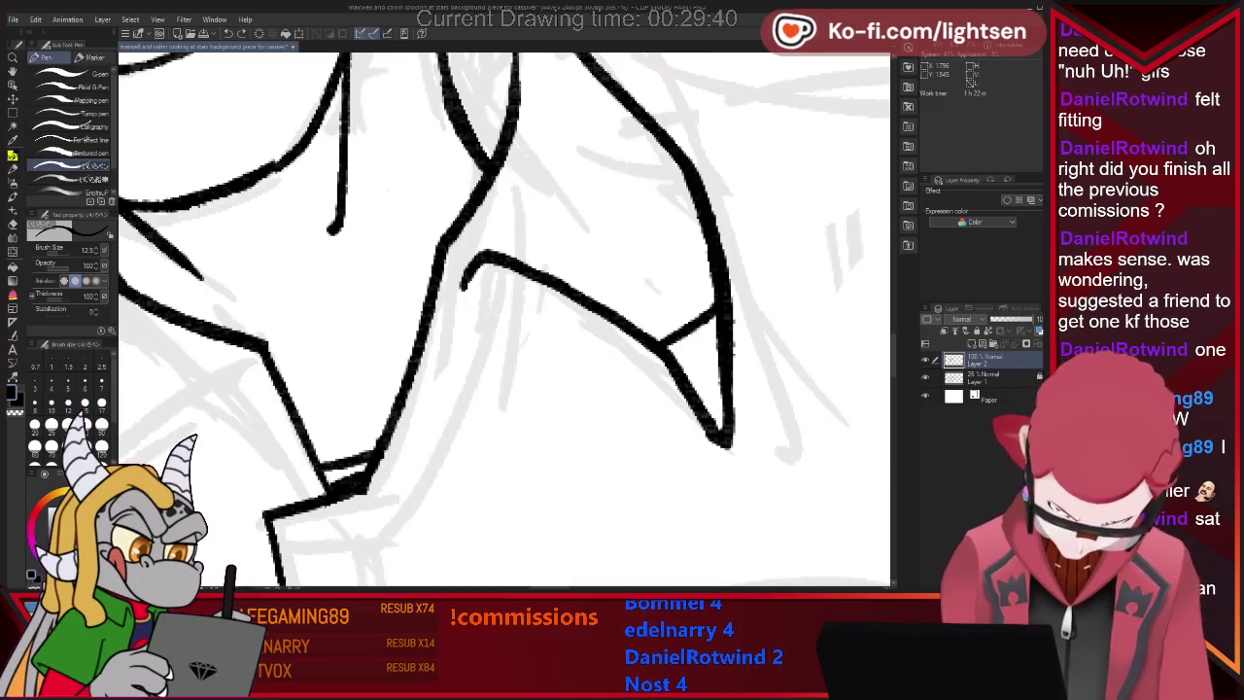
key(ctrl+minus)
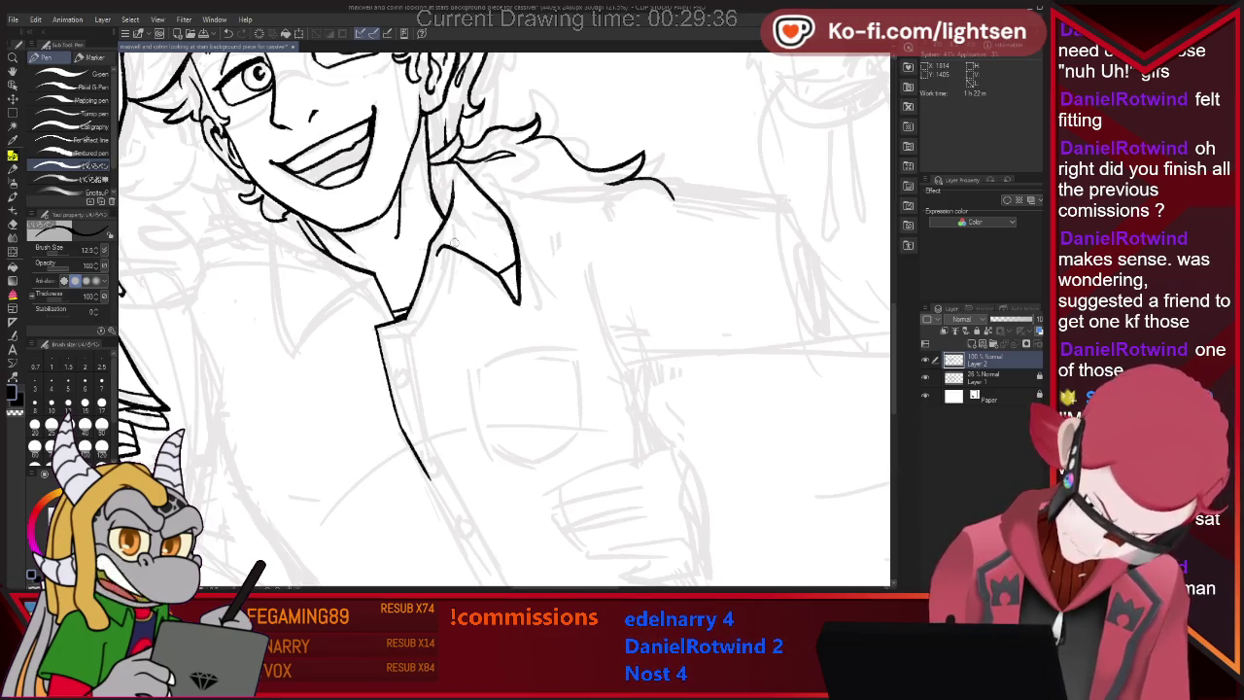
key(e)
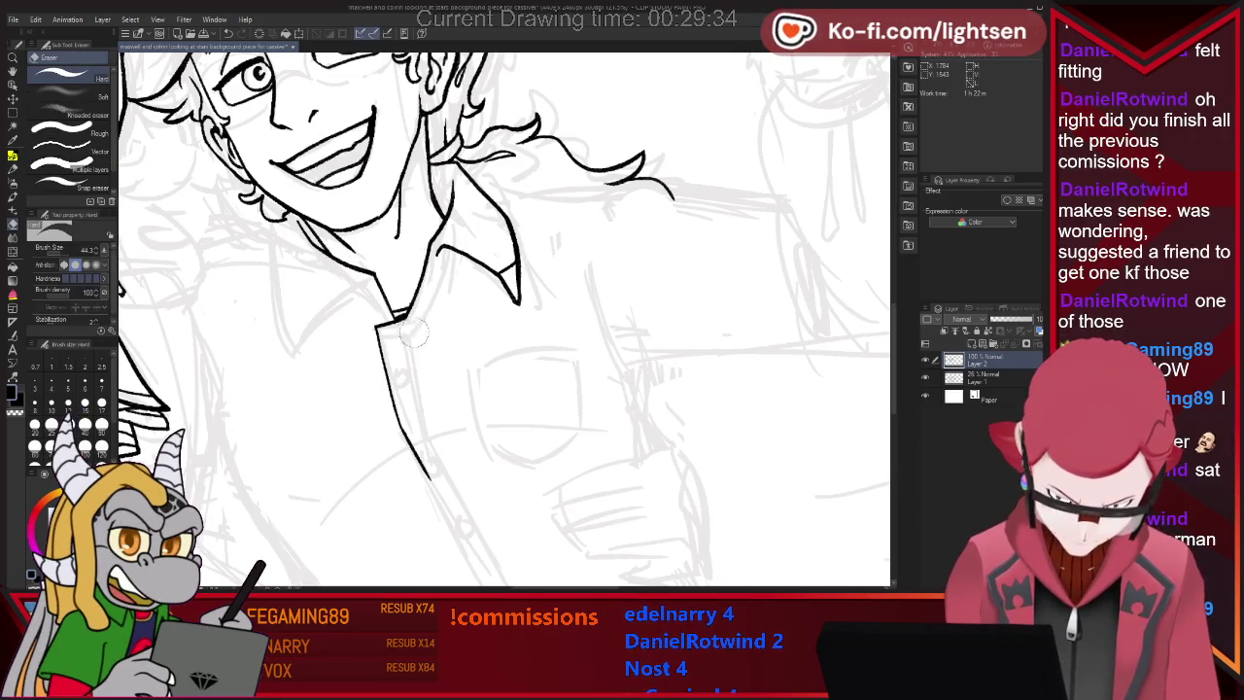
key(p)
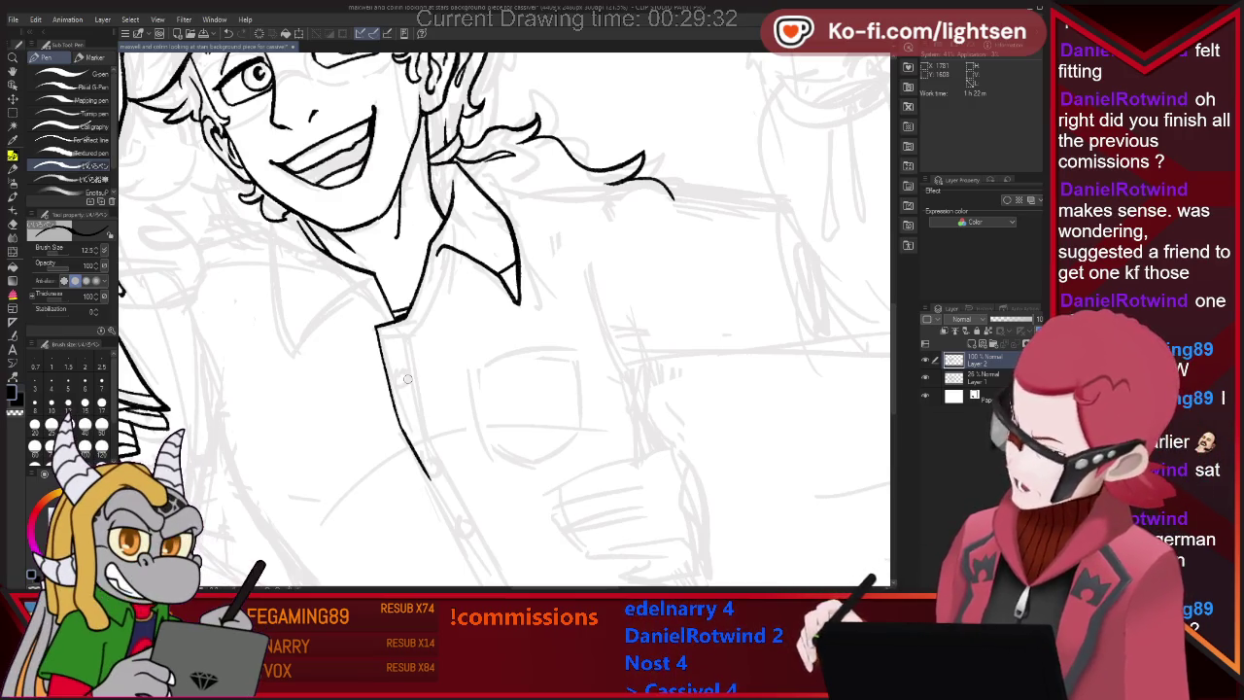
Ink the shirt collar edge and tidy it with the eraser shrunk to 12.5.
drag(377, 333, 429, 324)
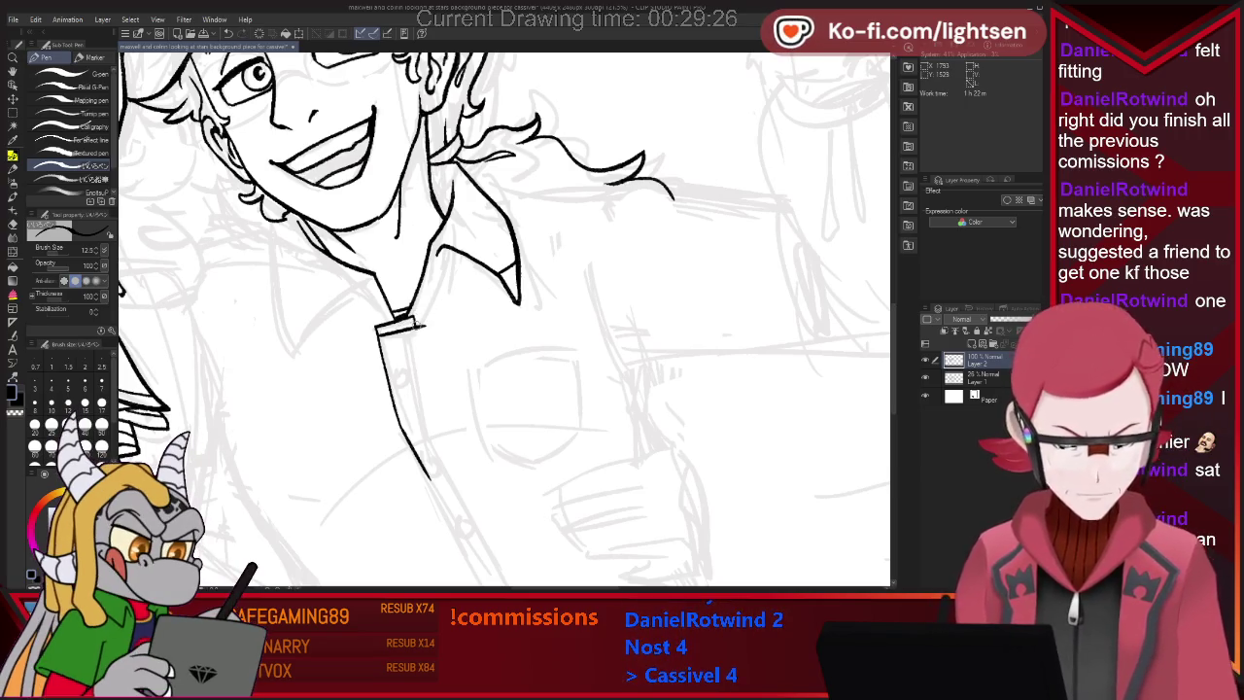
key(e)
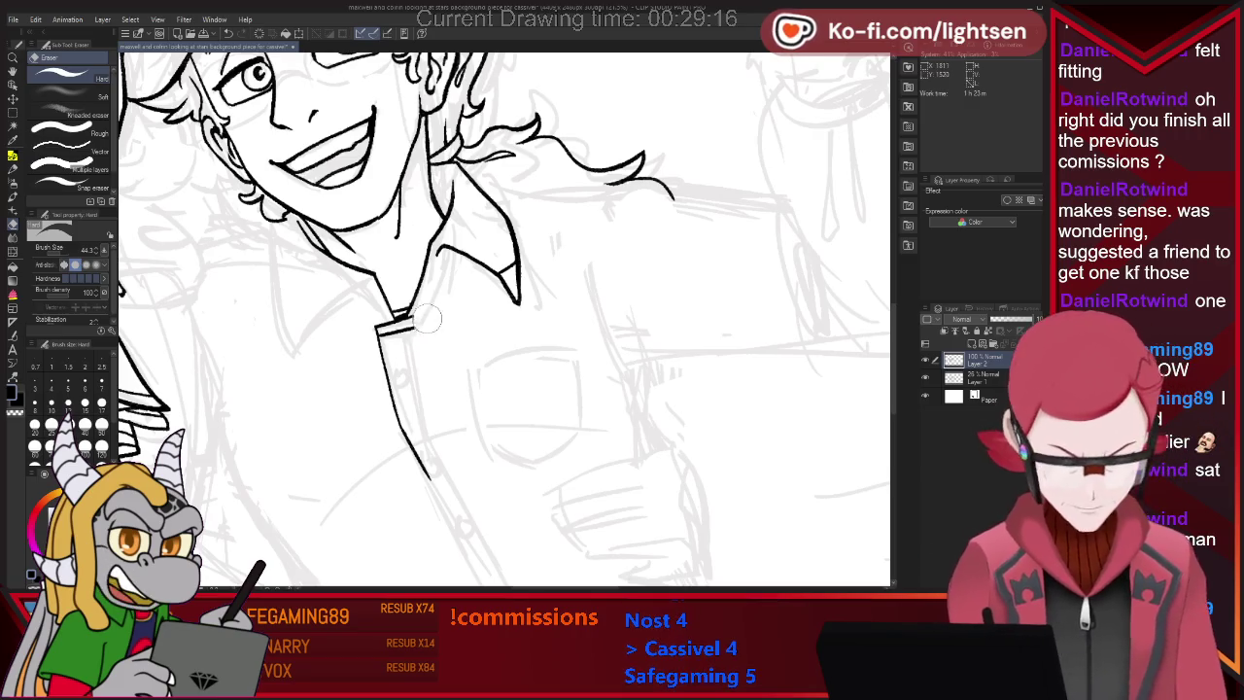
key(p)
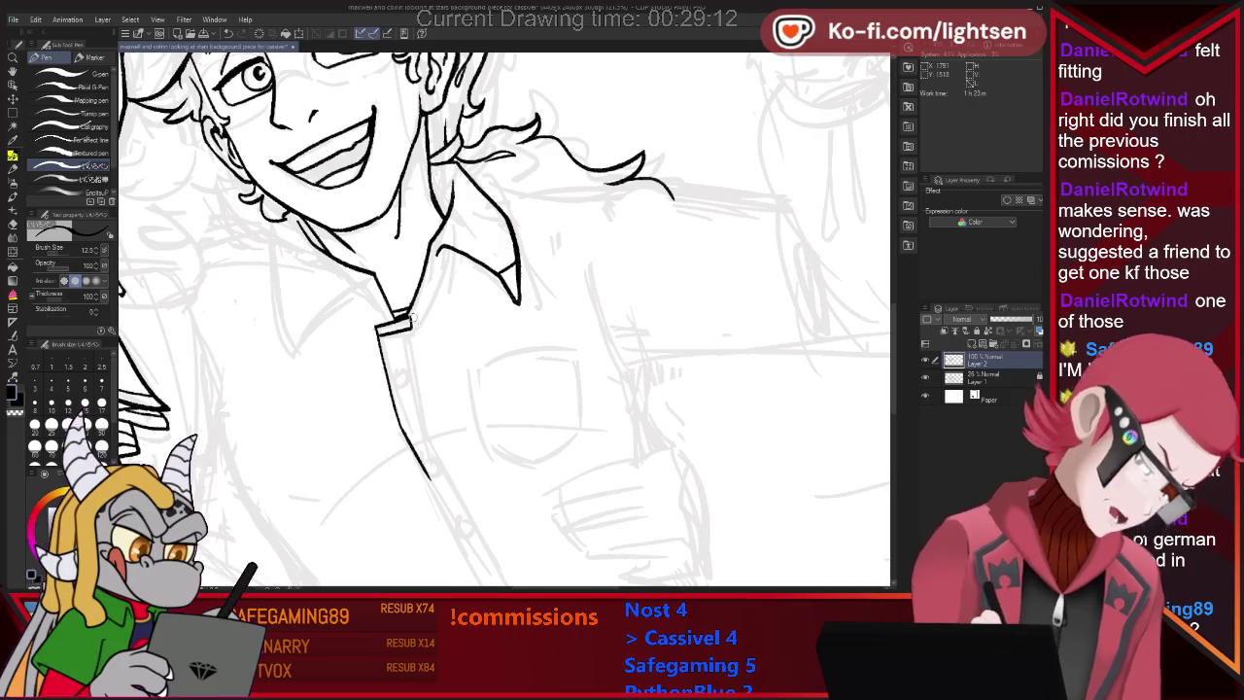
key(e)
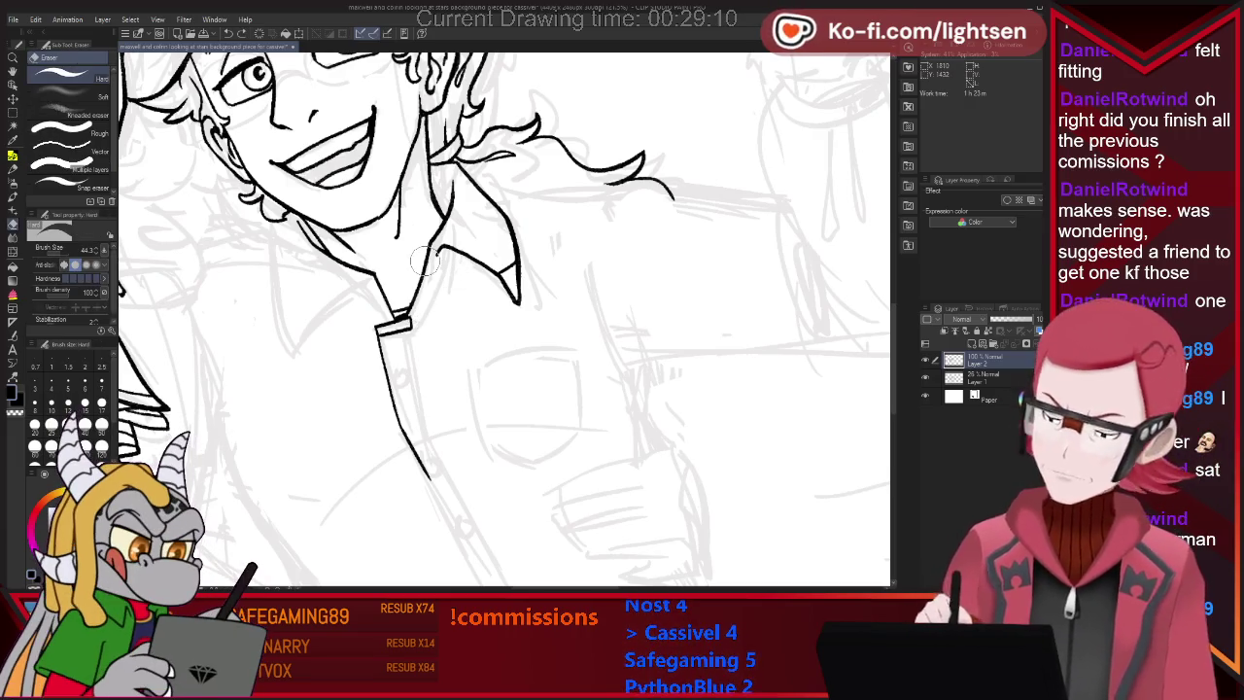
key(bracketleft)
key(bracketleft)
key(bracketleft)
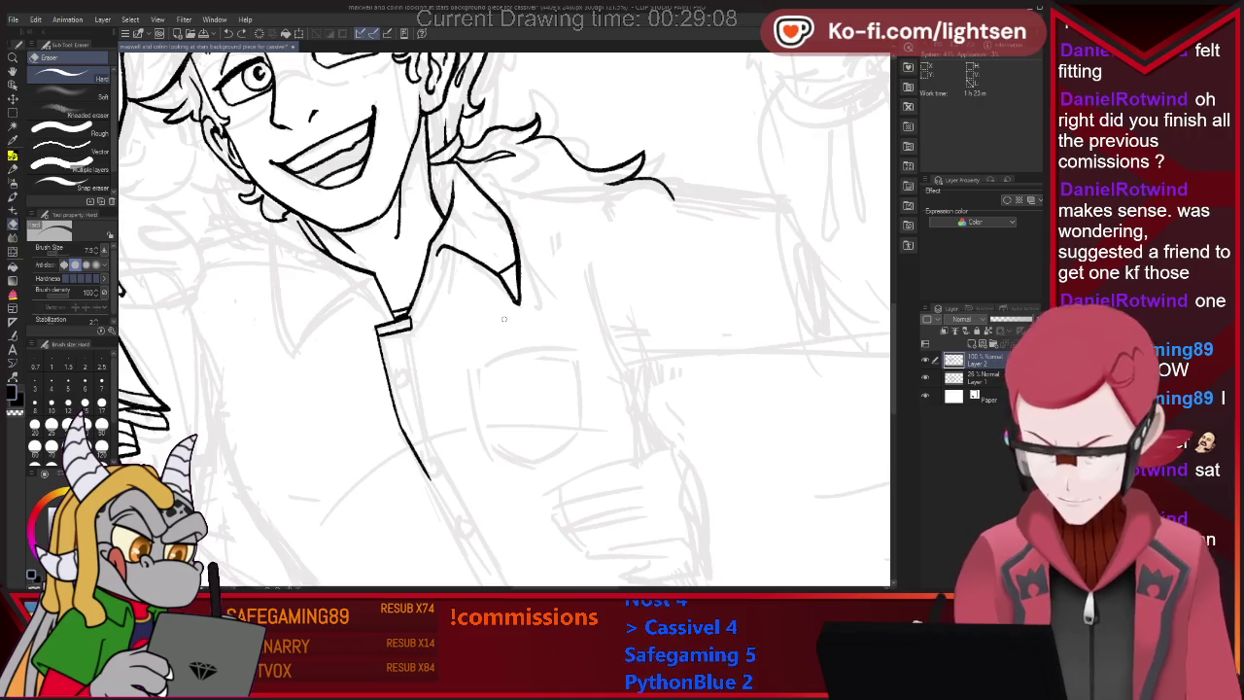
key(p)
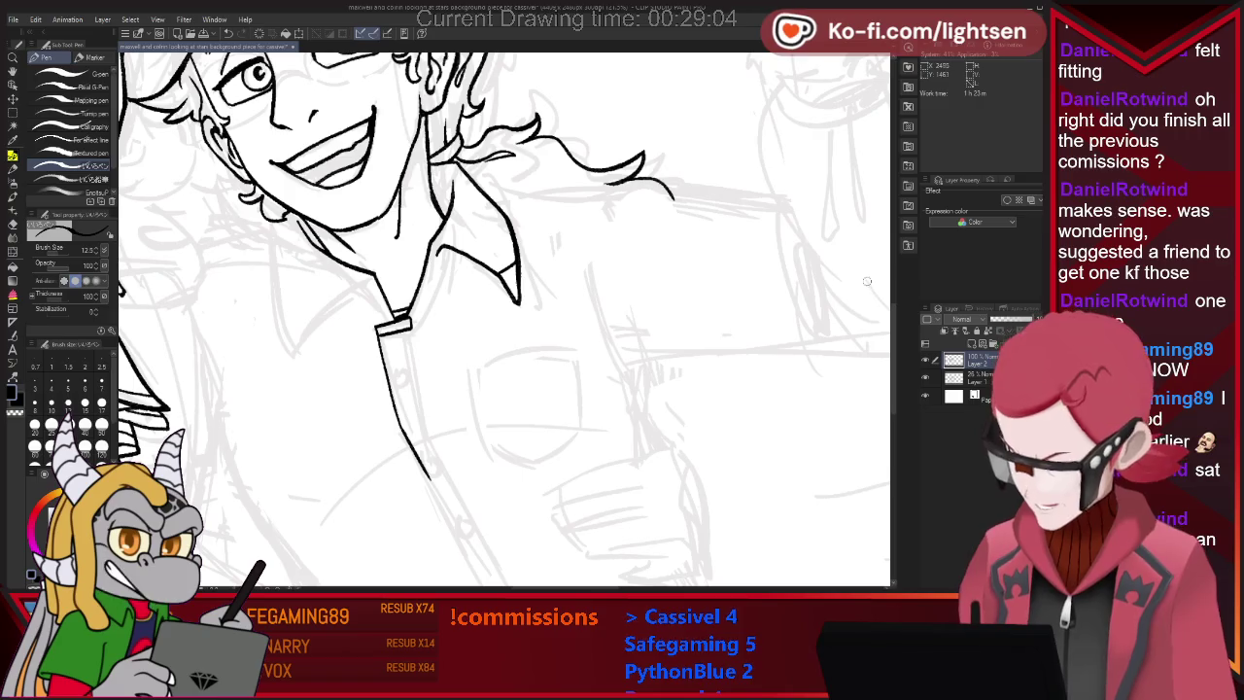
Ink the hair strand along the shoulder and extend it further right, tidying with the eraser.
drag(483, 179, 561, 189)
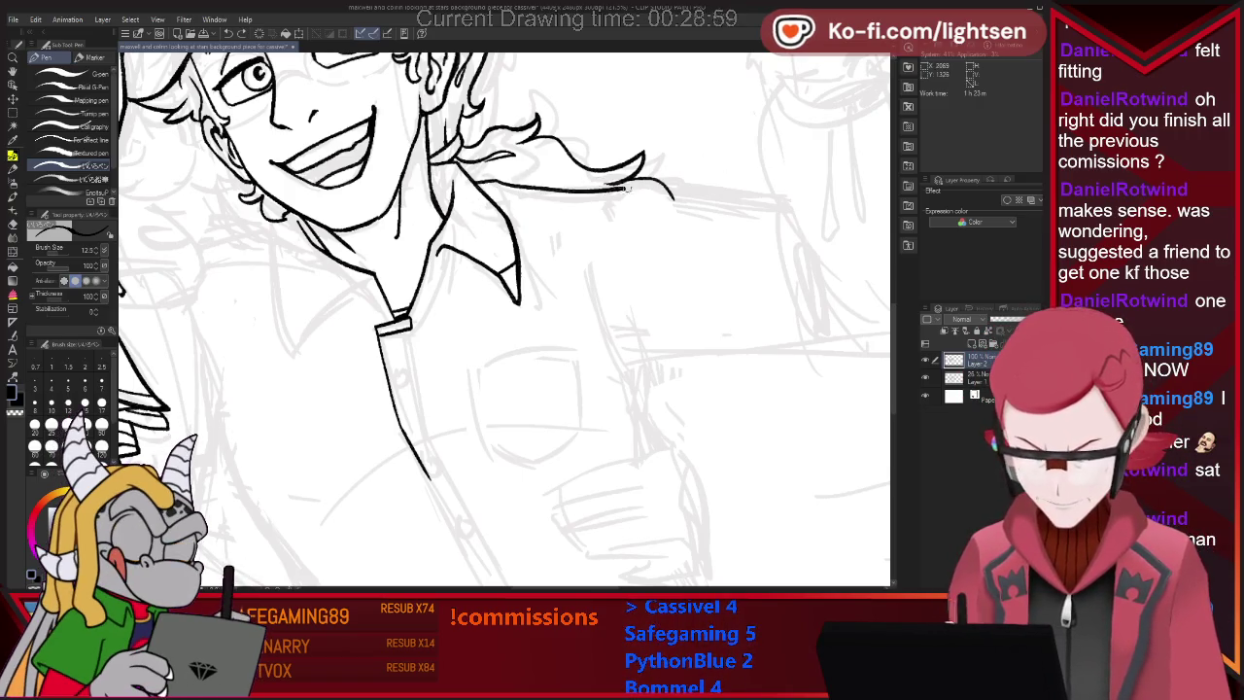
key(e)
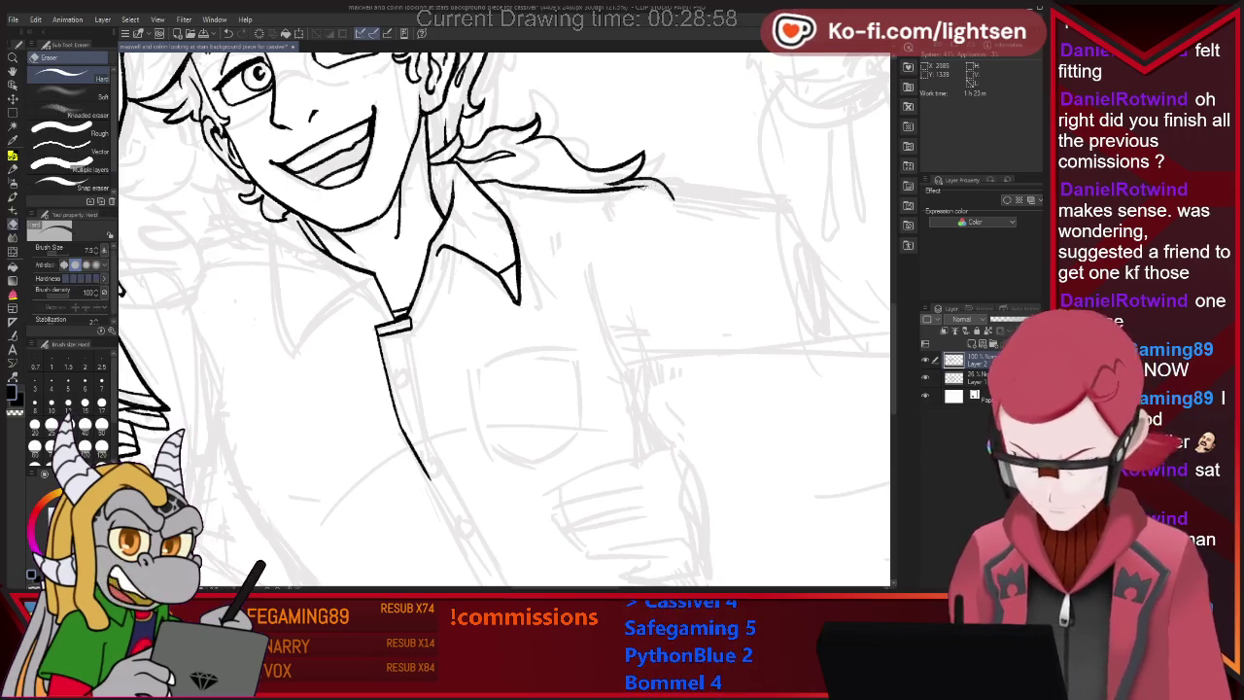
key(p)
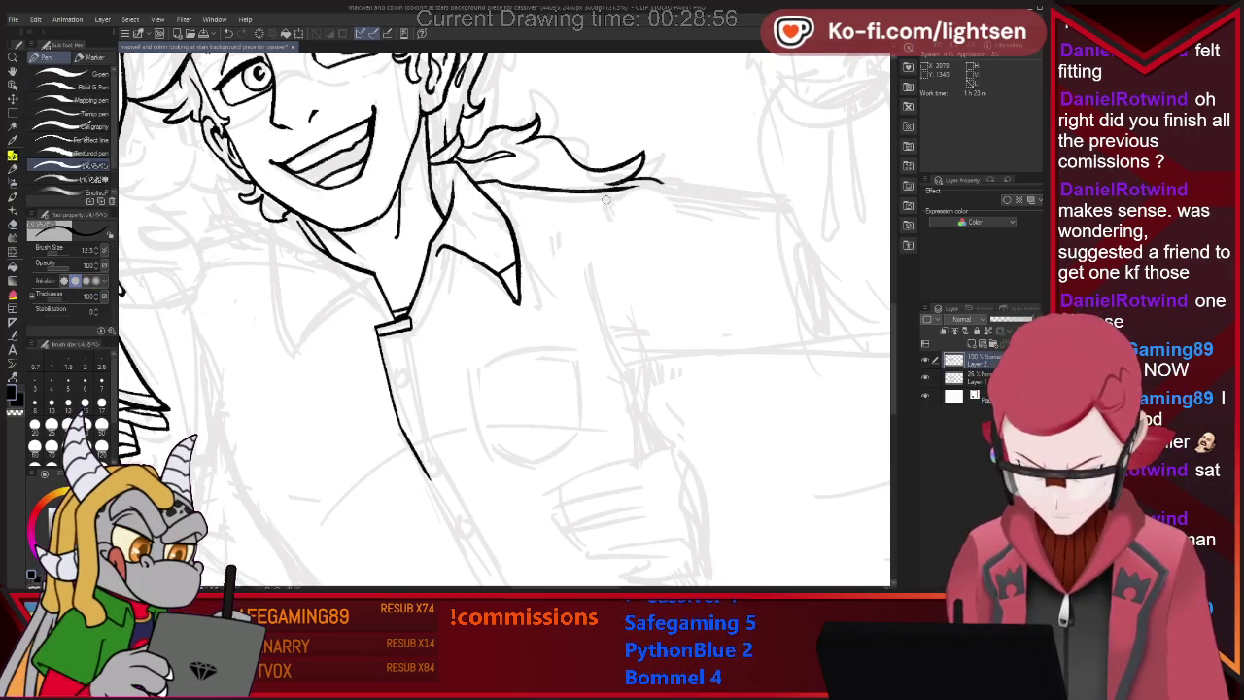
mouse_move(641, 181)
mouse_down()
mouse_move(694, 194)
mouse_move(600, 207)
mouse_up()
key(e)
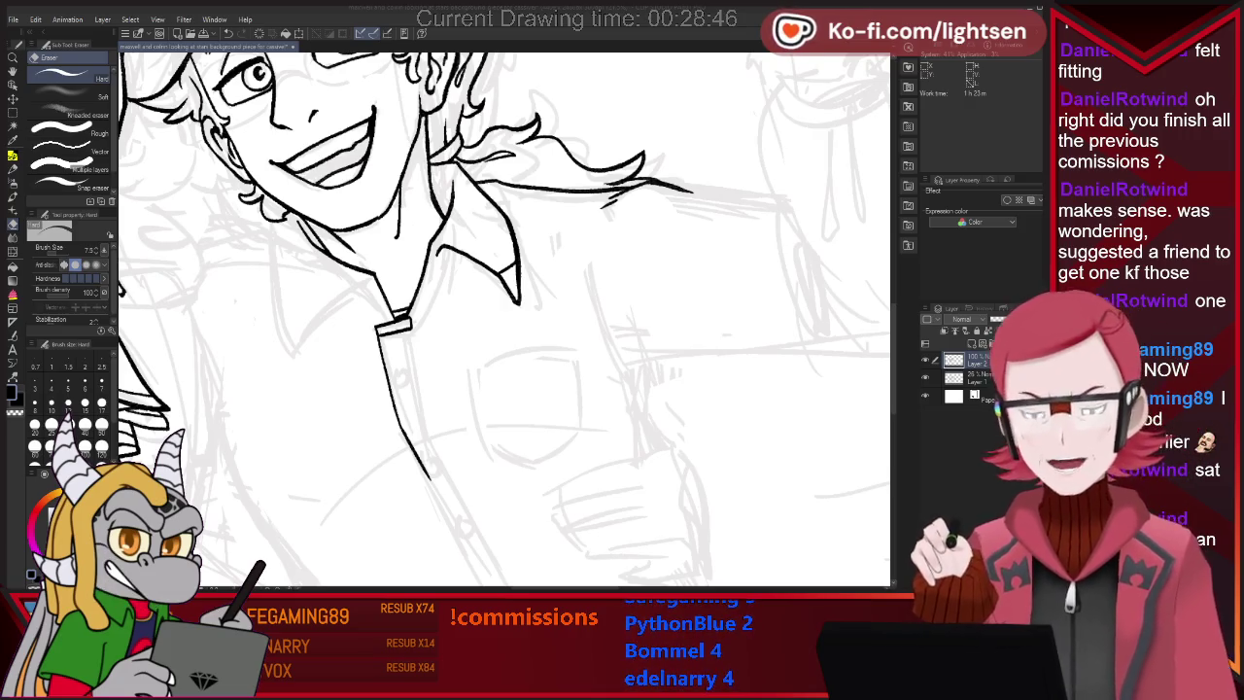
key(p)
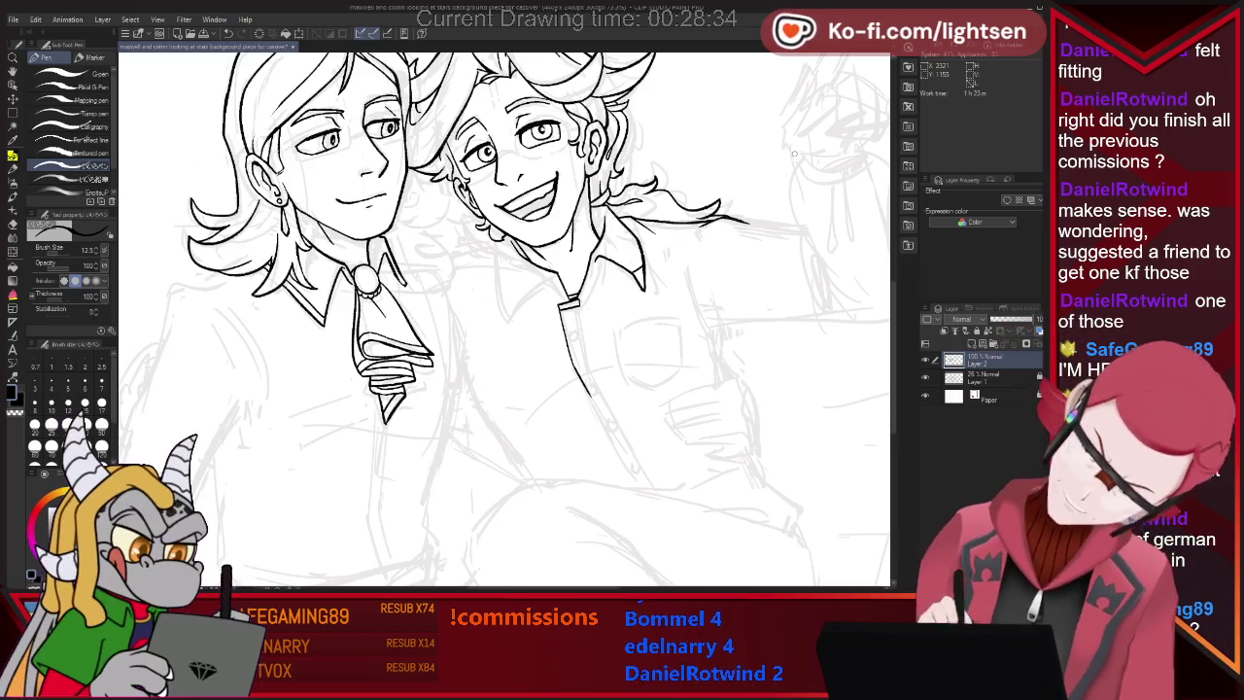
Draw the shirt's front opening line down the chest, cleaning it with repeated eraser passes.
key(e)
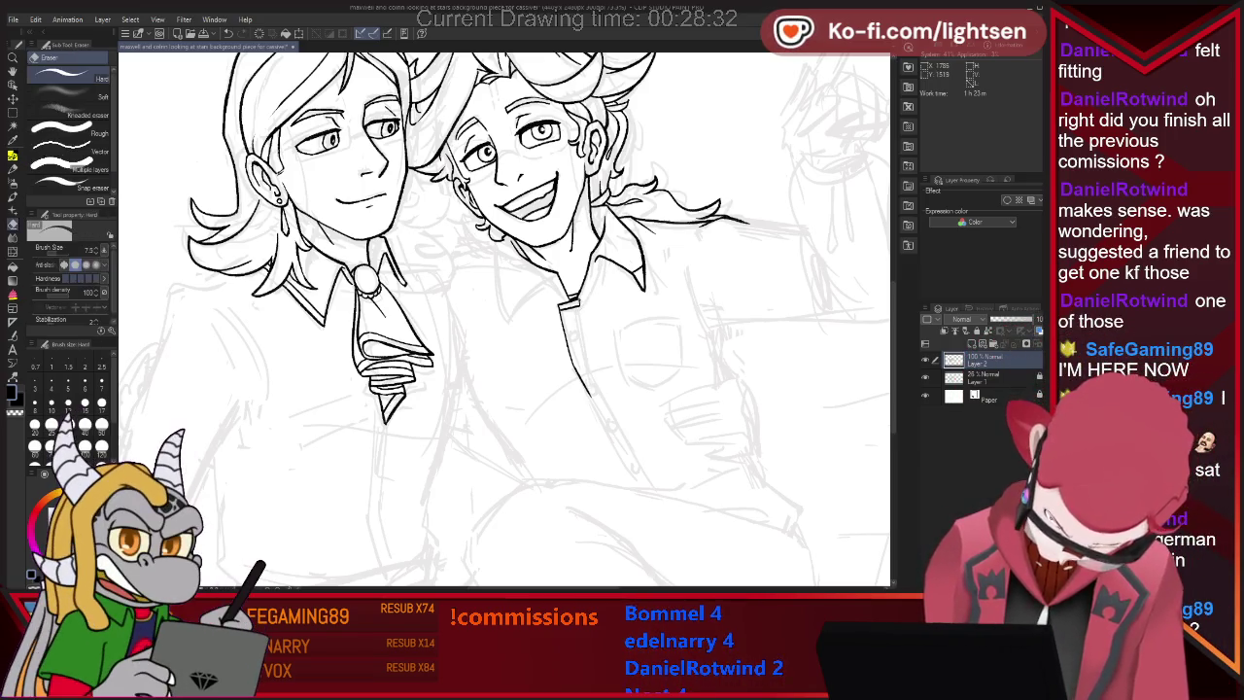
key(p)
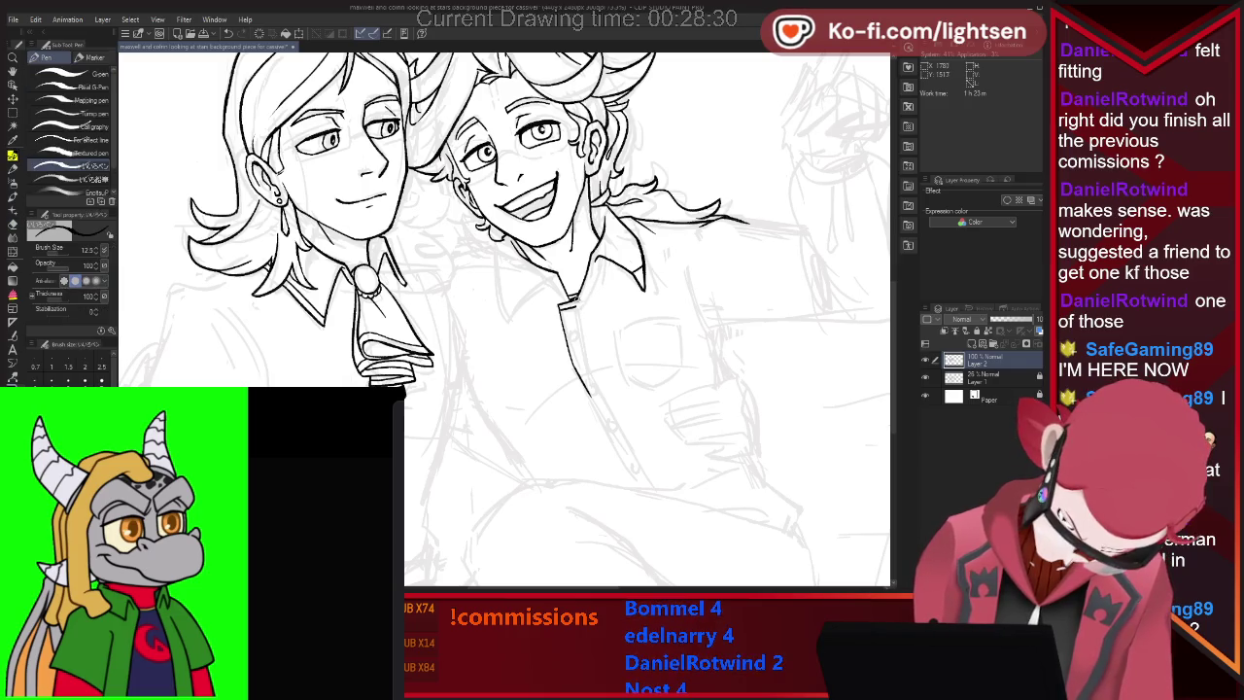
drag(588, 389, 668, 500)
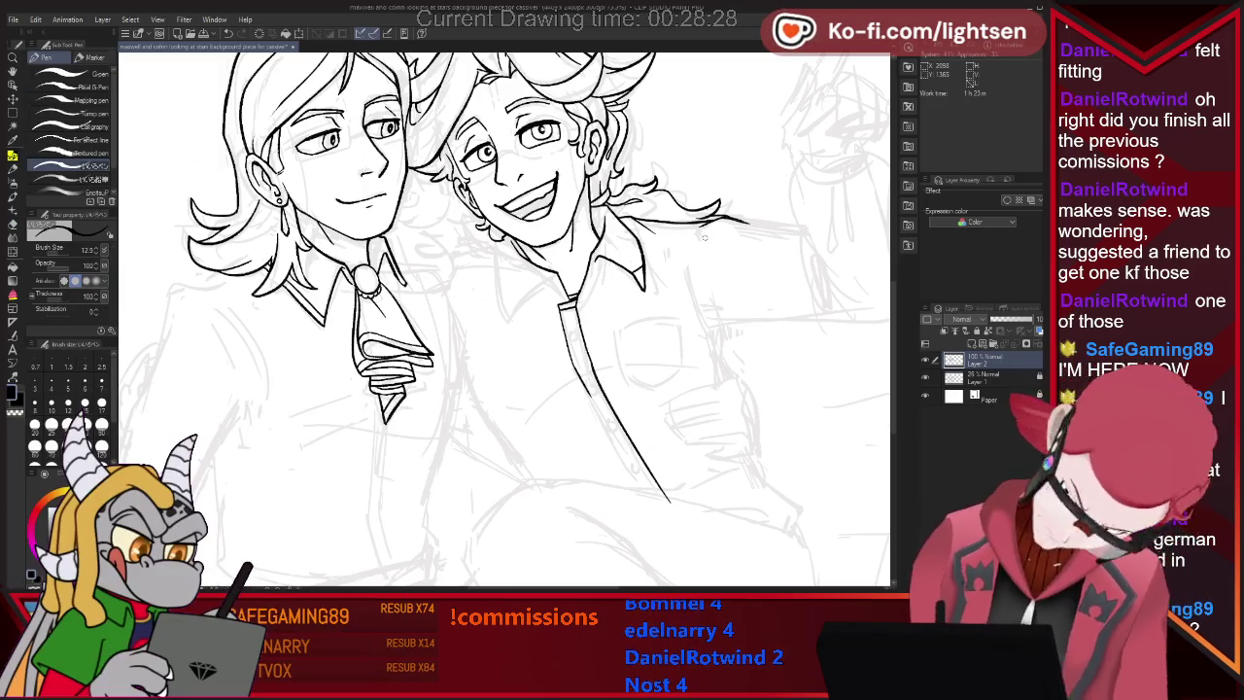
key(e)
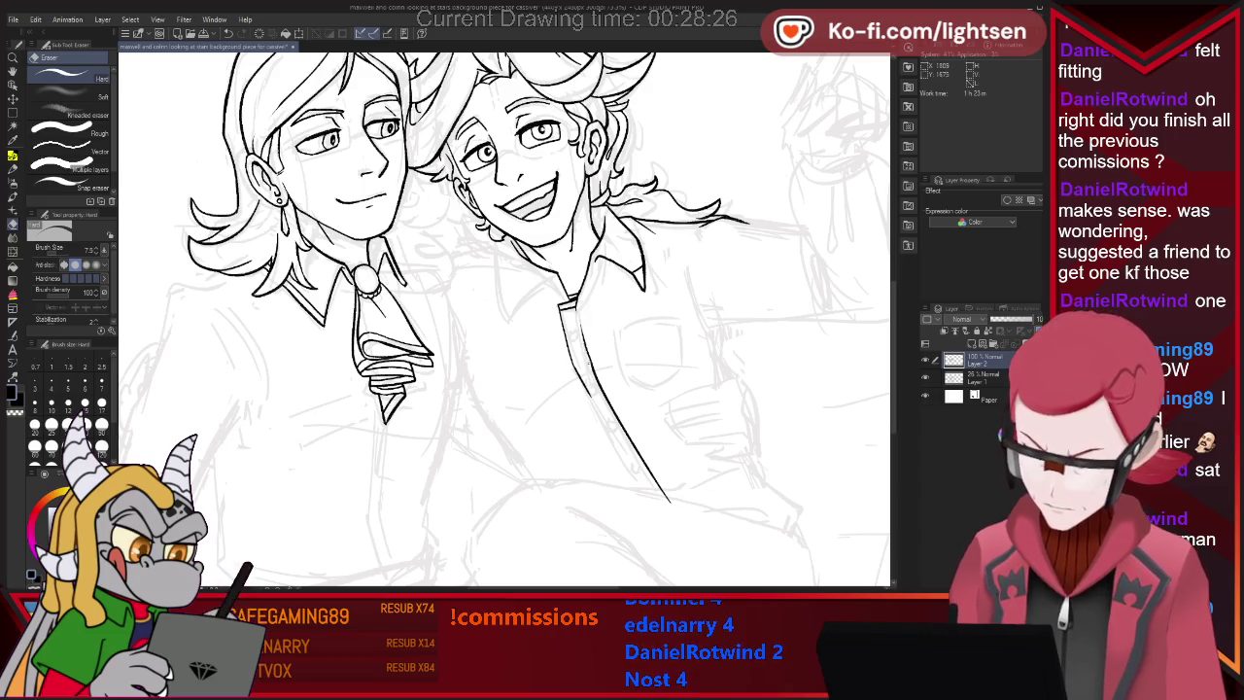
key(p)
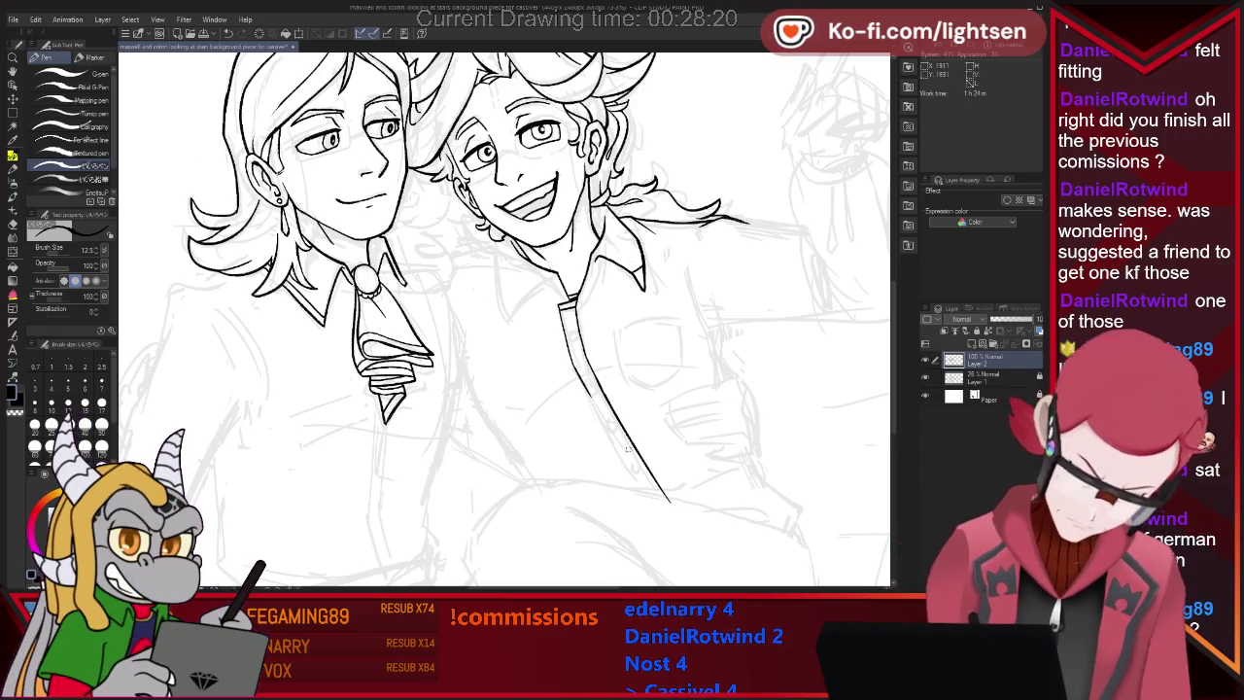
key(e)
key(p)
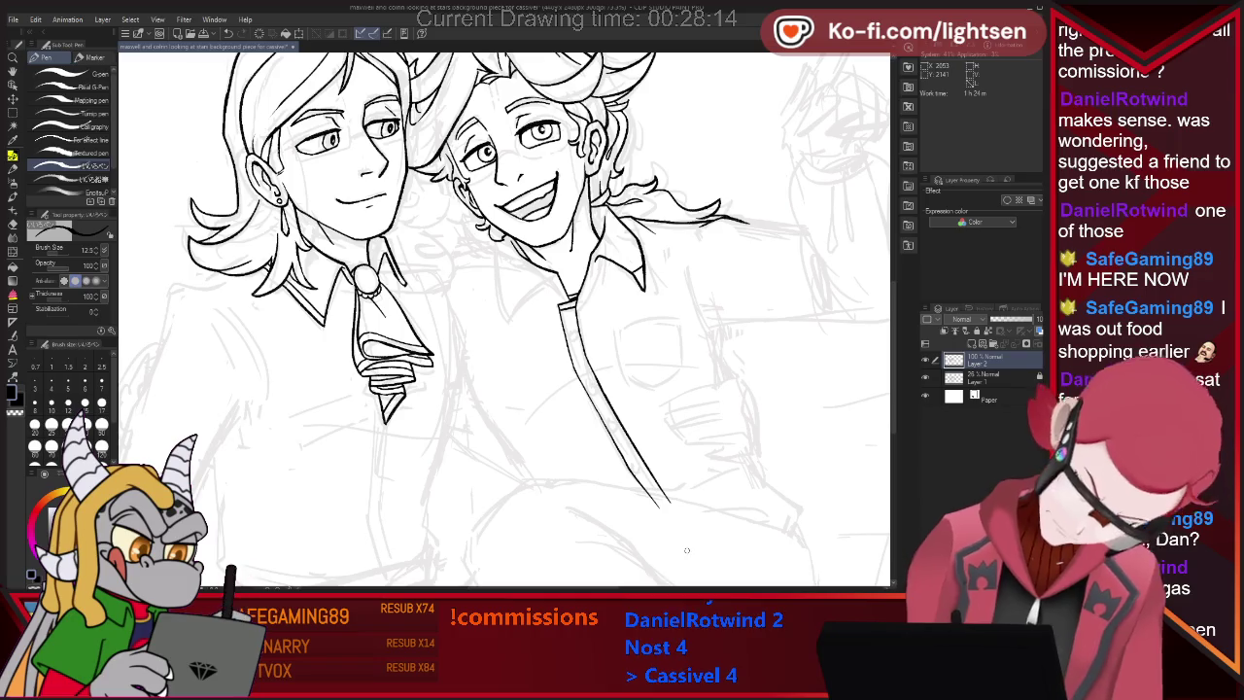
key(e)
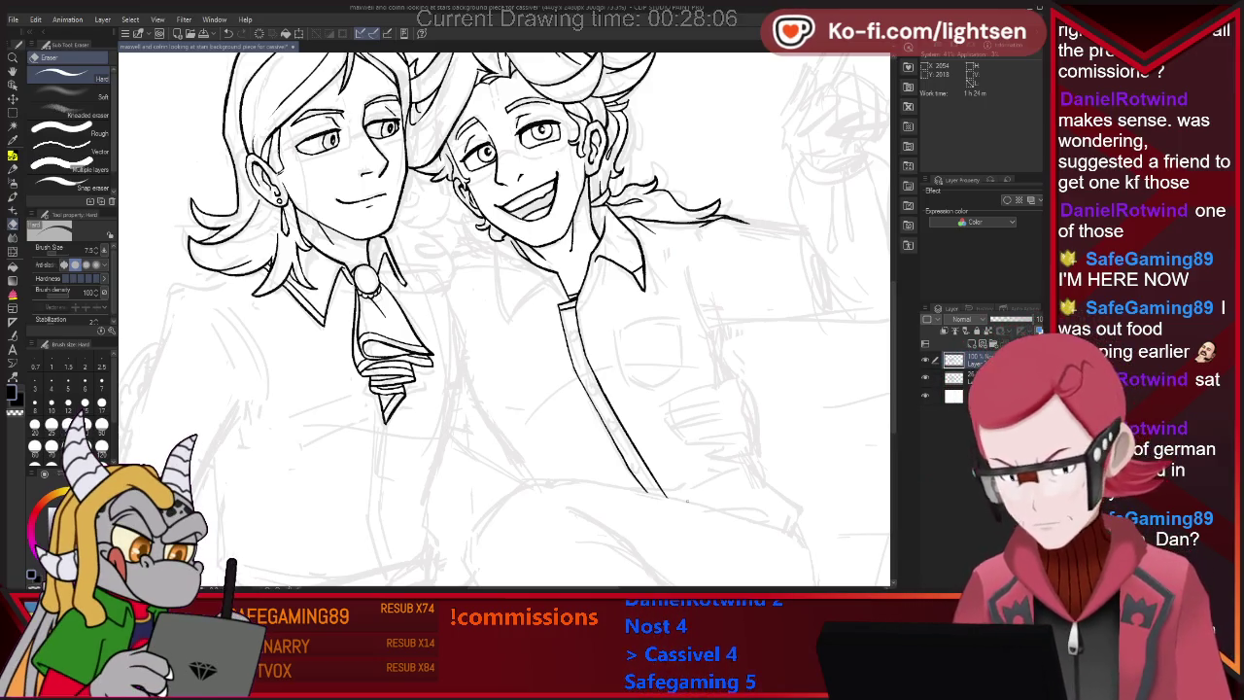
key(p)
scroll(503, 321, down, 2)
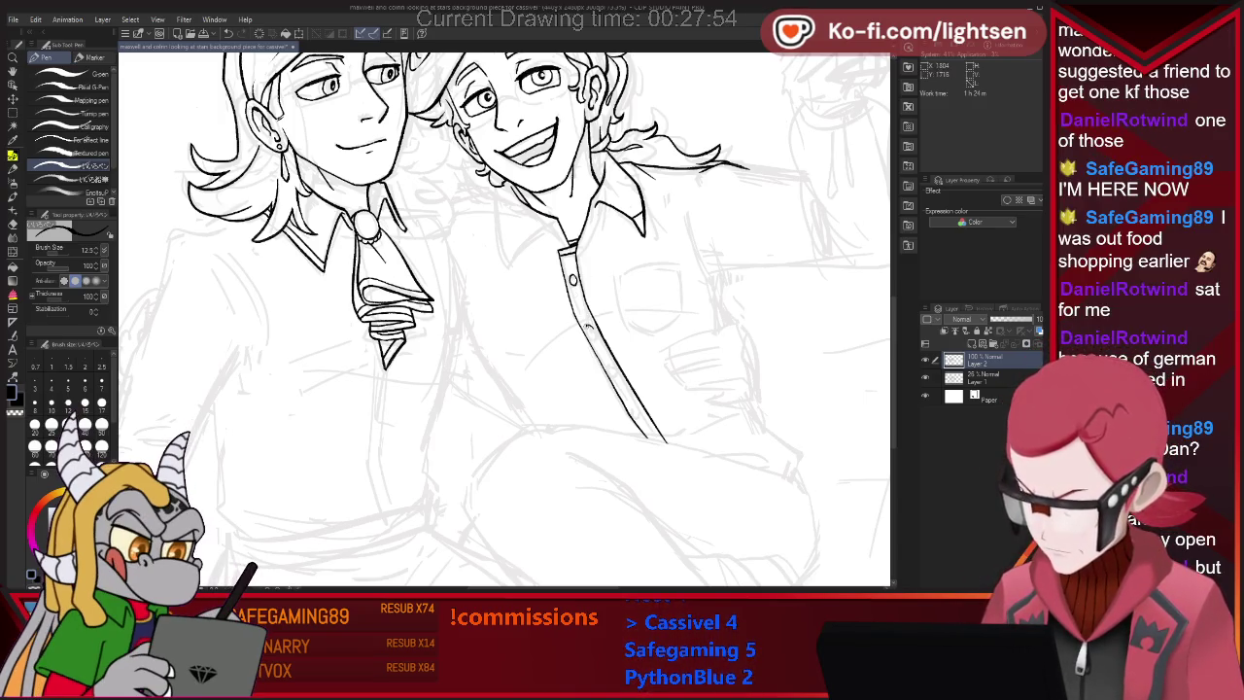
Ink a small round button on the shirt front and close its bottom end with a hem stroke.
drag(589, 326, 588, 328)
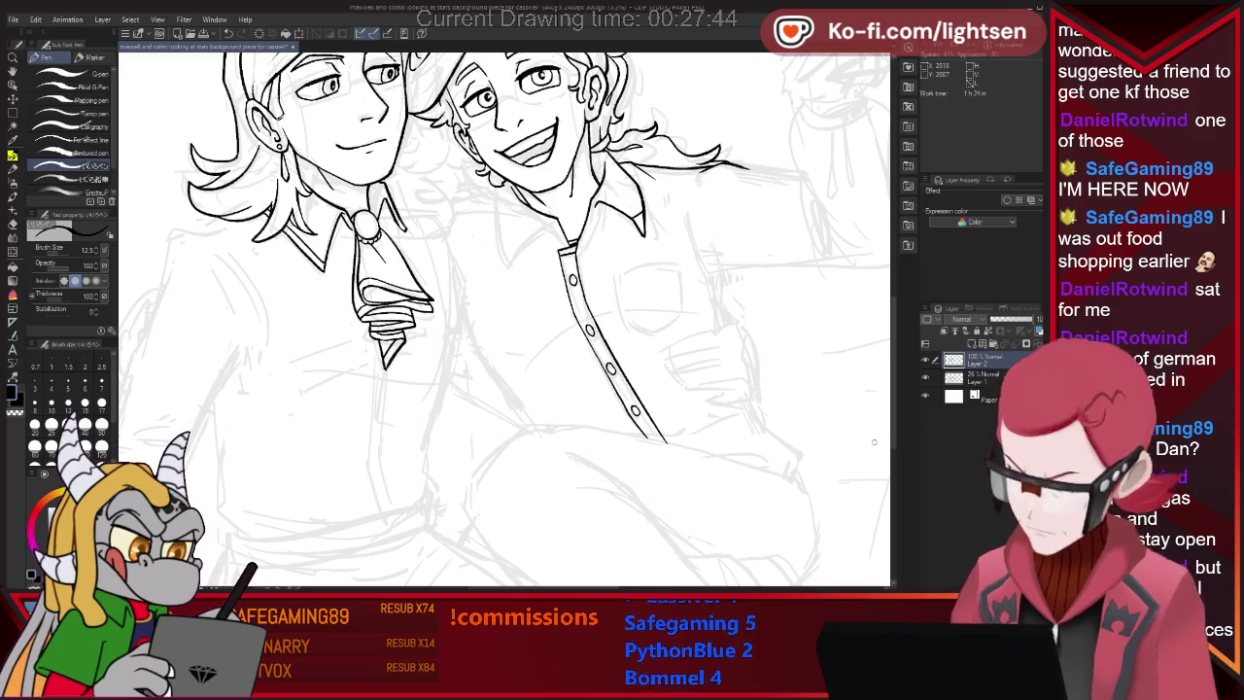
key(e)
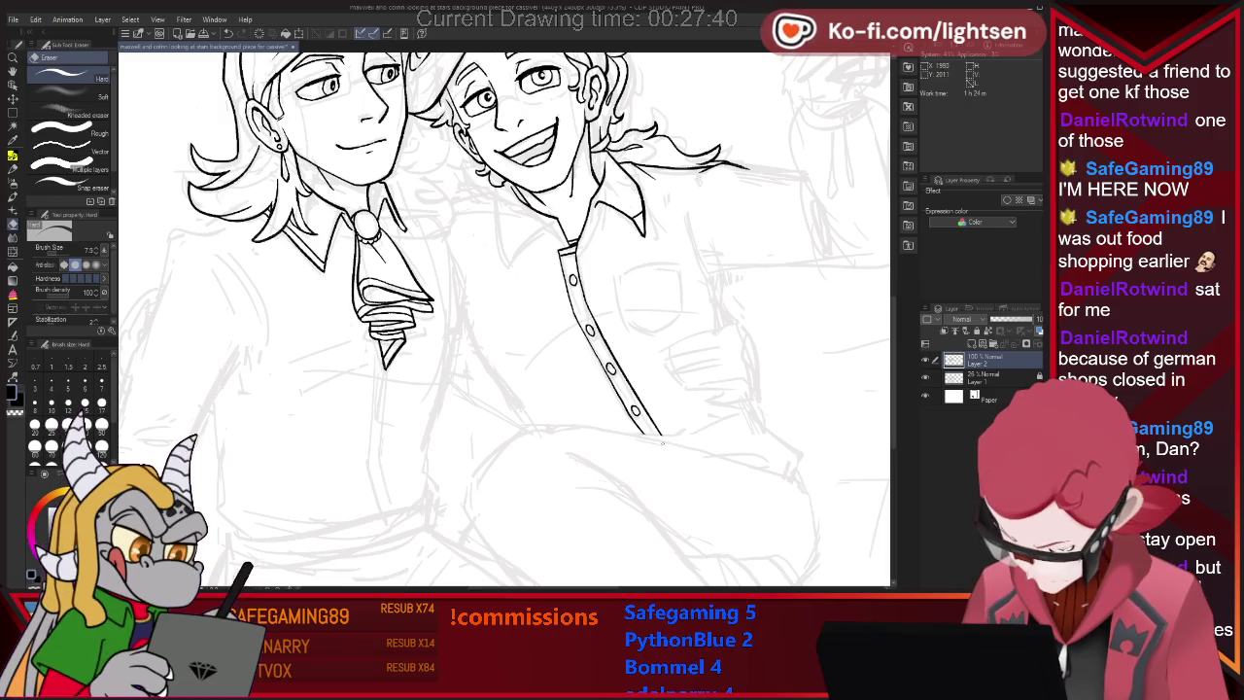
key(p)
drag(642, 434, 628, 437)
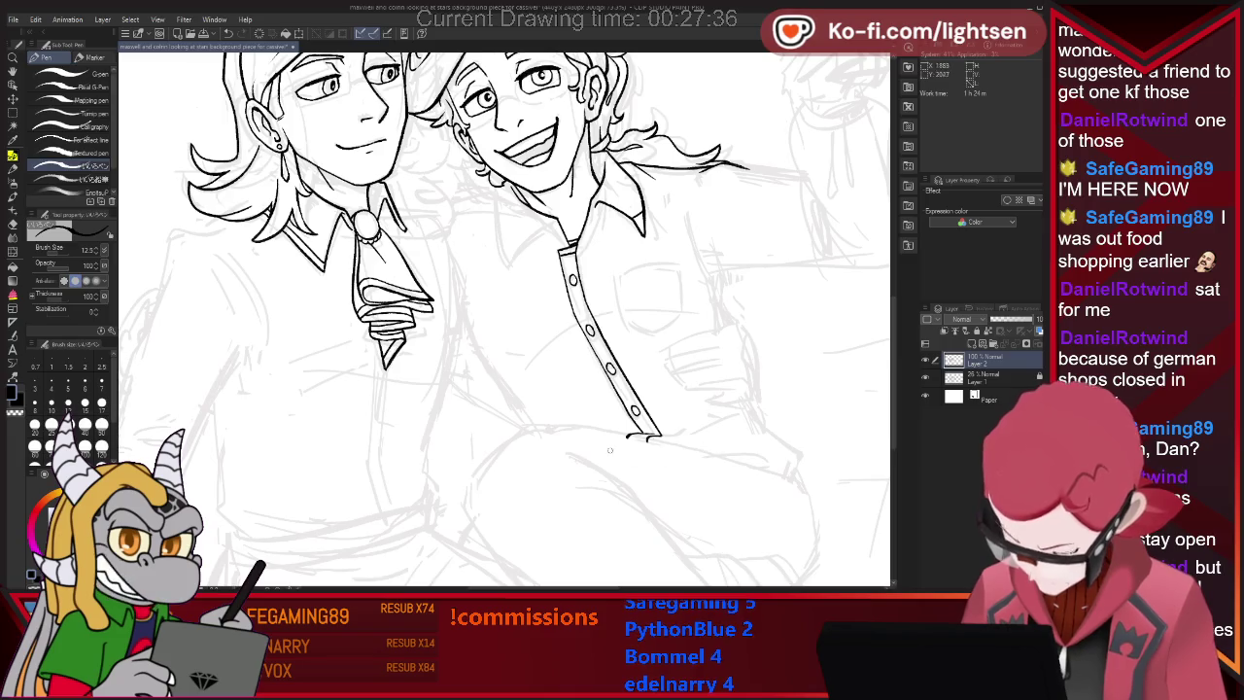
key(e)
key(p)
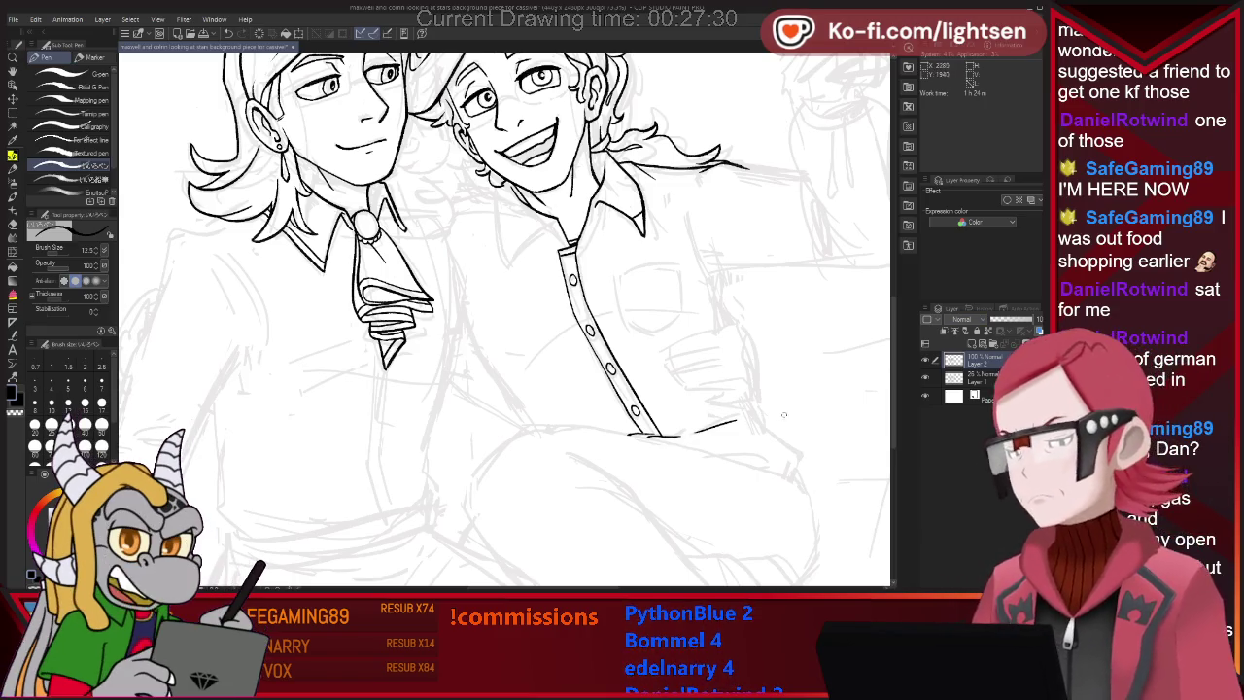
Ink a short line under the shirt front and the arm edge sloping down-right, extending its end downward.
drag(702, 453, 750, 453)
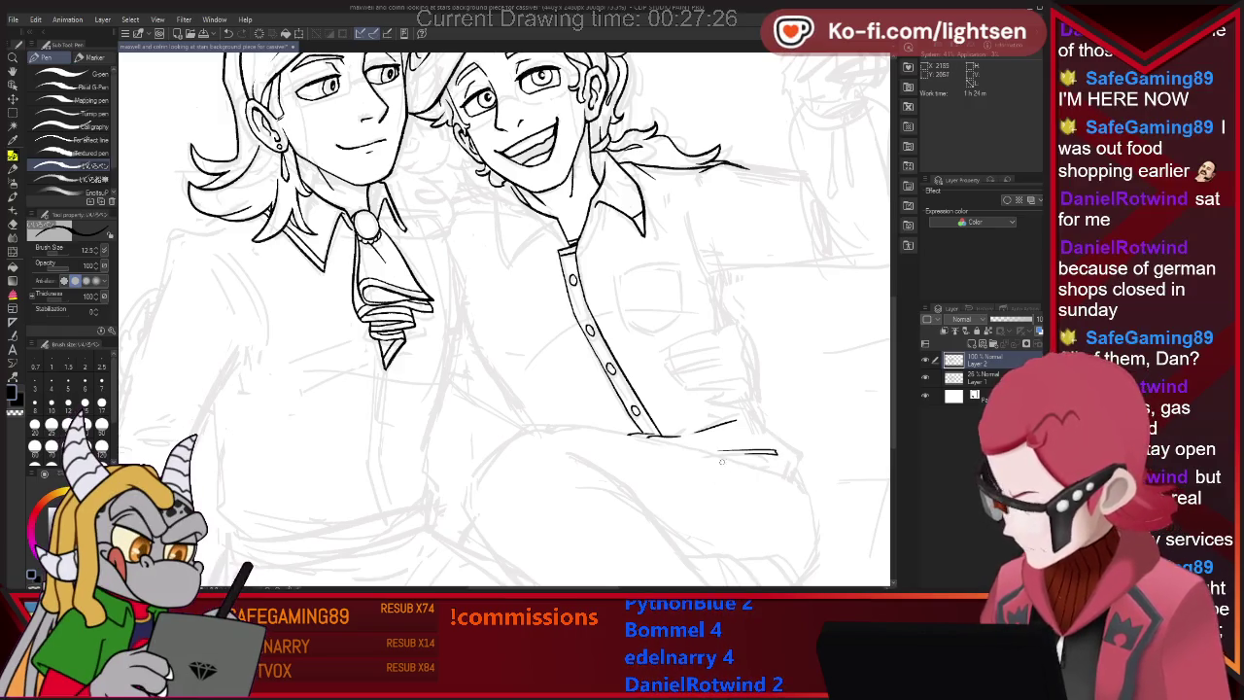
drag(754, 401, 798, 481)
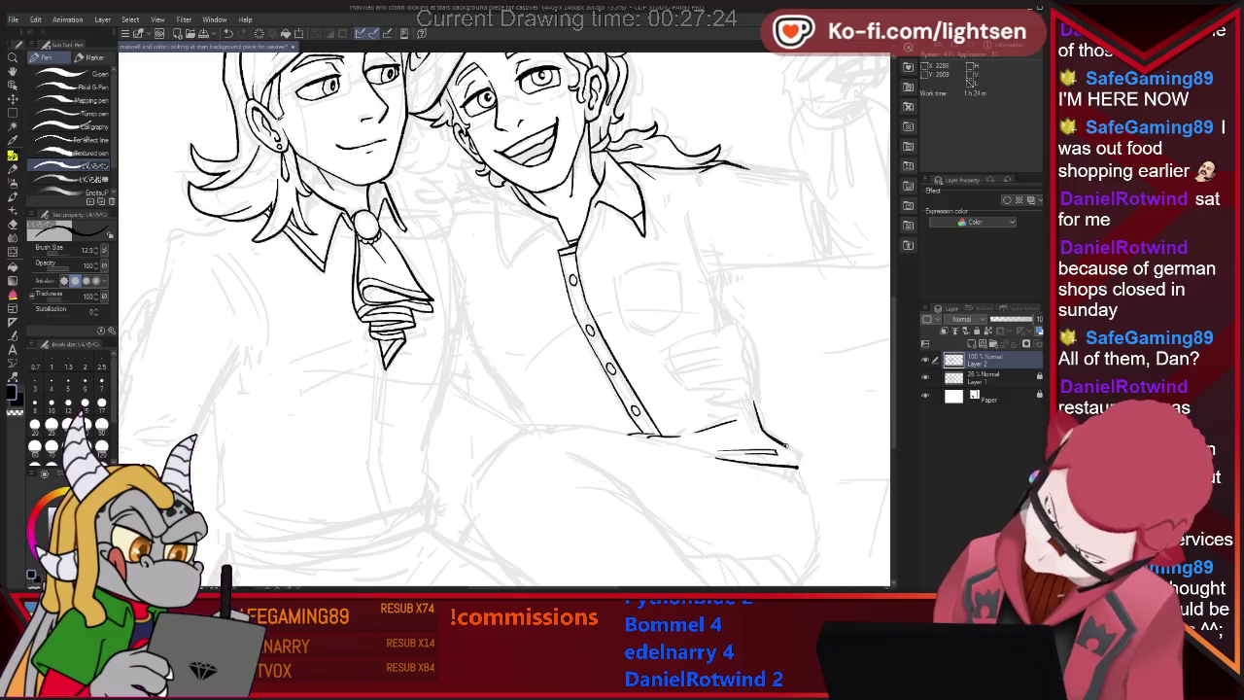
key(e)
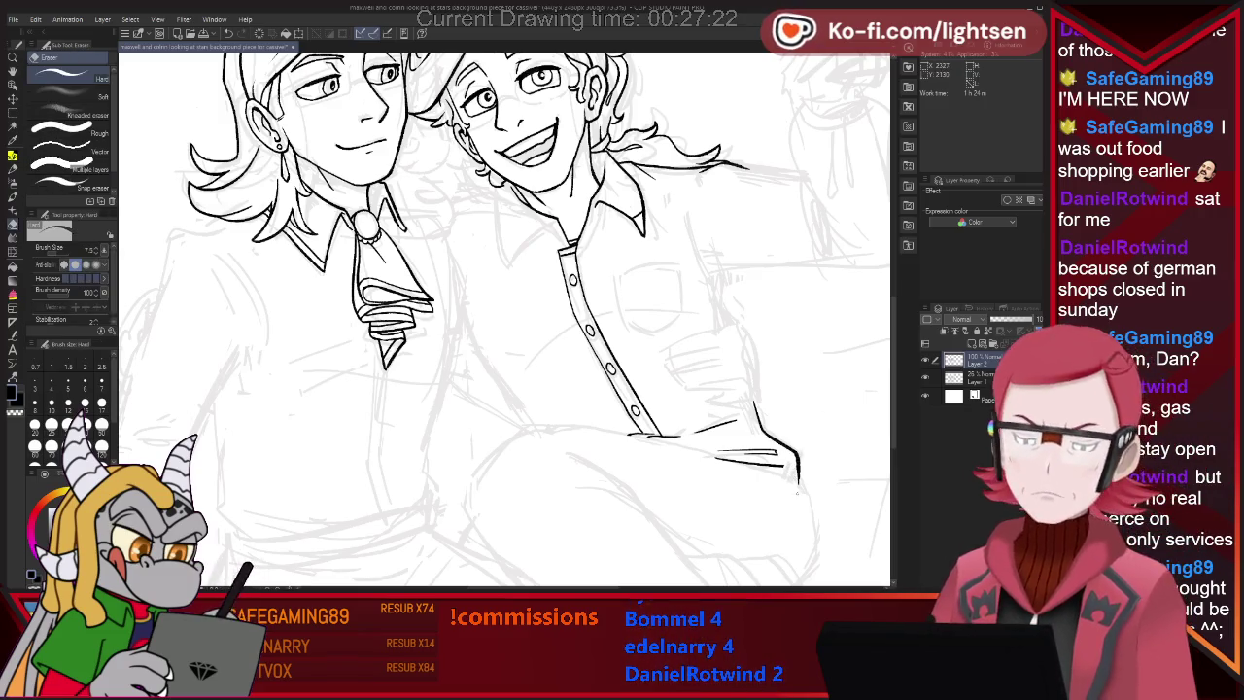
key(p)
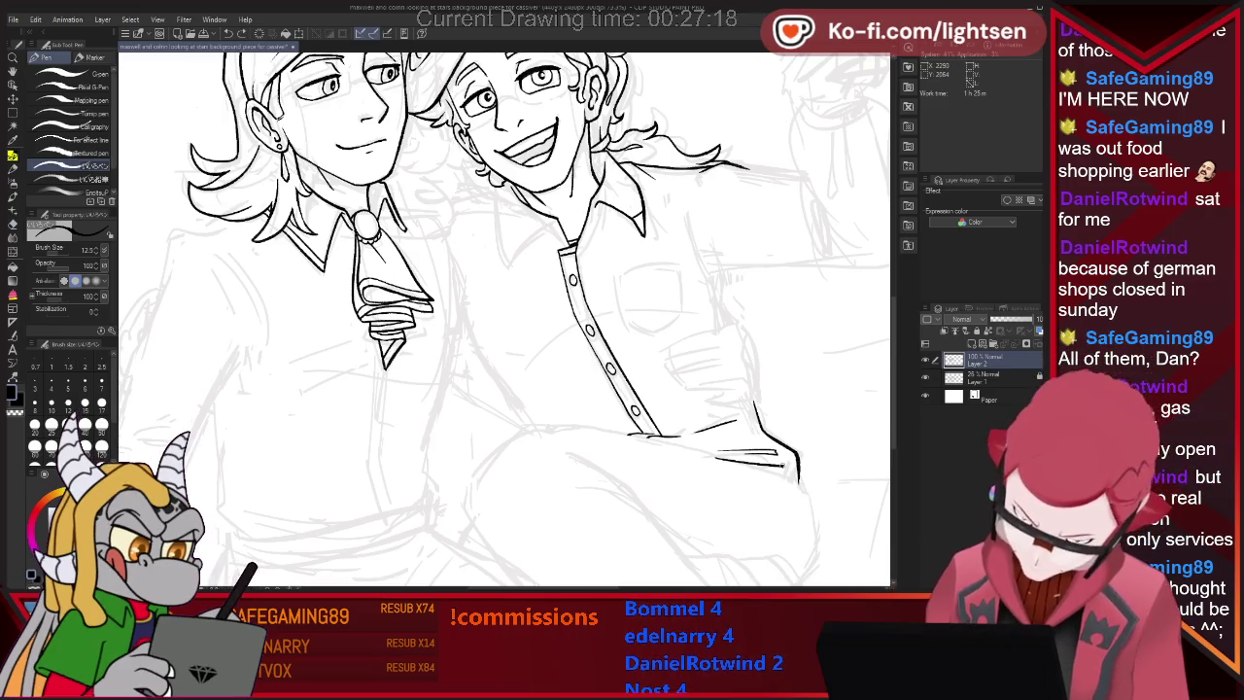
drag(785, 459, 796, 496)
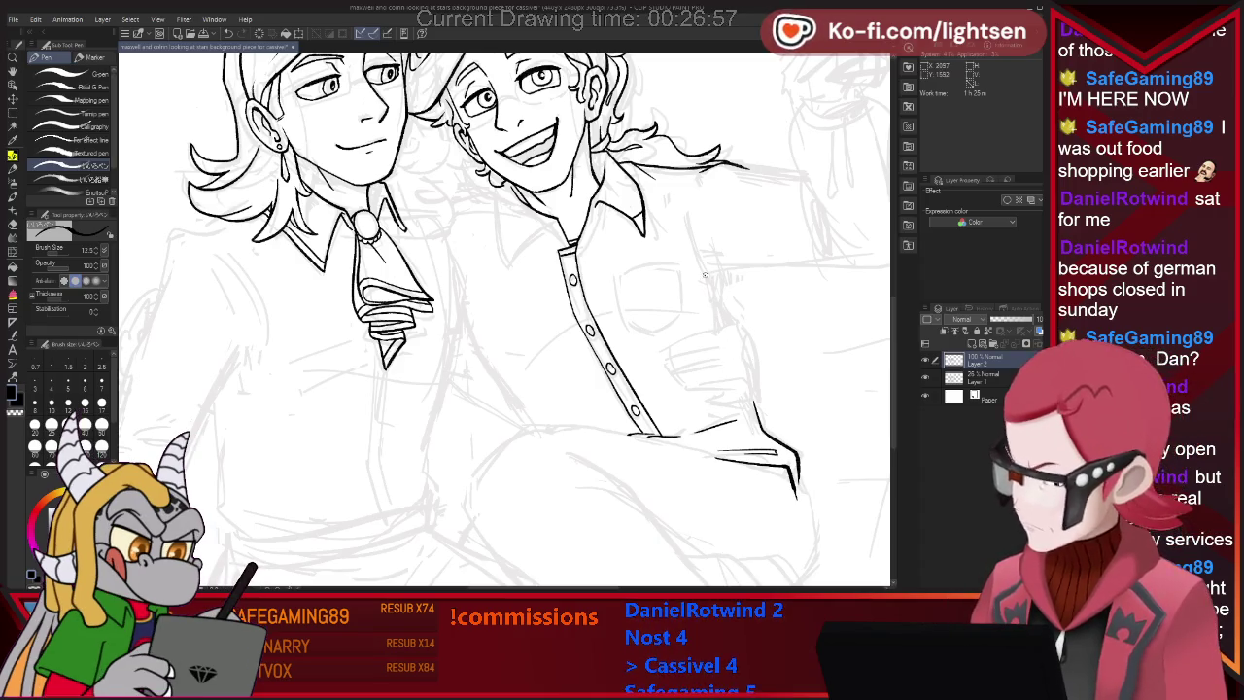
Ink the arm's vertical edge across the chest, erase its overlap, and start the first curved finger.
key(e)
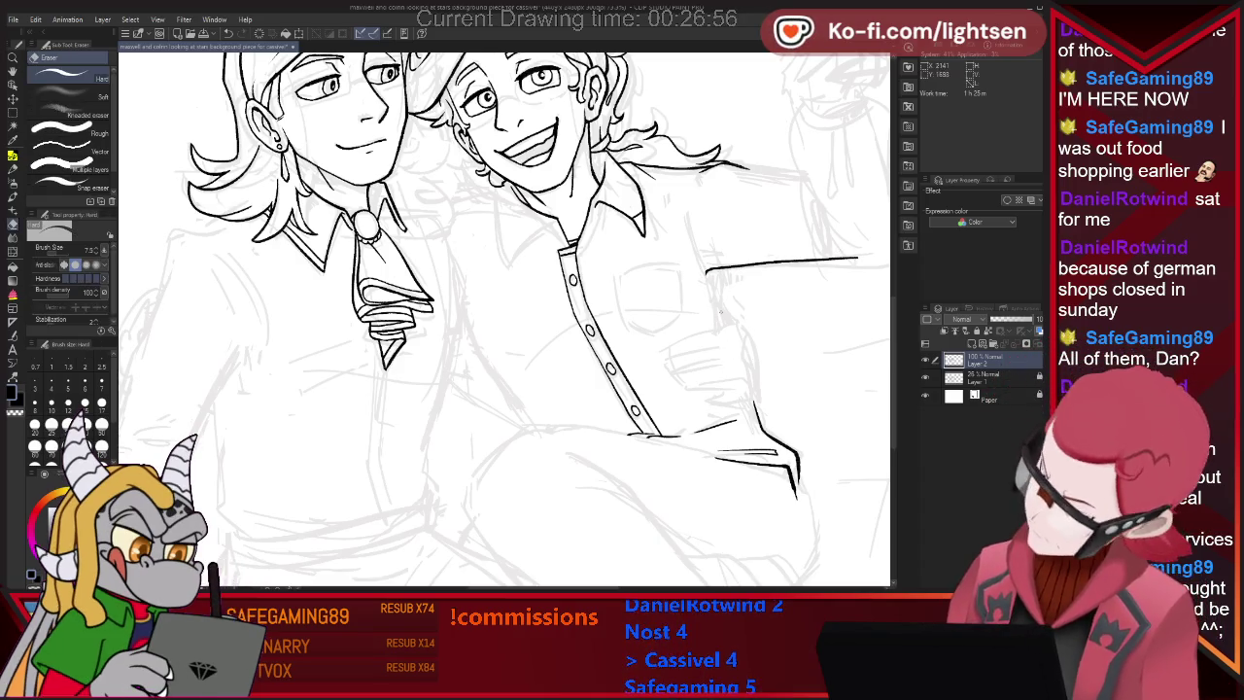
key(p)
drag(717, 271, 739, 346)
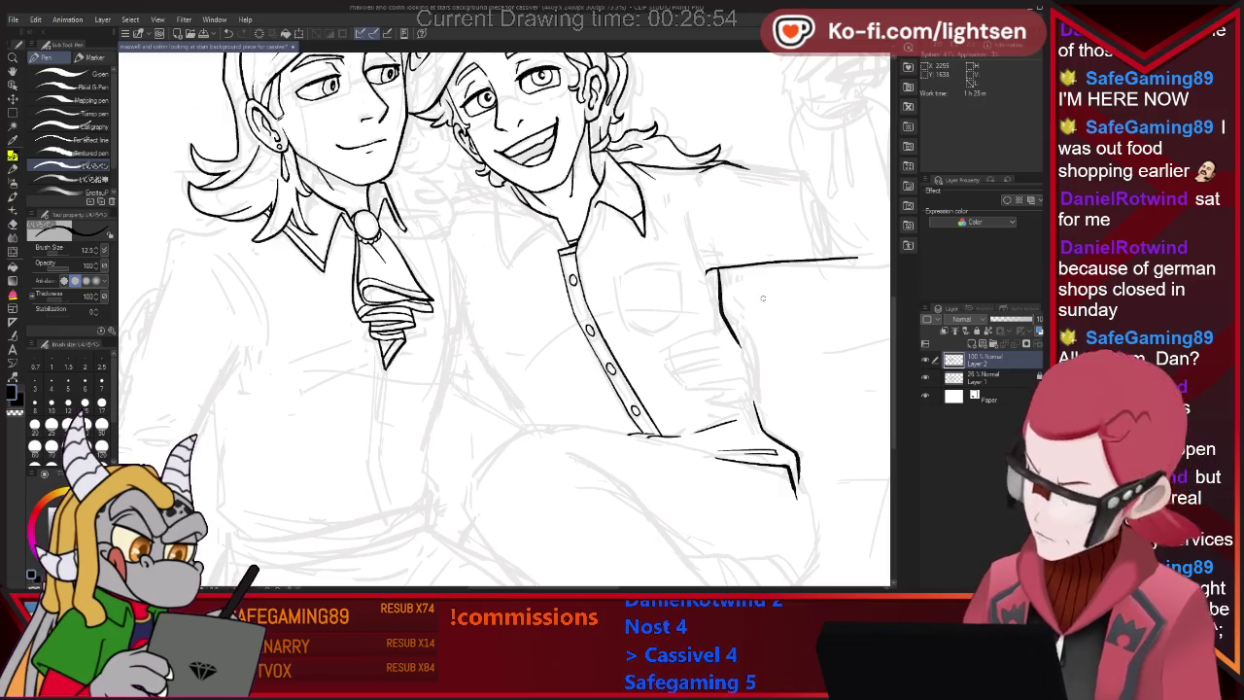
key(e)
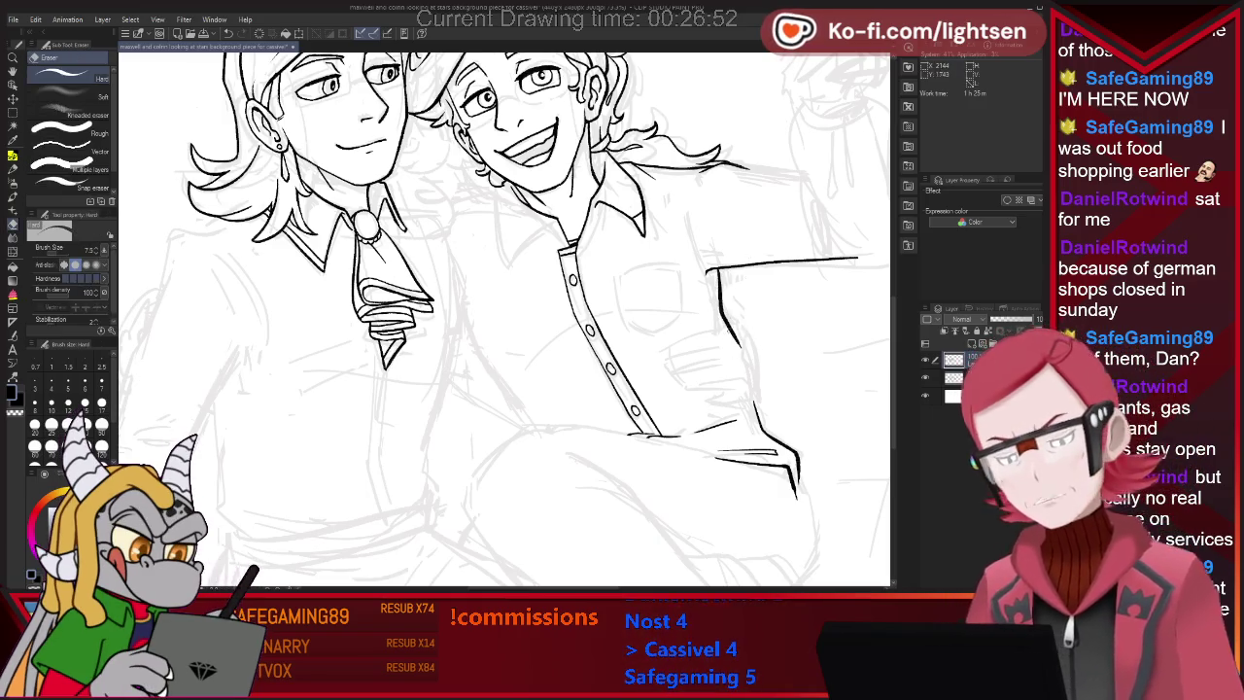
drag(729, 328, 739, 346)
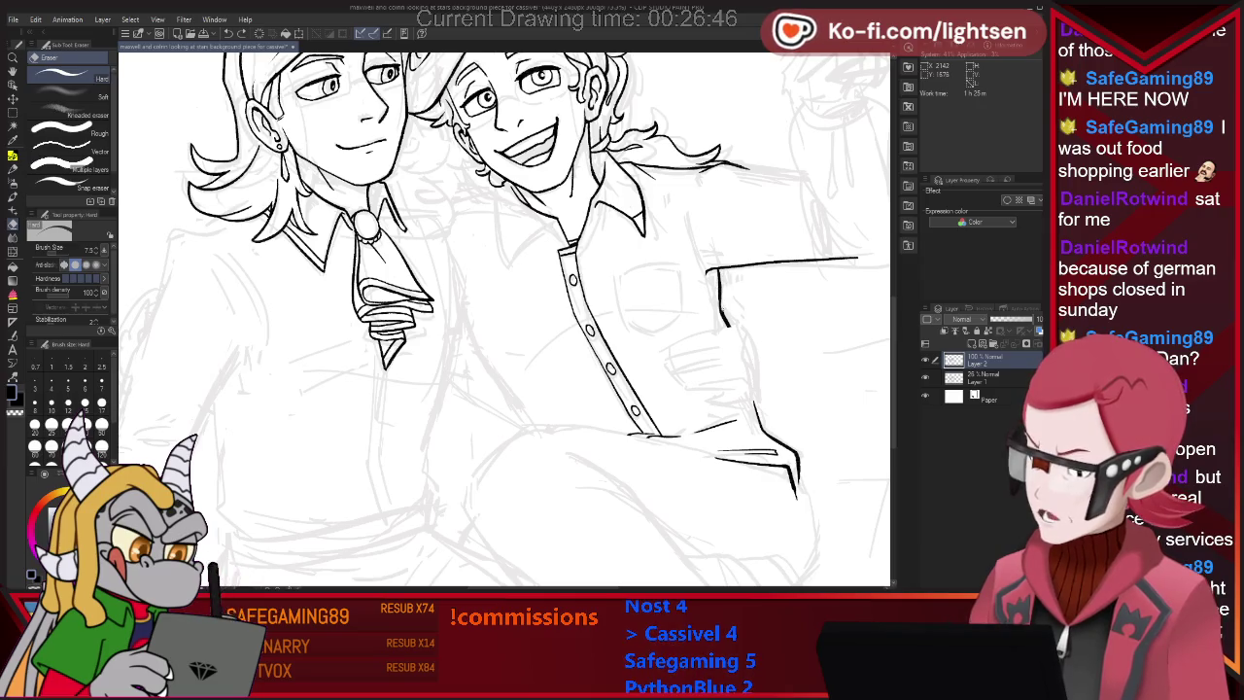
key(p)
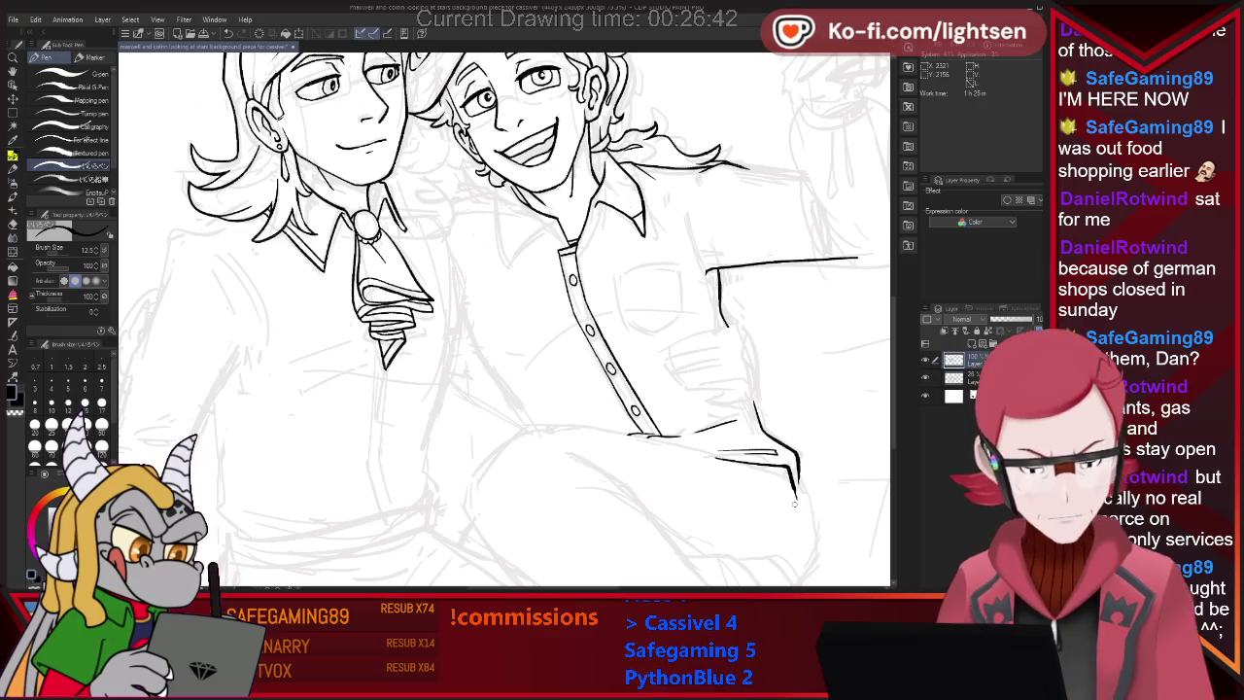
drag(665, 356, 700, 332)
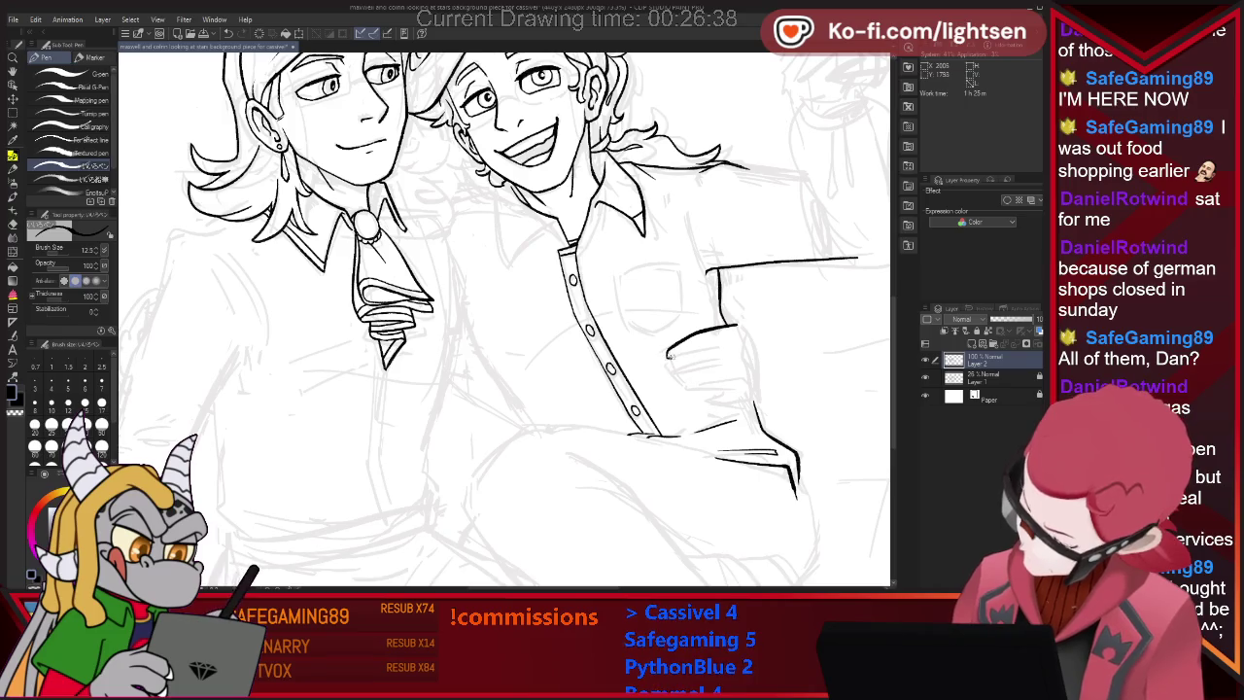
Ink two more finger strokes beneath the first, extending the lower one to the right.
drag(667, 358, 712, 346)
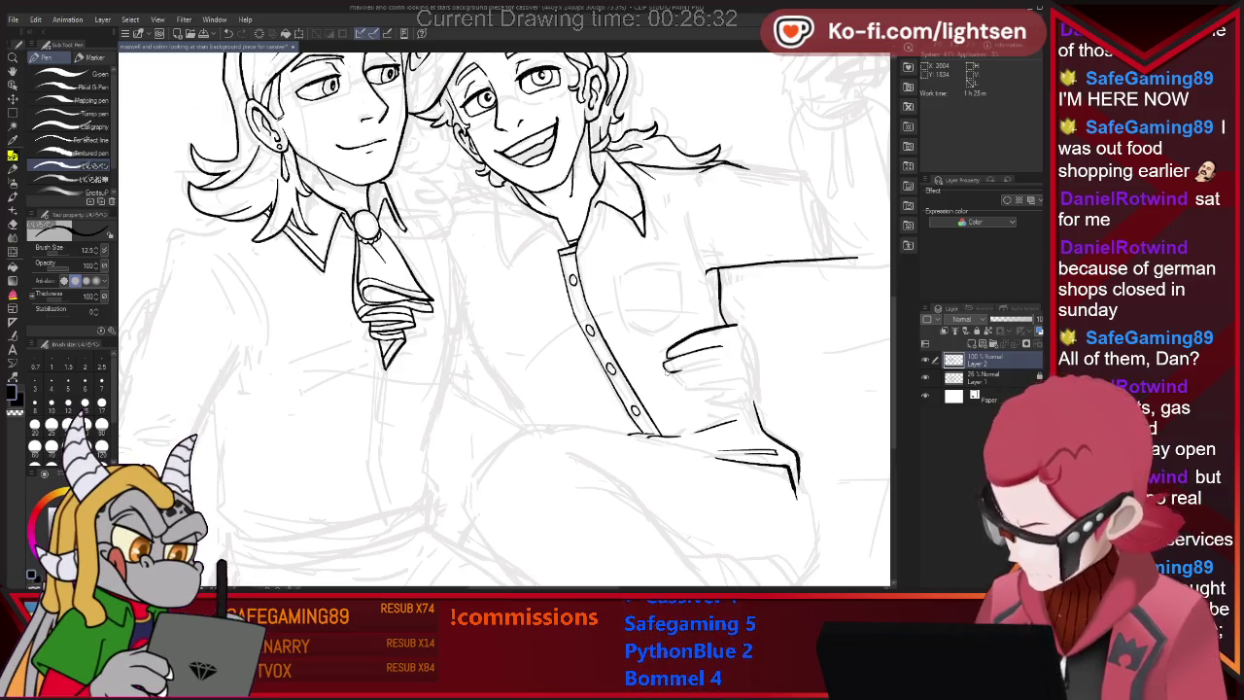
key(e)
key(p)
drag(665, 368, 712, 365)
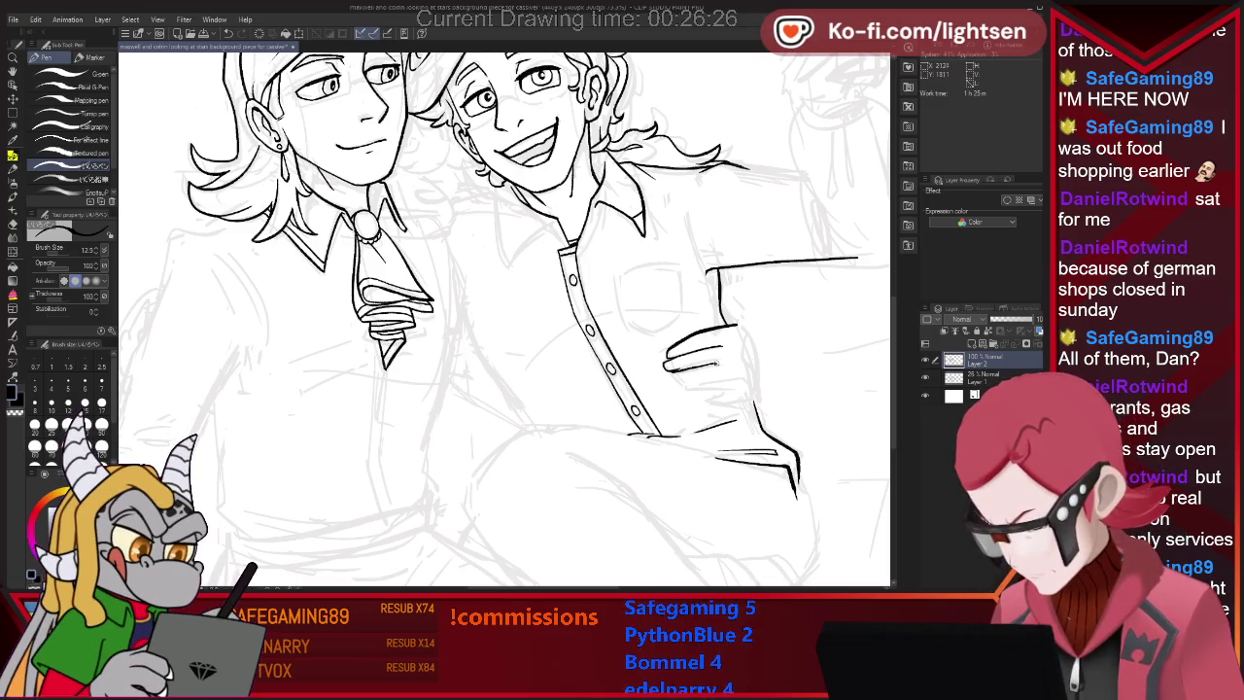
key(e)
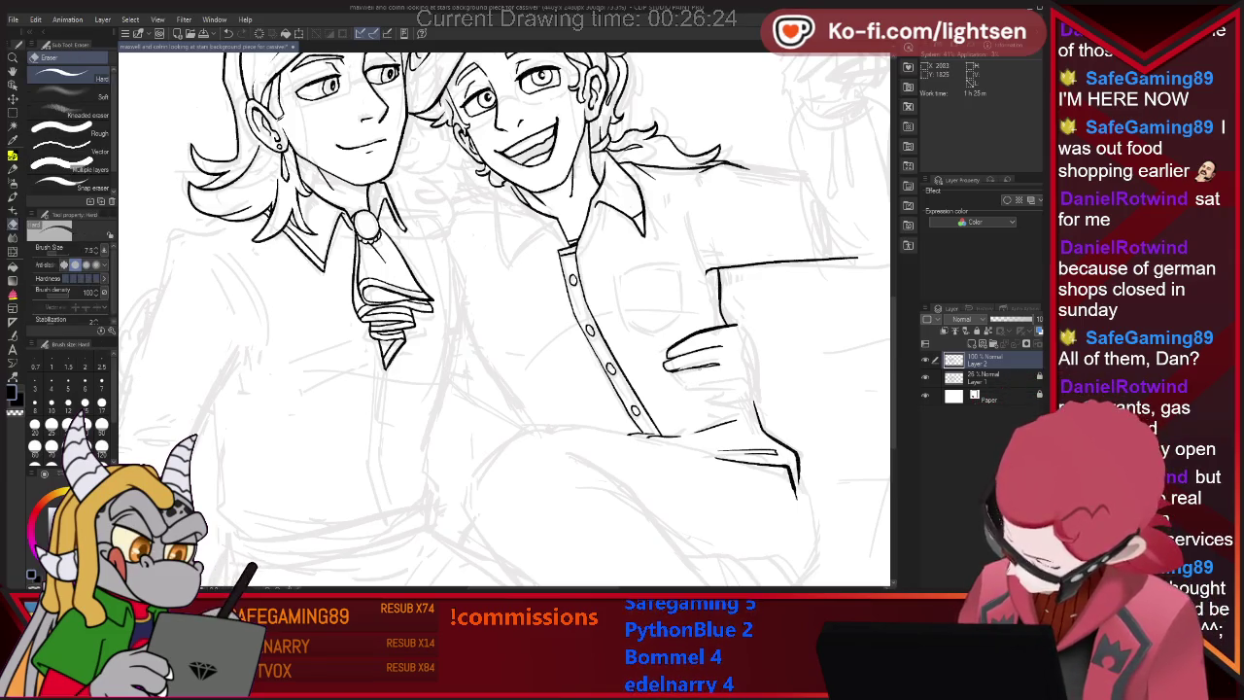
key(p)
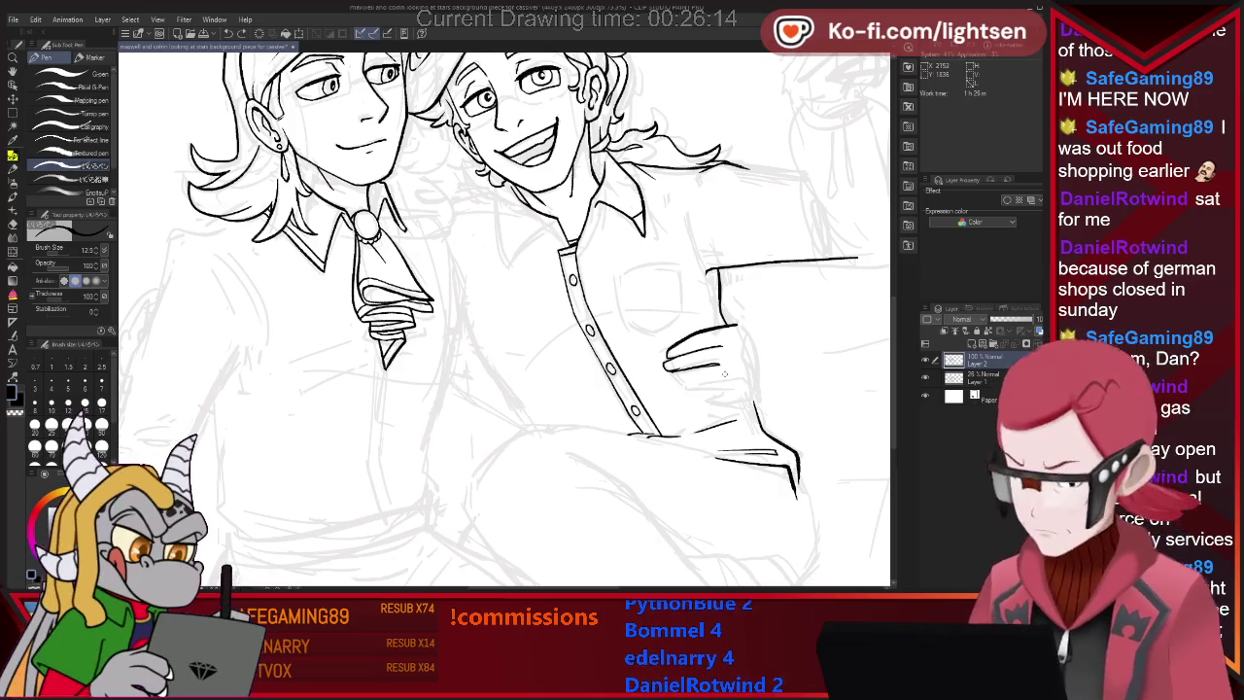
Add a short ink line below the hand, with eraser touch-ups.
key(e)
key(p)
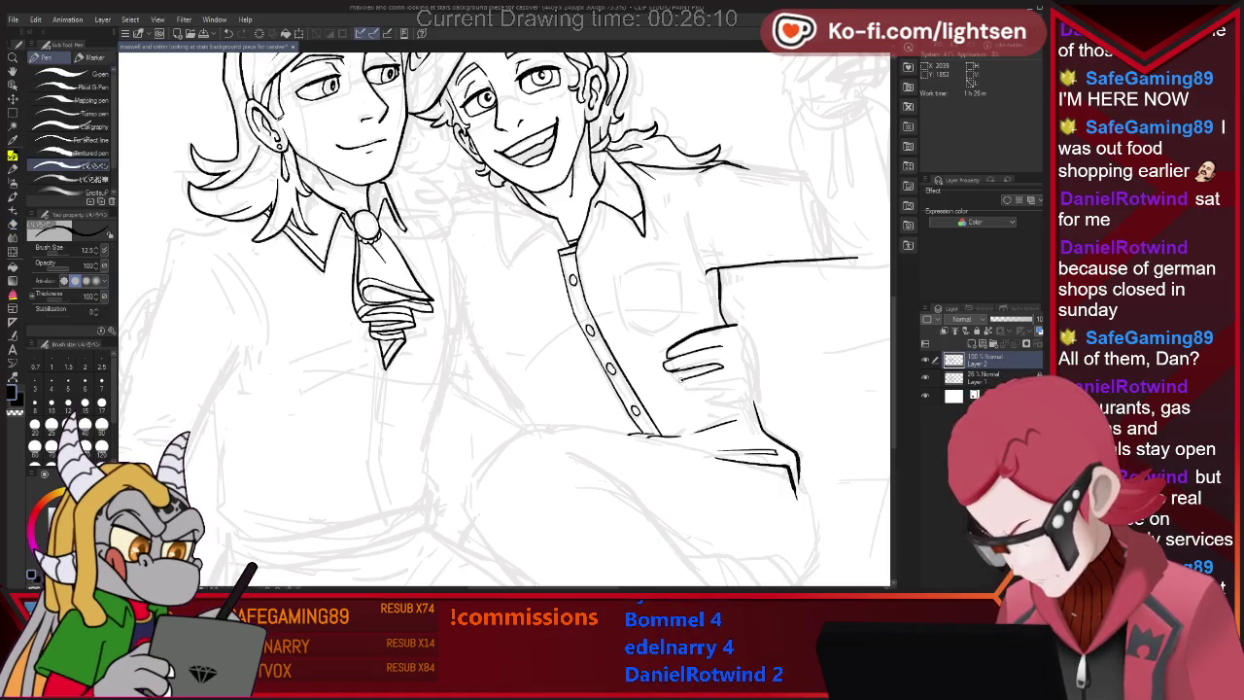
mouse_move(698, 372)
mouse_down()
mouse_move(723, 369)
mouse_move(715, 387)
mouse_up()
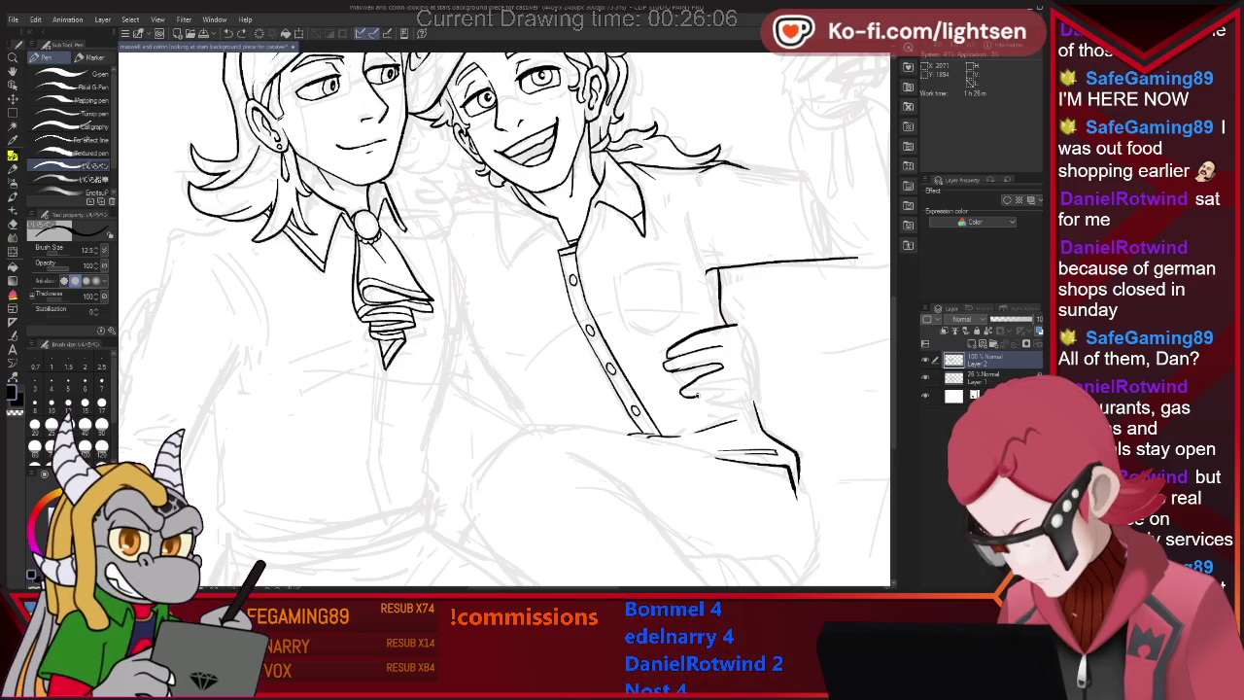
key(e)
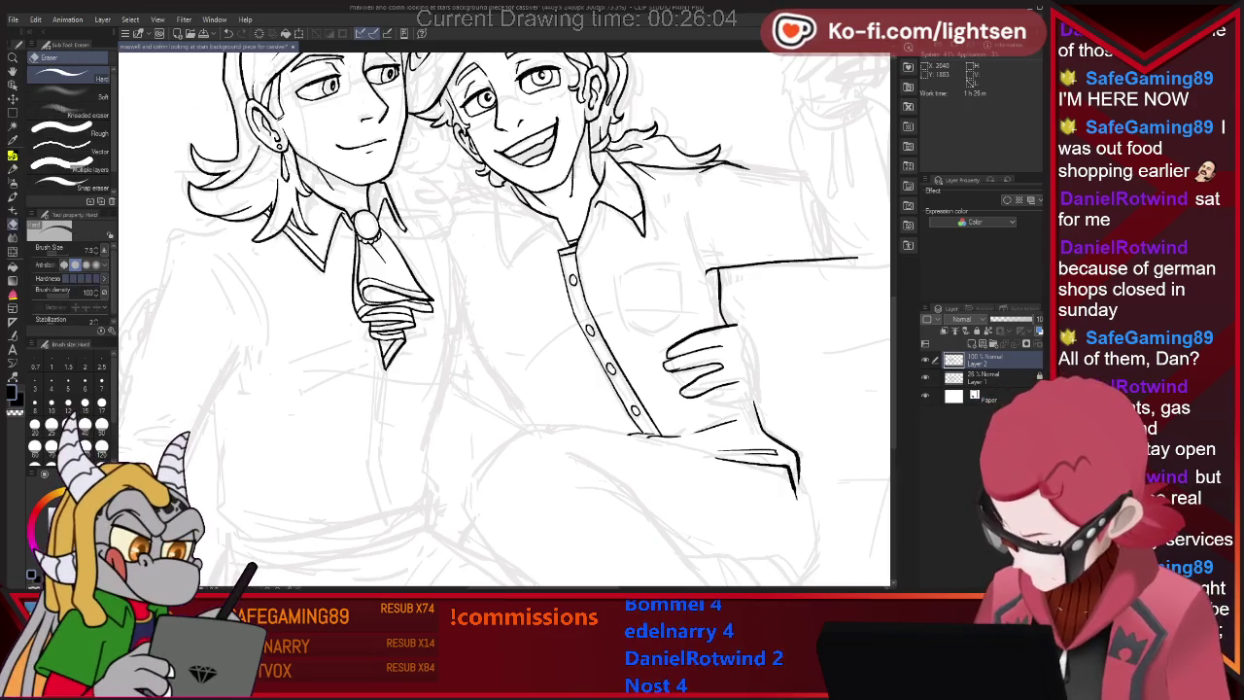
key(p)
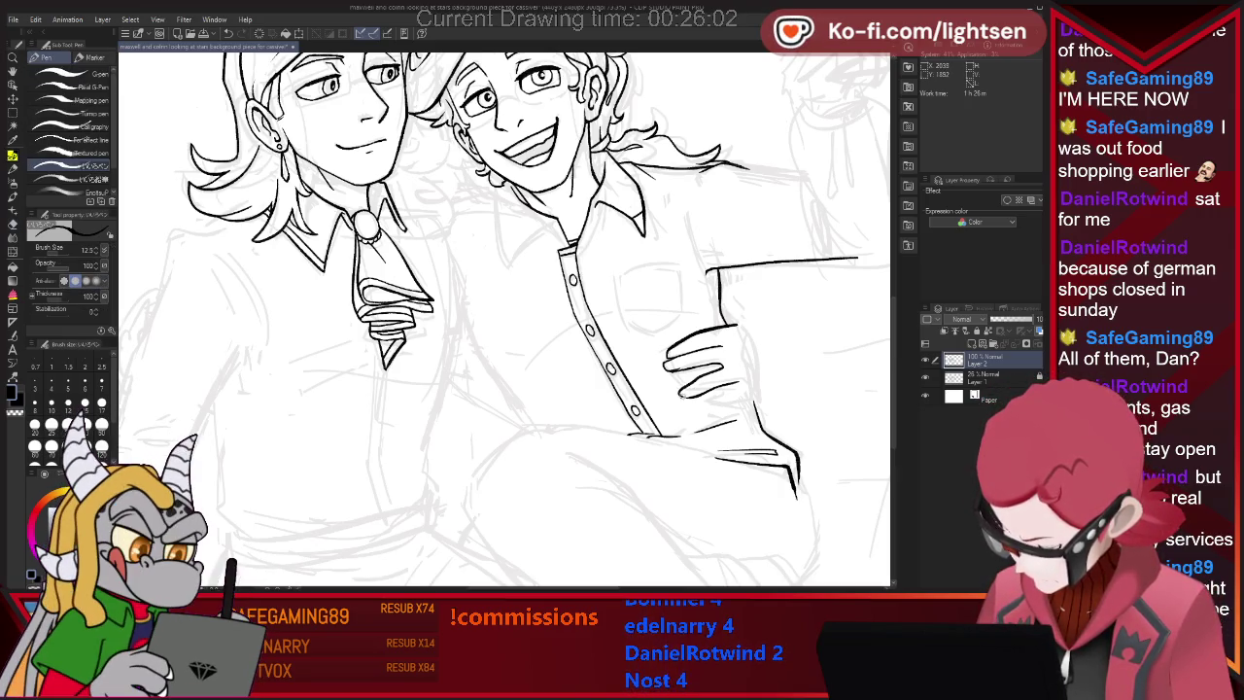
key(e)
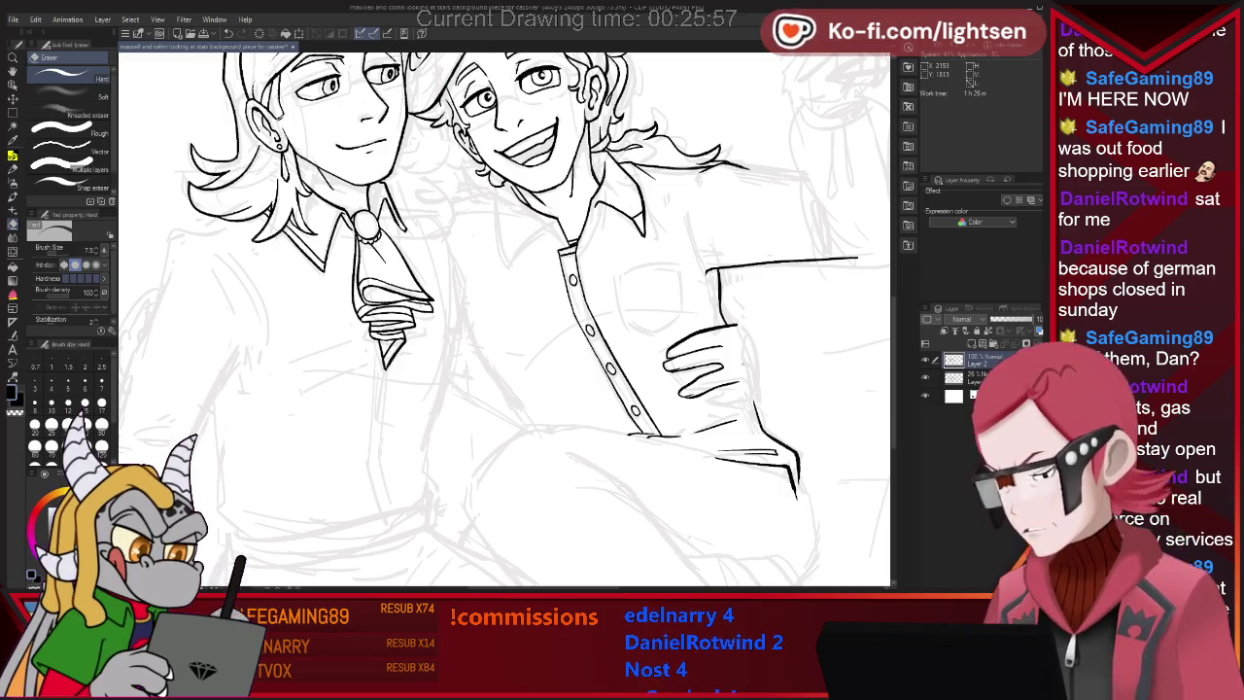
key(p)
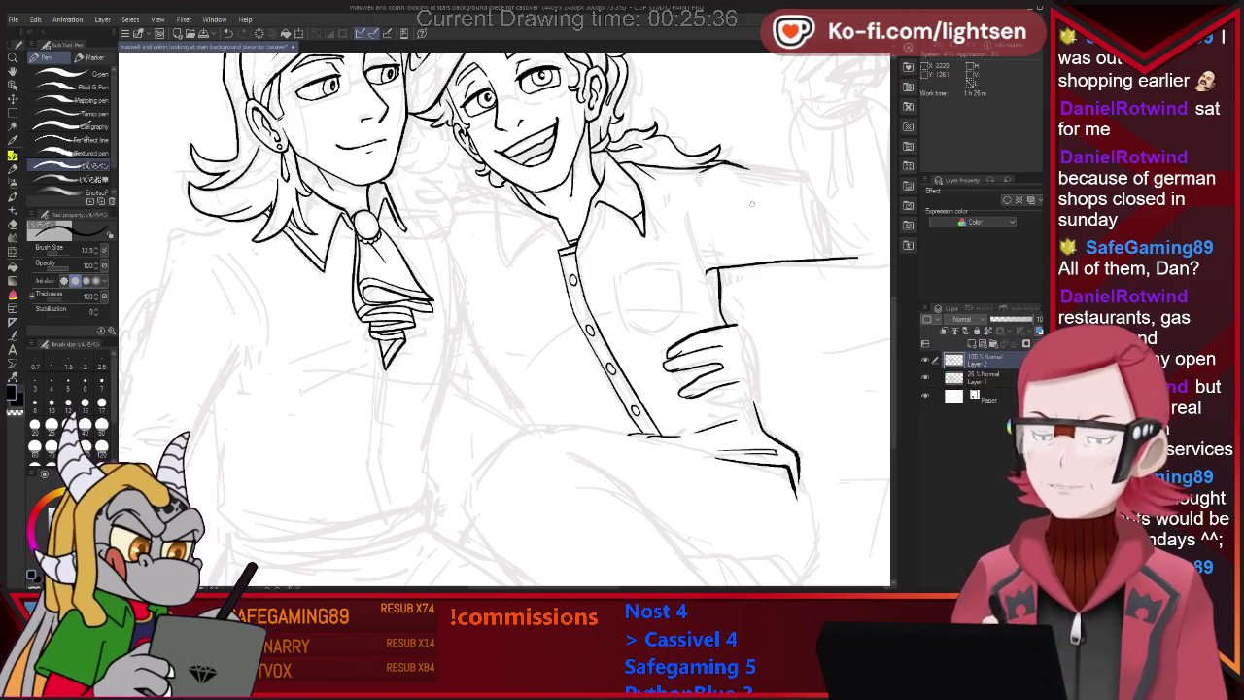
Extend the hand outline downward and try a small edge mark, undoing it.
key(e)
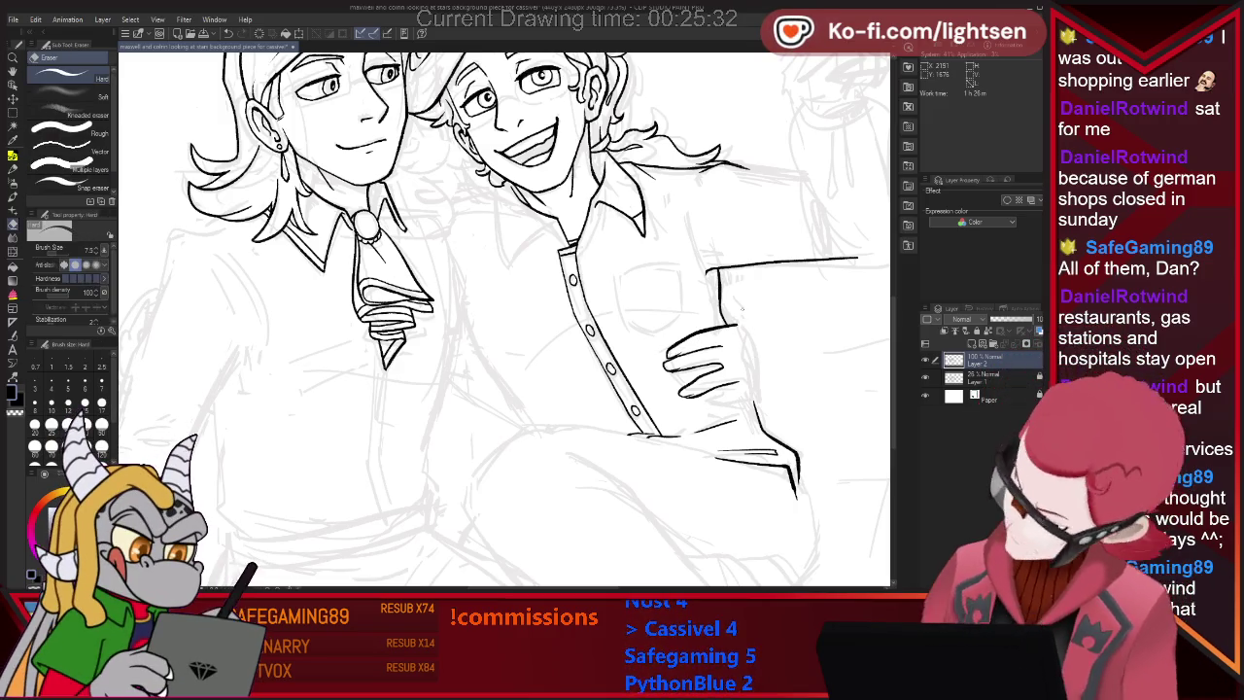
key(p)
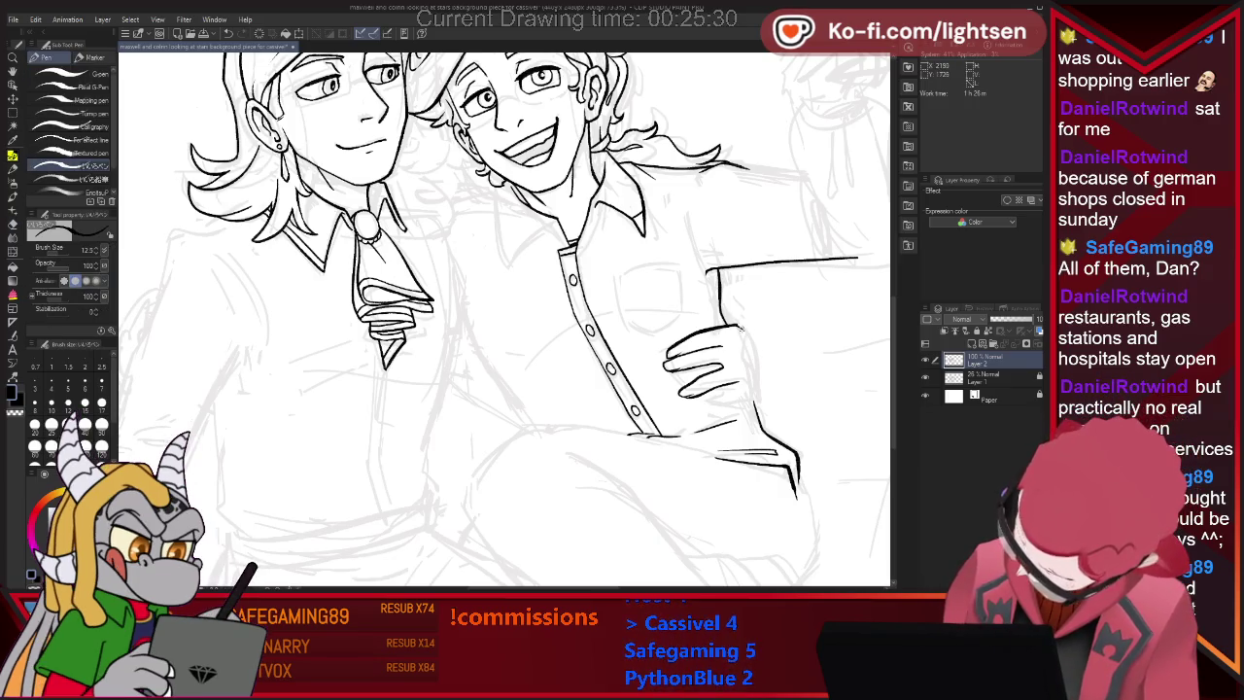
drag(747, 341, 758, 359)
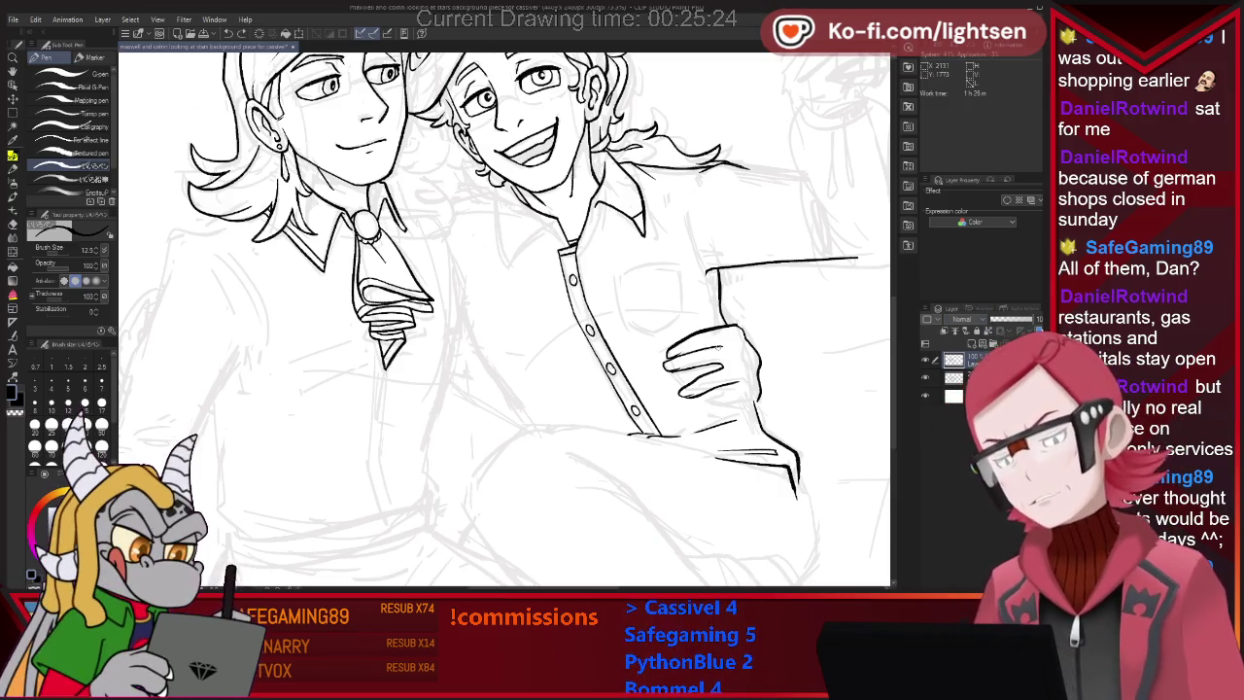
key(e)
key(p)
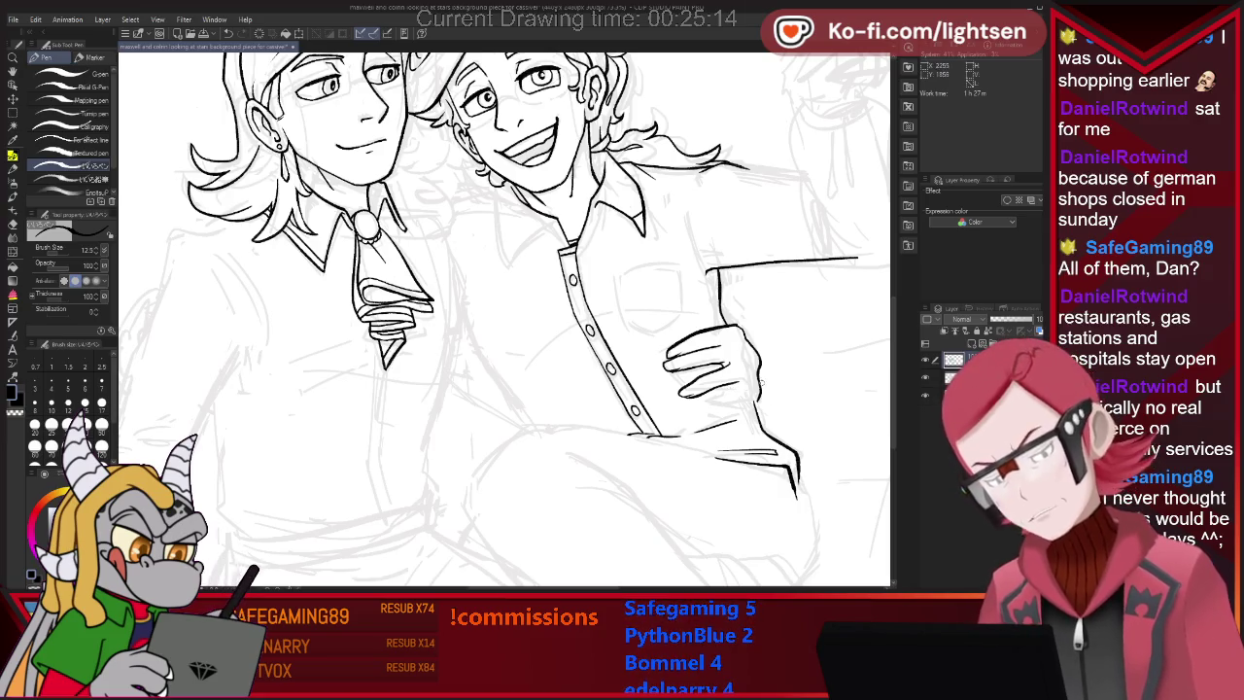
mouse_move(707, 395)
mouse_down()
mouse_move(719, 403)
mouse_move(734, 386)
mouse_up()
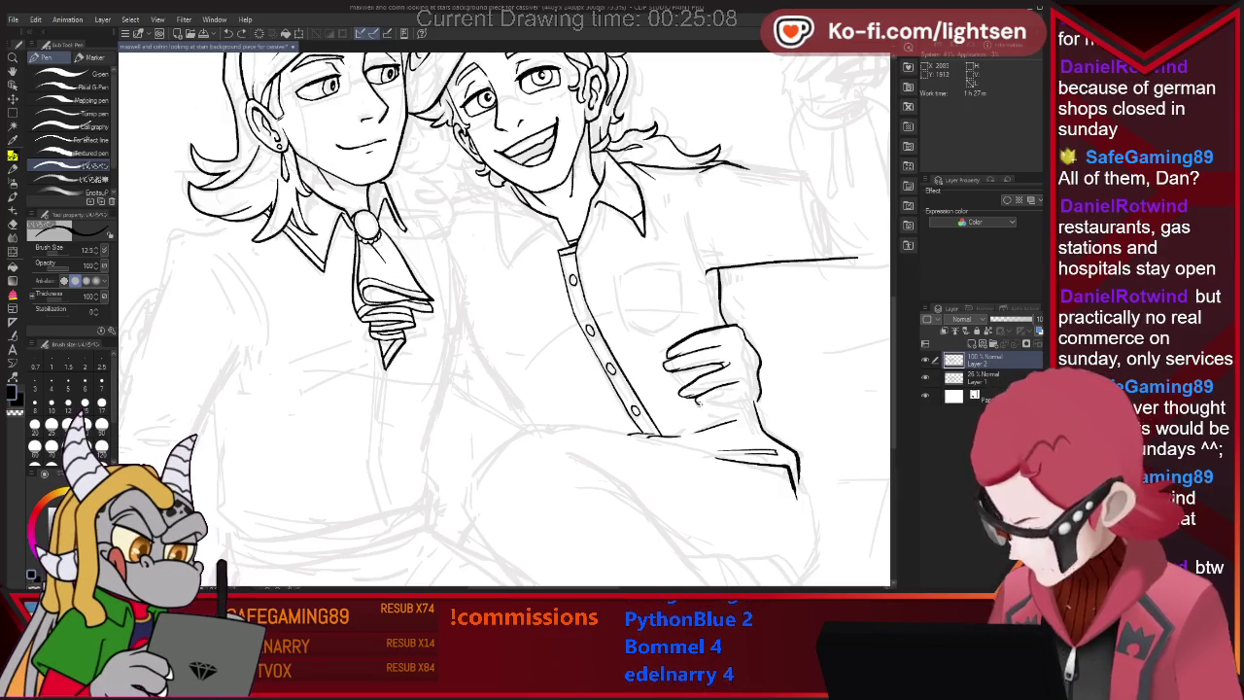
key(ctrl+z)
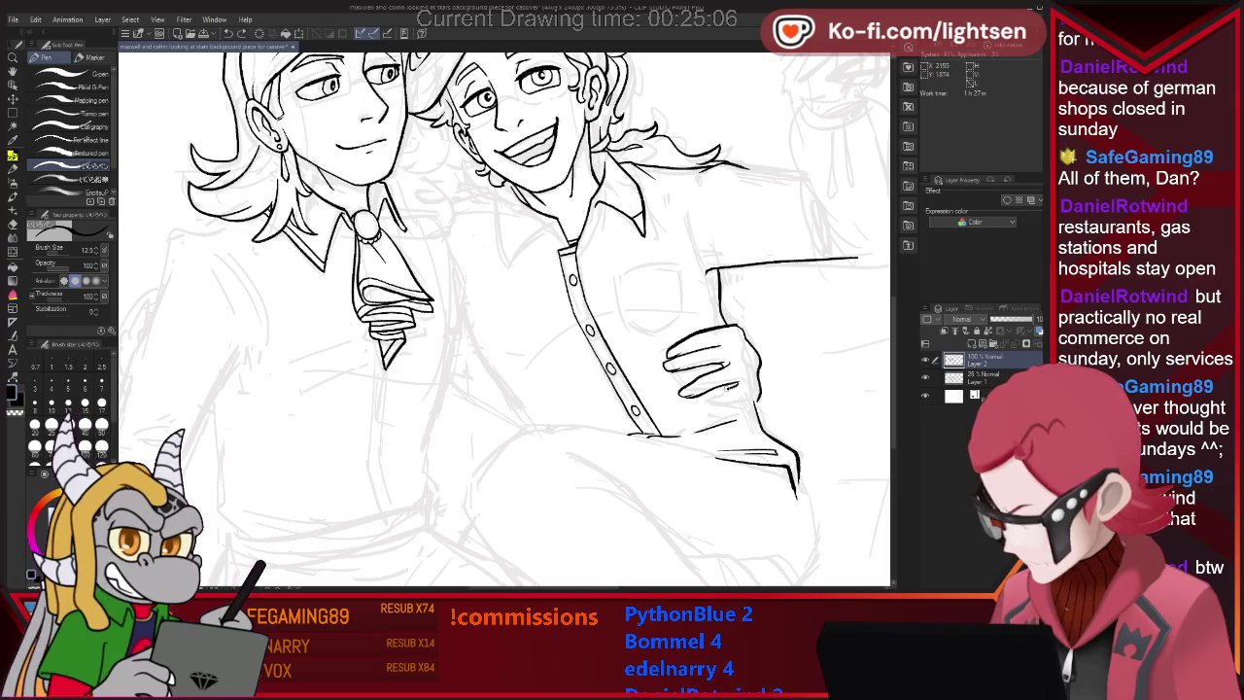
Ink the hand's lower-right edge, with eraser touch-ups.
drag(730, 407, 742, 398)
key(e)
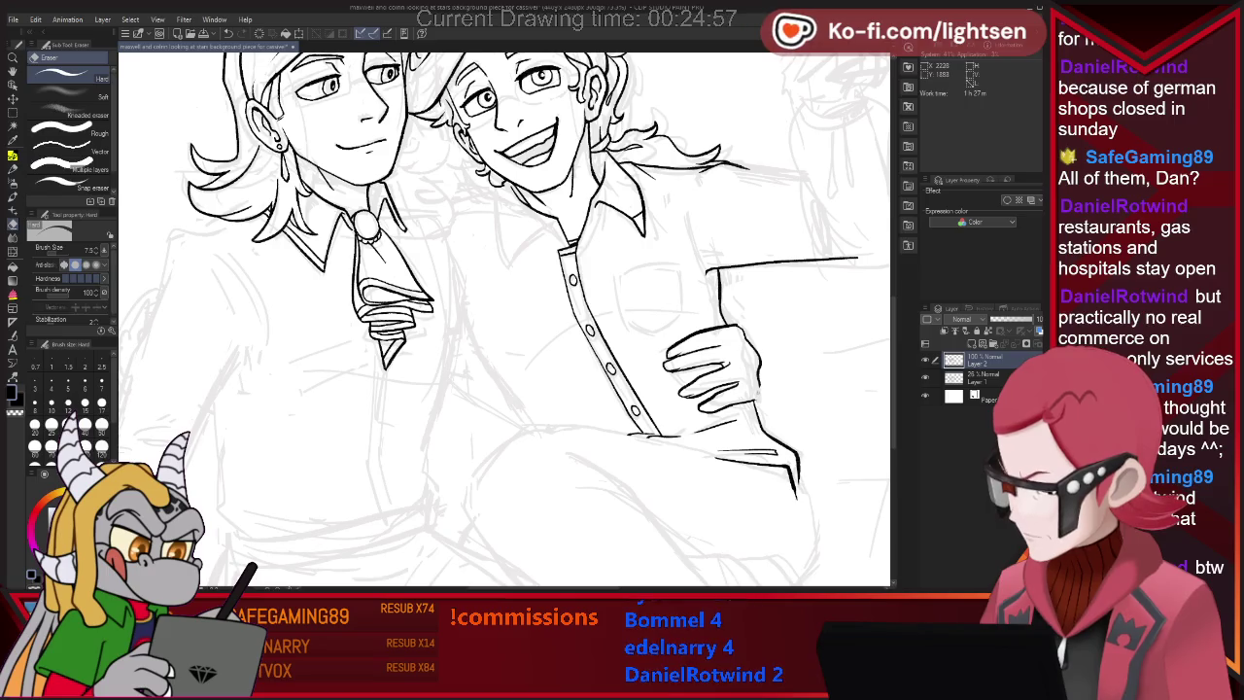
key(p)
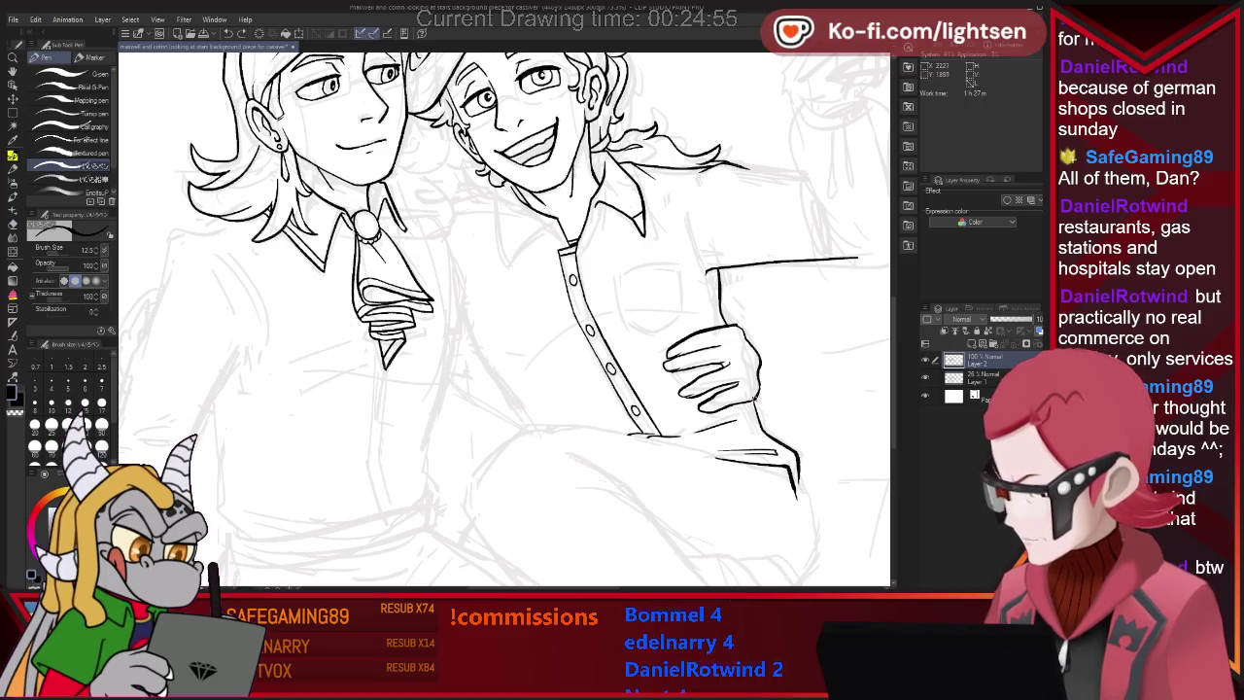
key(e)
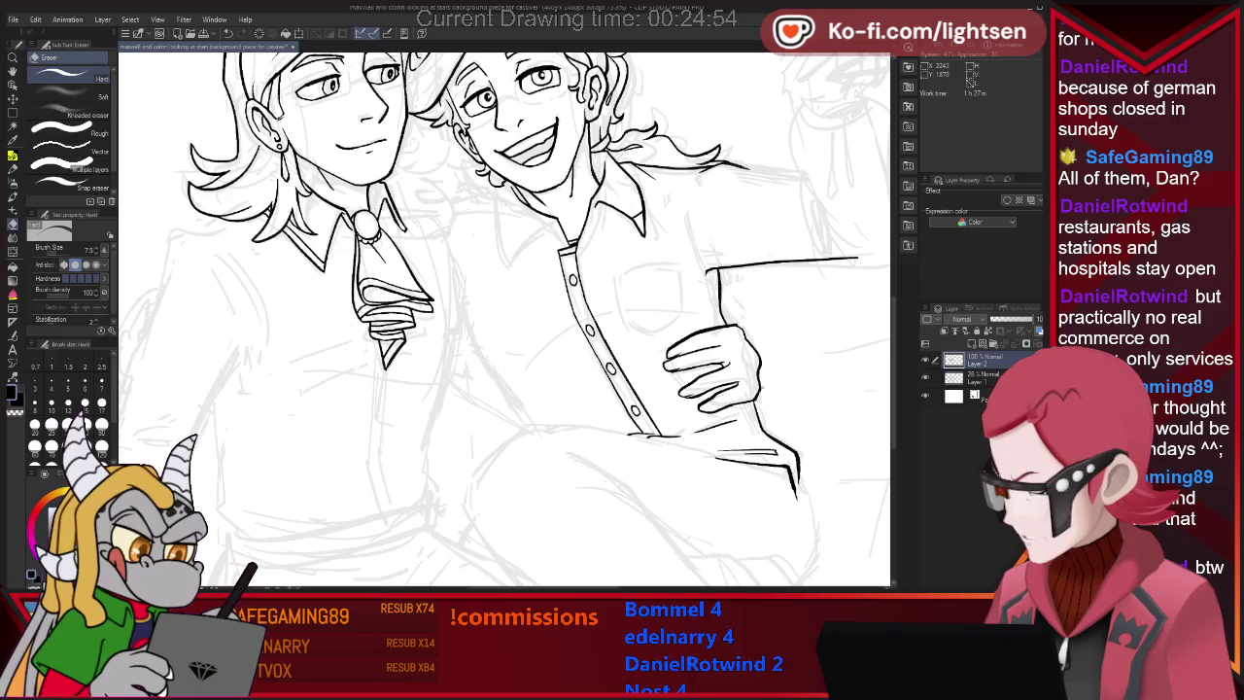
key(p)
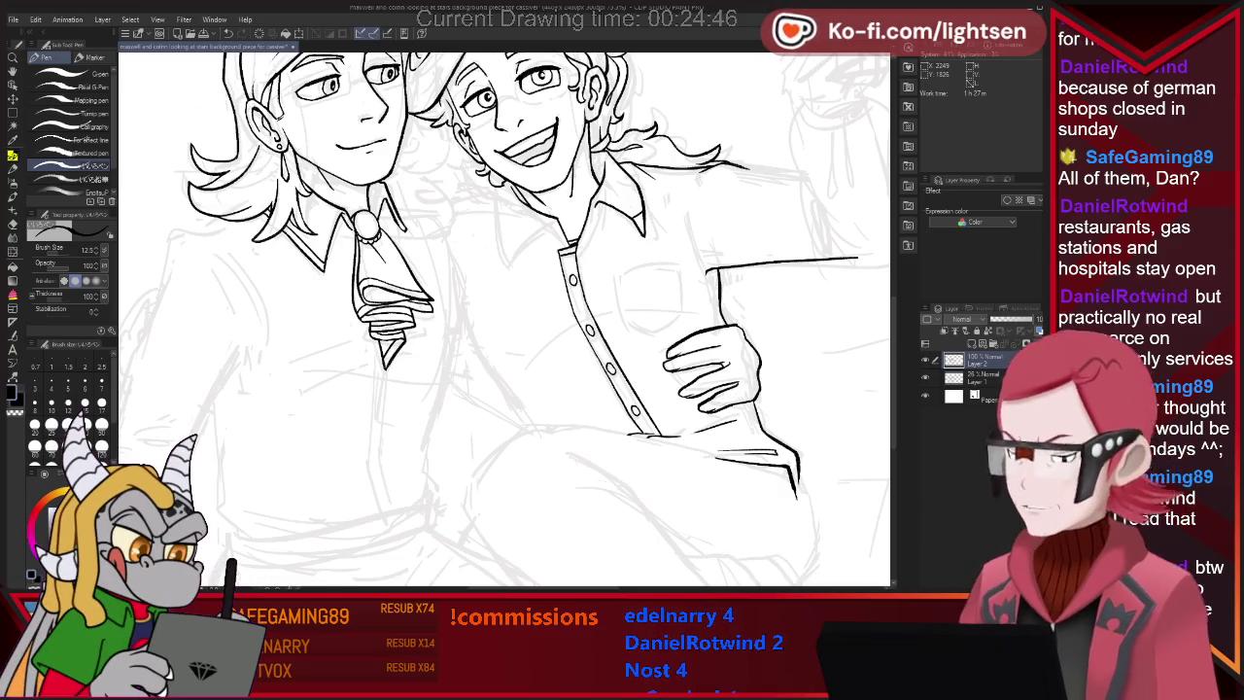
key(e)
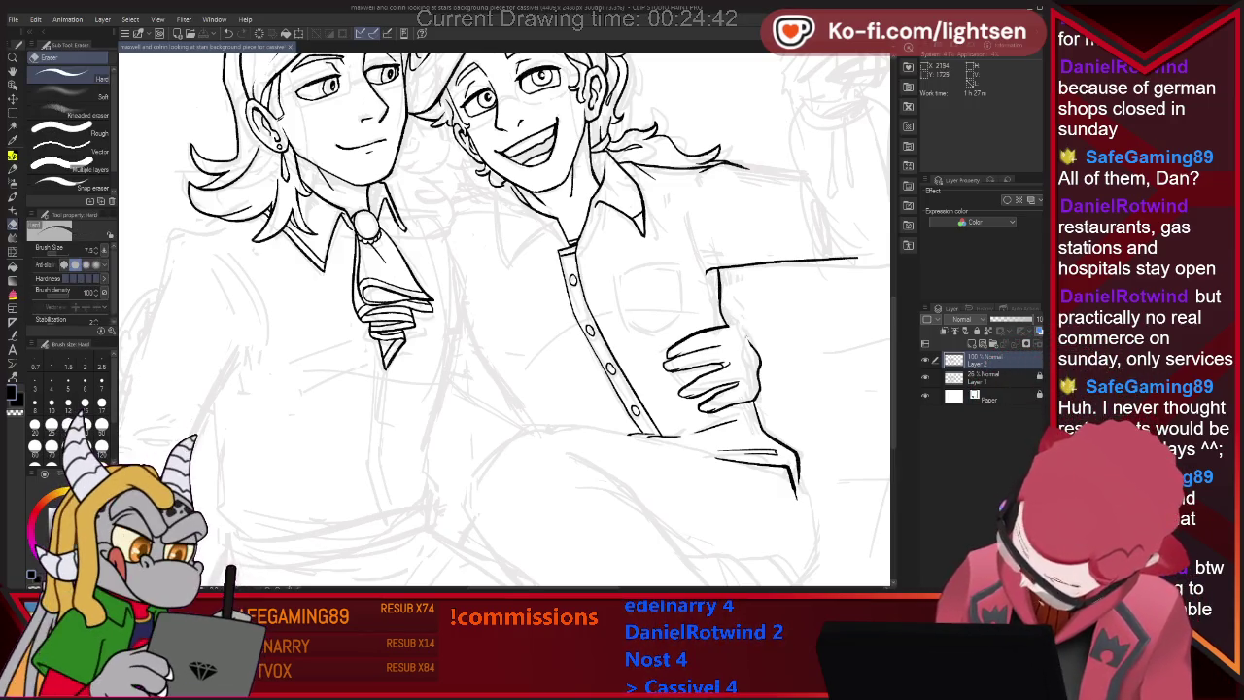
key(p)
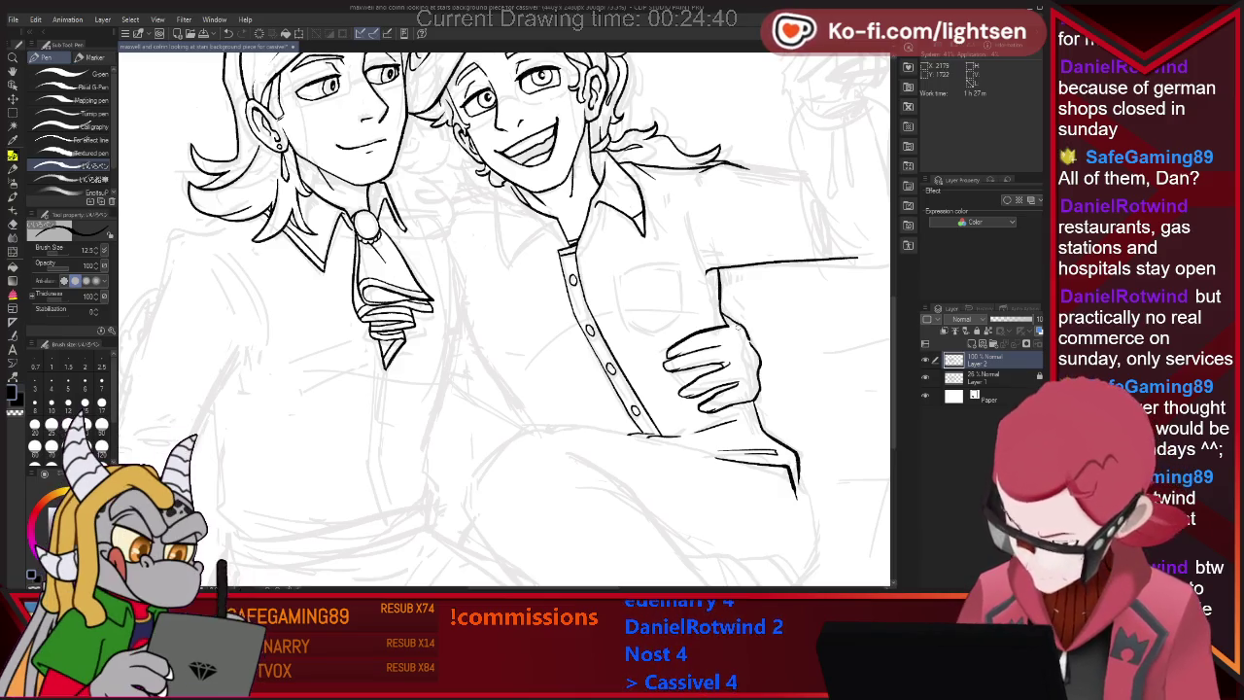
Draw the hand's curved right edge and erase a stray bit on its upper edge.
drag(735, 318, 756, 379)
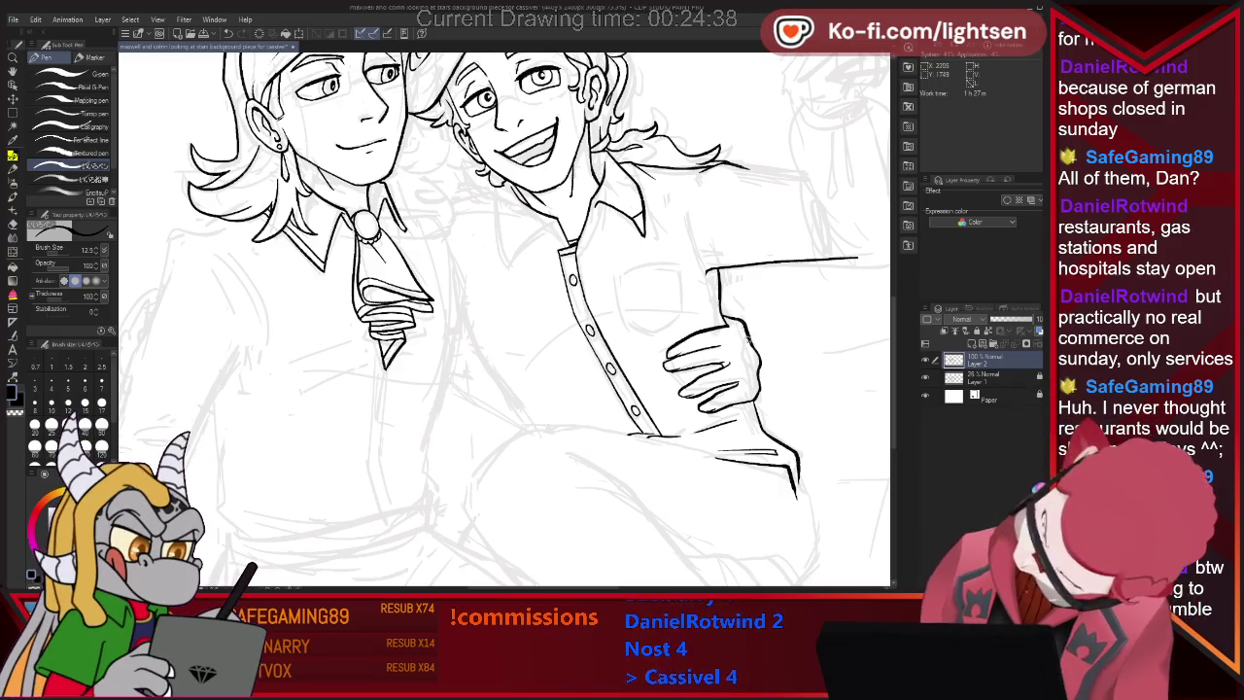
key(e)
key(p)
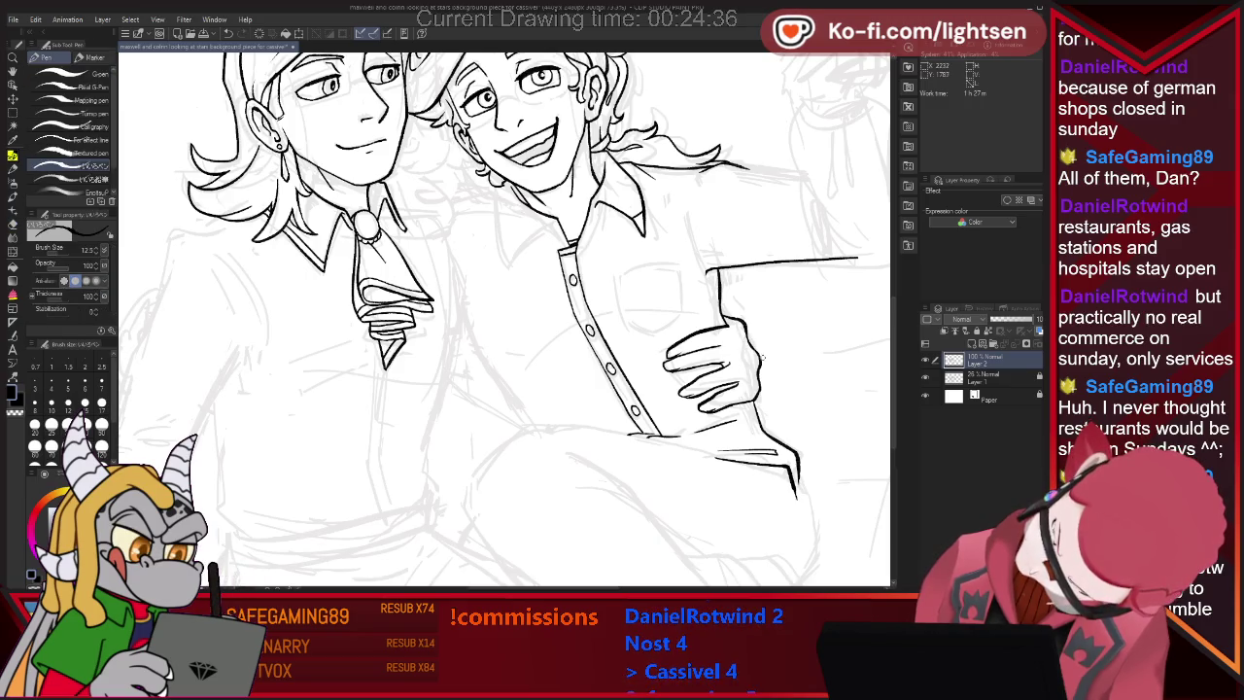
key(e)
key(p)
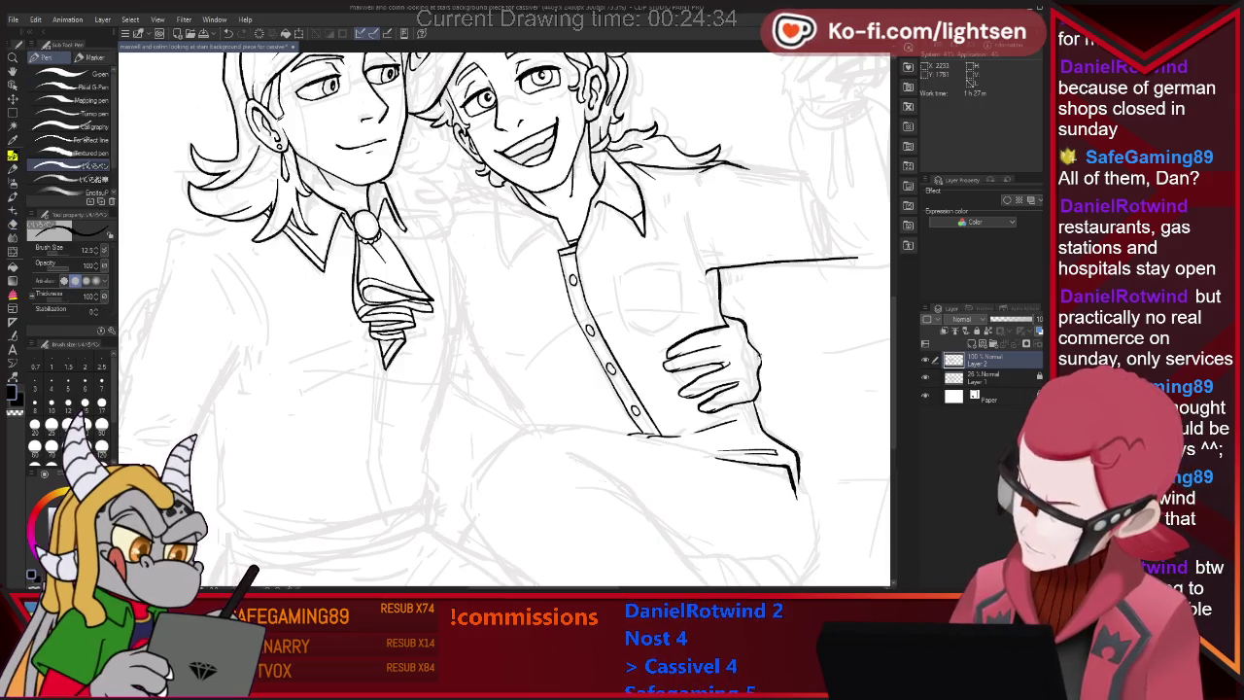
key(e)
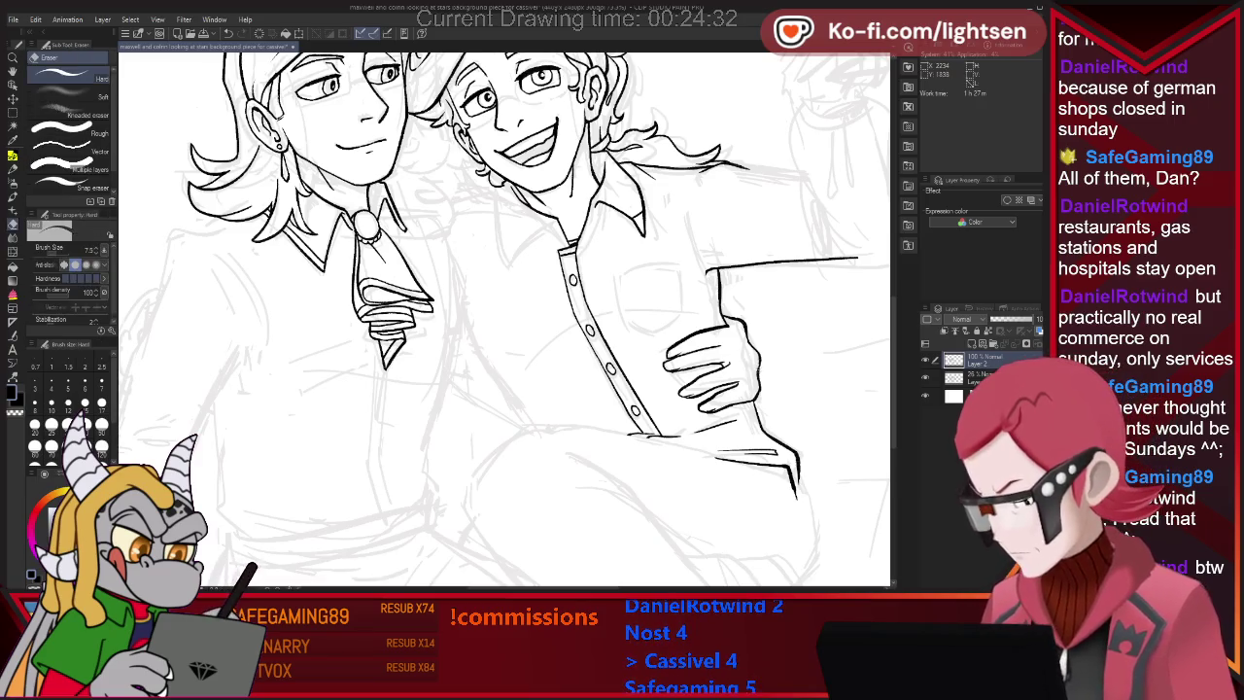
key(p)
key(e)
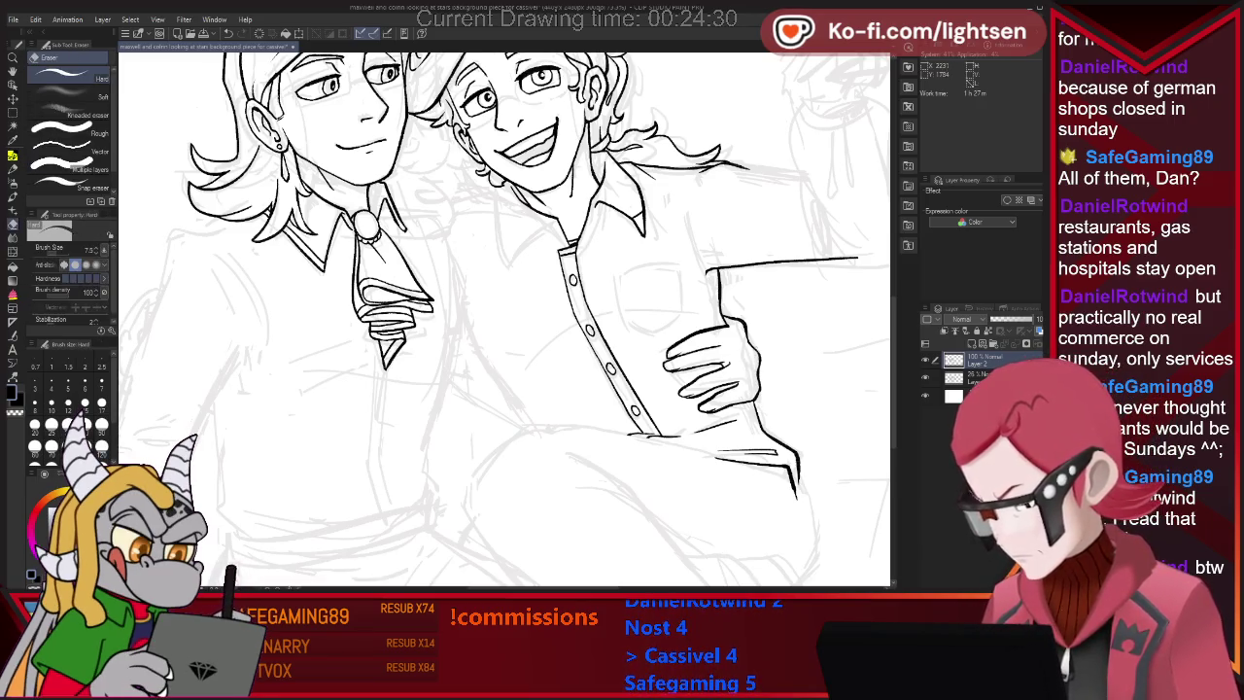
drag(747, 329, 749, 342)
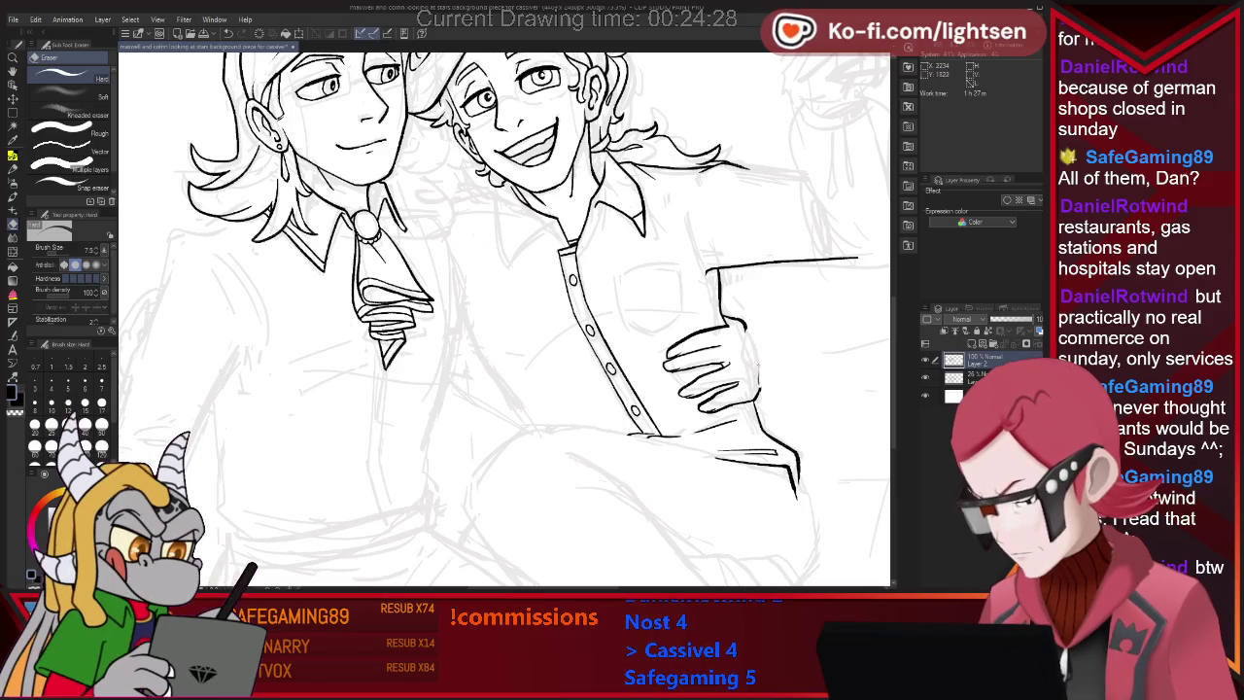
key(p)
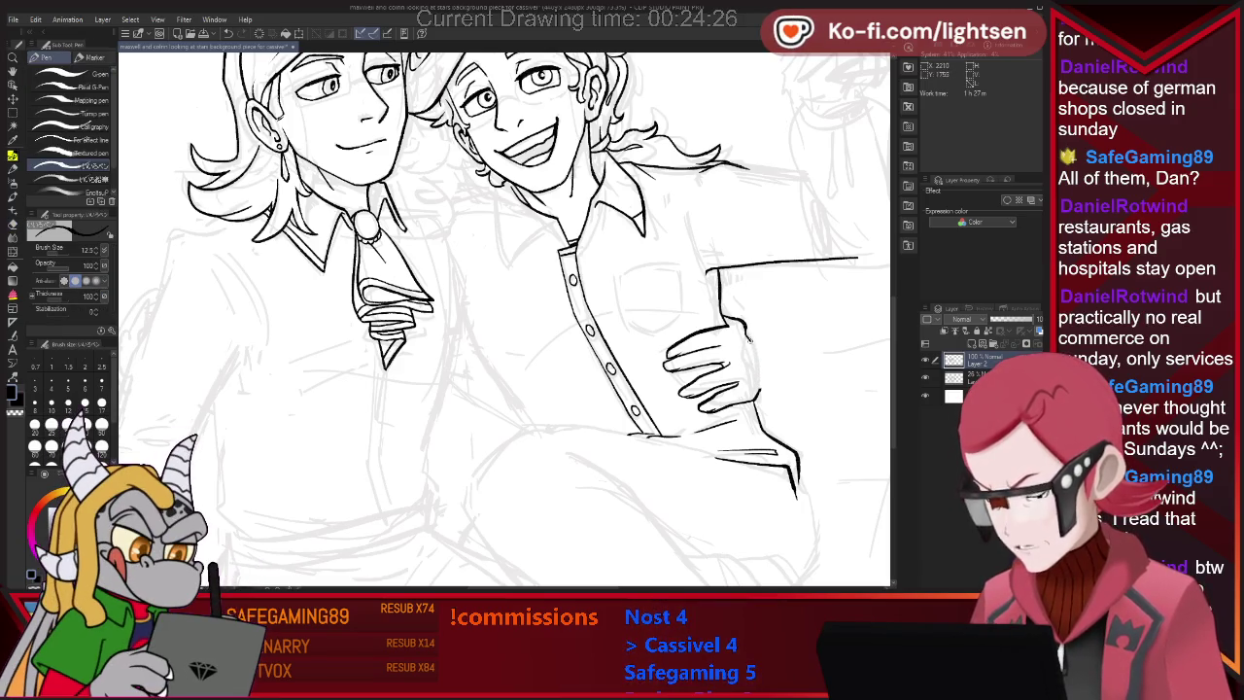
Undo a stray short stroke and re-ink the right side of the hand.
key(ctrl+z)
key(e)
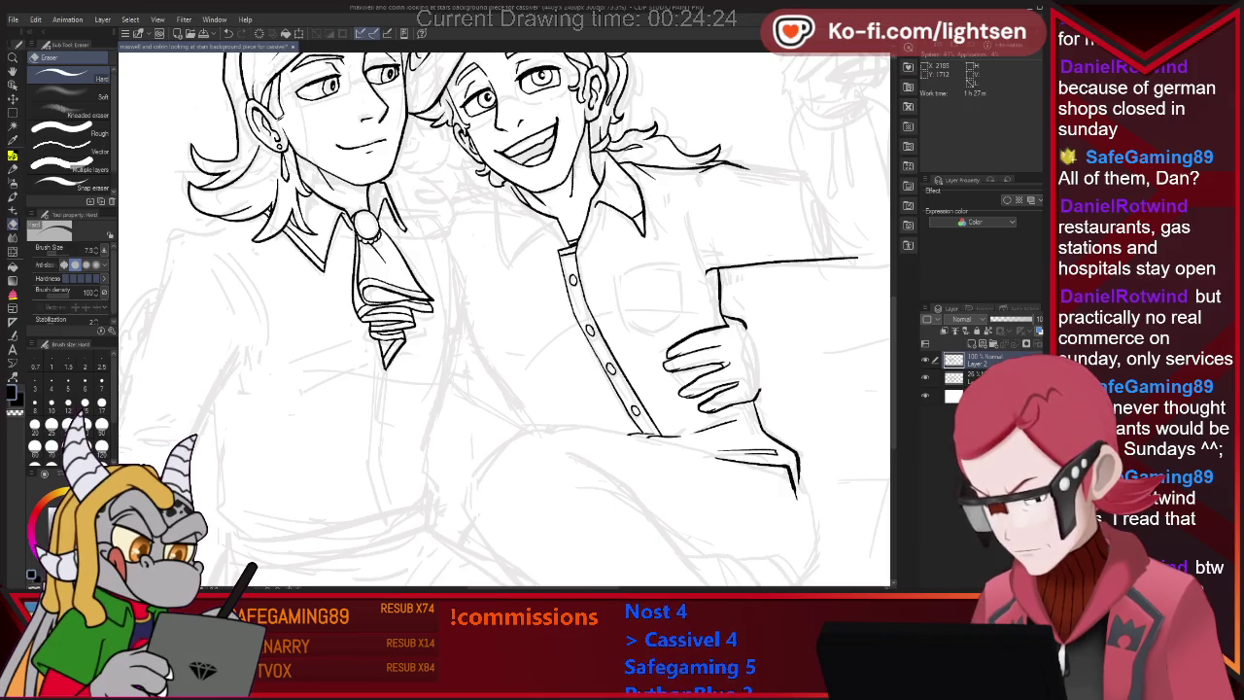
key(p)
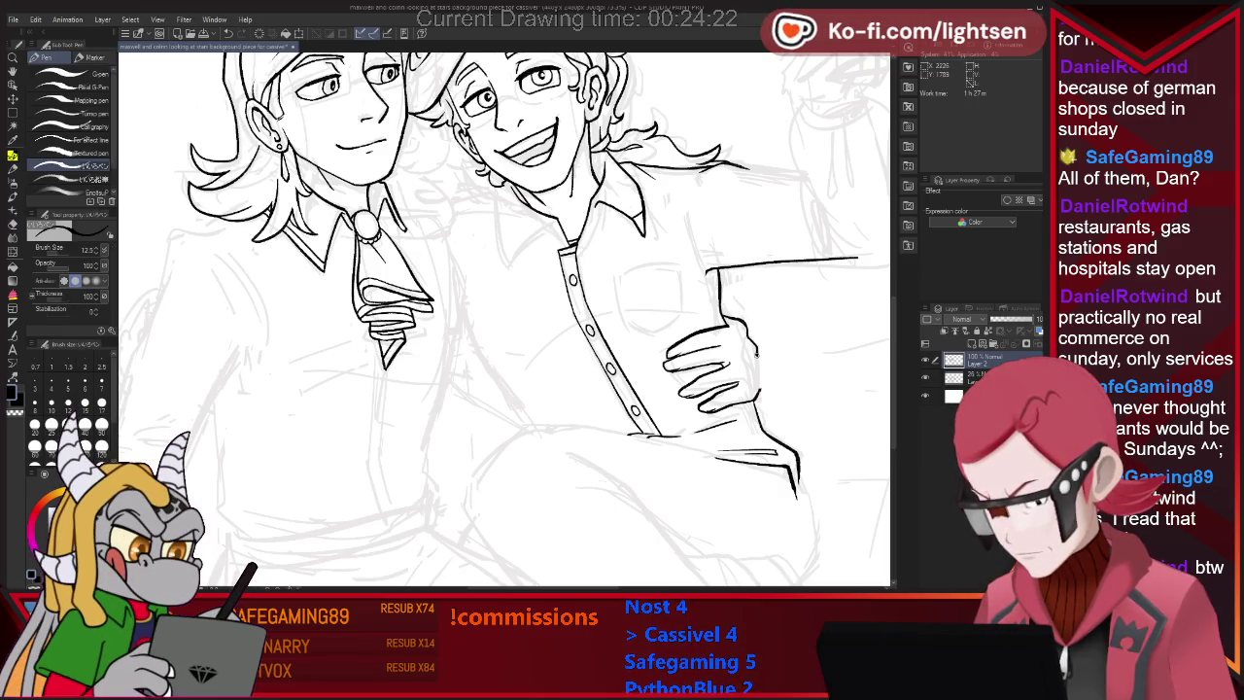
drag(752, 342, 757, 366)
key(e)
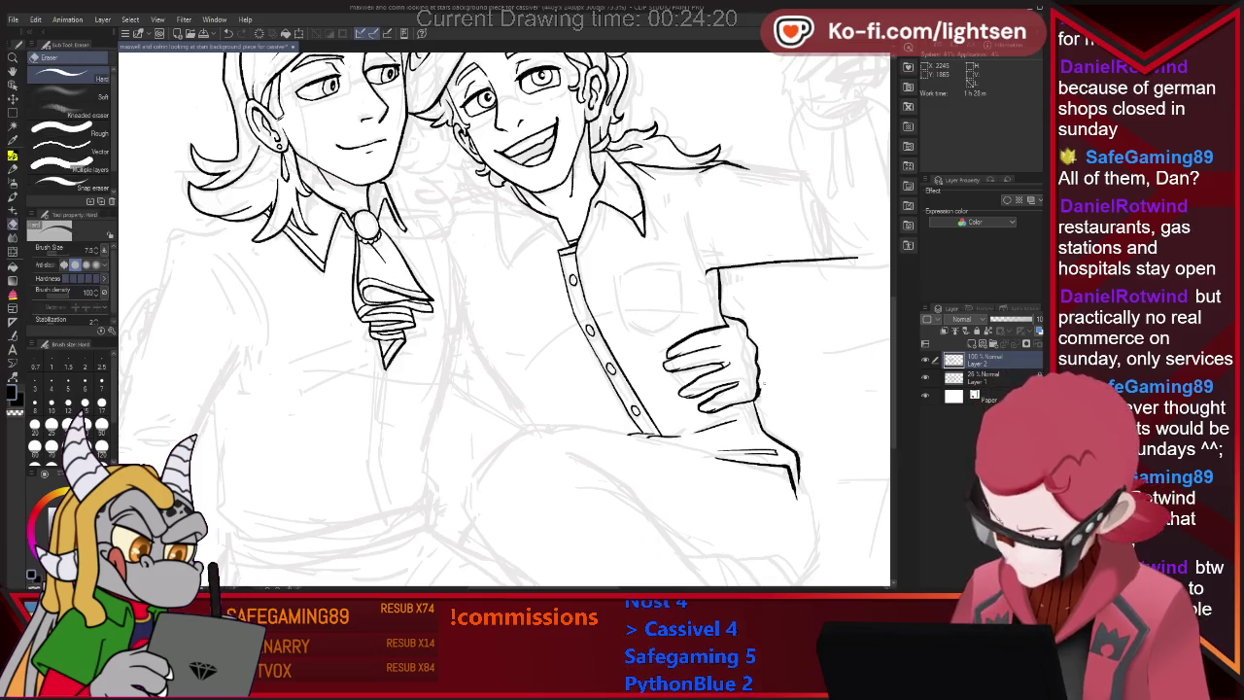
key(ctrl+minus)
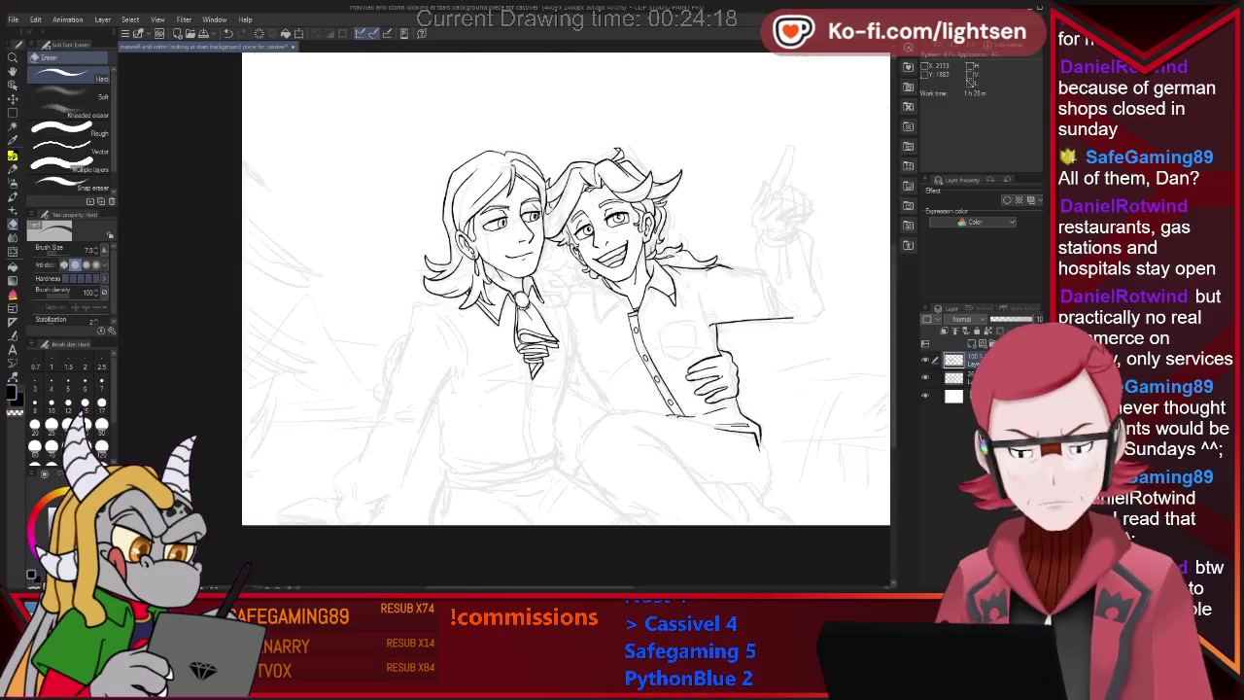
Lasso the inked hand and nudge it slightly upward with a transform.
key(ctrl+minus)
scroll(725, 379, up, 2)
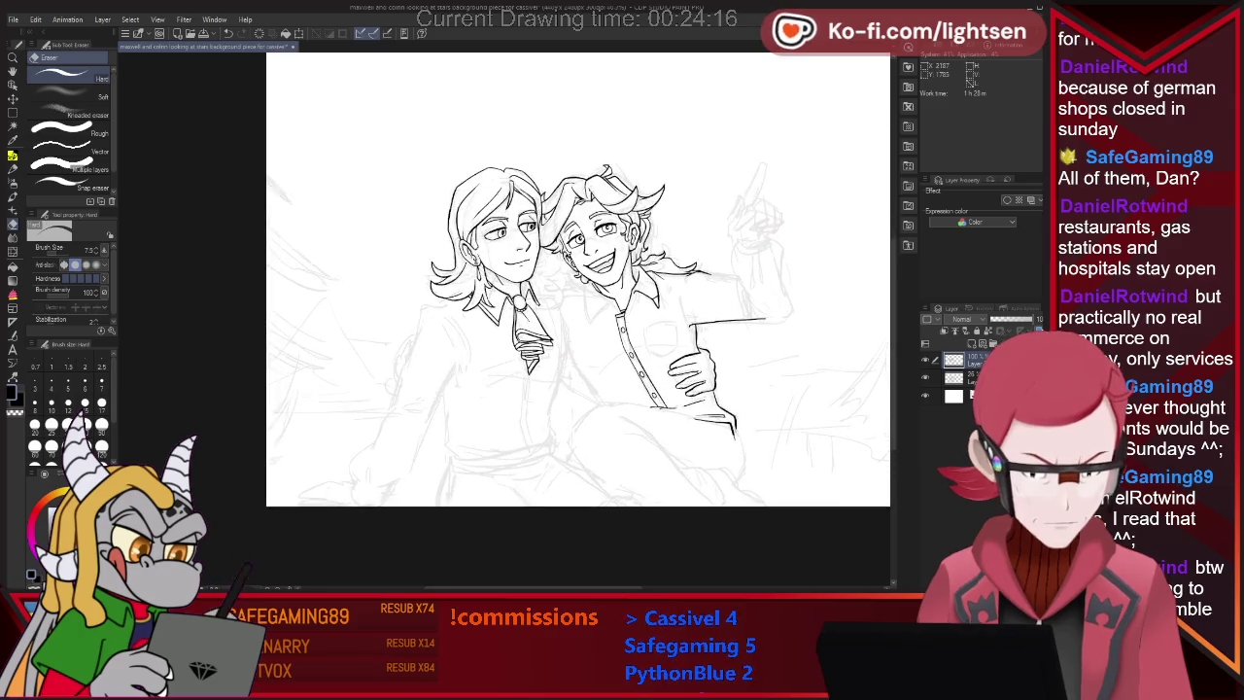
scroll(725, 380, up, 2)
key(m)
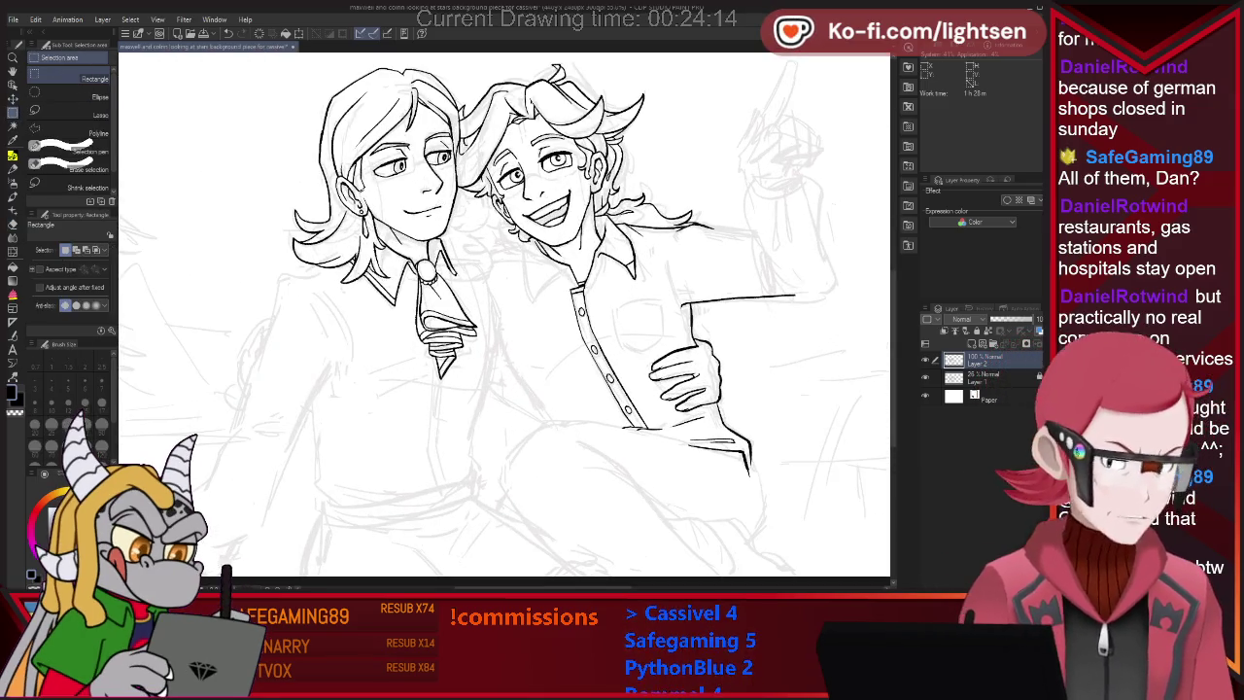
key(m)
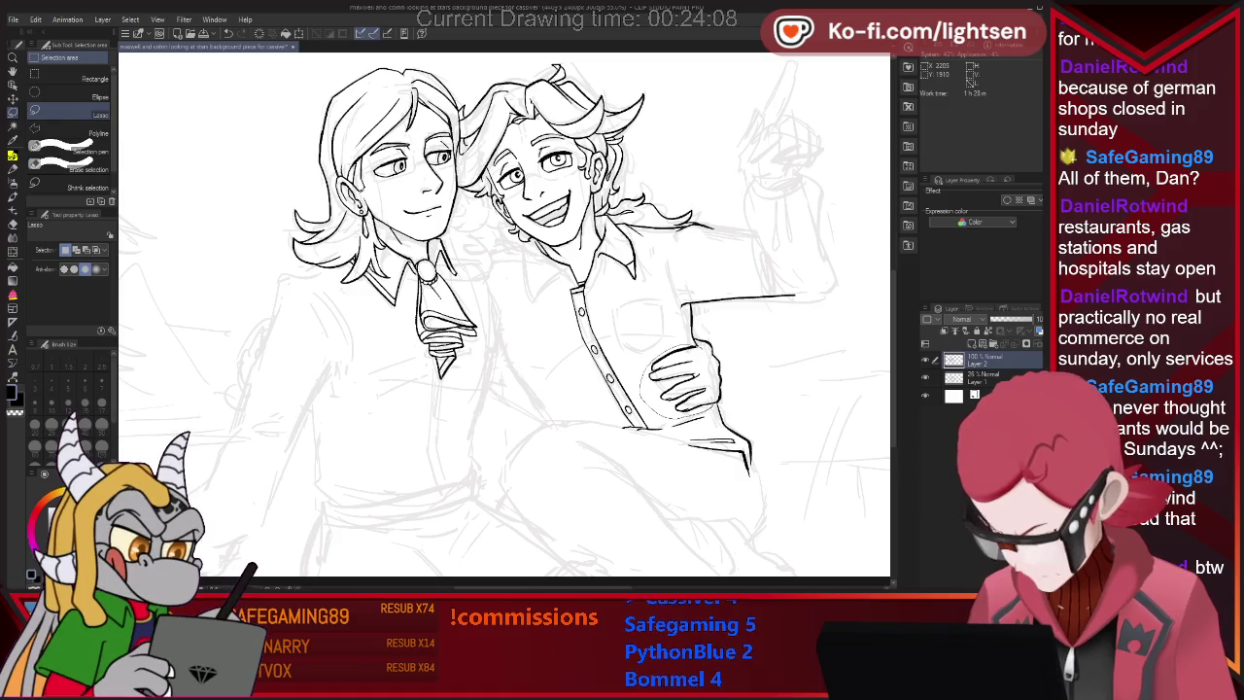
key(ctrl+d)
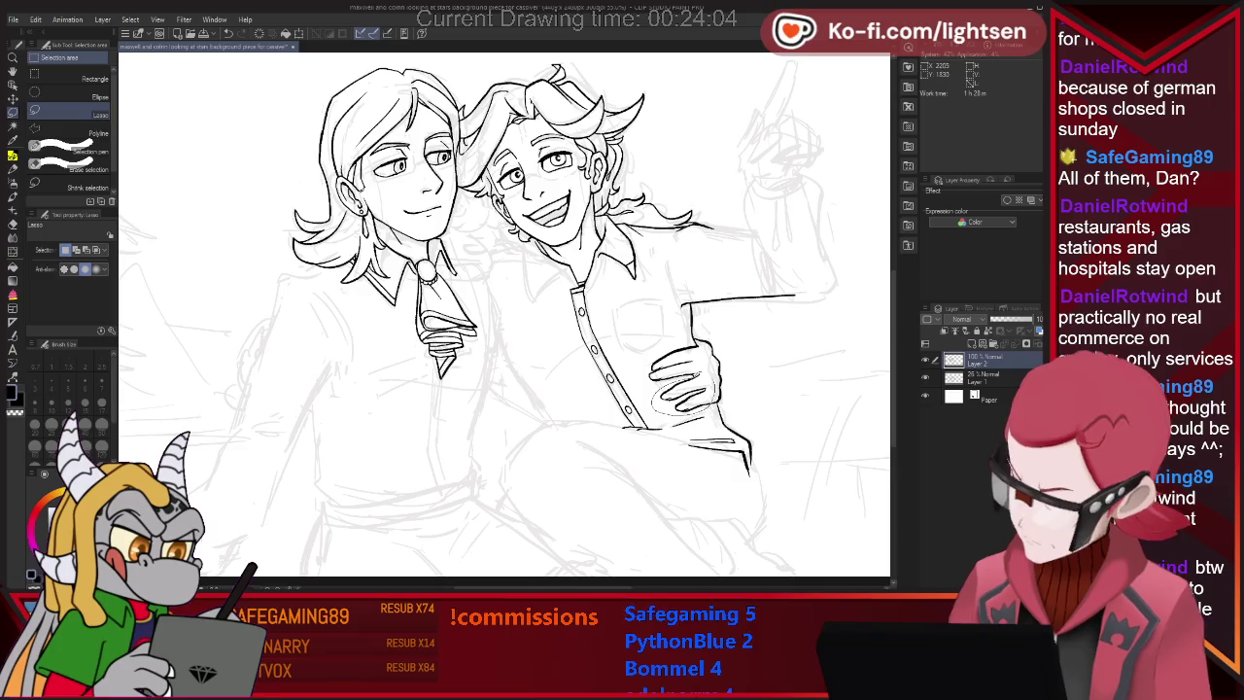
drag(649, 369, 654, 373)
key(ctrl+t)
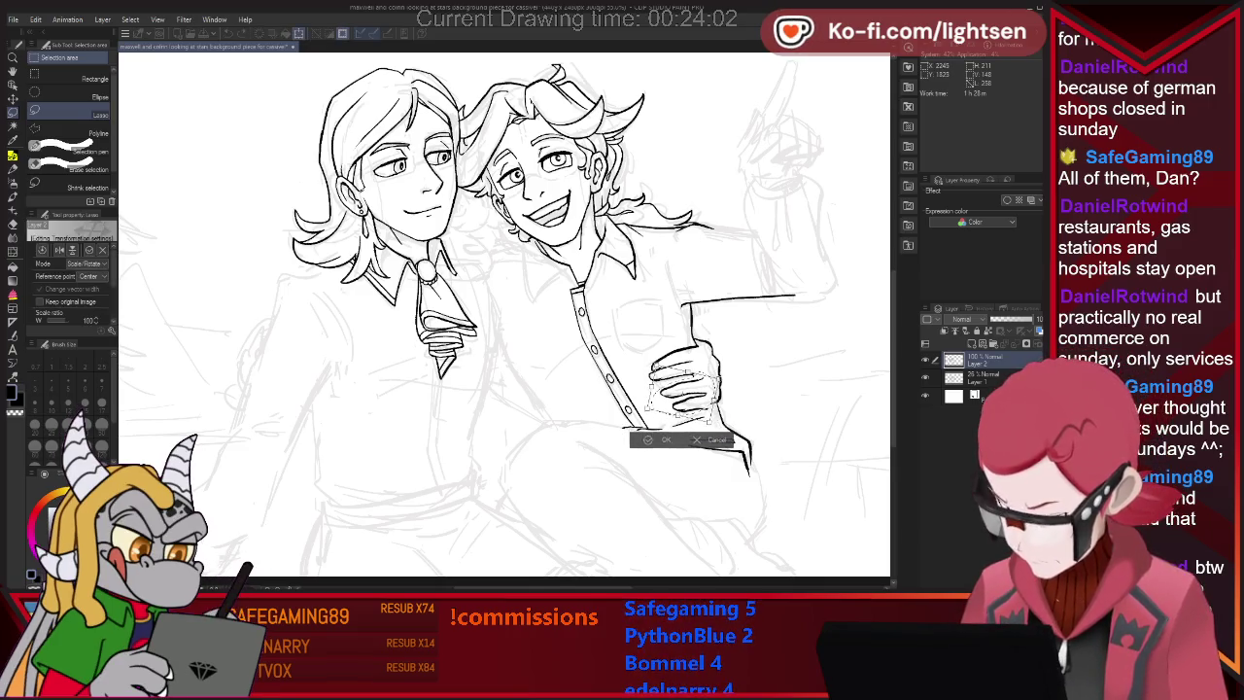
drag(685, 394, 682, 391)
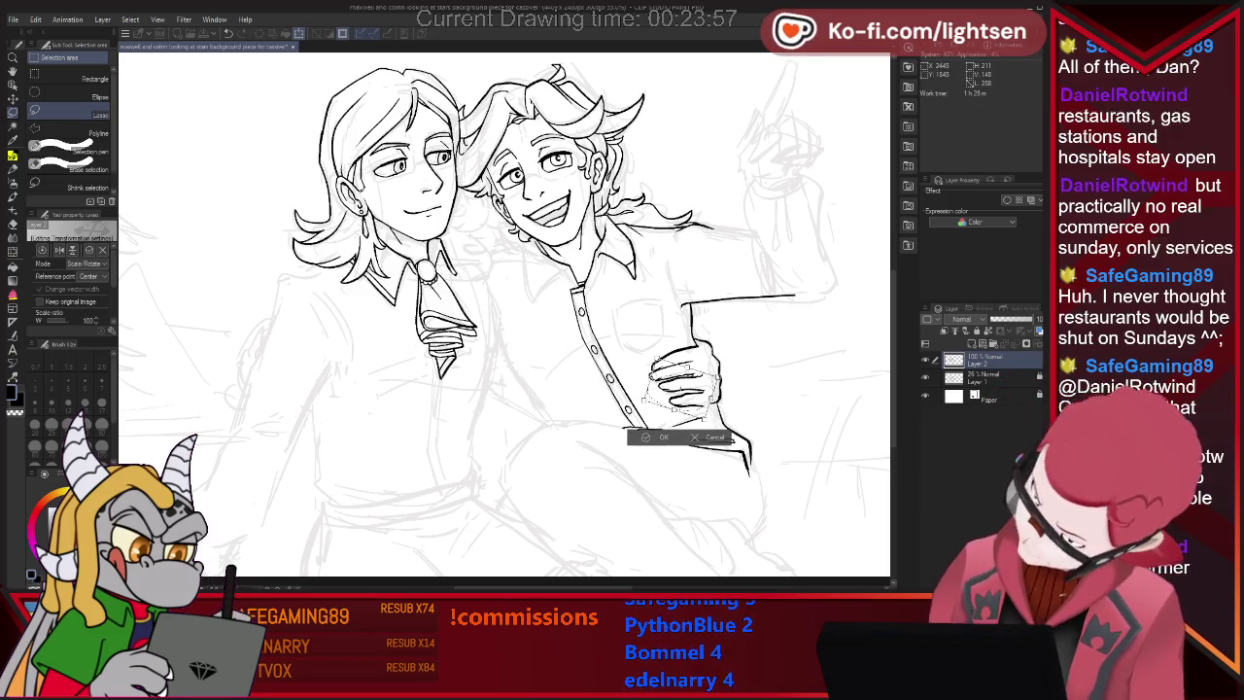
key(Return)
key(ctrl+d)
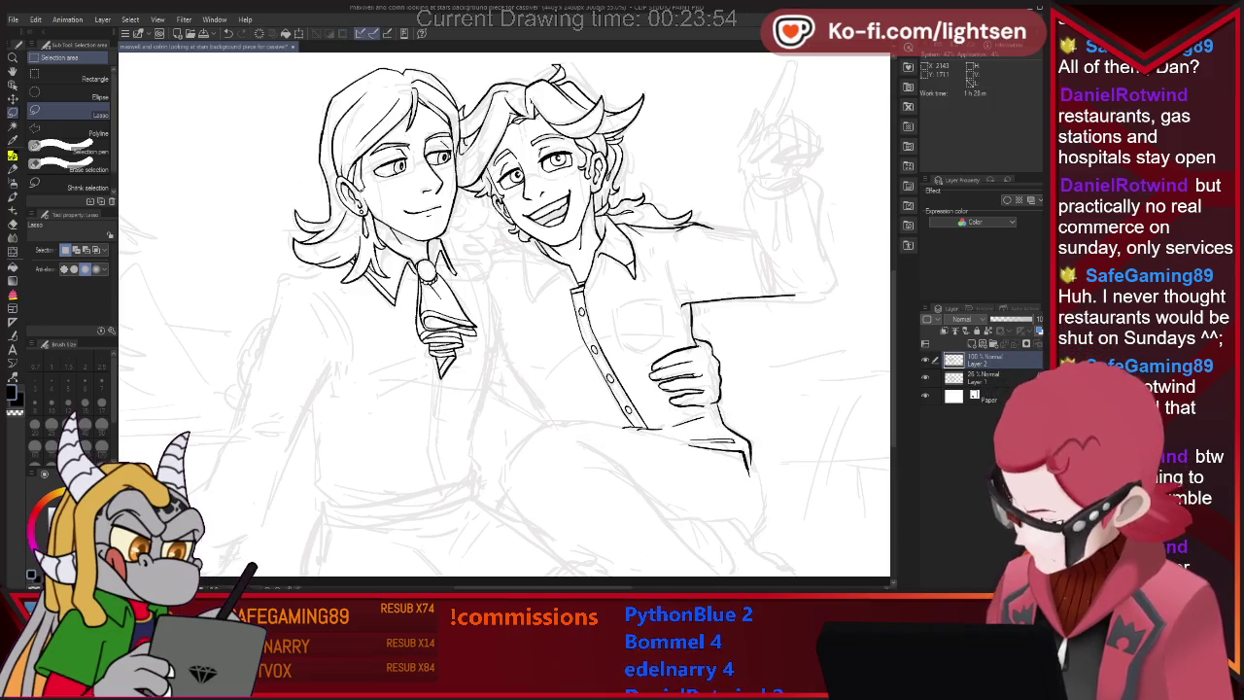
Reselect the hand with a fresh lasso loop and commit another transform.
key(ctrl+z)
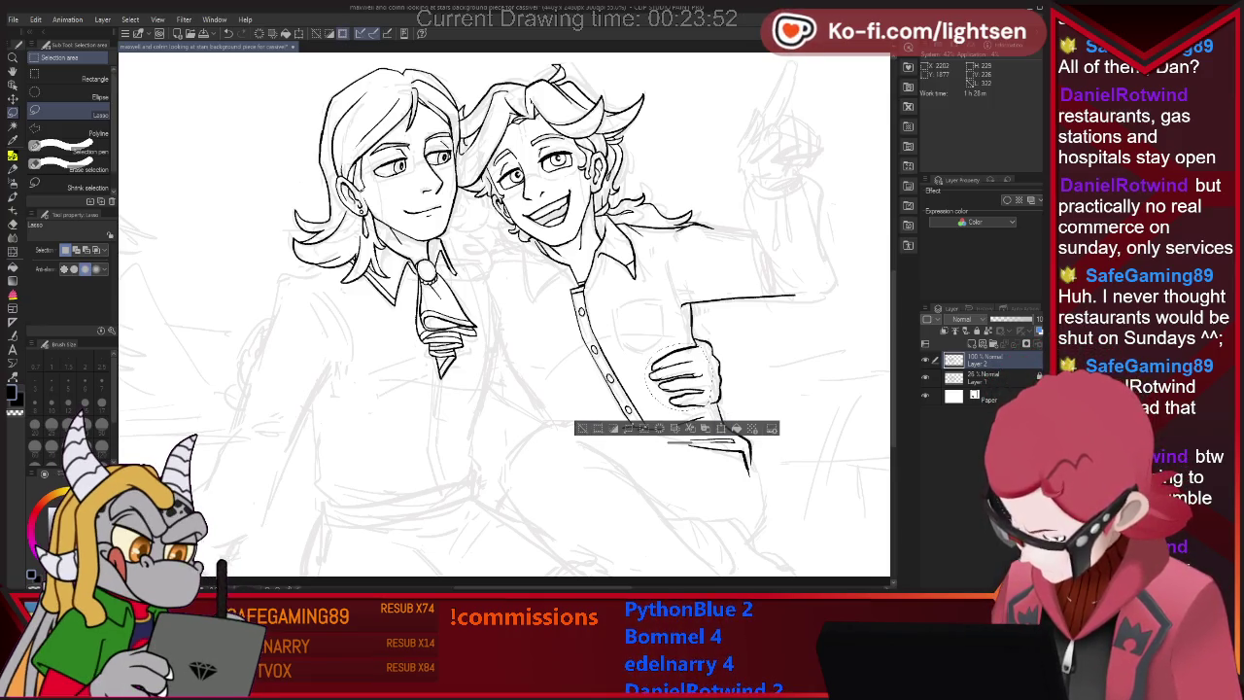
key(ctrl+d)
drag(665, 348, 676, 418)
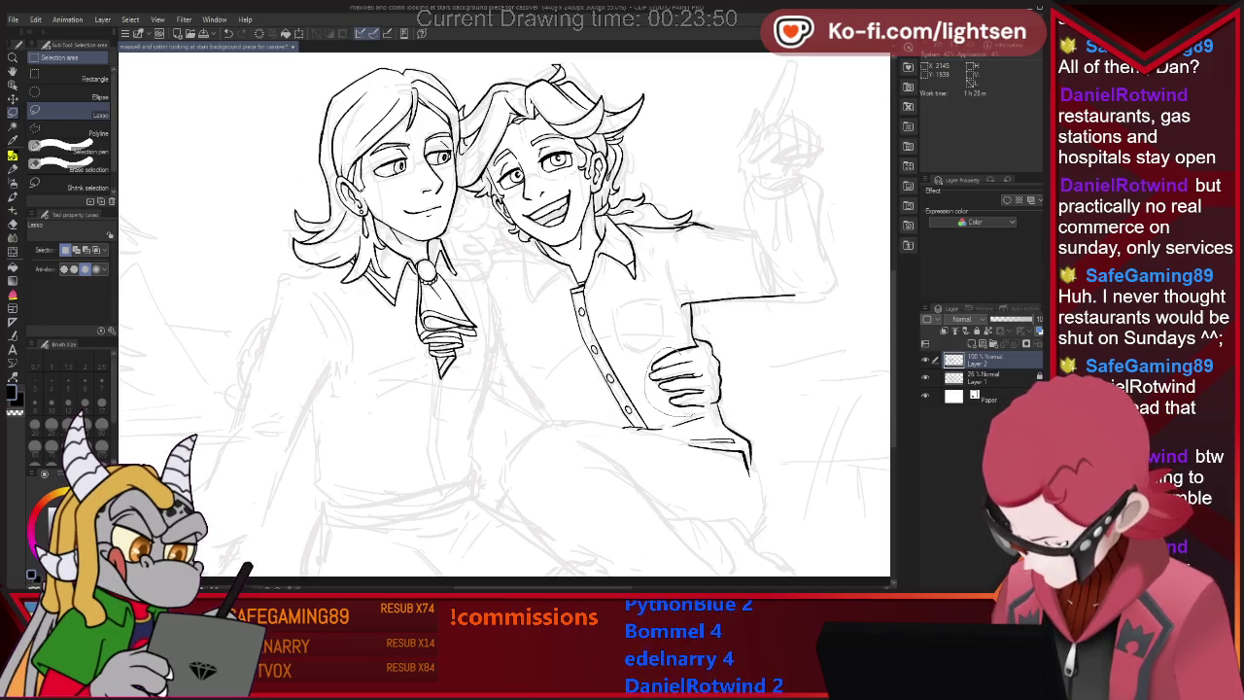
mouse_move(675, 418)
mouse_down()
mouse_move(664, 348)
mouse_move(661, 398)
mouse_move(672, 384)
mouse_up()
key(ctrl+t)
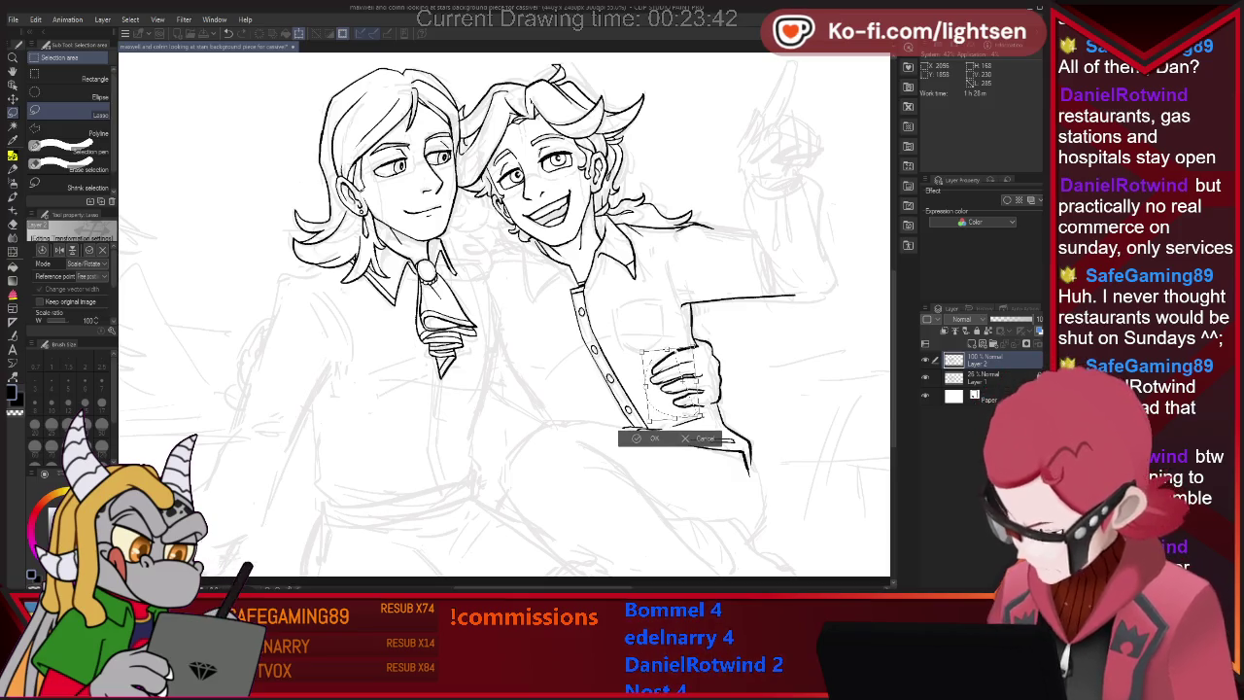
key(Return)
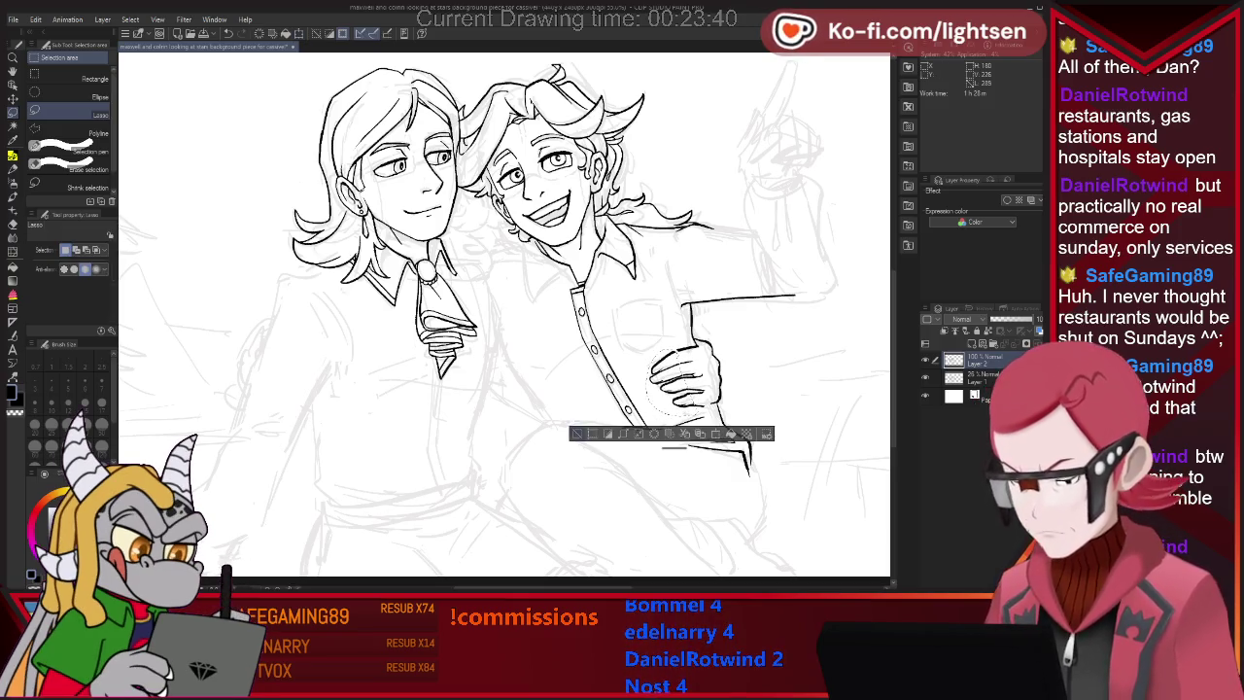
key(e)
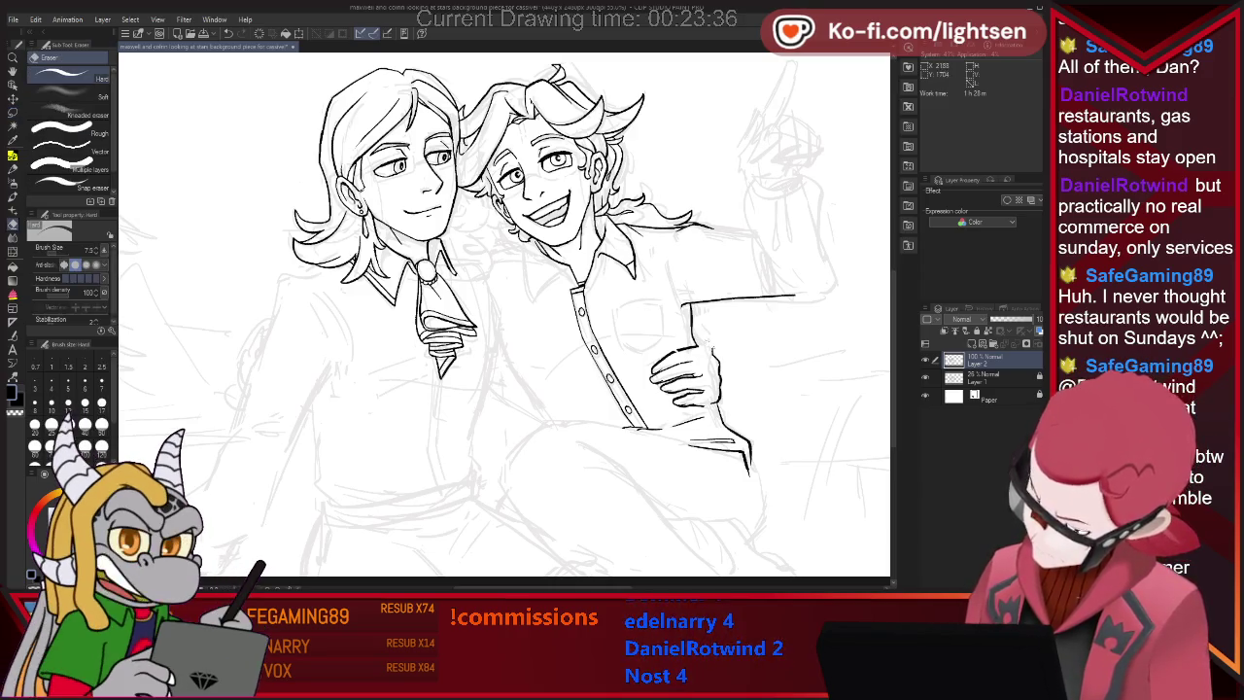
Toggle between Pen and Eraser, then zoom in close on the hand and shirt placket.
key(p)
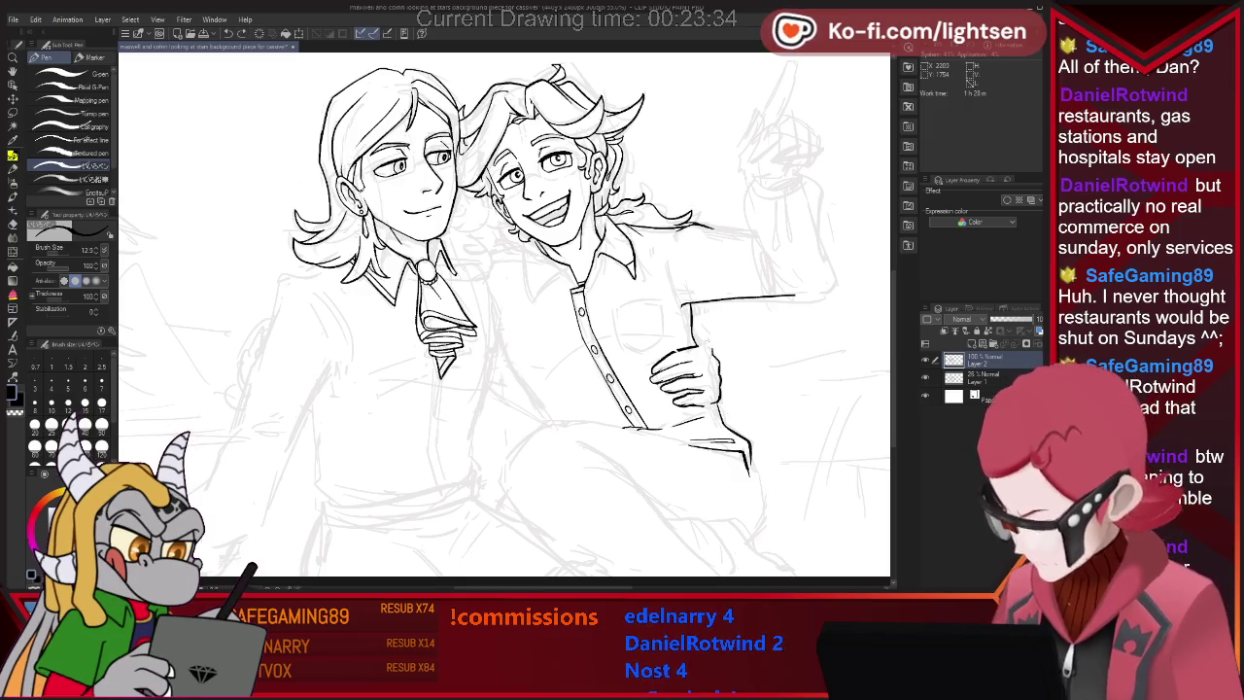
key(e)
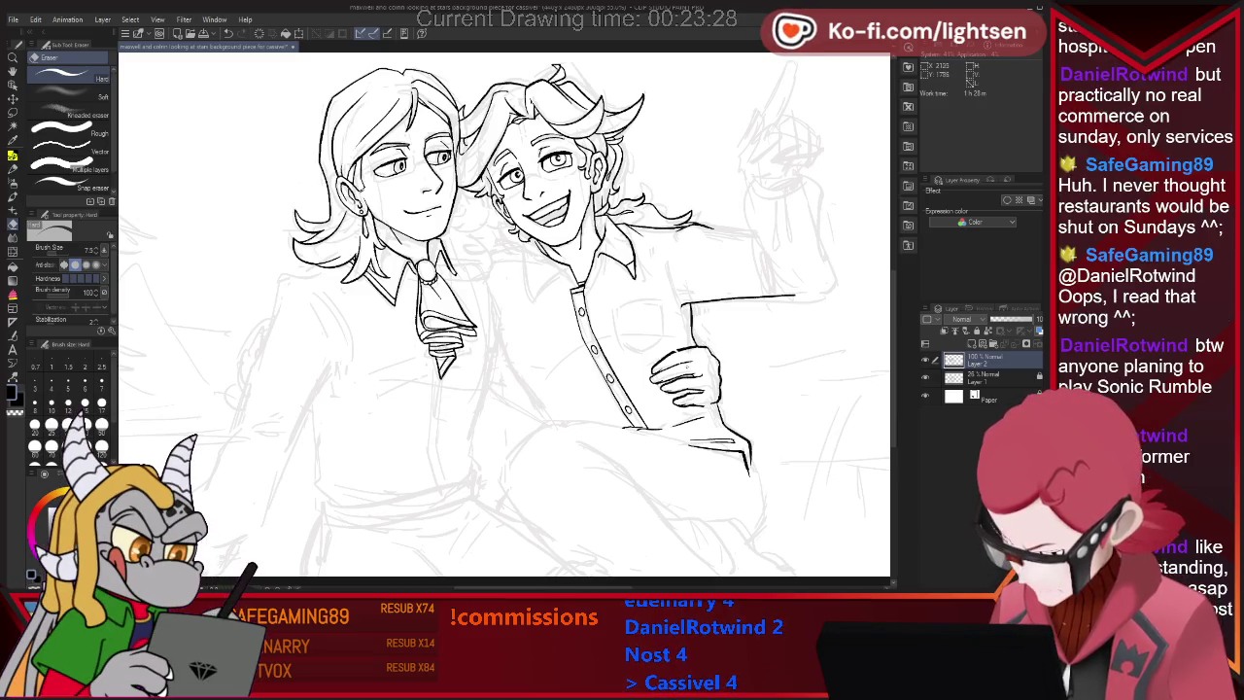
key(p)
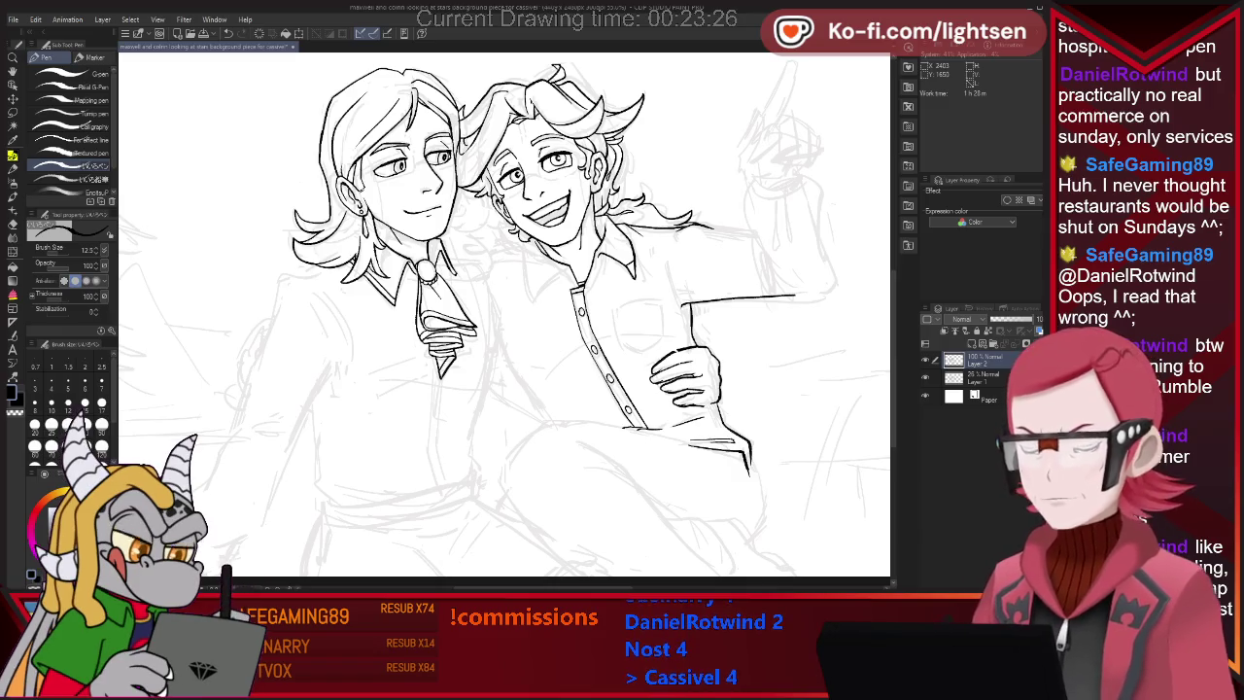
scroll(695, 365, up, 2)
scroll(695, 366, up, 2)
scroll(695, 366, up, 2)
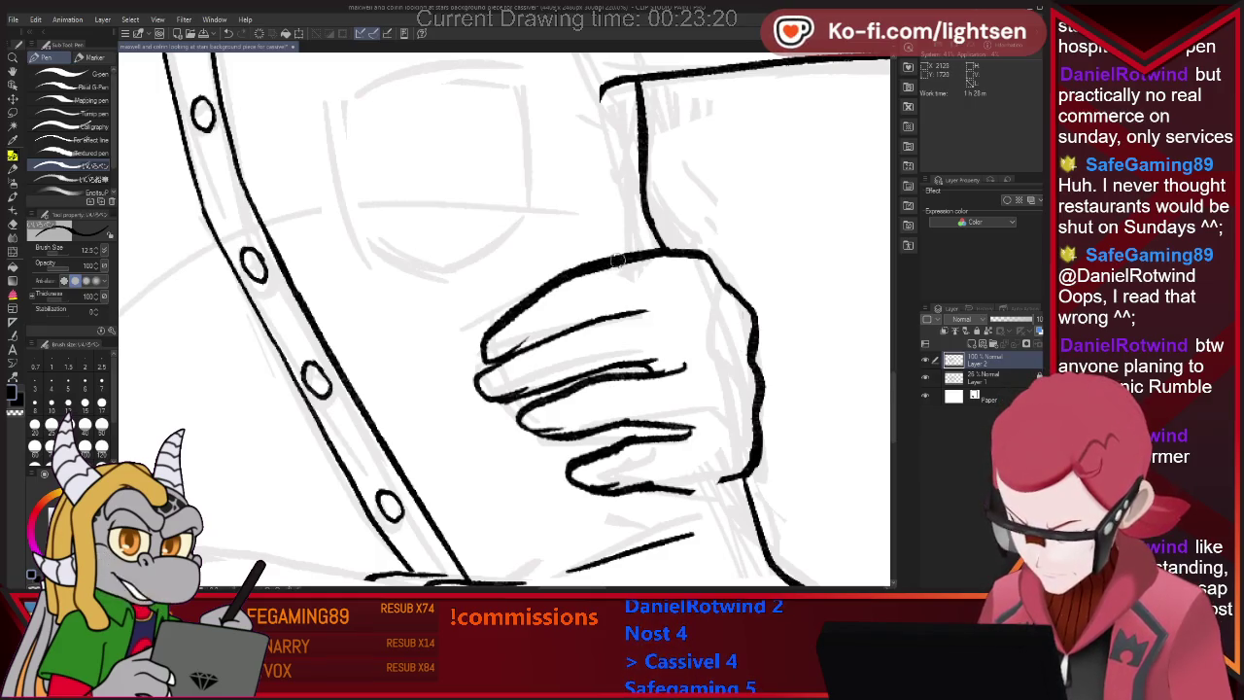
Extend the hand's top contour rightward and add short strokes along the lower and upper finger lines.
drag(686, 251, 706, 259)
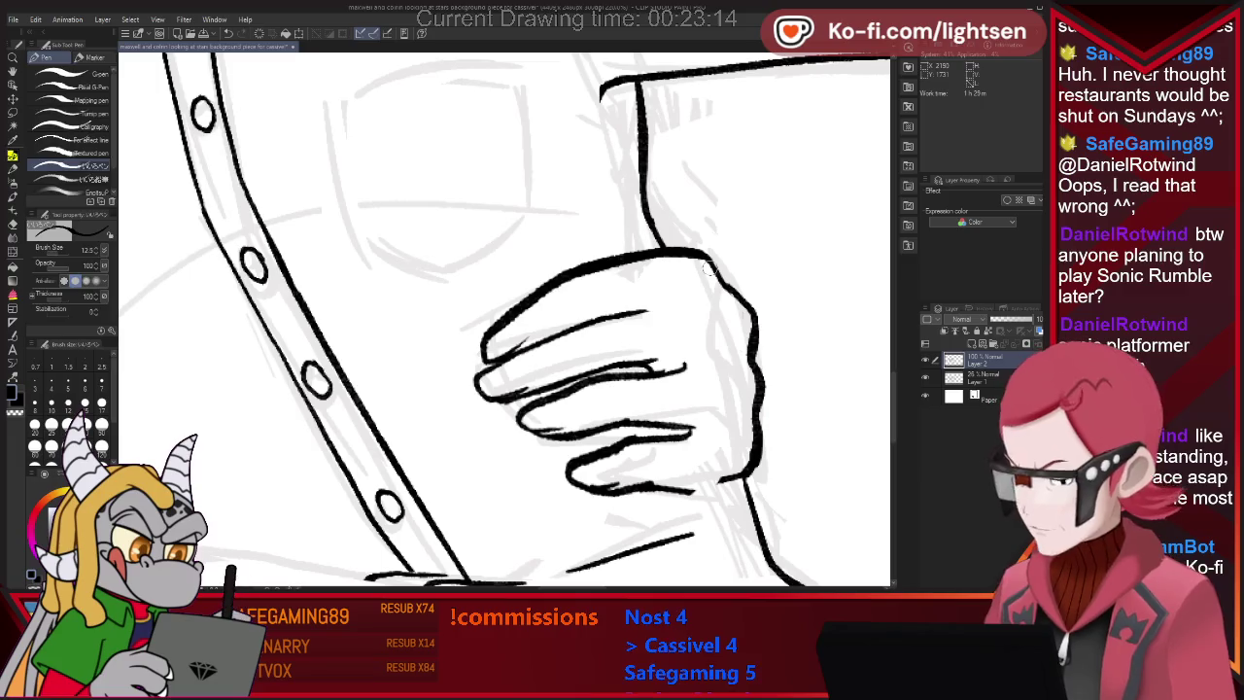
key(e)
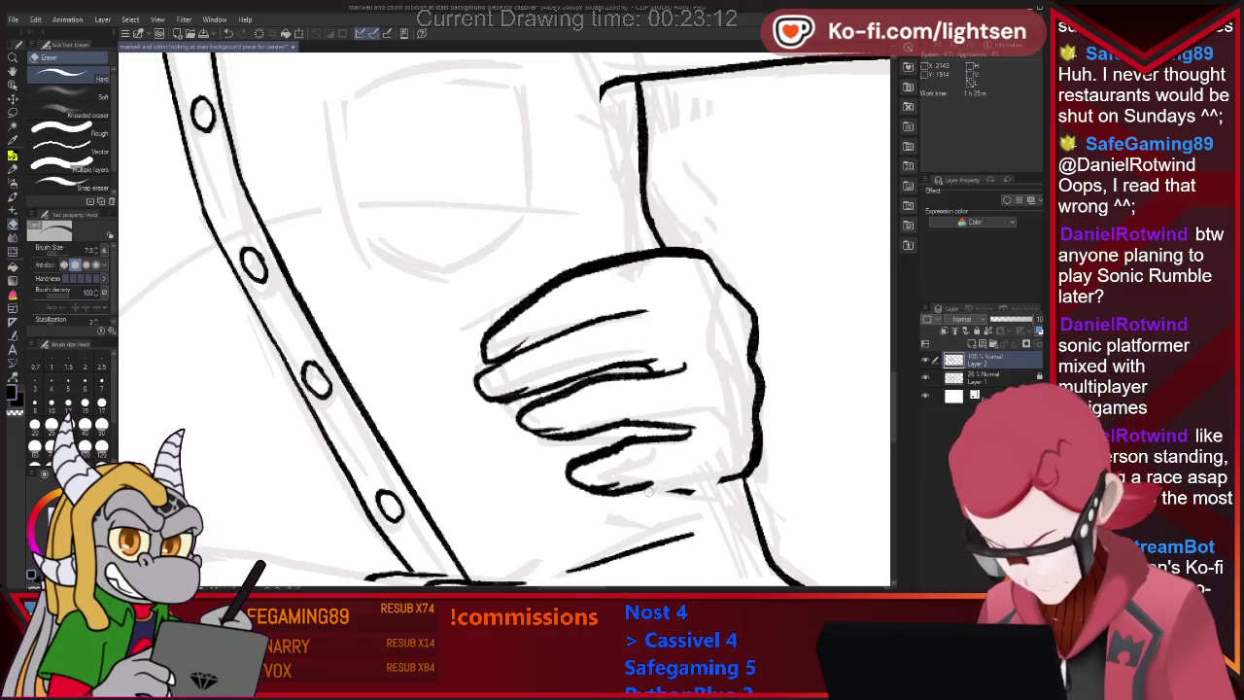
key(p)
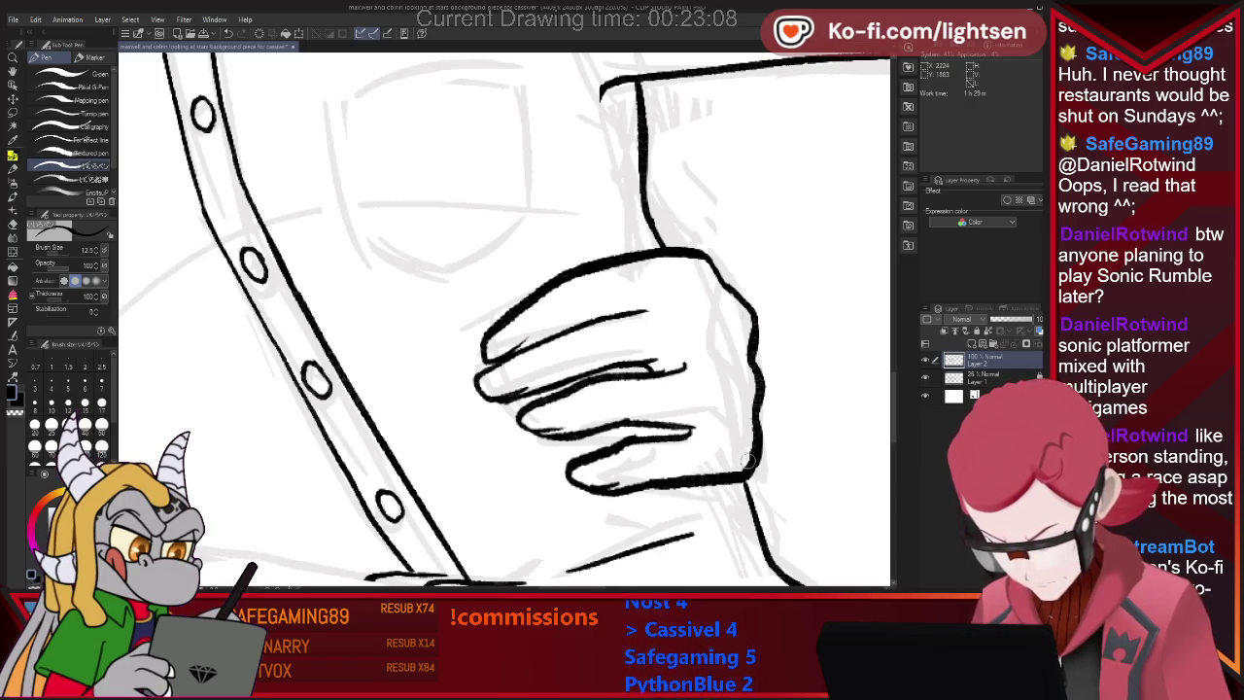
scroll(642, 360, down, 1)
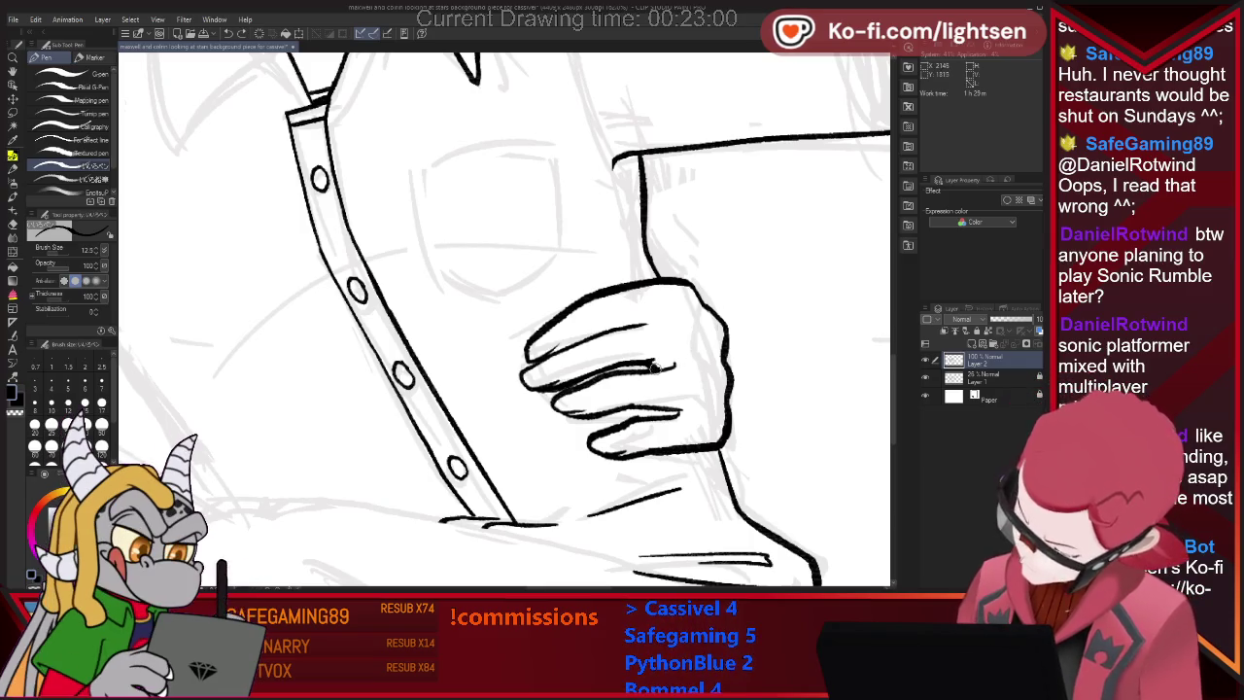
drag(646, 426, 683, 411)
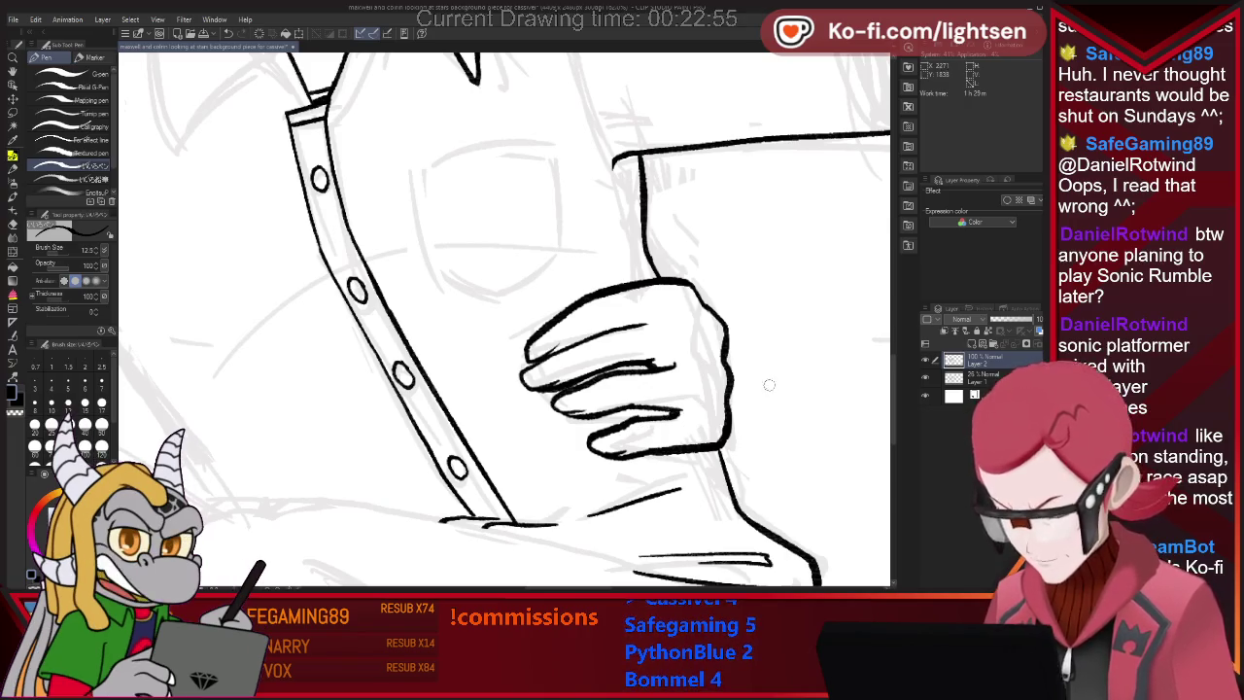
drag(627, 329, 657, 320)
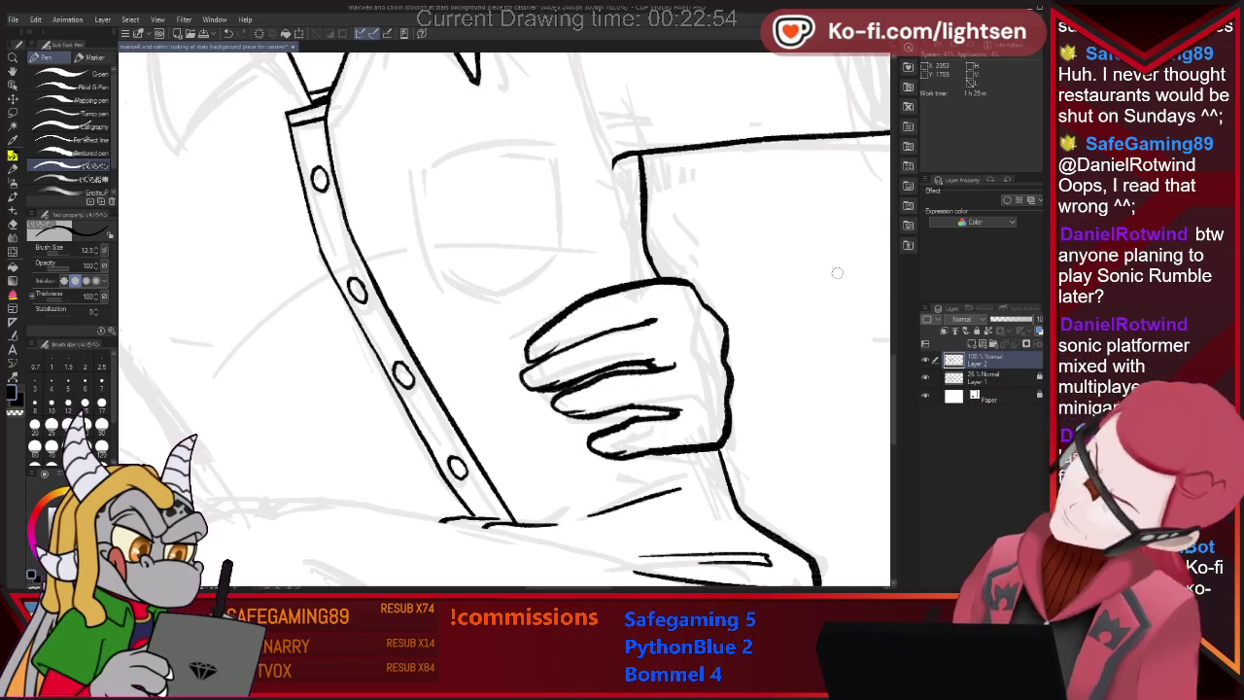
key(ctrl+minus)
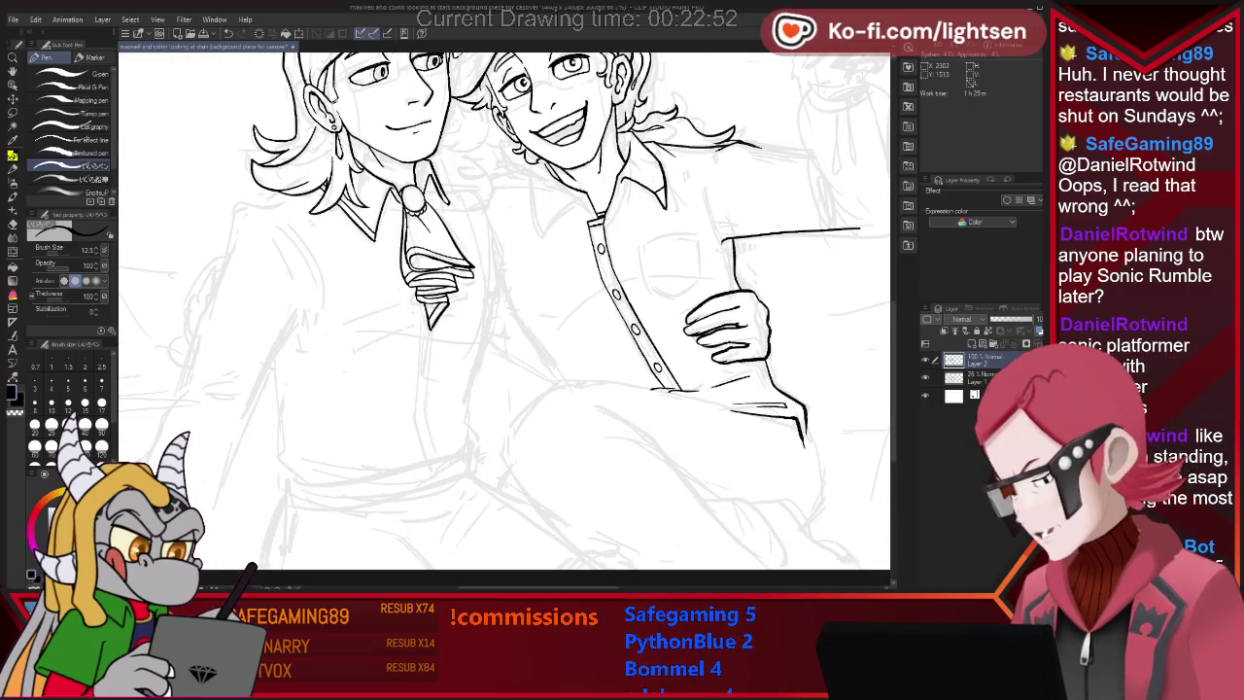
Zoom out to the whole drawing, then zoom back in on both characters.
key(ctrl+minus)
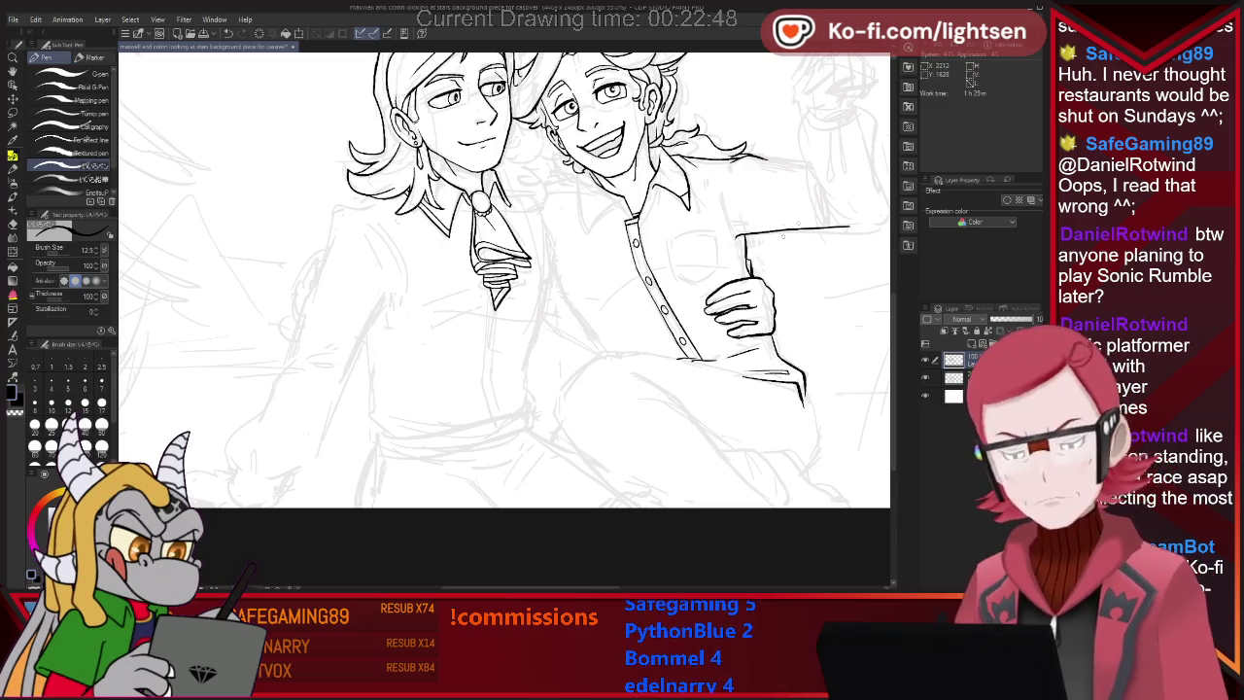
key(ctrl+minus)
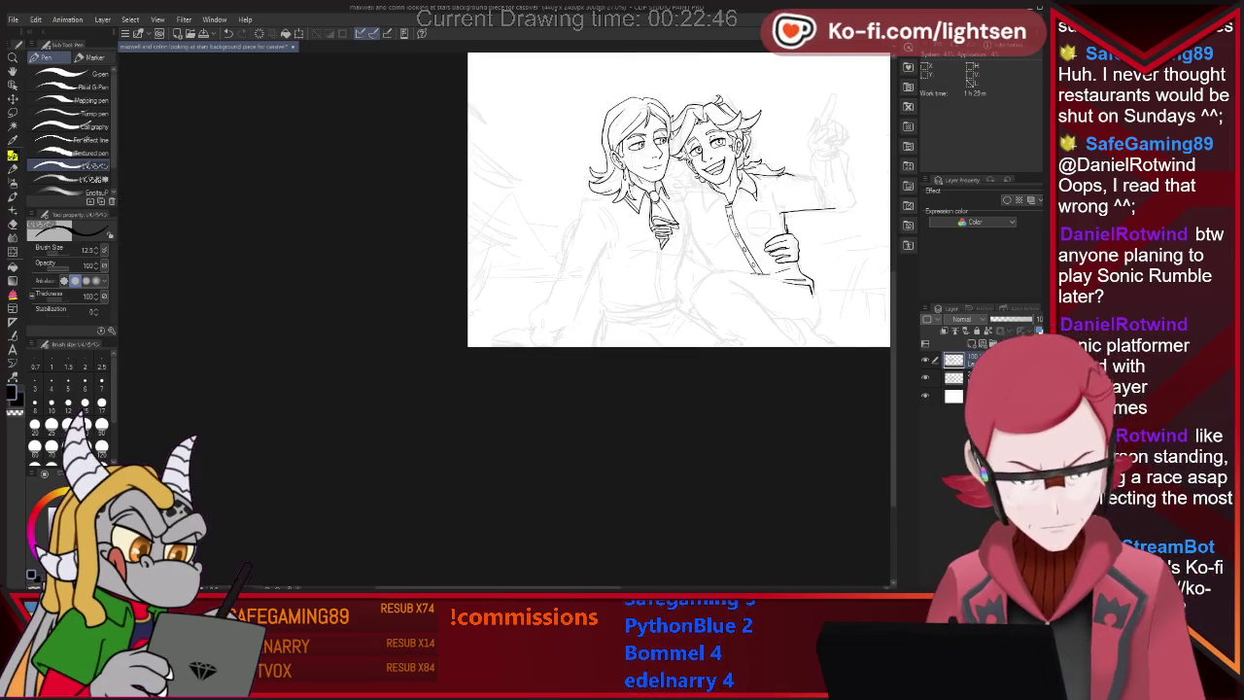
key(ctrl+plus)
key(ctrl+plus)
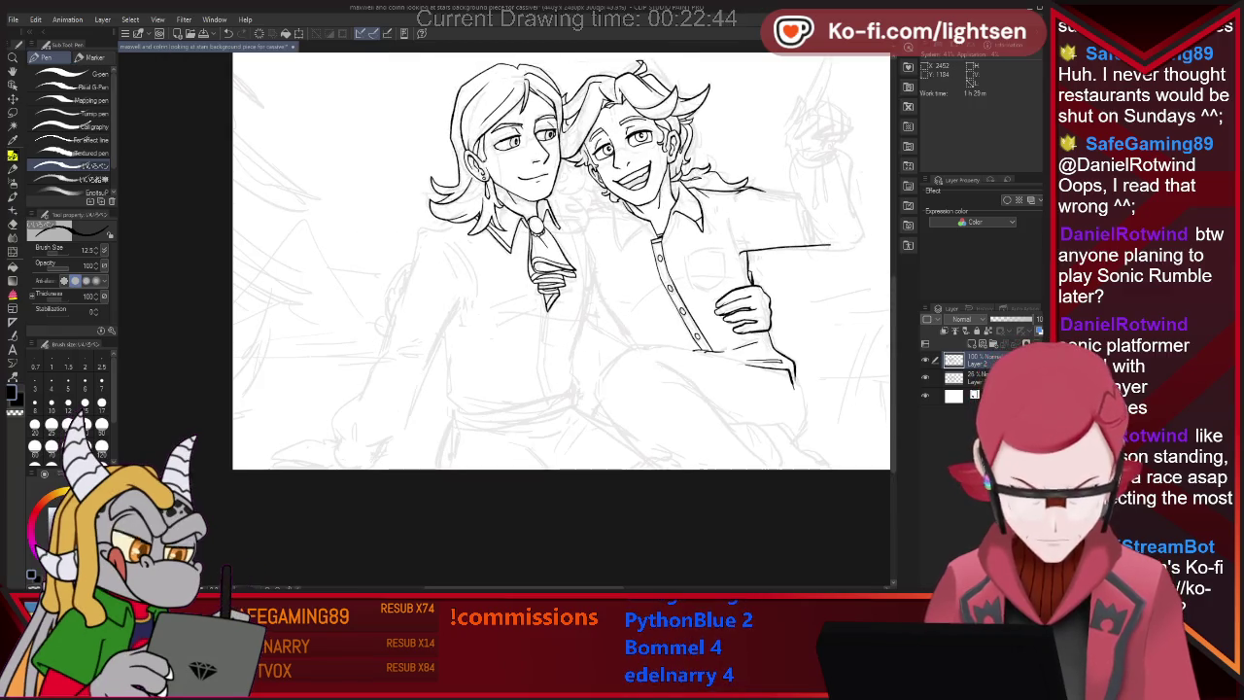
scroll(746, 206, up, 1)
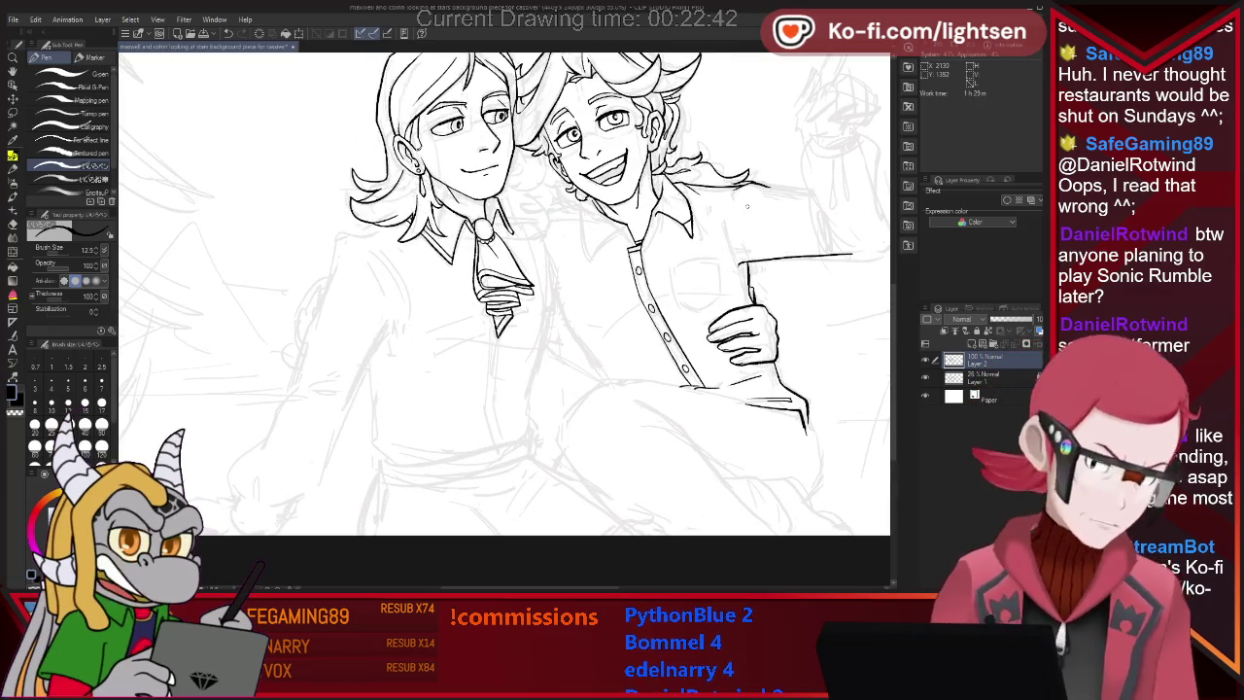
Lasso the hand and start rotating it slightly counterclockwise.
key(m)
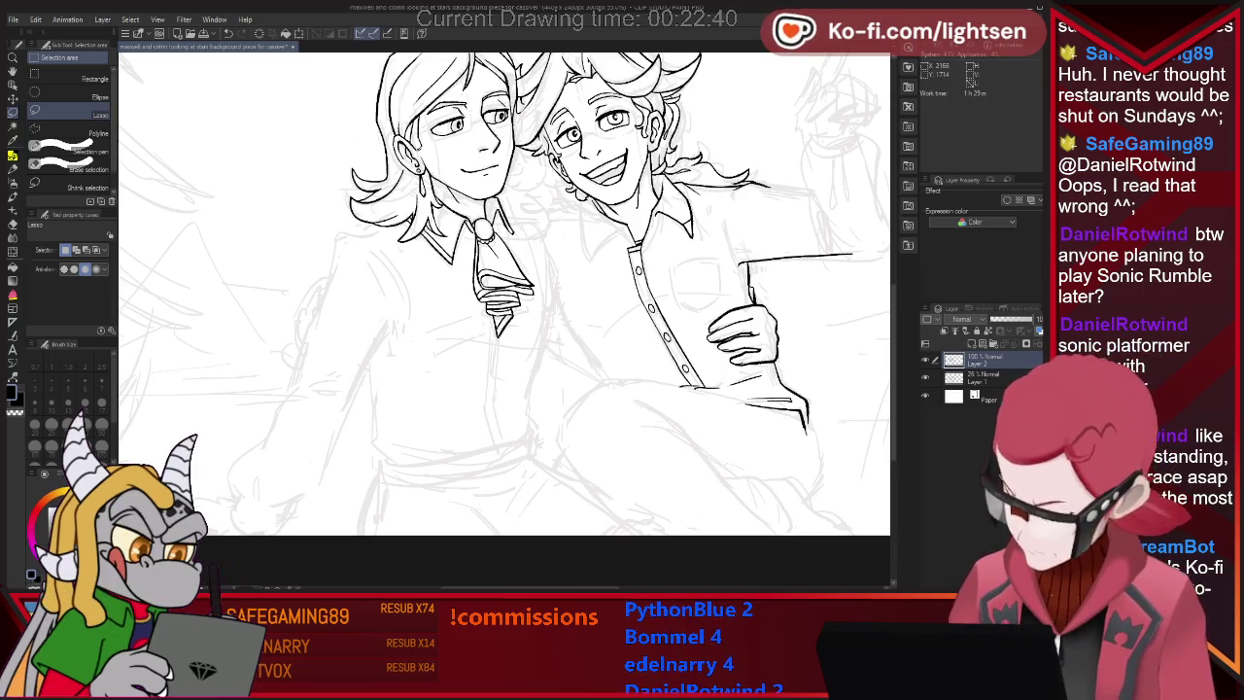
mouse_move(734, 306)
mouse_down()
mouse_move(719, 371)
mouse_move(792, 311)
mouse_up()
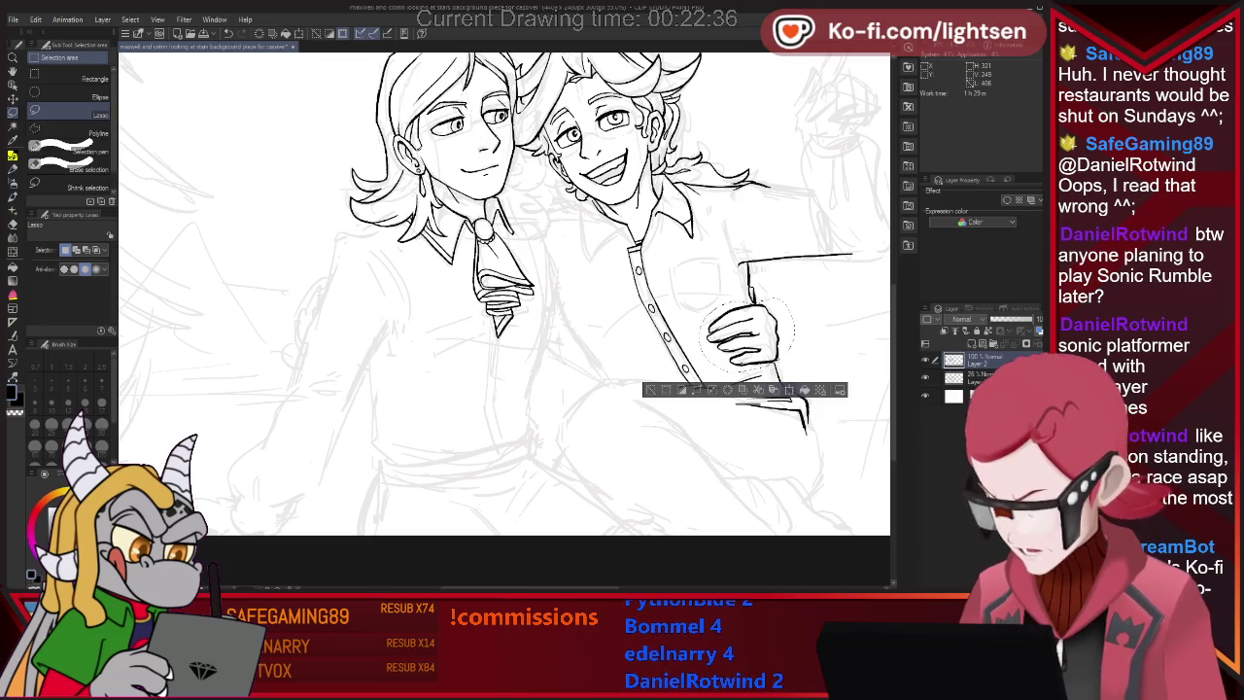
key(ctrl+t)
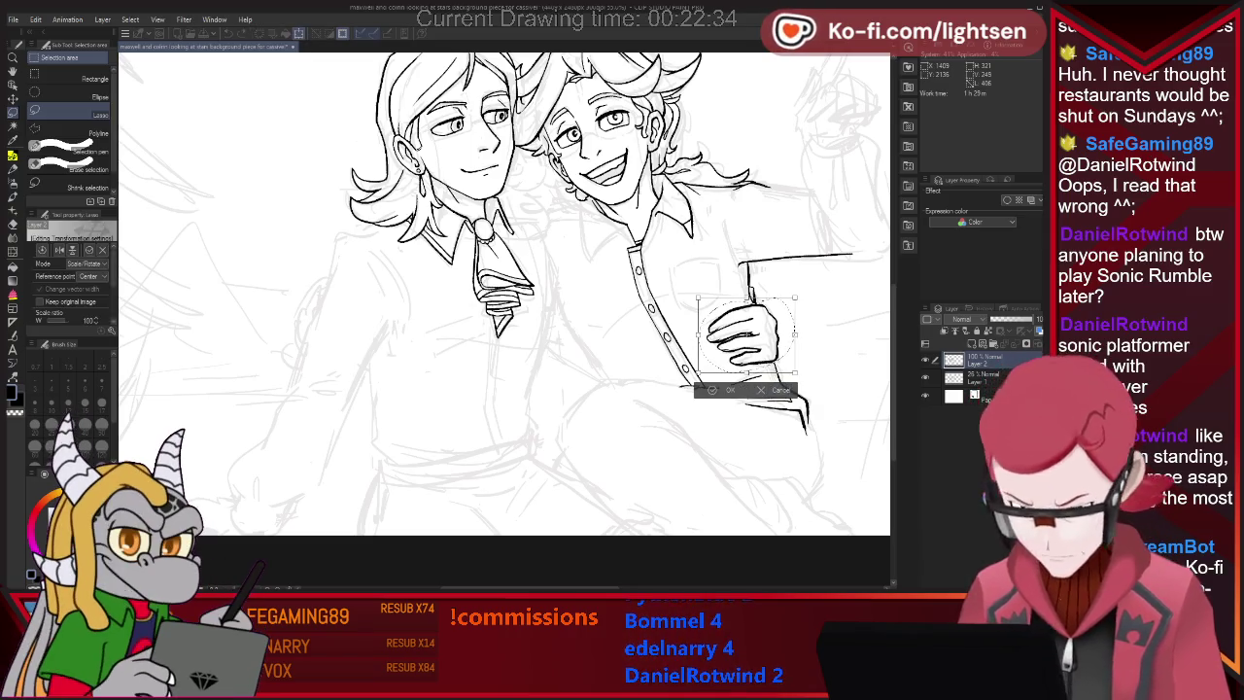
mouse_move(807, 381)
mouse_down()
mouse_move(816, 362)
mouse_move(813, 371)
mouse_up()
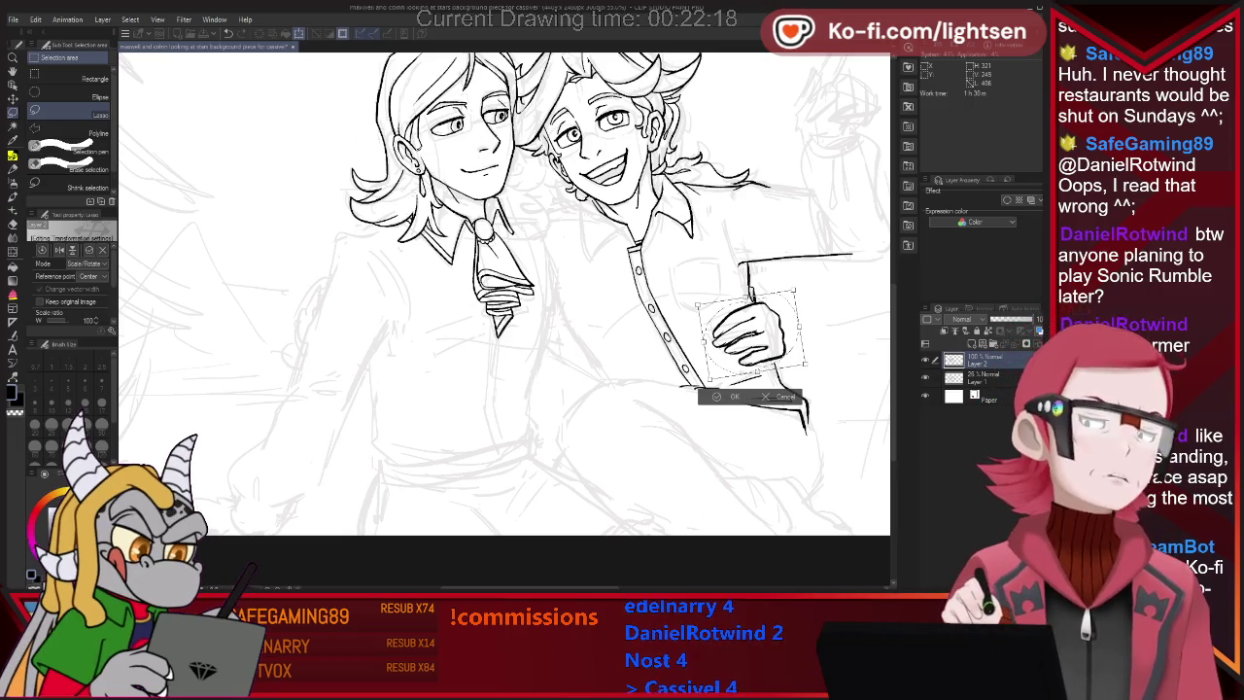
Dismiss the stream overlay and lower the watched stream's volume below 80%.
click(122, 668)
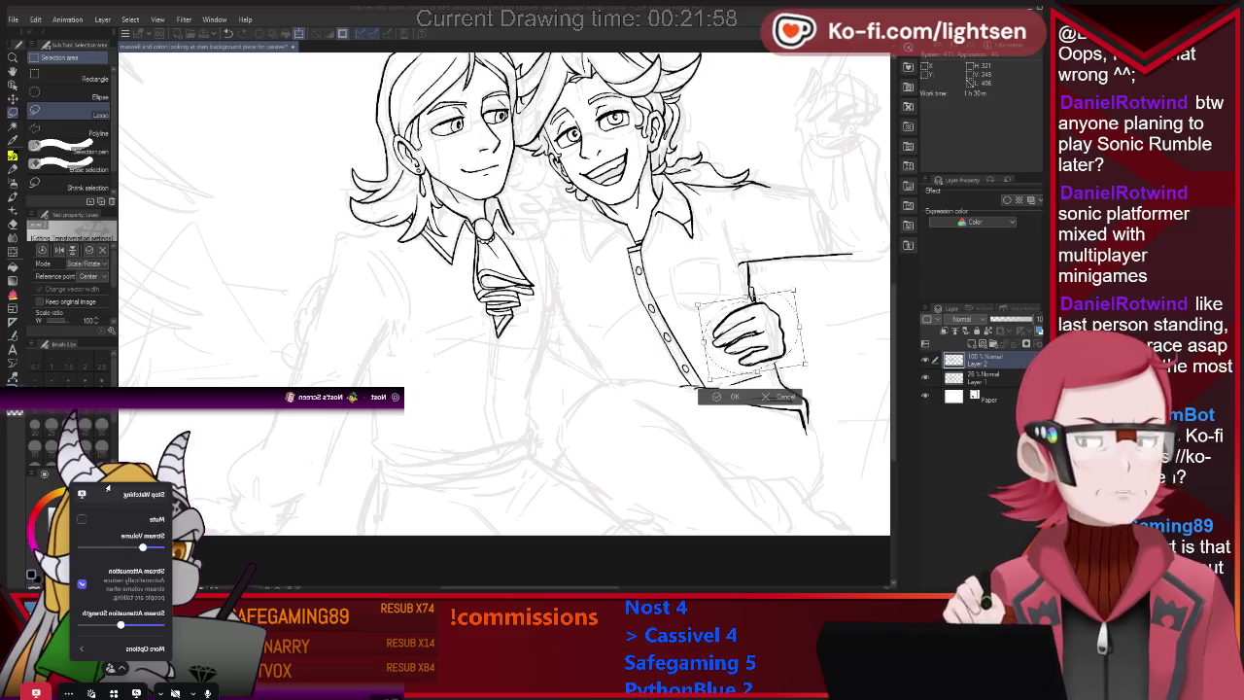
key(Escape)
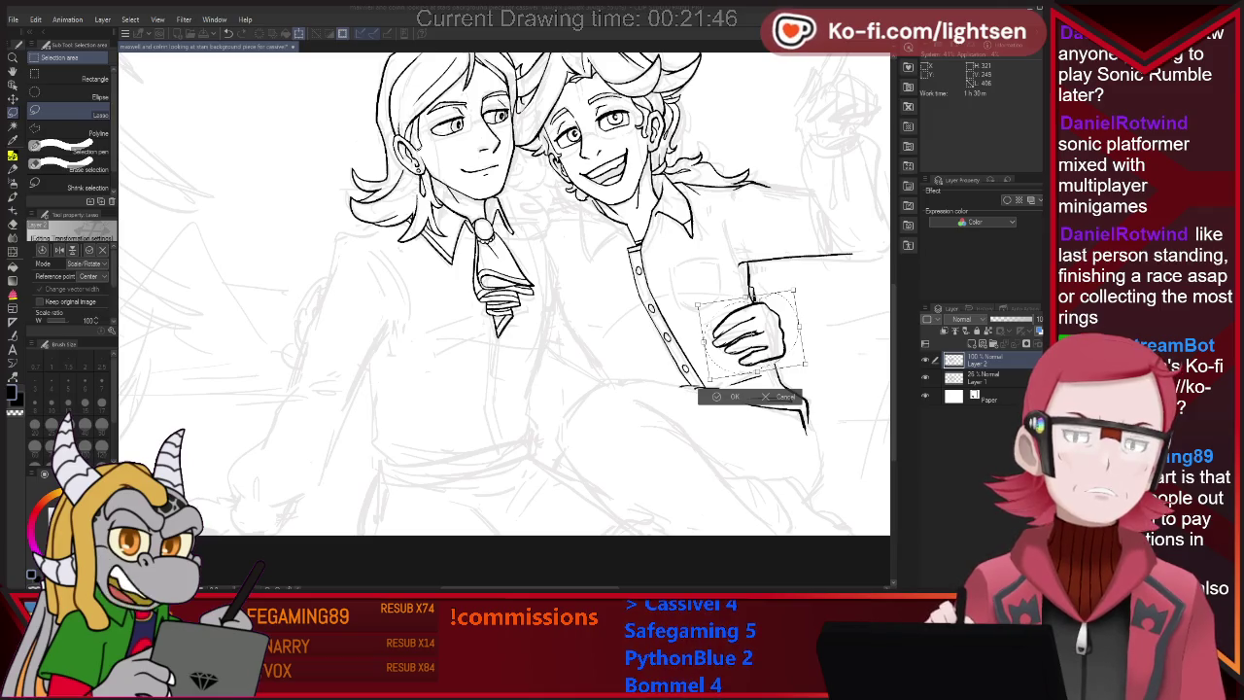
right_click(141, 502)
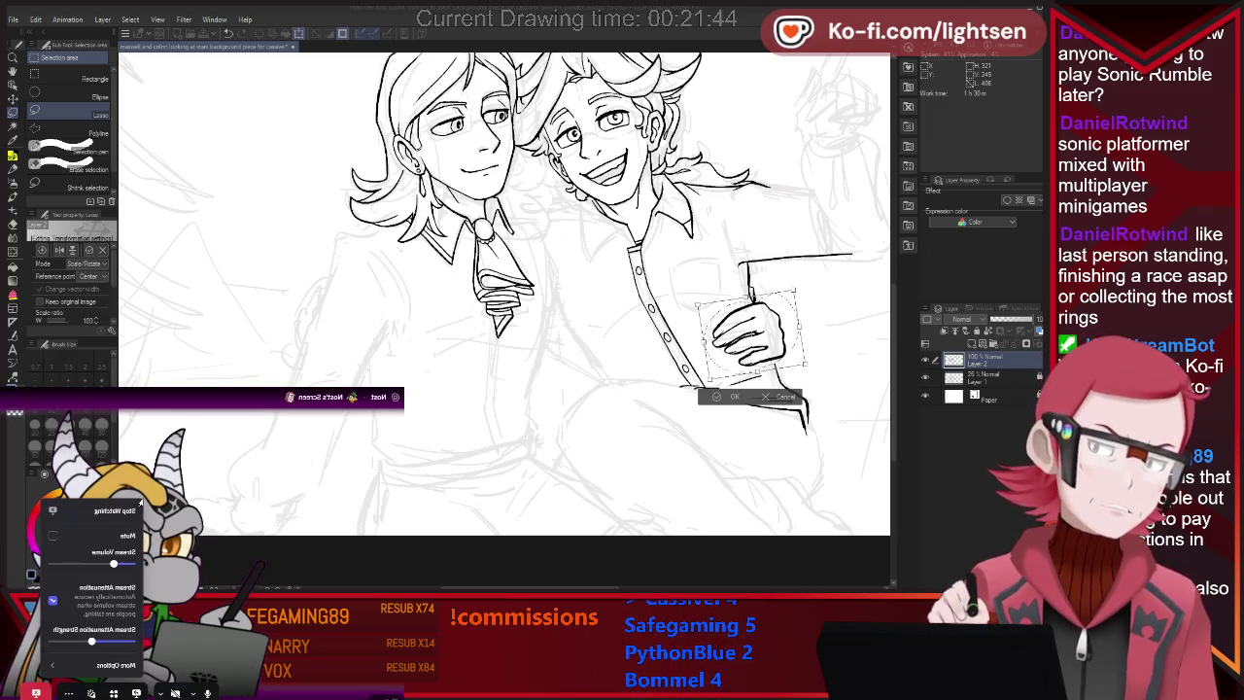
drag(113, 562, 100, 564)
mouse_move(106, 563)
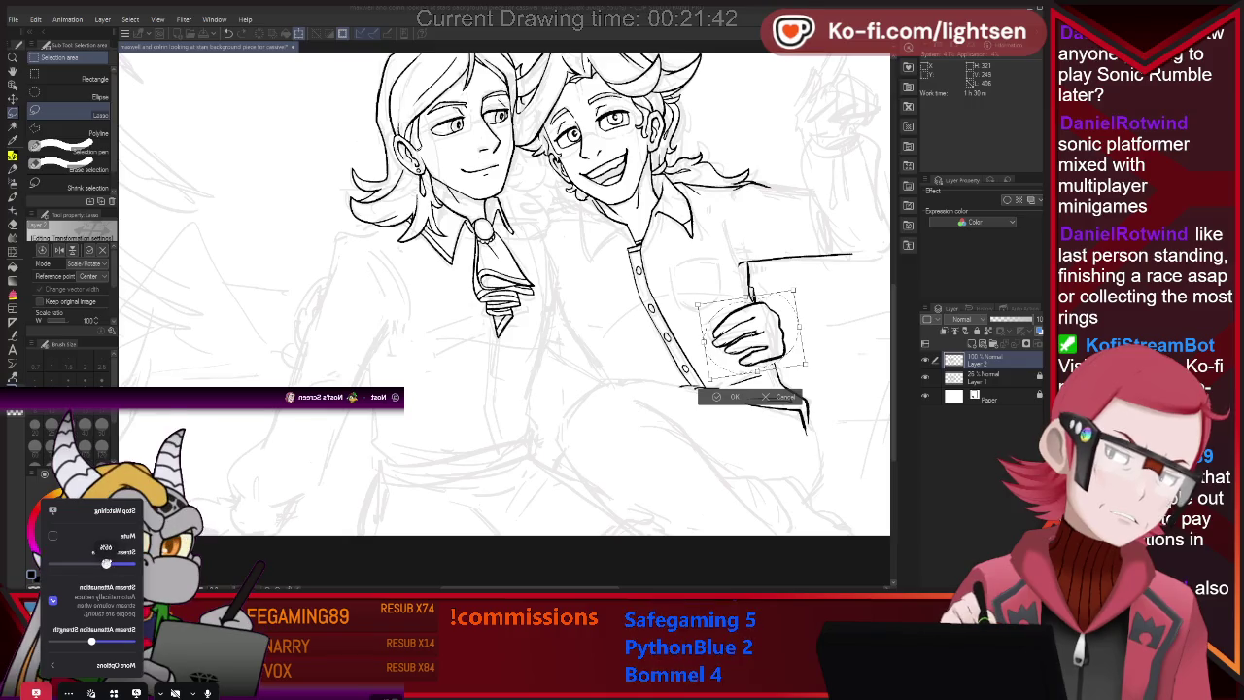
drag(98, 564, 93, 564)
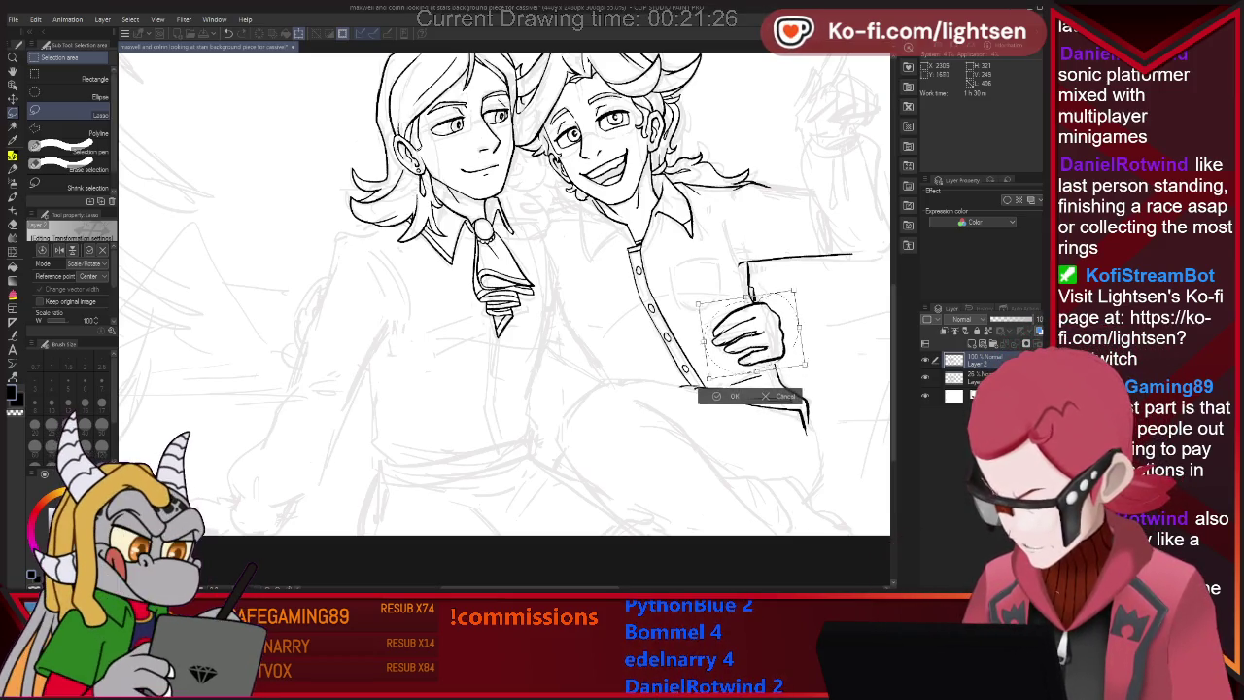
Fine-tune the hand's tilt, nudge it right, and confirm the new angle.
mouse_move(811, 370)
mouse_down()
mouse_move(799, 386)
mouse_move(814, 369)
mouse_move(811, 381)
mouse_up()
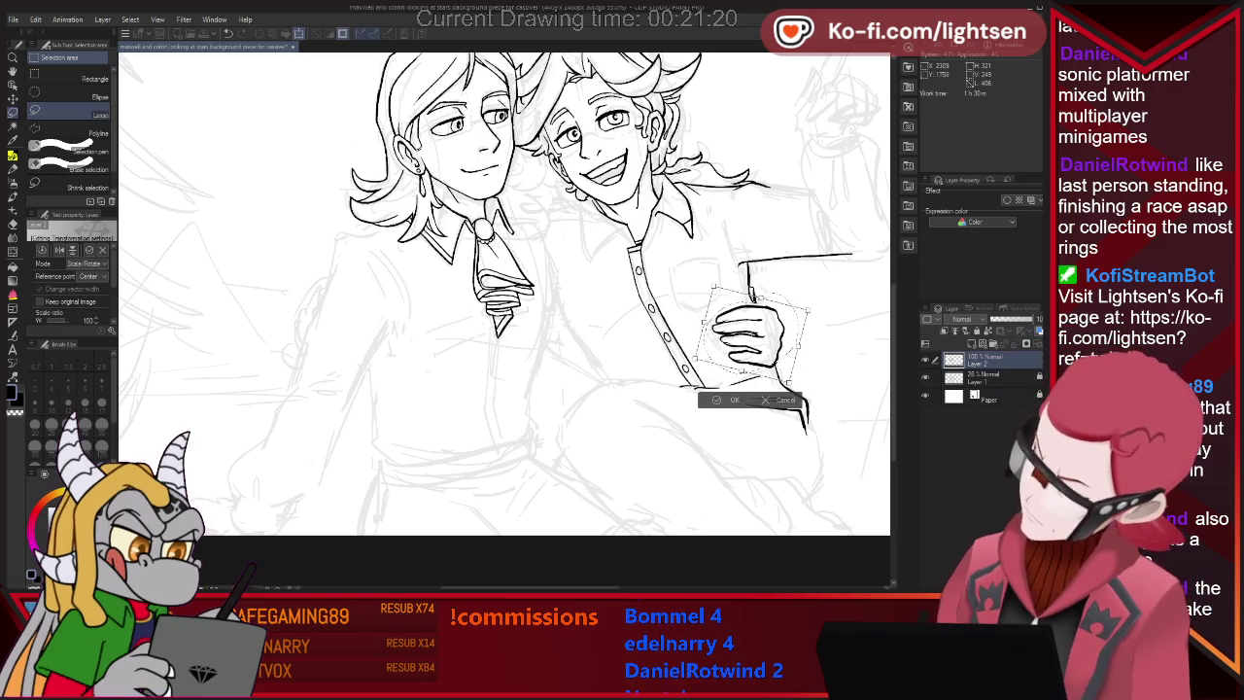
drag(811, 381, 815, 377)
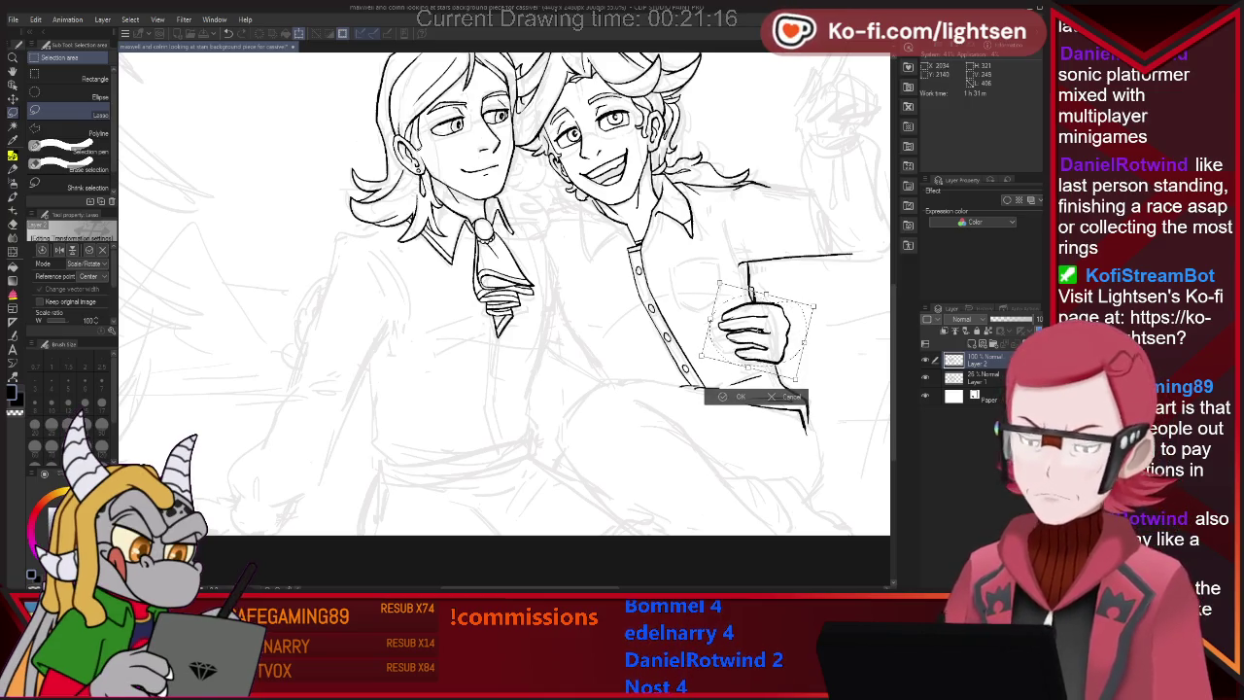
key(Return)
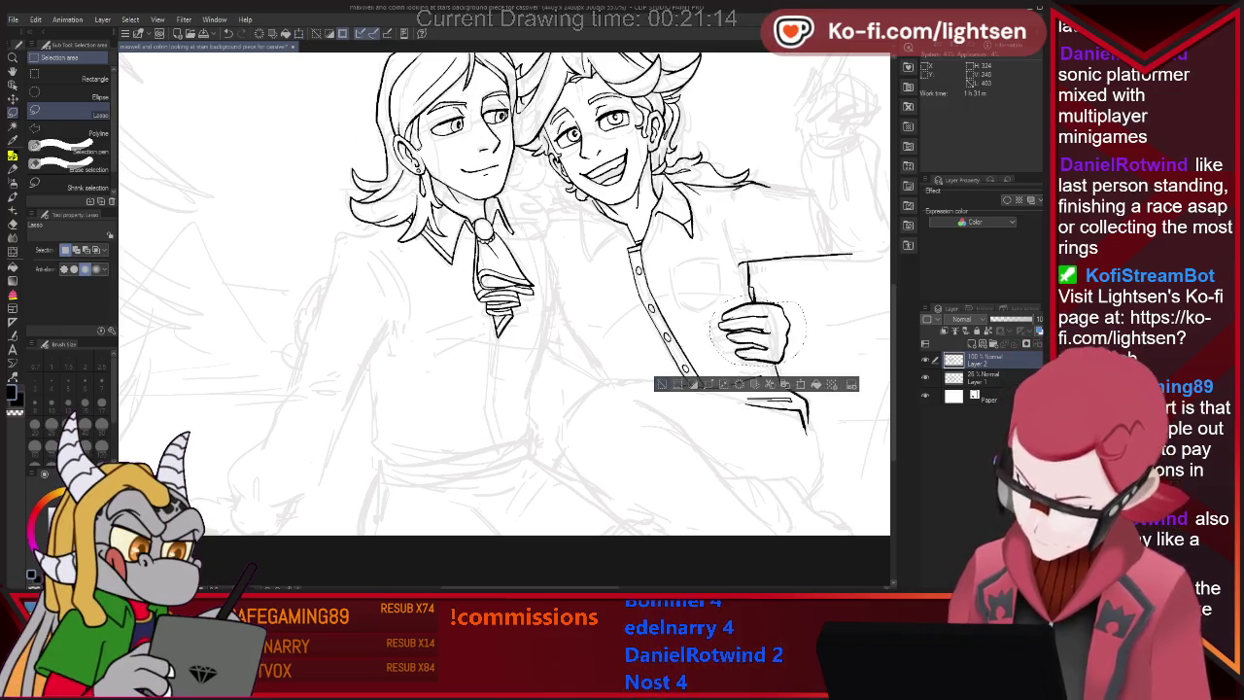
Drop the hand selection, clean up its ink and add short lines at the jacket edge below.
key(ctrl+d)
key(e)
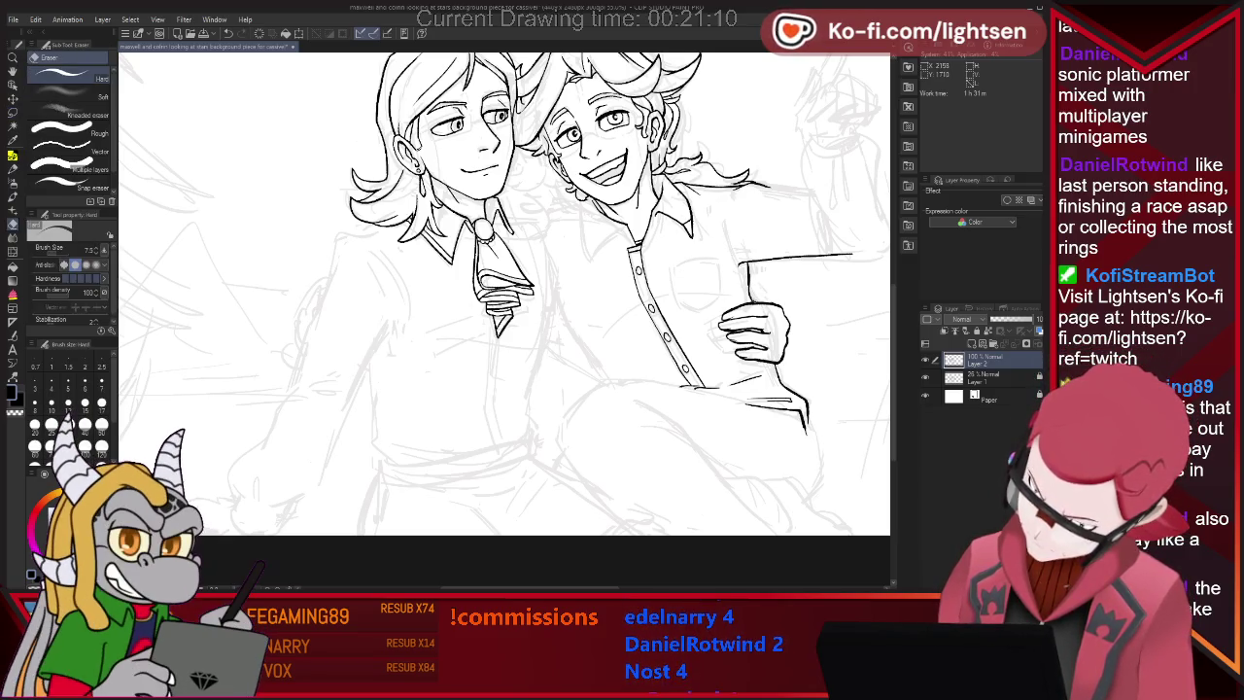
key(p)
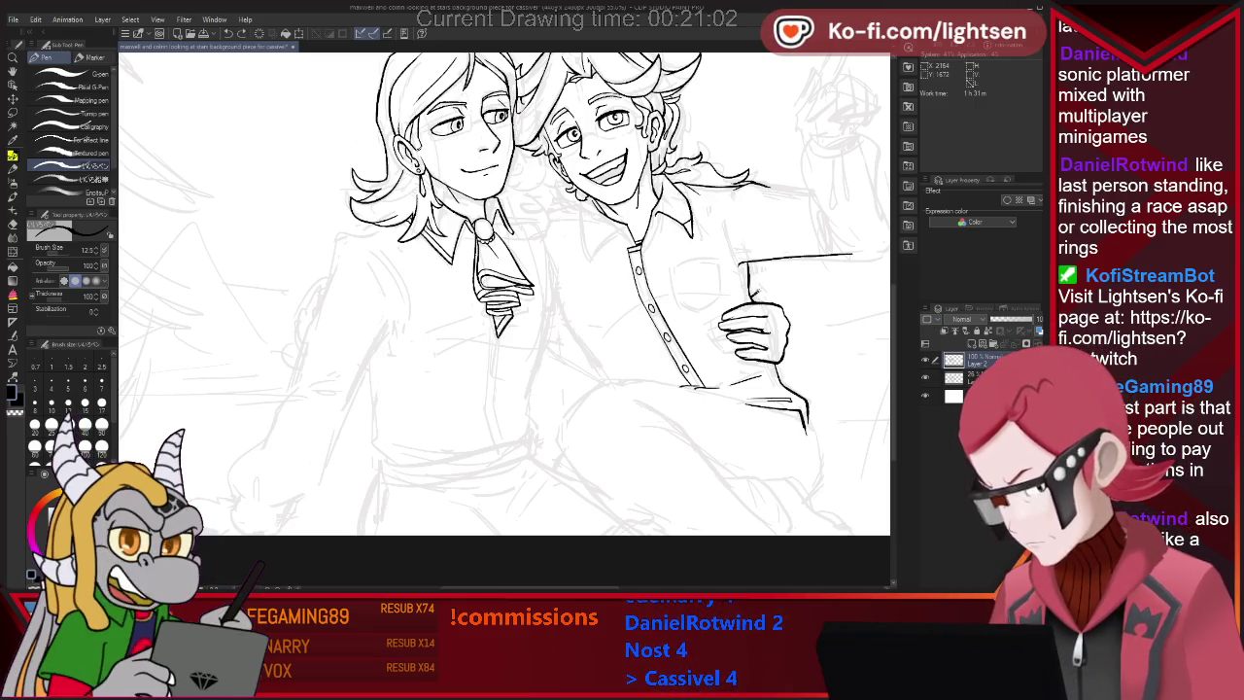
key(e)
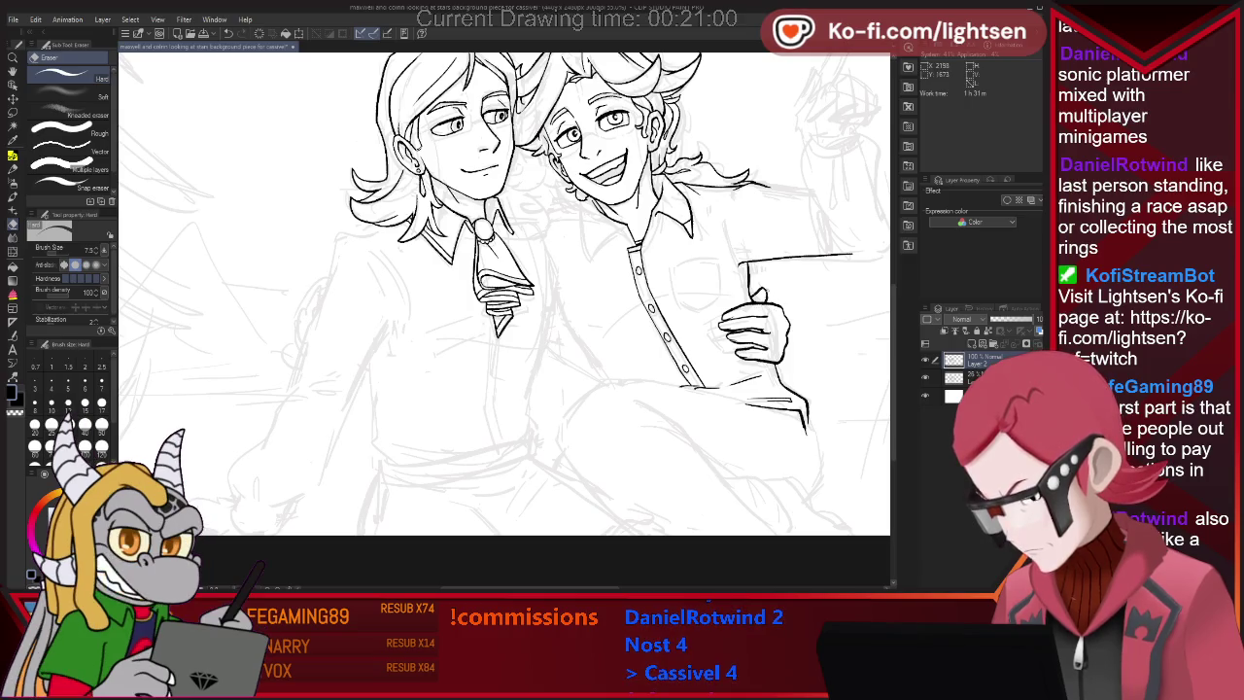
key(p)
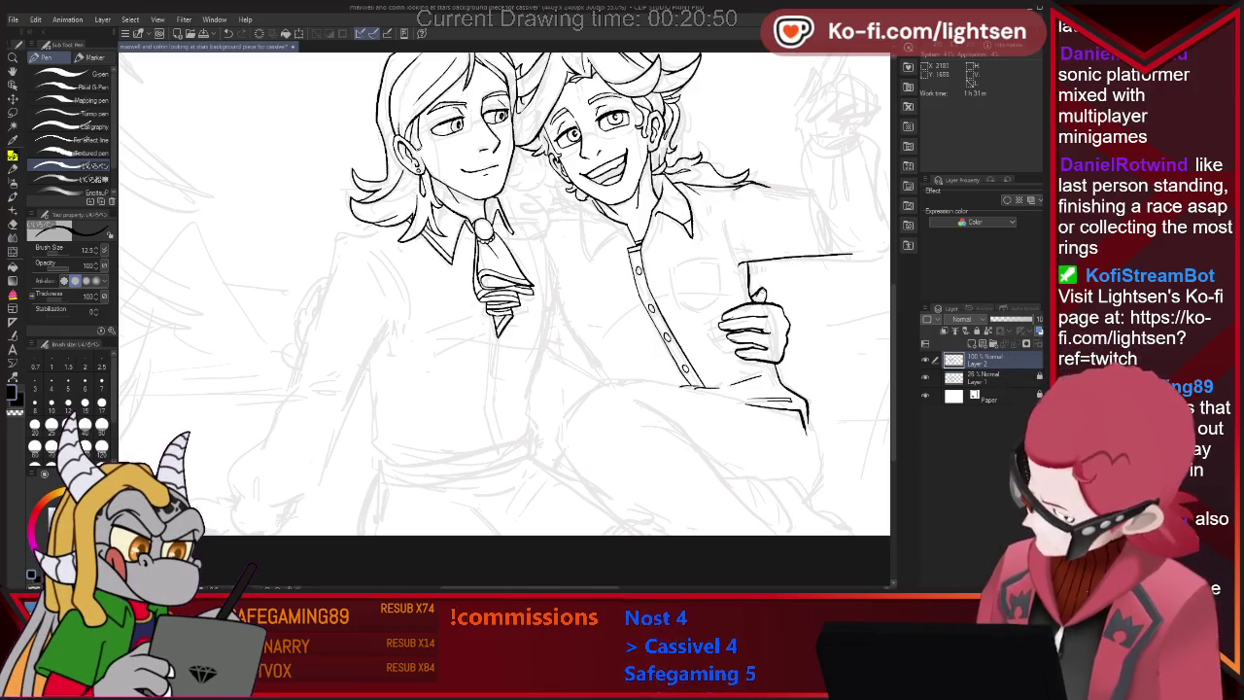
key(e)
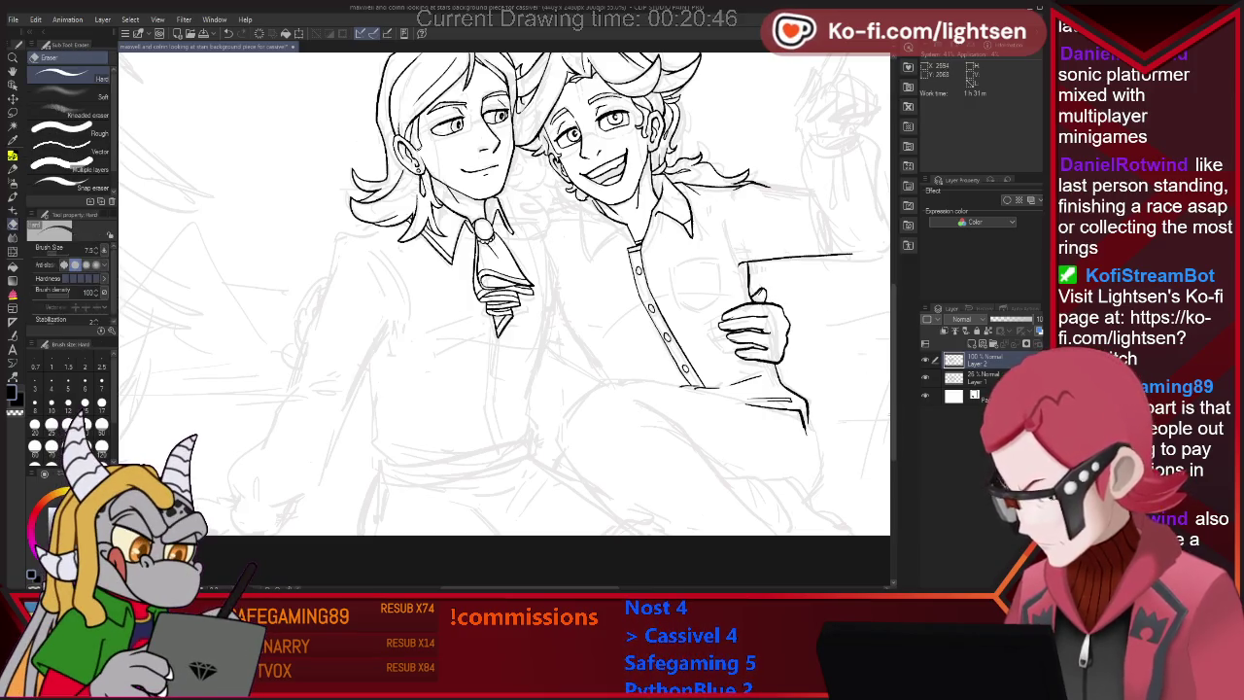
key(p)
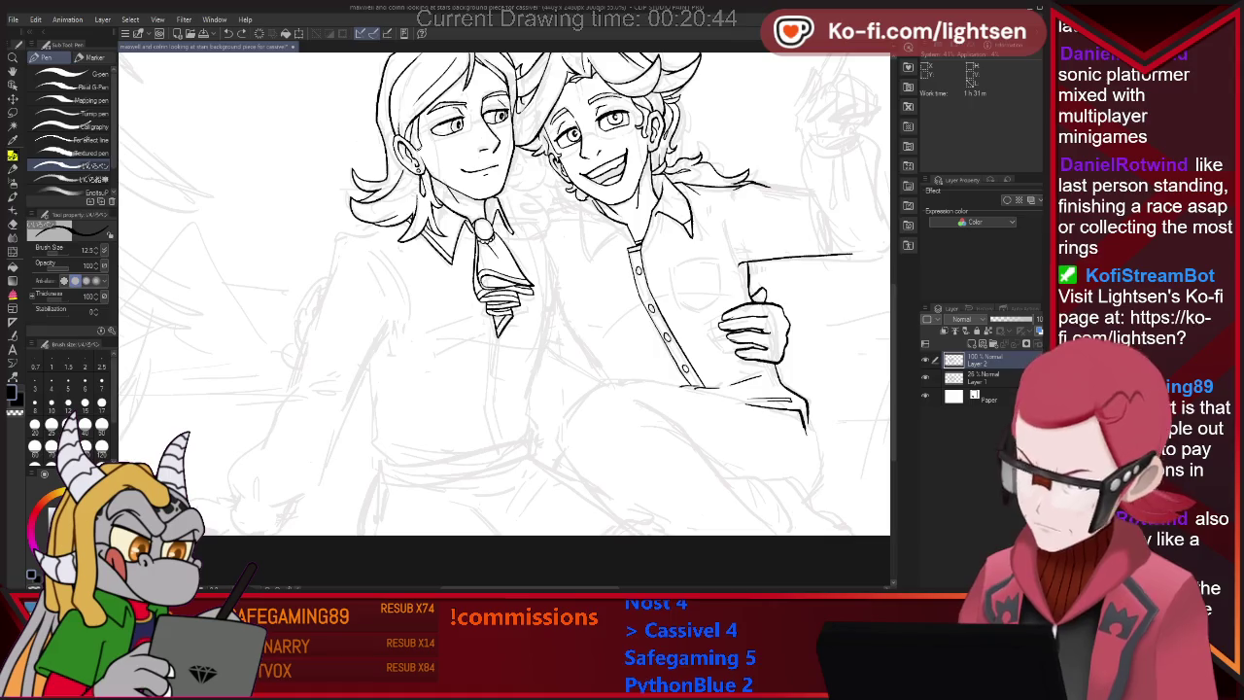
key(e)
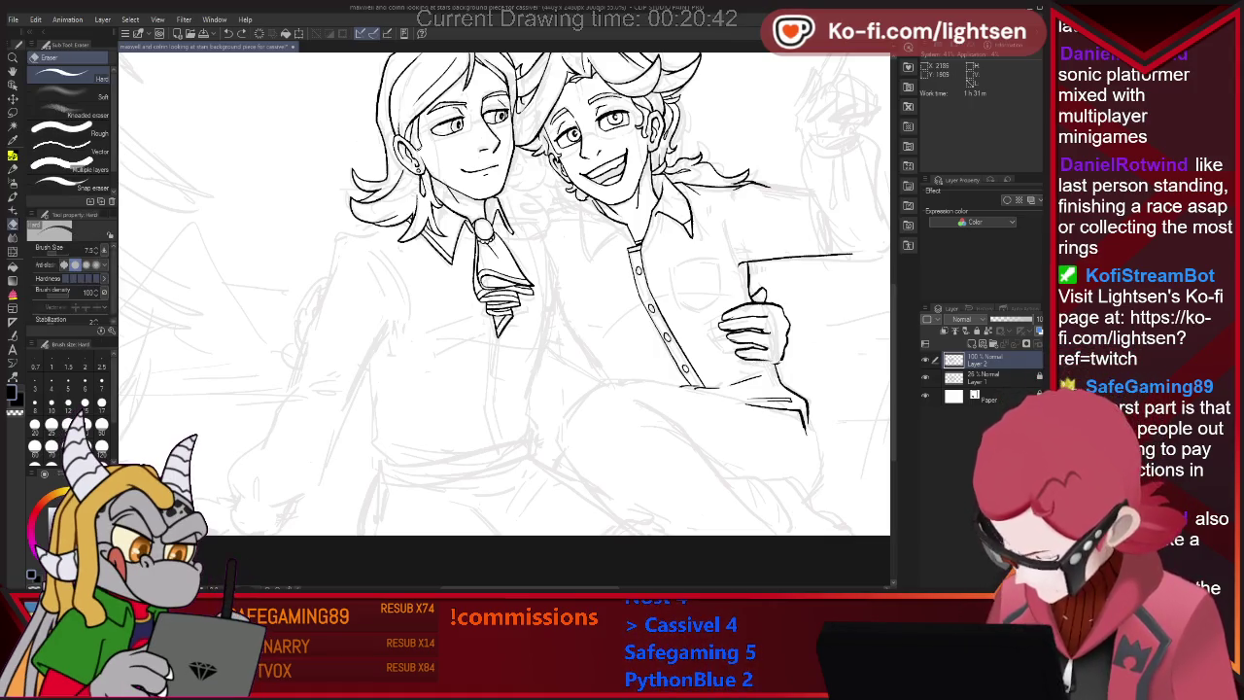
key(p)
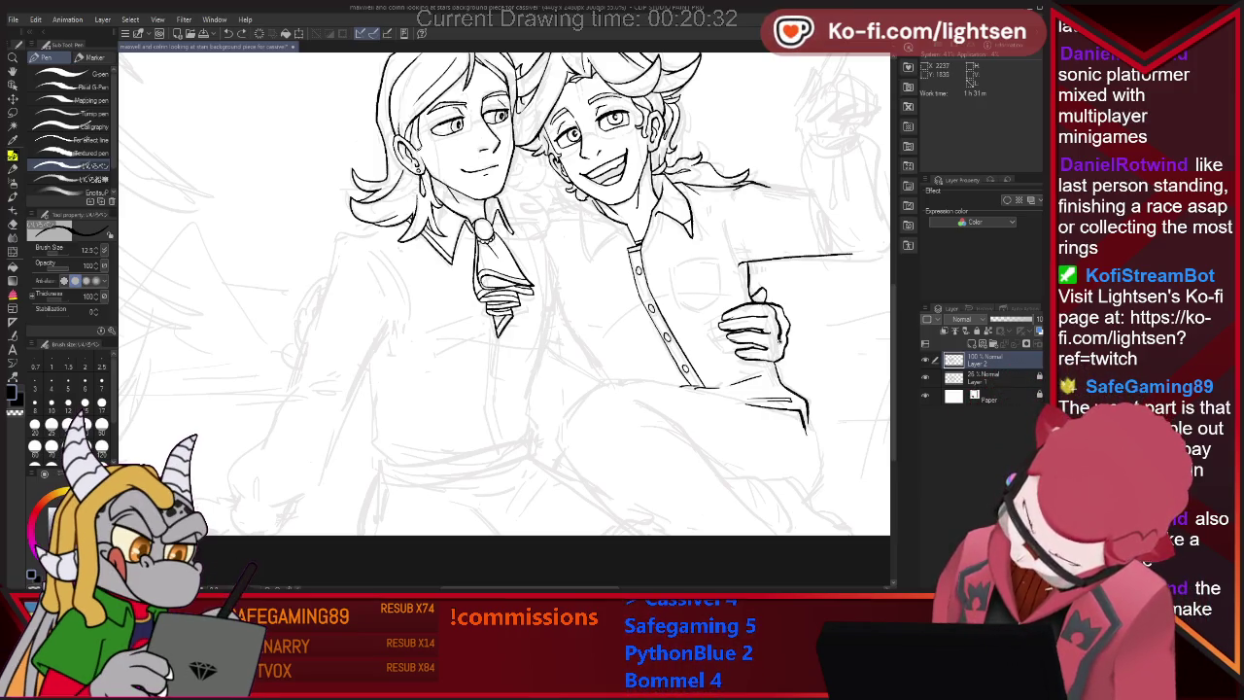
key(e)
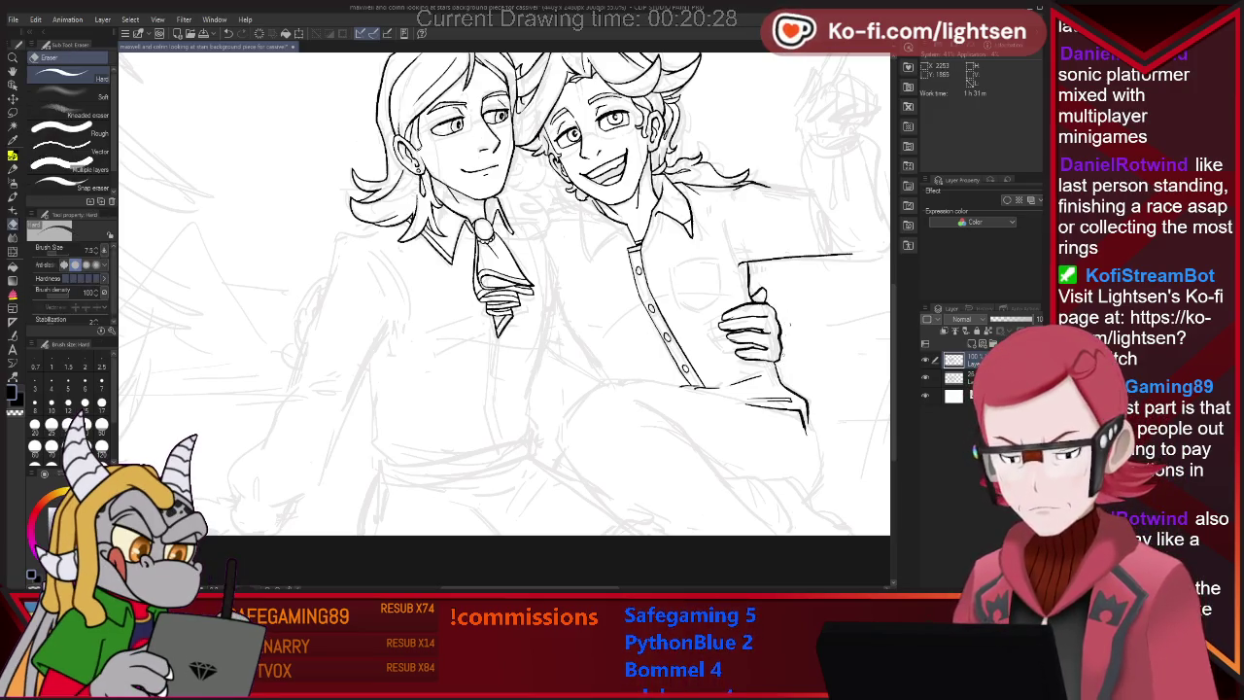
key(ctrl+minus)
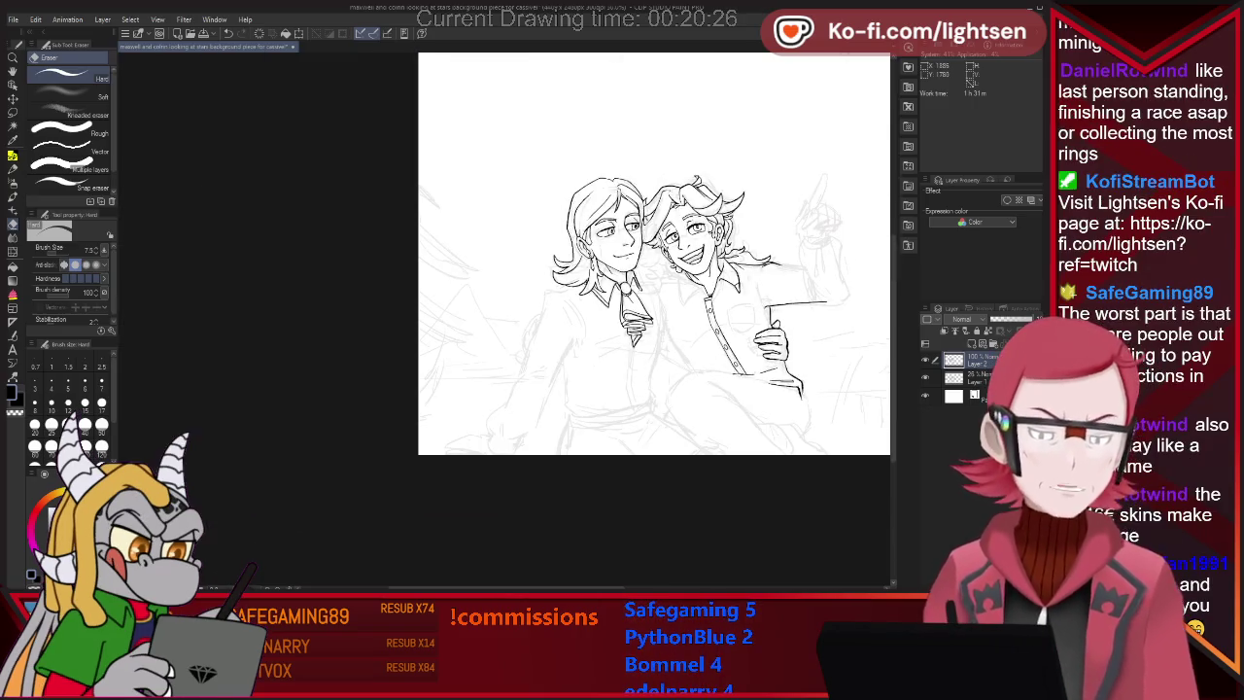
Ink the curved jacket line below the hand and the shirt cuff line.
scroll(777, 334, up, 2)
scroll(778, 333, up, 1)
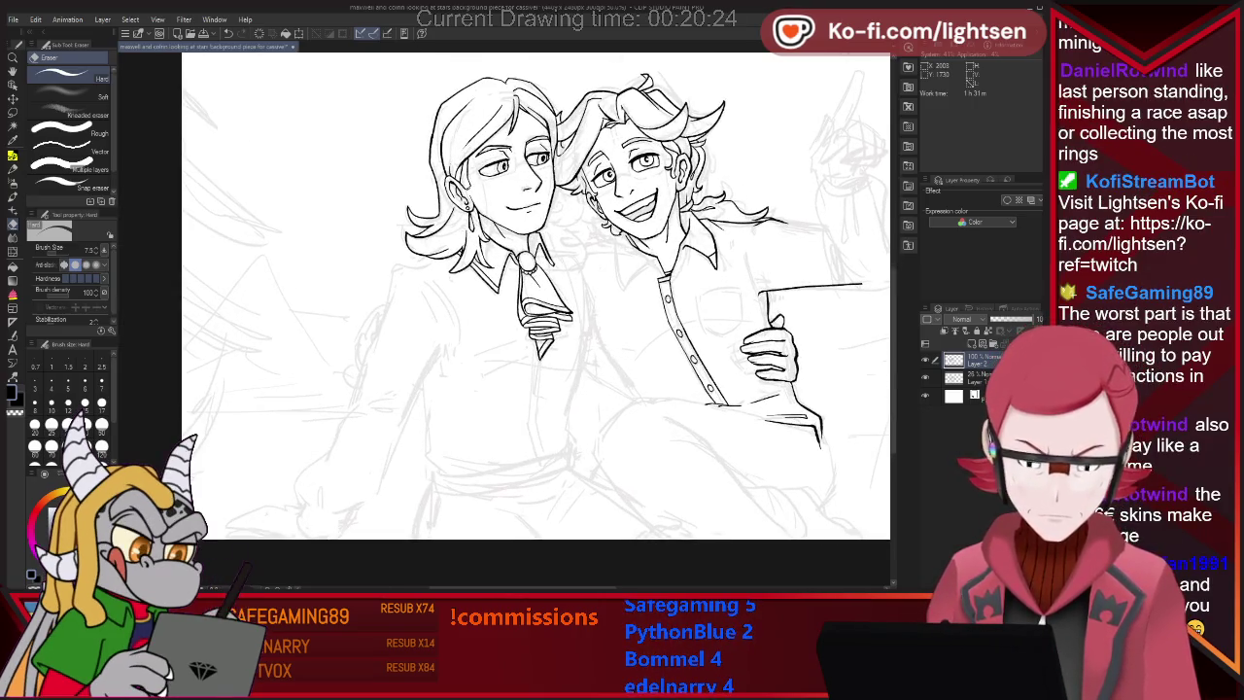
scroll(778, 333, up, 1)
key(p)
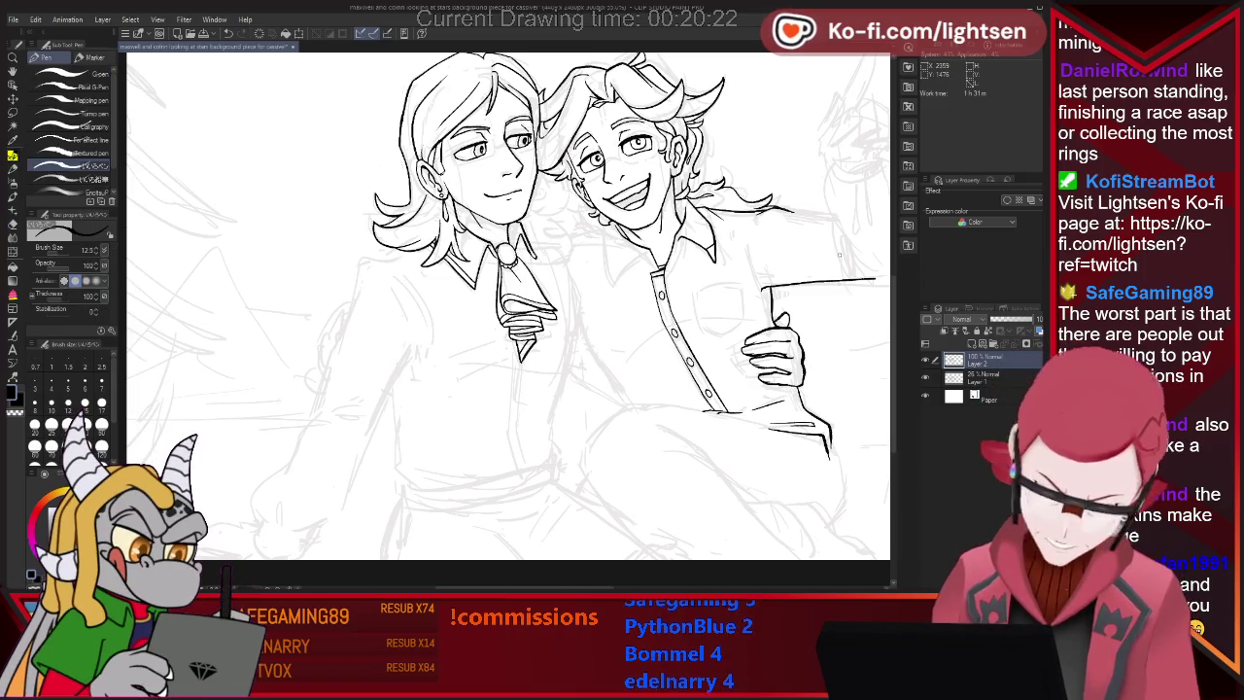
drag(581, 311, 625, 396)
key(ctrl+z)
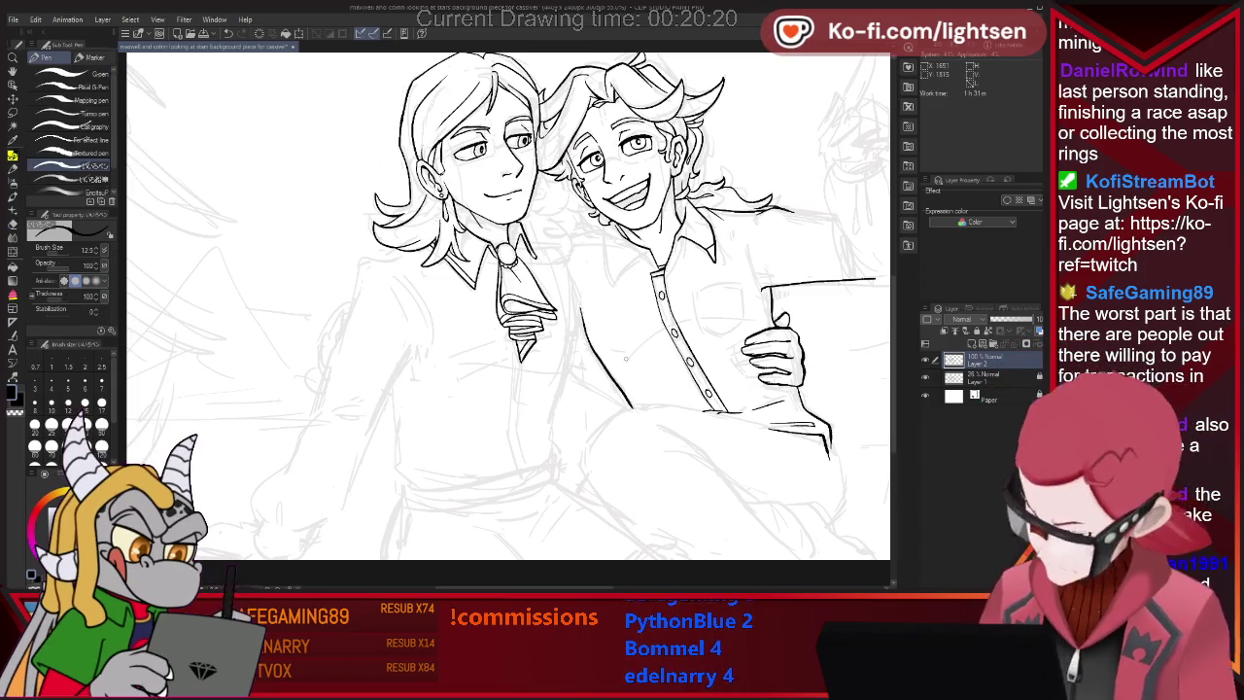
drag(580, 311, 638, 418)
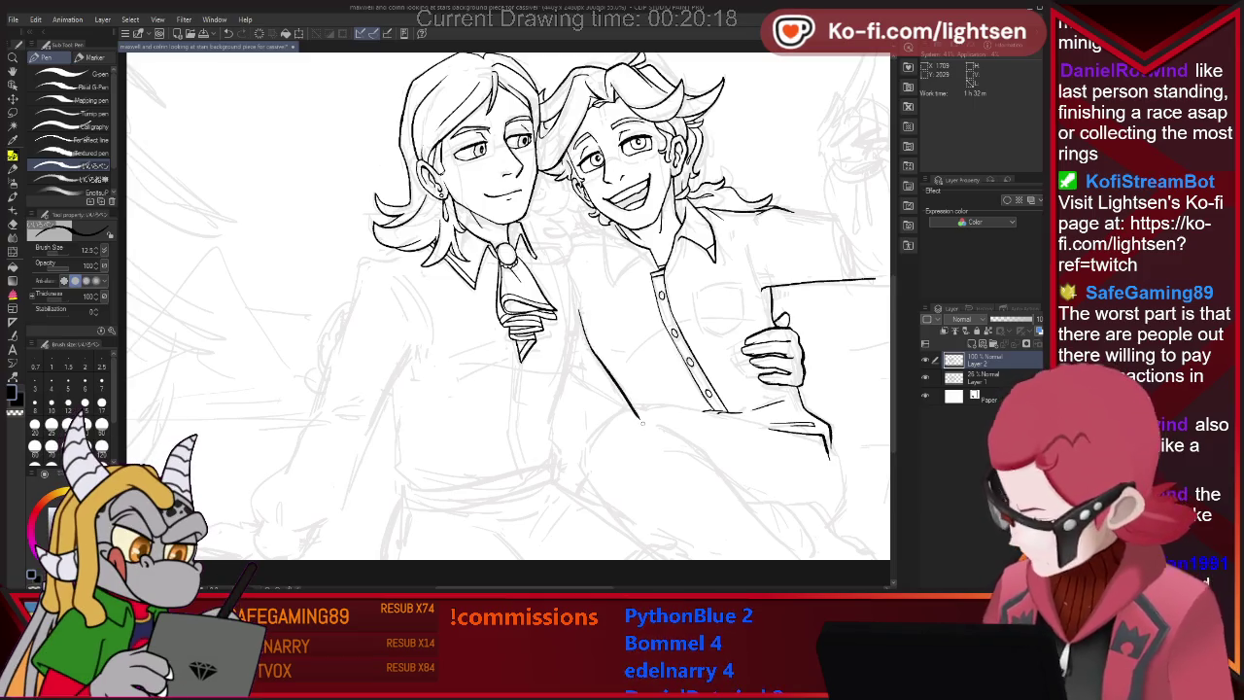
key(e)
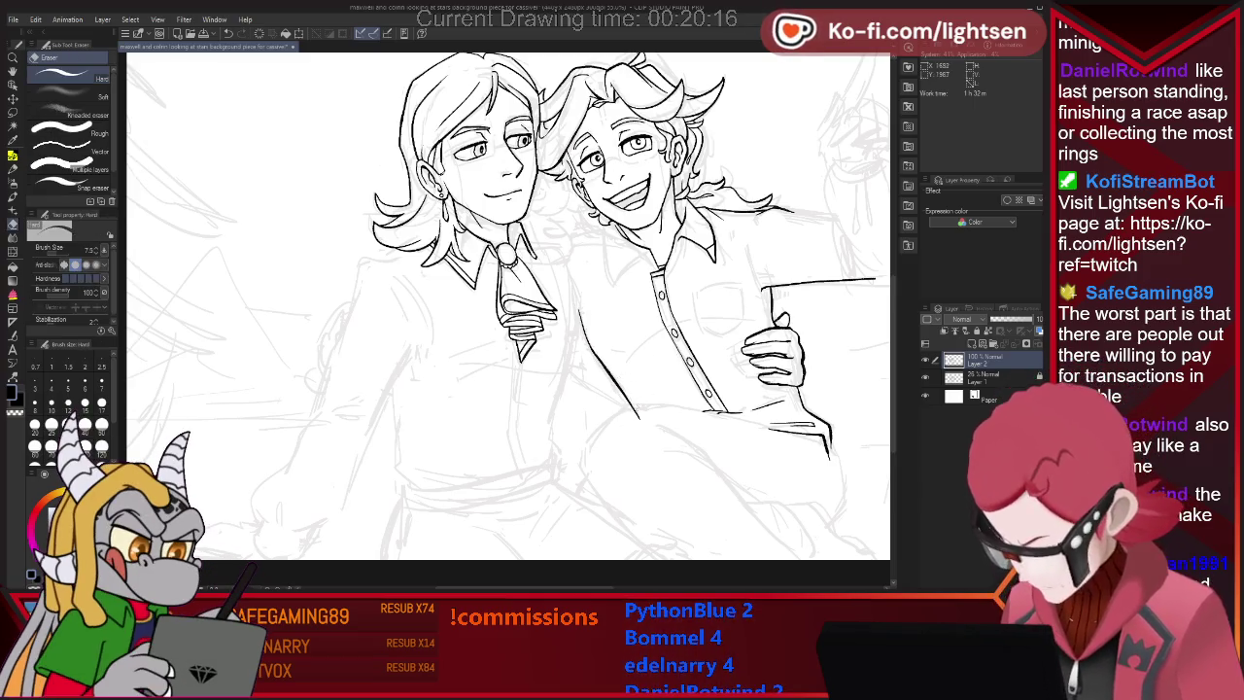
key(p)
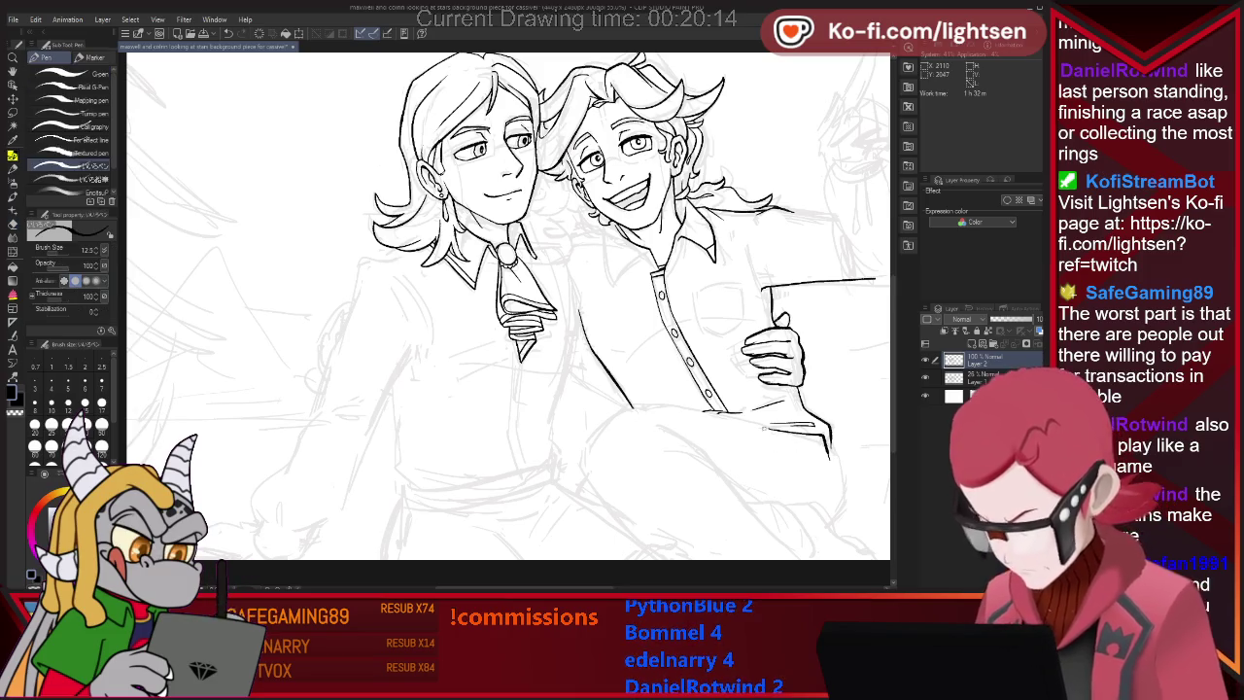
mouse_move(702, 409)
mouse_down()
mouse_move(725, 416)
mouse_move(632, 407)
mouse_up()
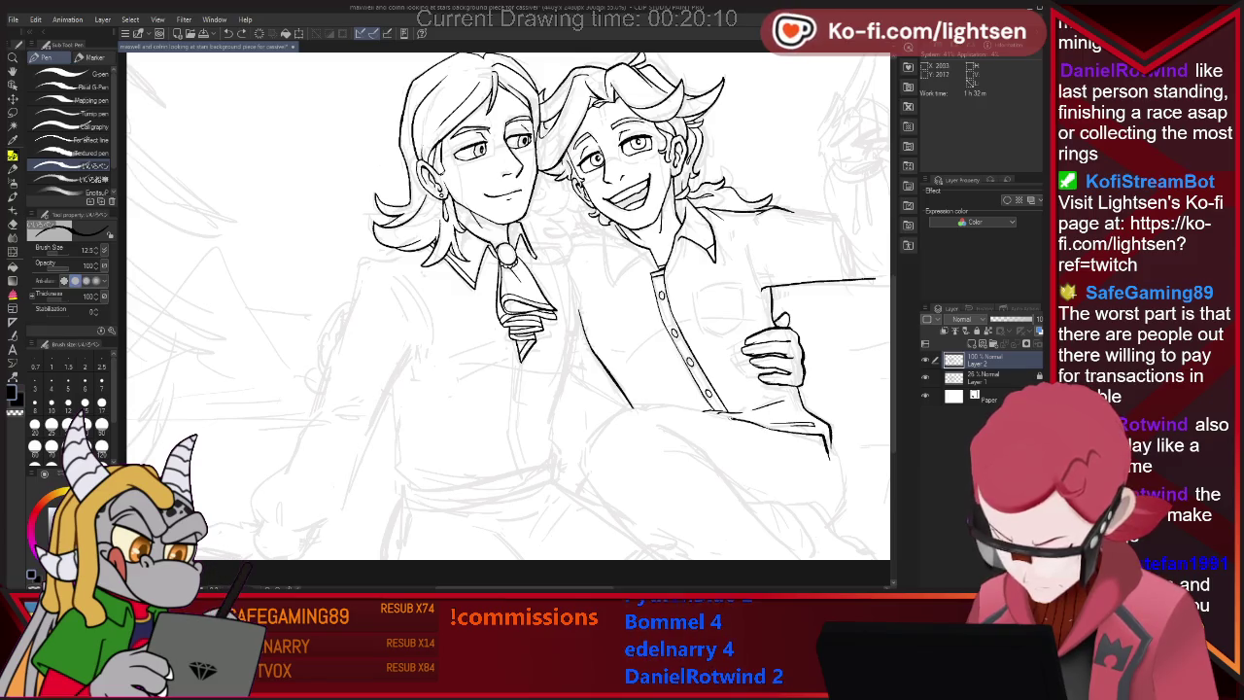
mouse_move(630, 408)
mouse_down()
mouse_move(615, 416)
mouse_move(725, 477)
mouse_up()
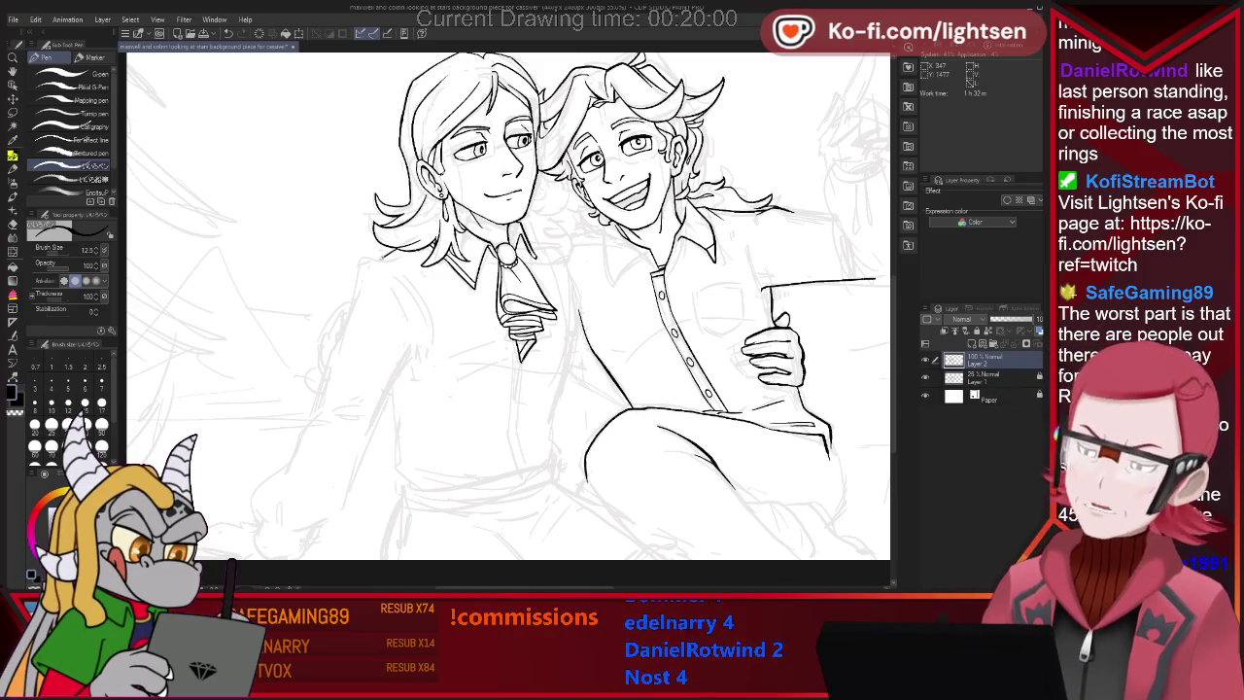
Ink the left figure's shoulder, arm outline and sleeve fold lines, redoing one sleeve stroke.
drag(358, 260, 283, 476)
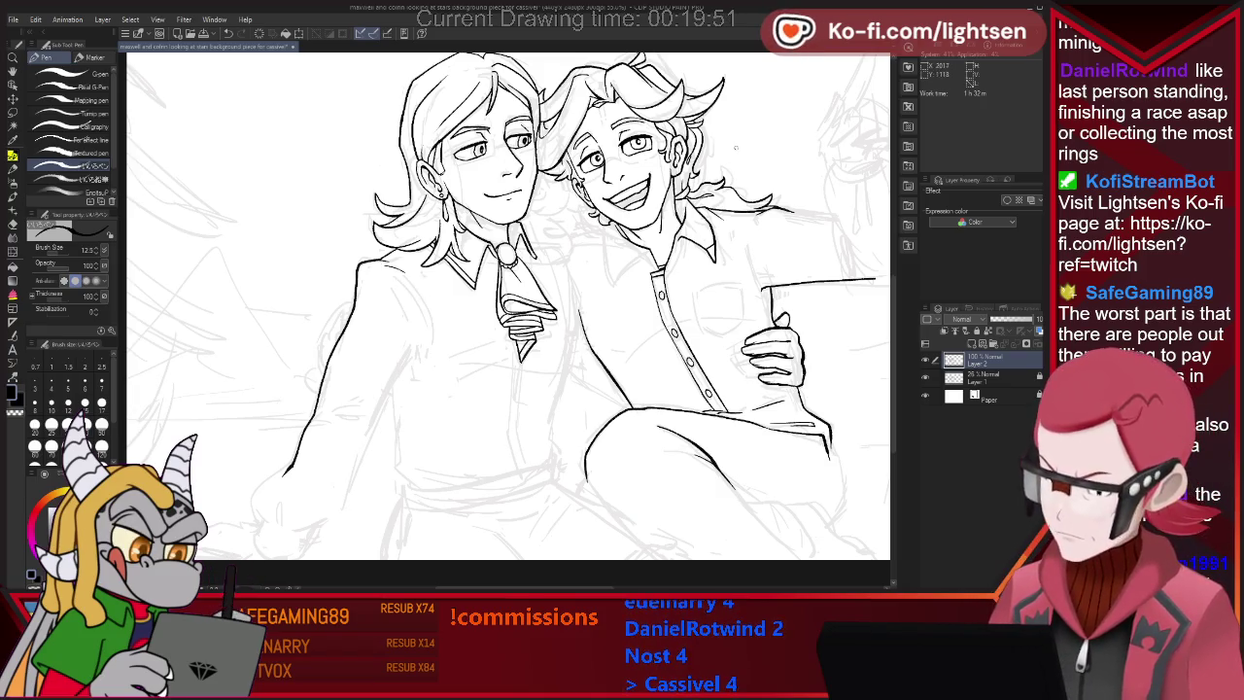
key(e)
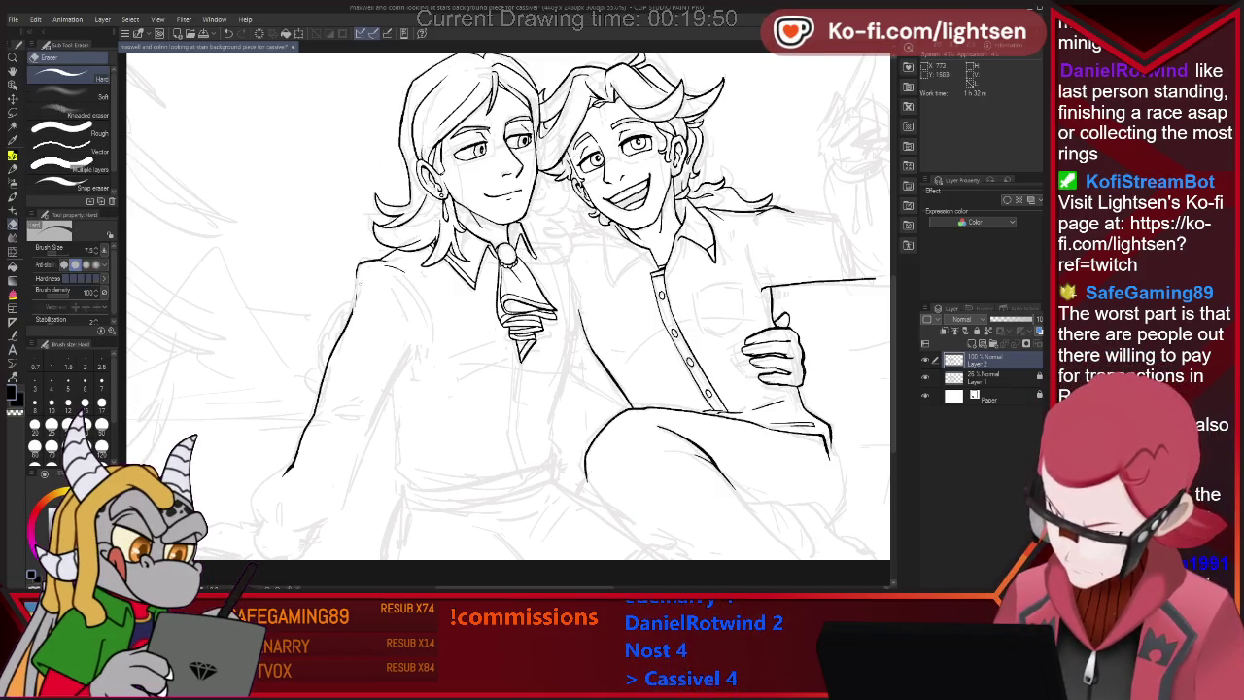
key(p)
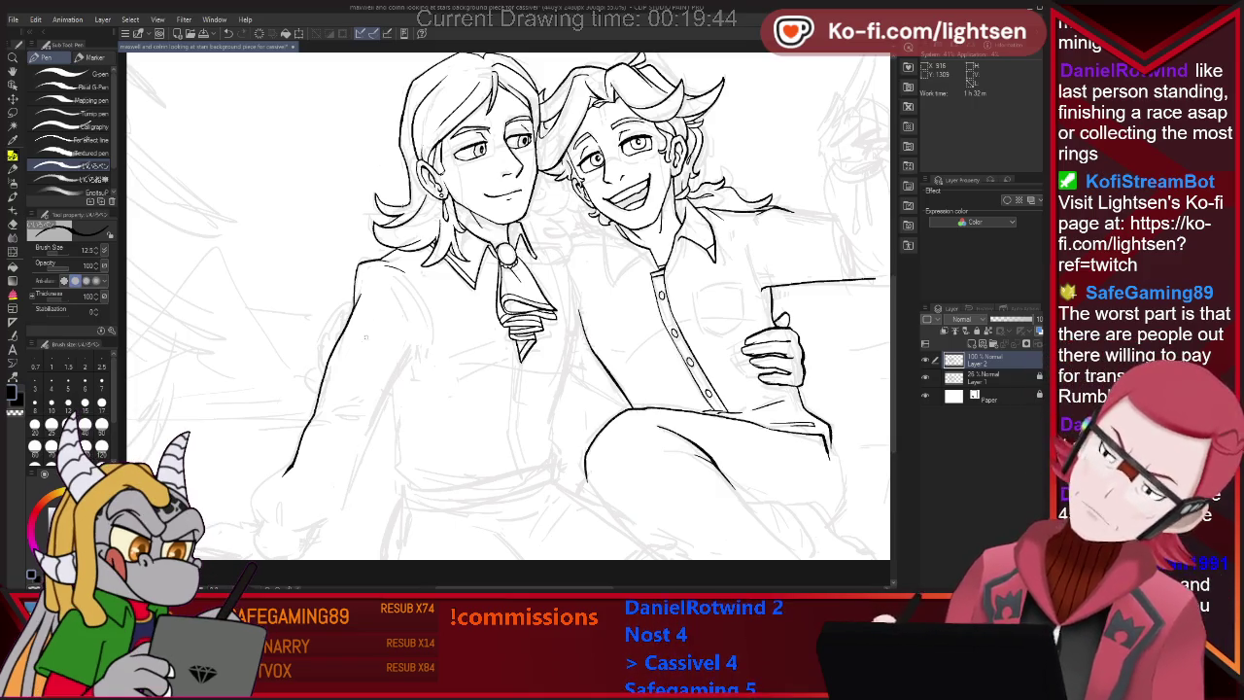
key(e)
key(p)
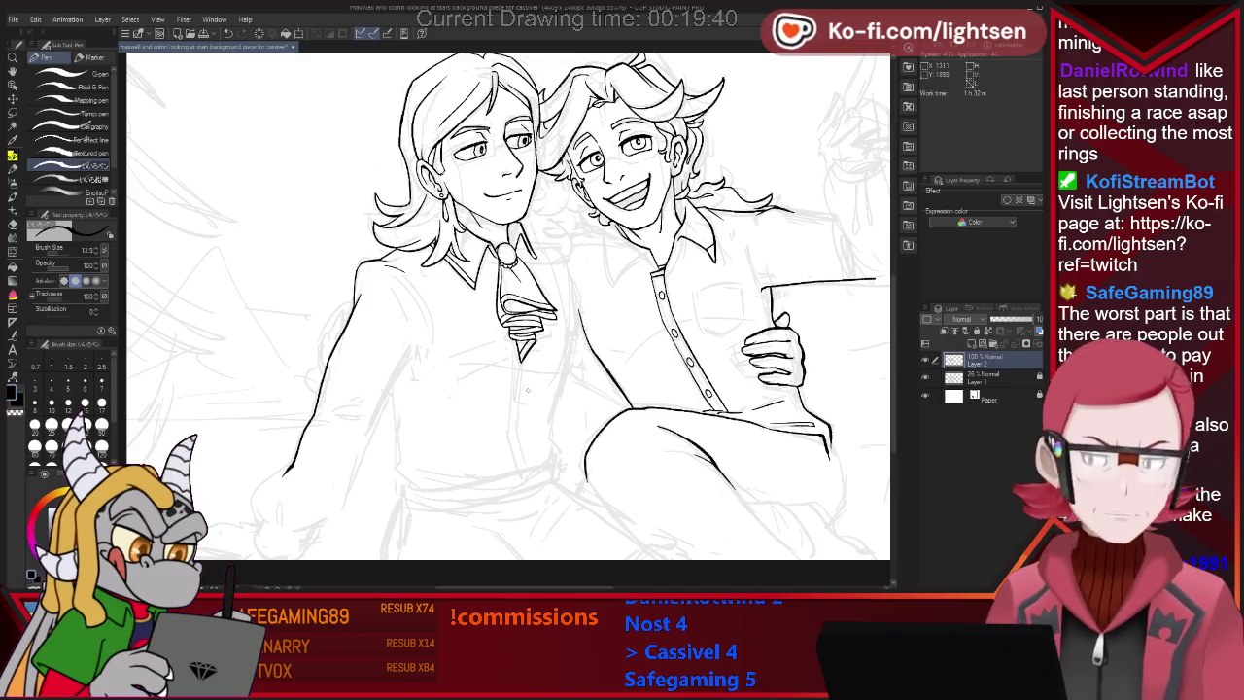
drag(333, 411, 352, 408)
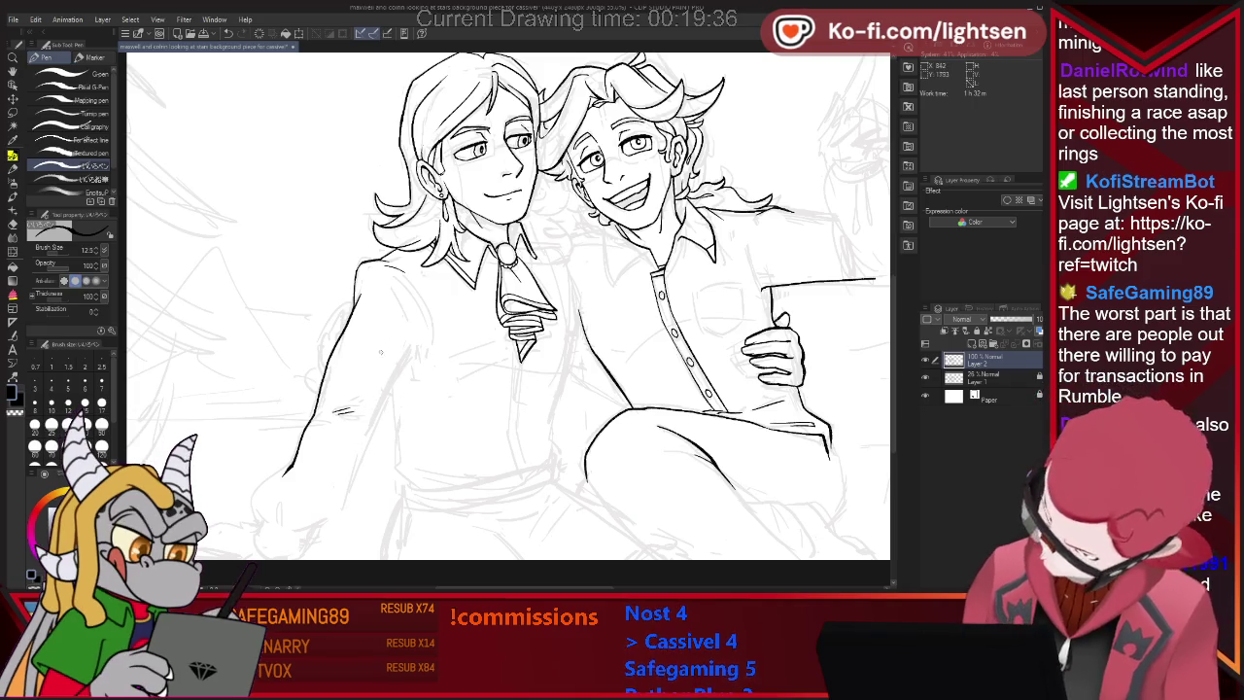
drag(397, 372, 409, 348)
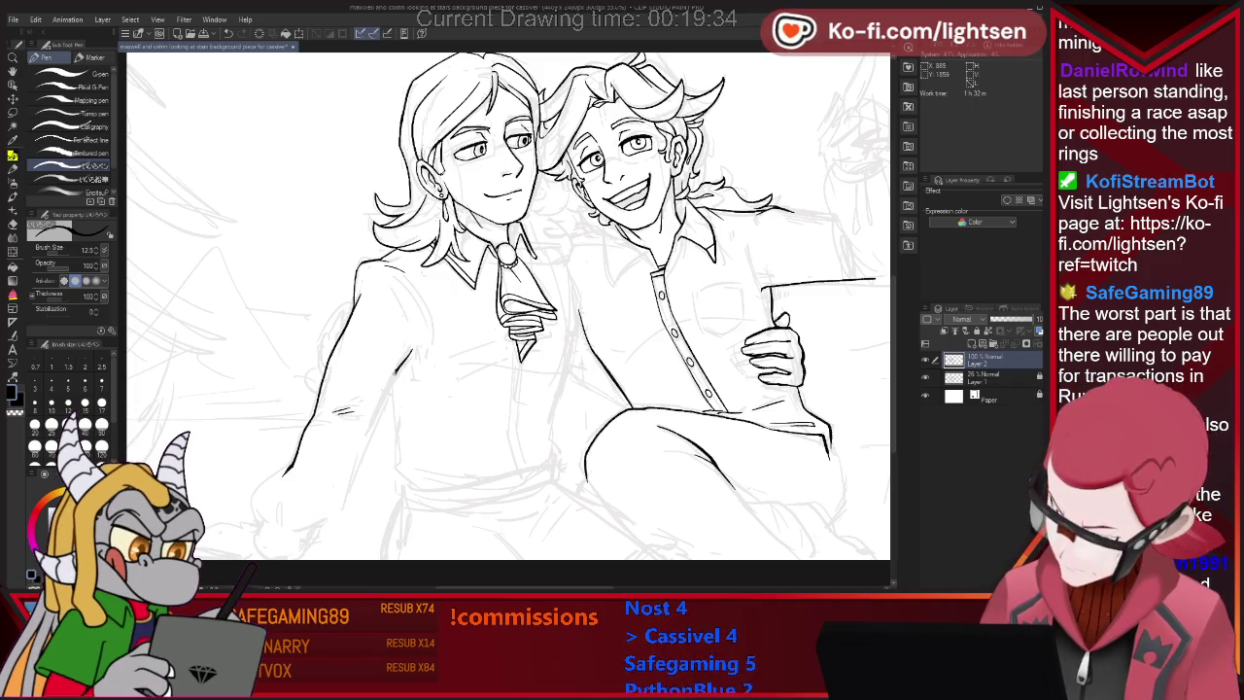
drag(370, 440, 345, 501)
key(ctrl+z)
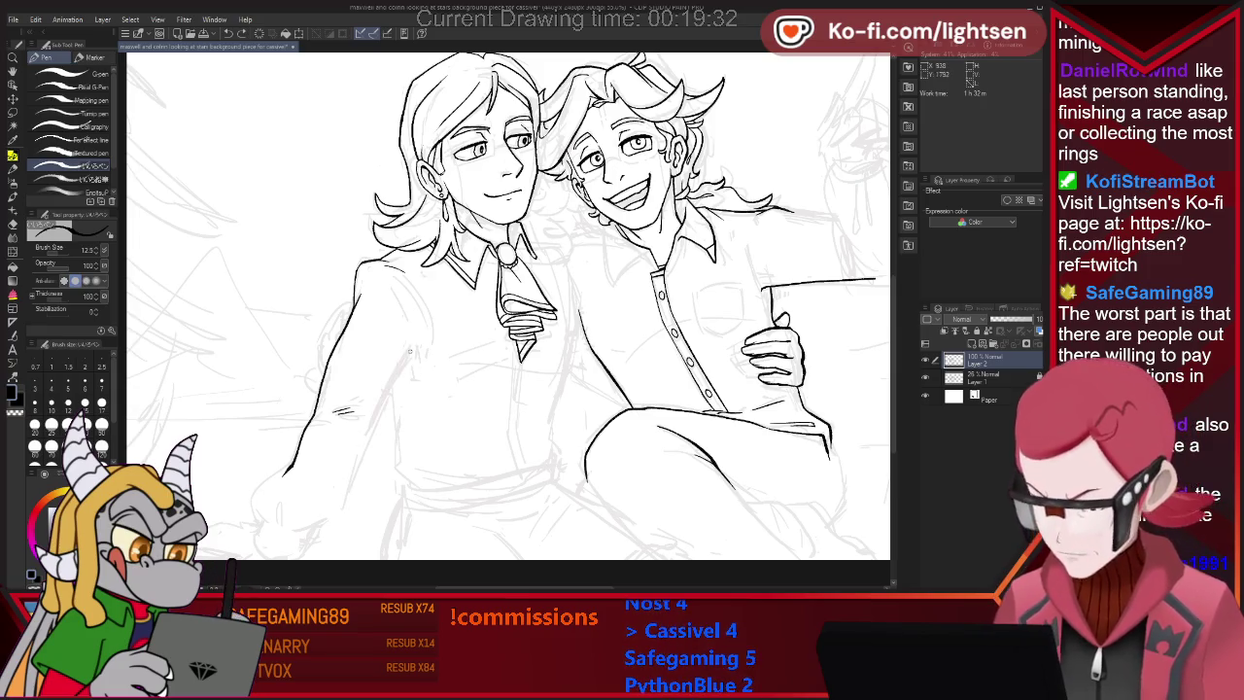
drag(361, 449, 343, 508)
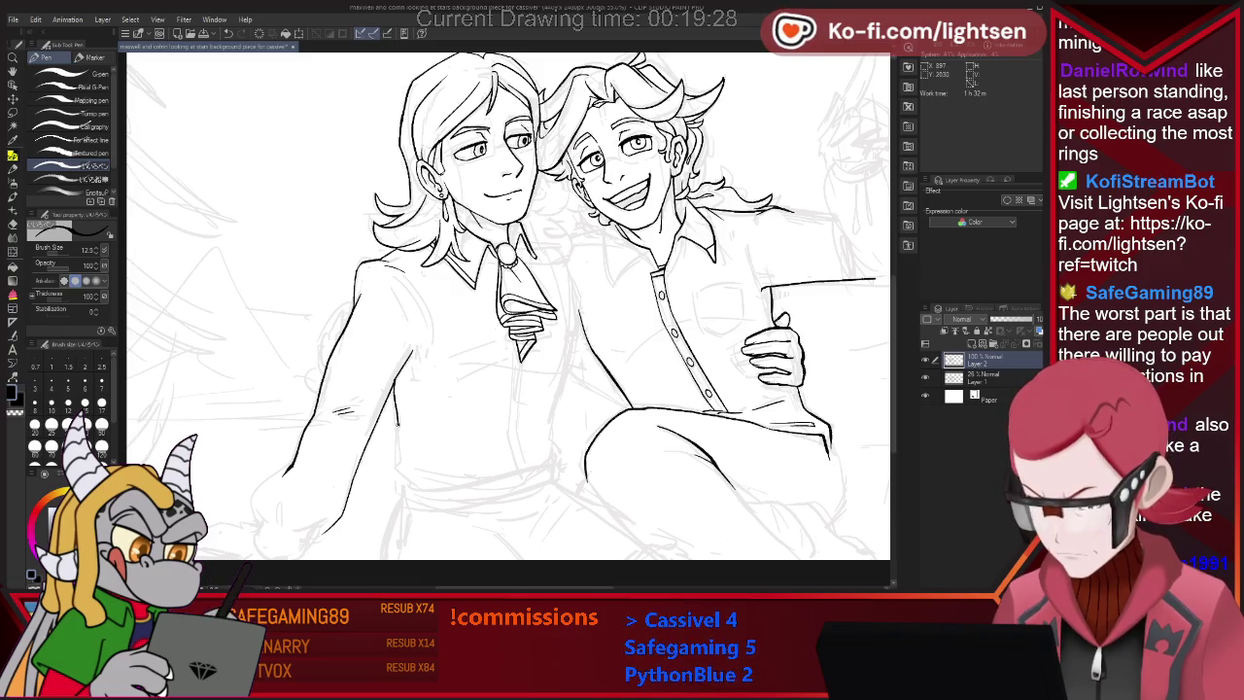
Add a curving fold and extend the shirt's centre line down the torso.
drag(395, 453, 428, 497)
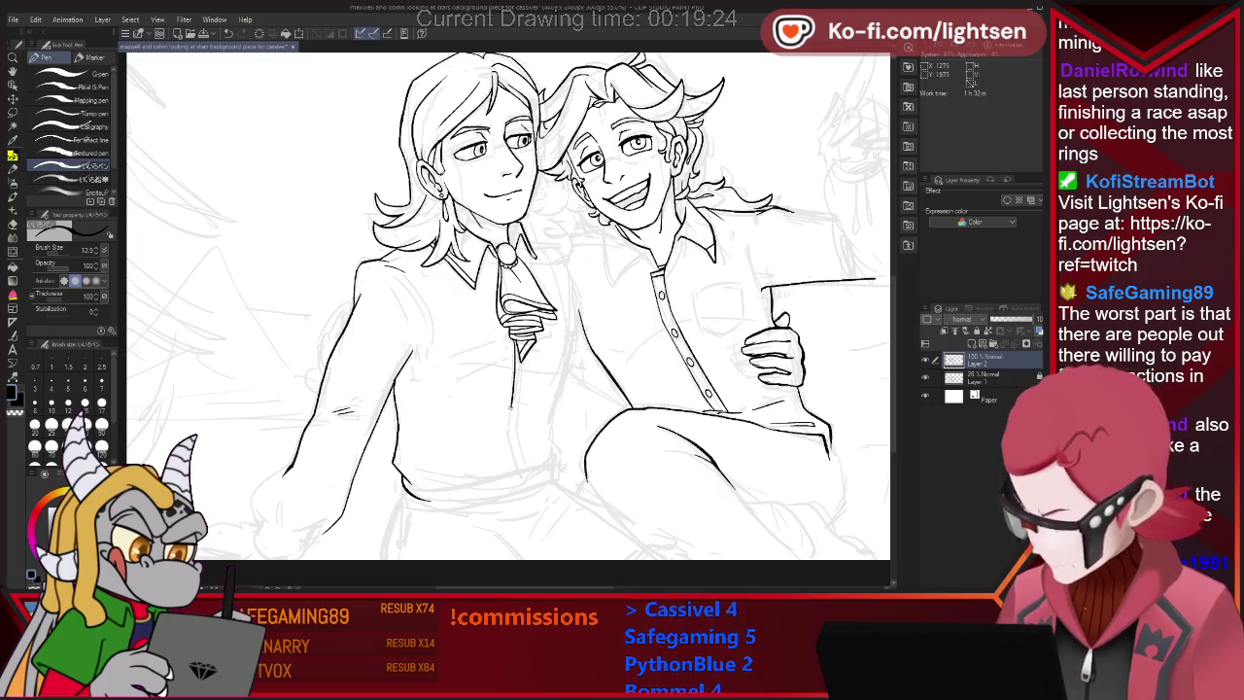
drag(510, 406, 515, 455)
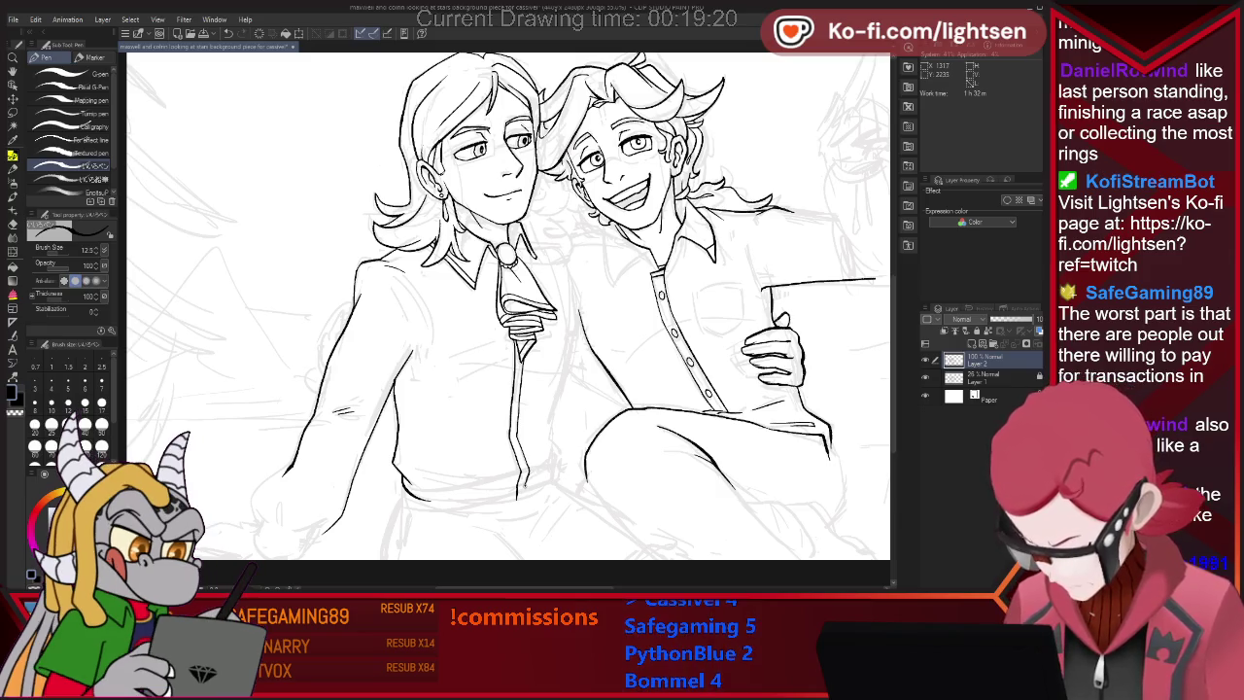
key(e)
key(p)
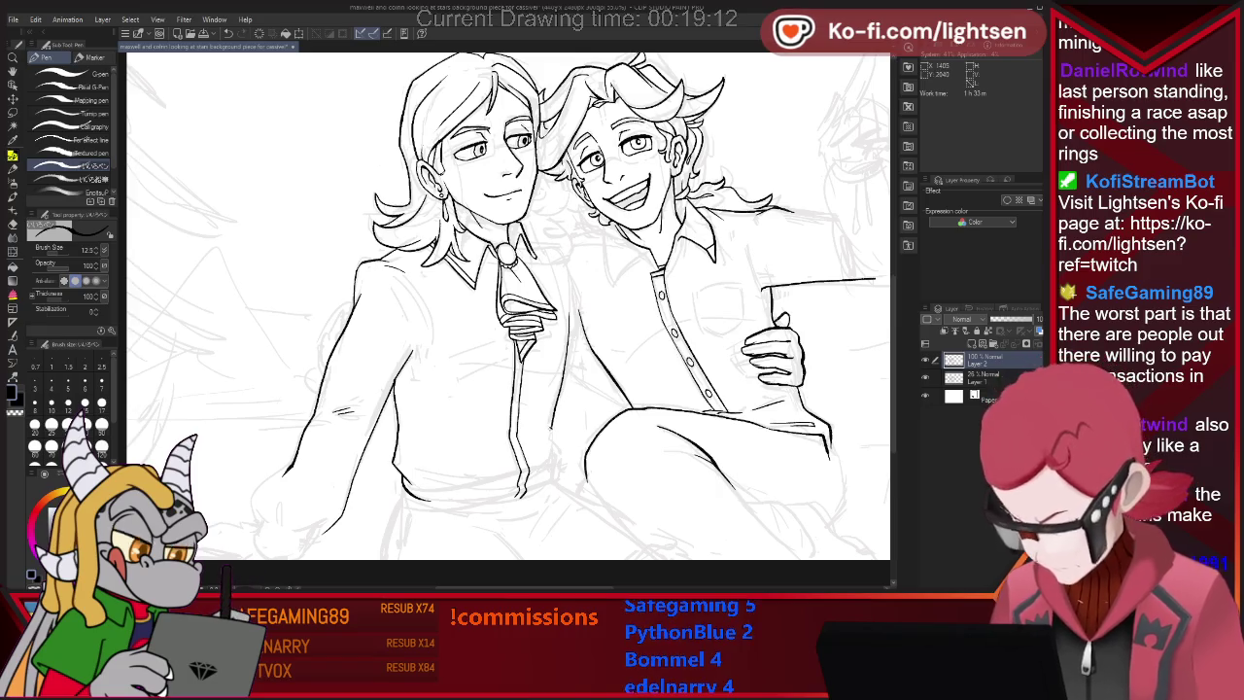
Ink the right character's breast pocket, then review the page and move toward the lower-left hand.
drag(549, 438, 553, 454)
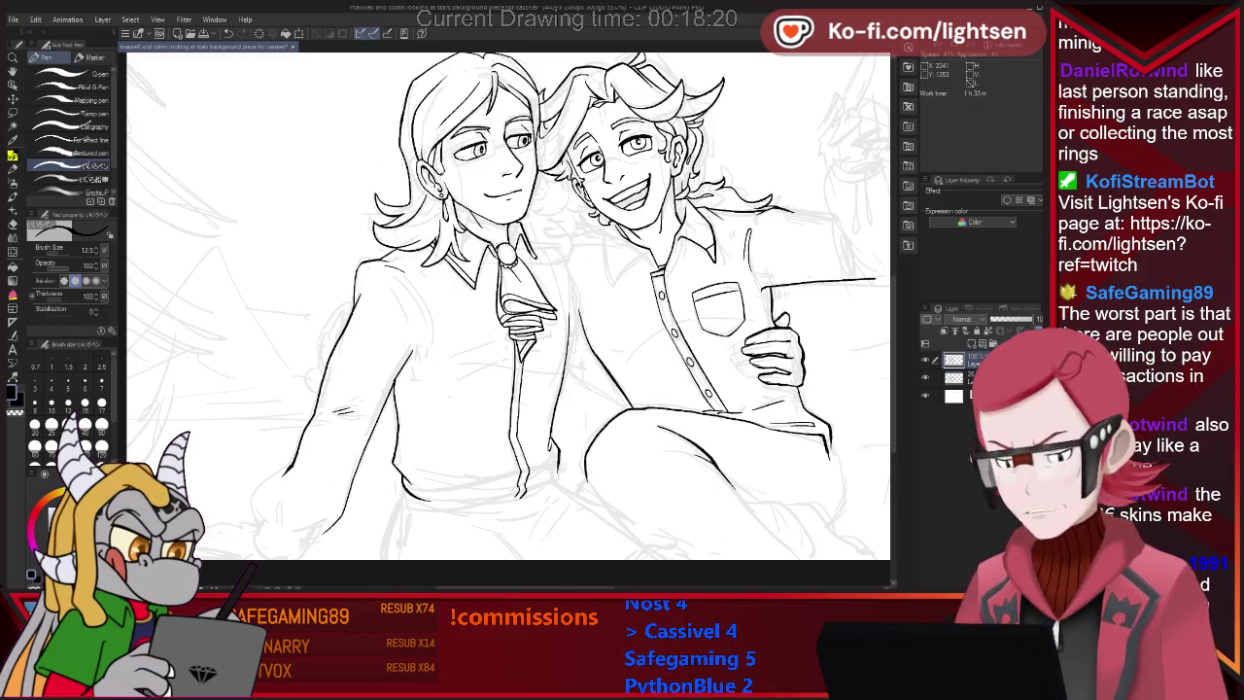
key(ctrl+minus)
key(ctrl+plus)
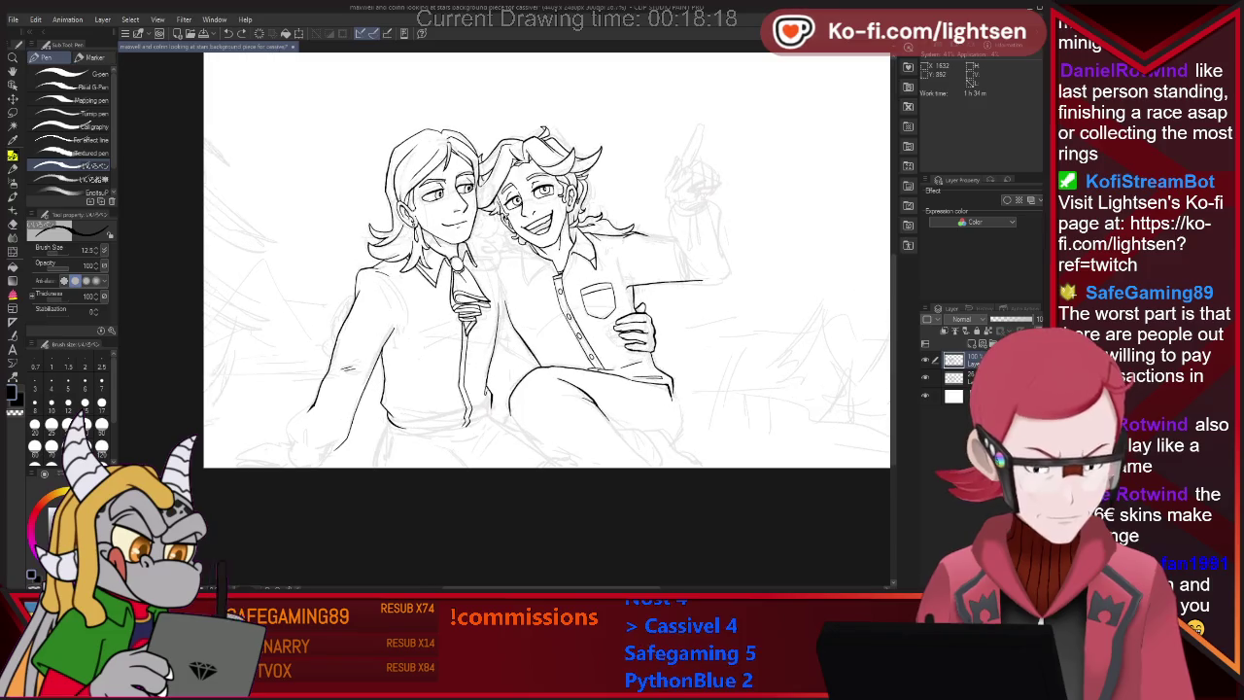
key(ctrl+plus)
key(ctrl+plus)
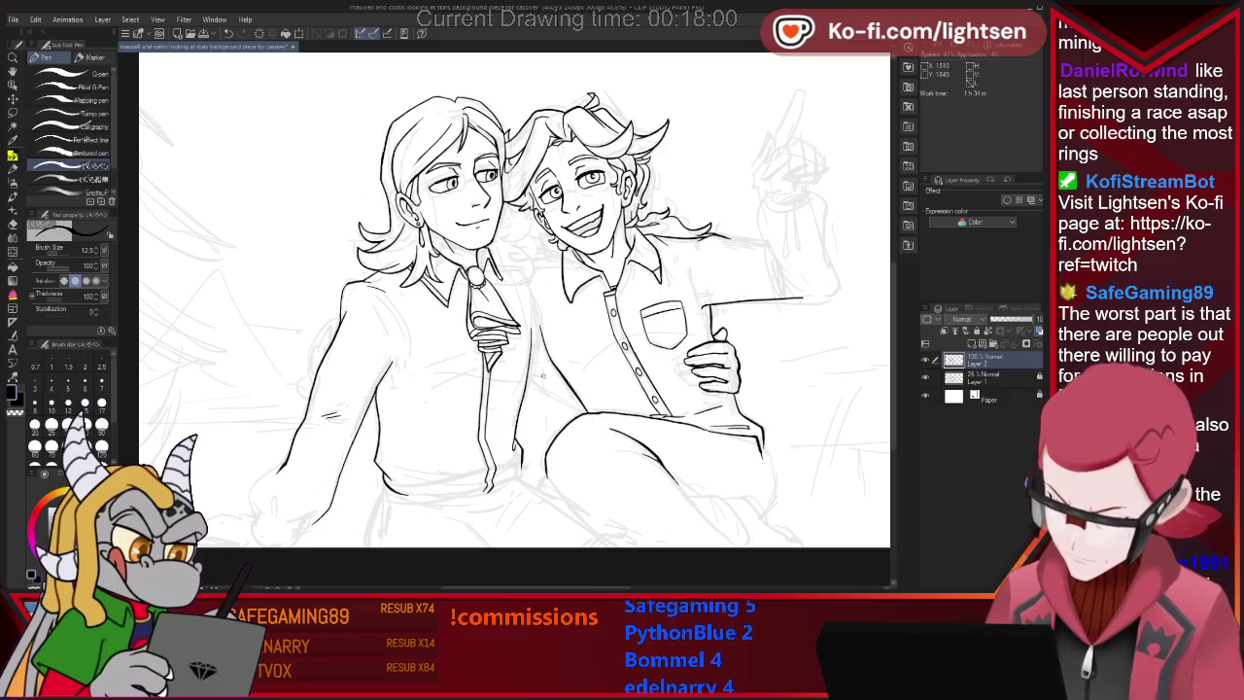
drag(486, 291, 549, 265)
scroll(550, 285, up, 1)
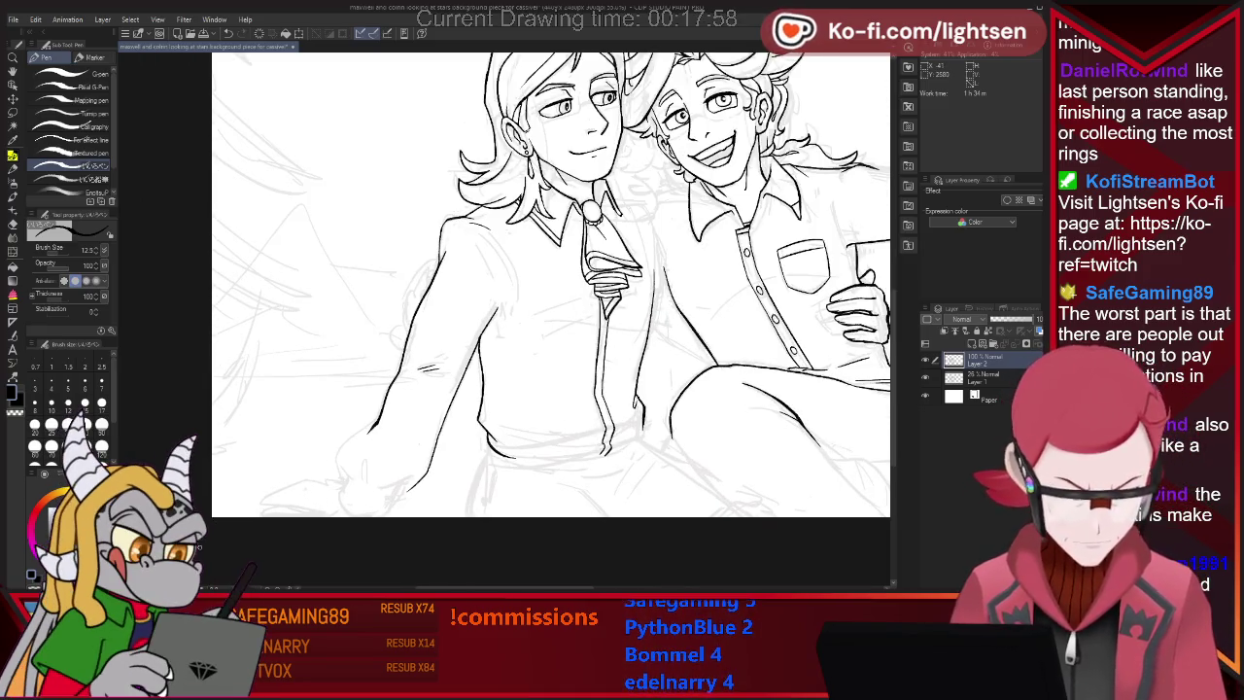
Ink the lower-left hand's underside edge, lower left edge and knuckles with short strokes.
key(e)
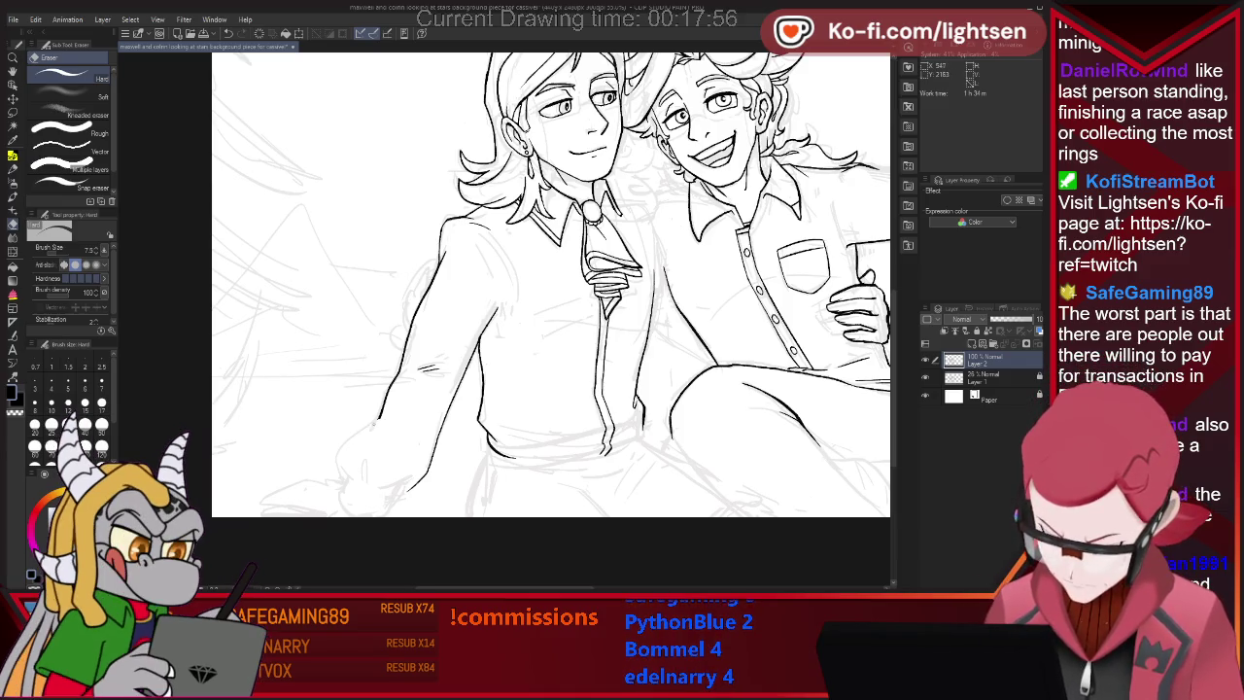
key(p)
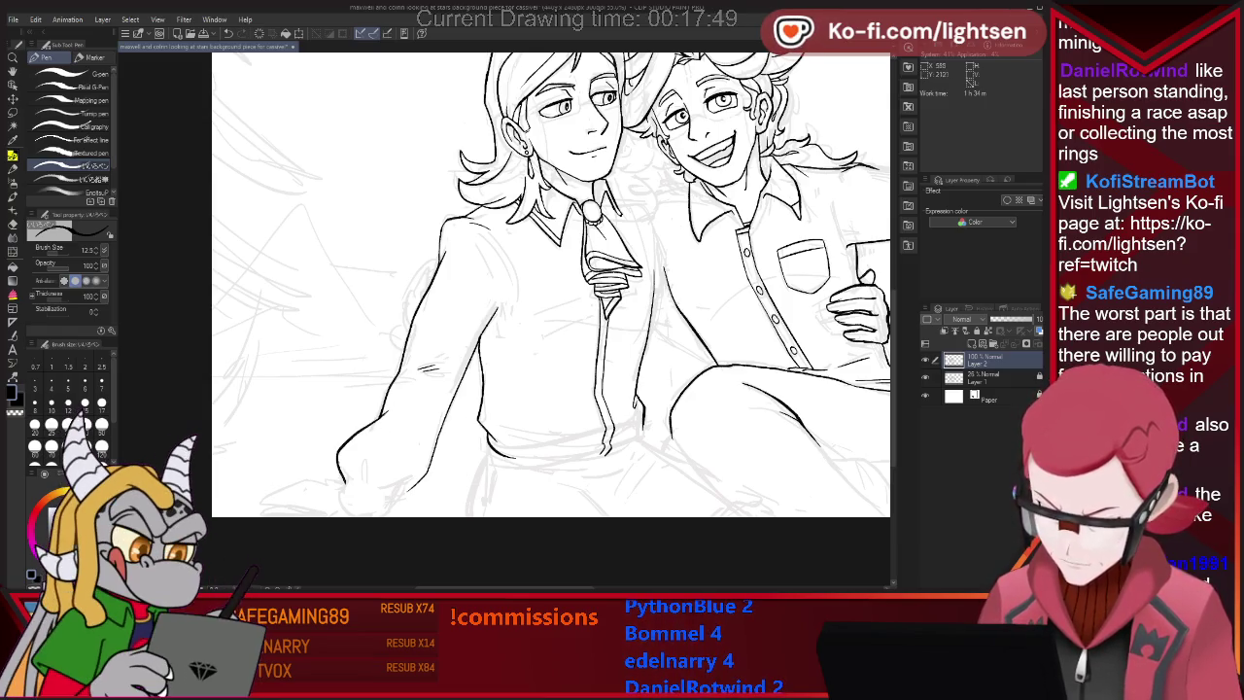
mouse_move(364, 477)
mouse_down()
mouse_move(361, 461)
mouse_move(362, 478)
mouse_move(418, 474)
mouse_up()
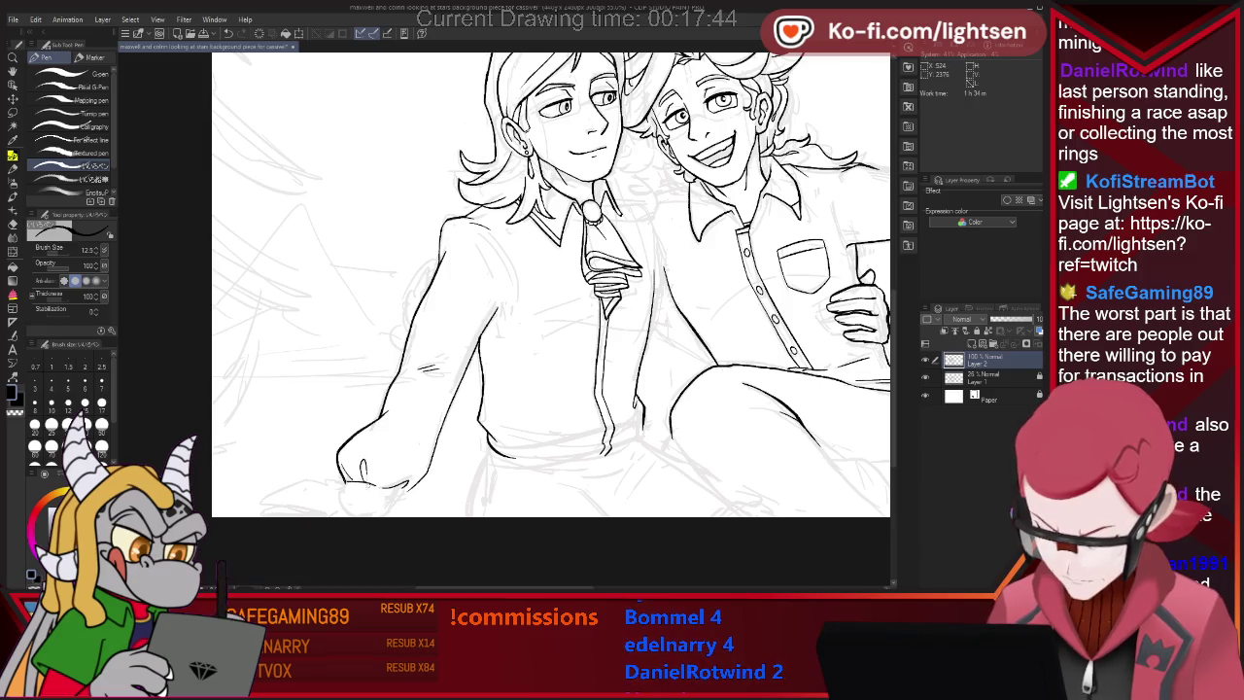
drag(344, 482, 365, 481)
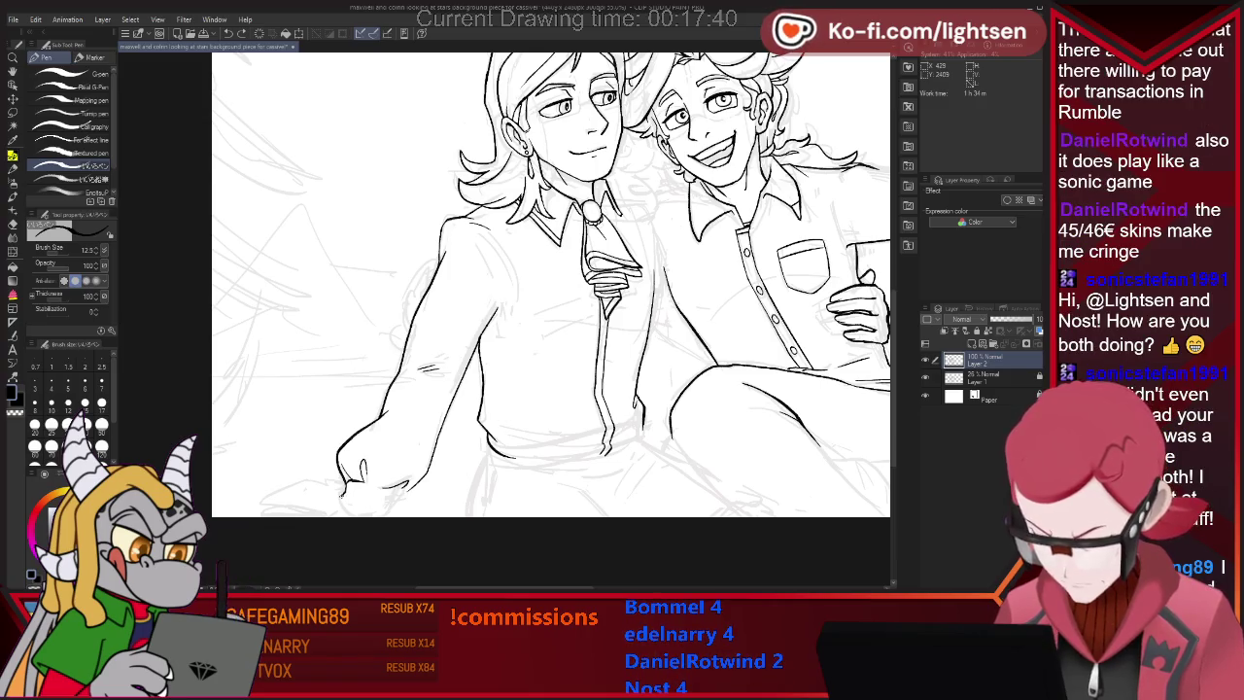
drag(342, 492, 406, 490)
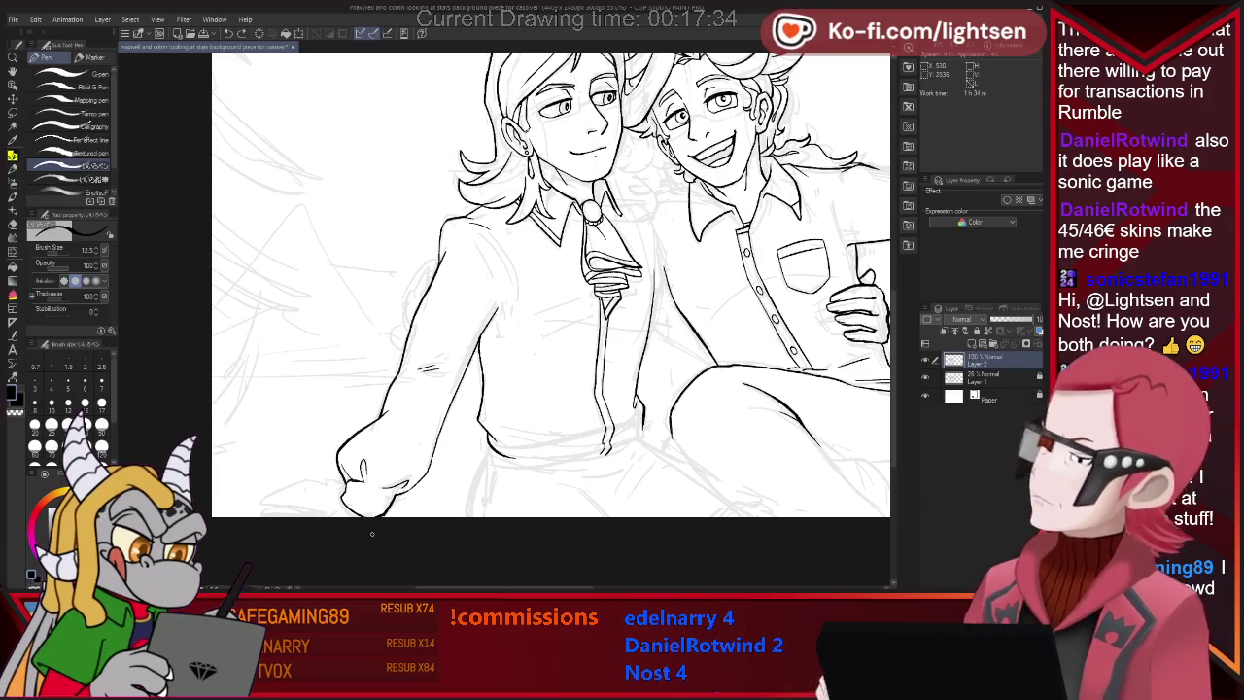
key(e)
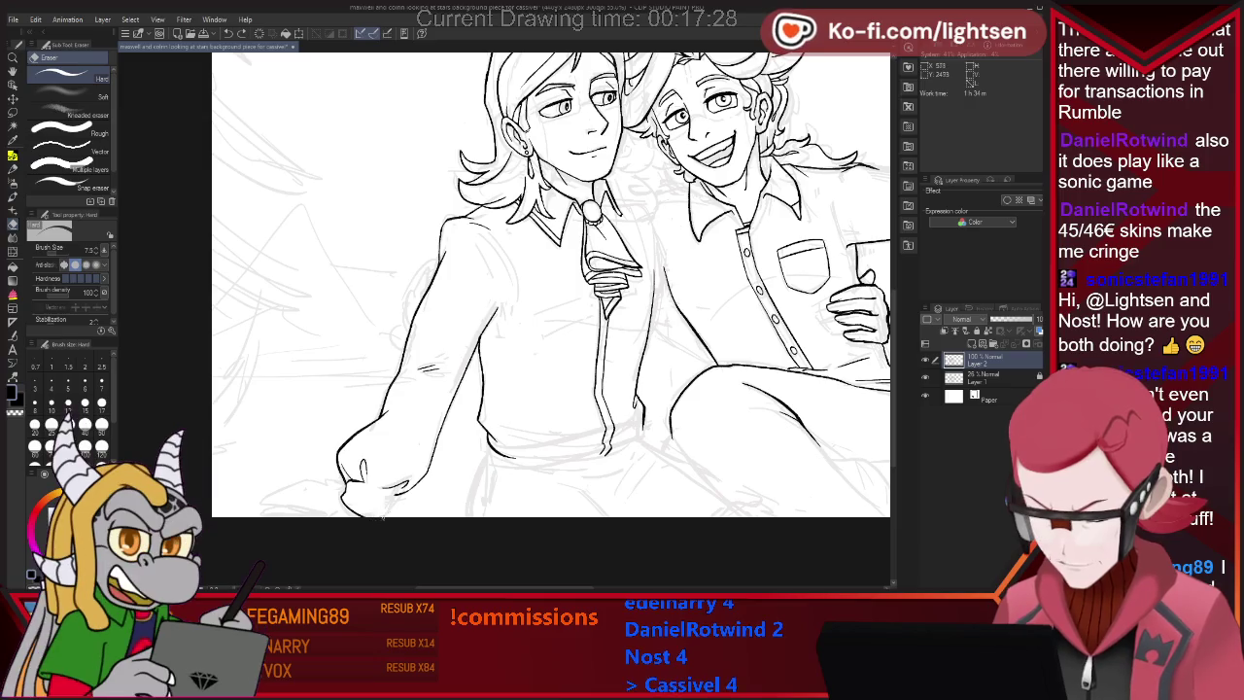
key(p)
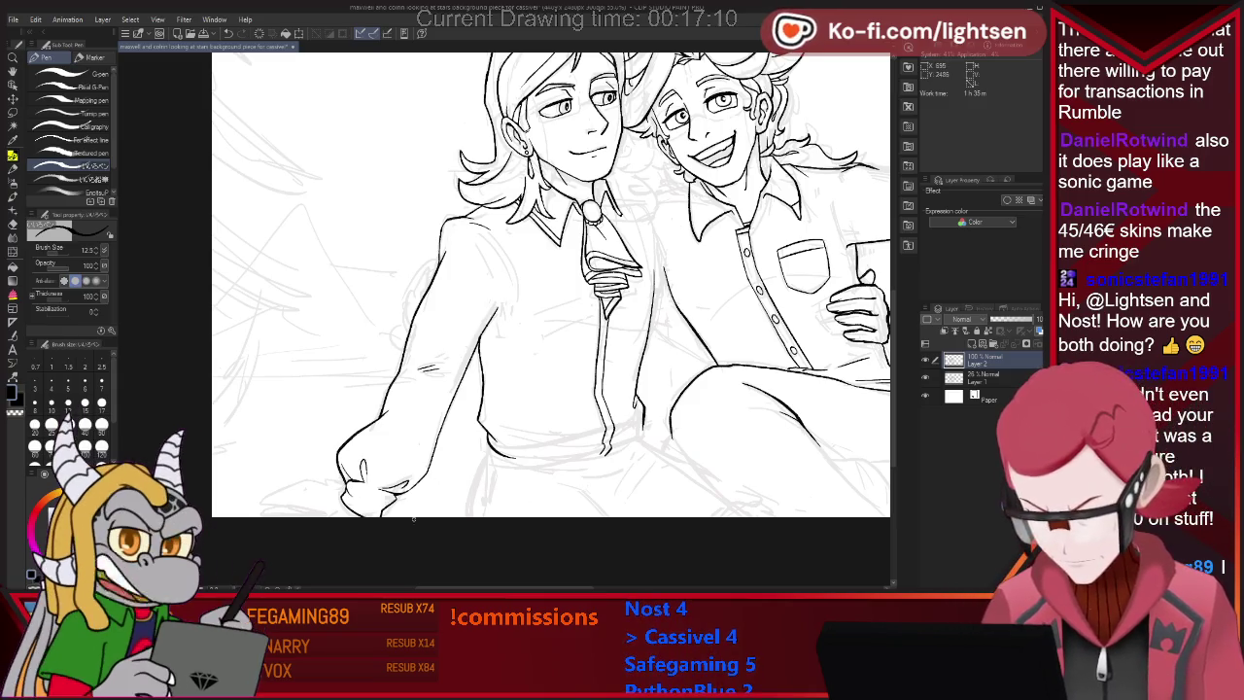
drag(324, 483, 341, 489)
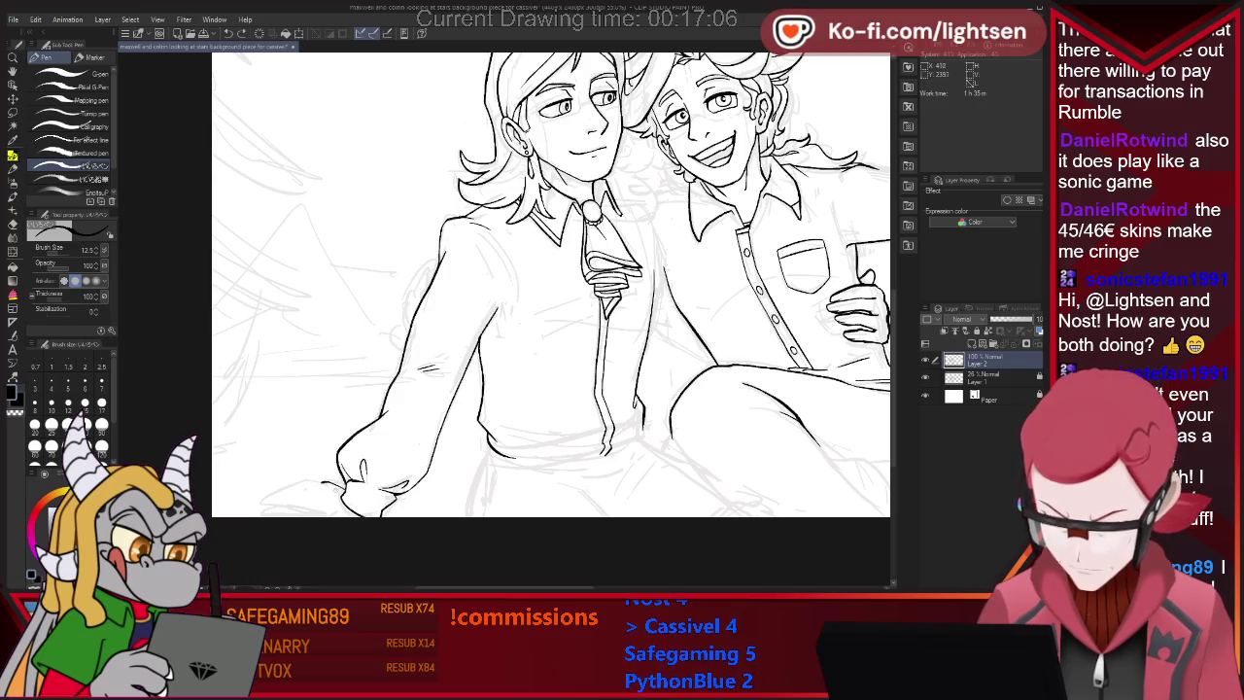
drag(295, 485, 309, 491)
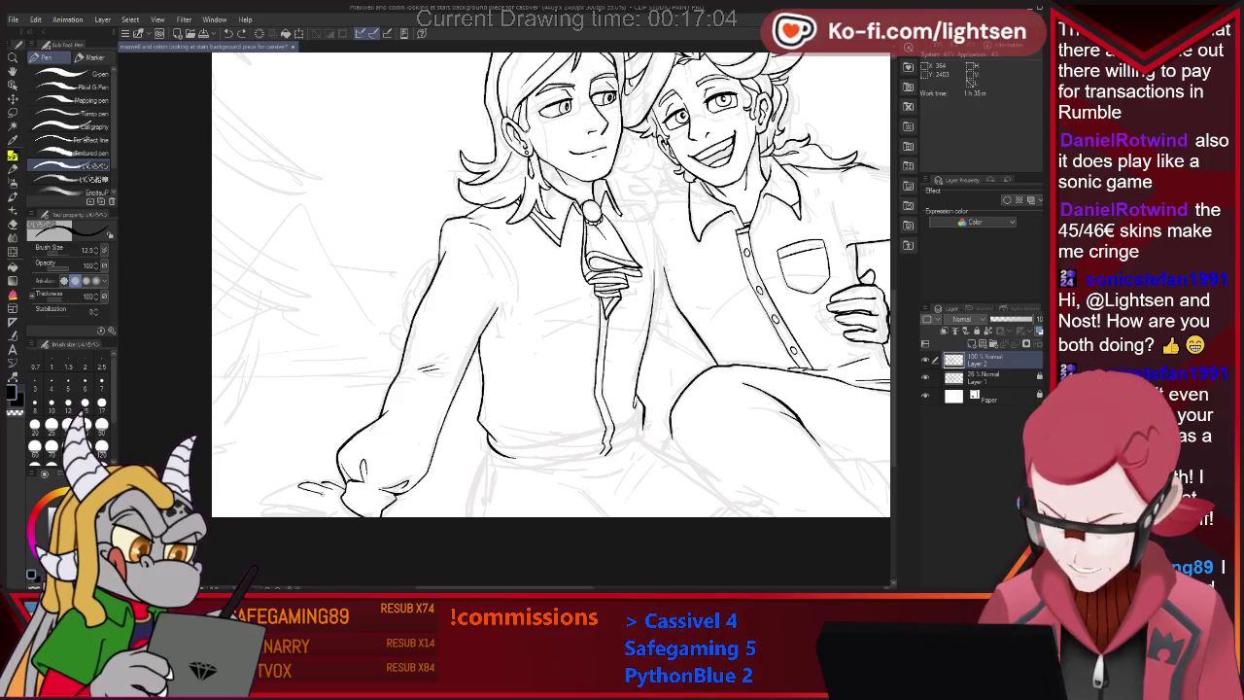
key(e)
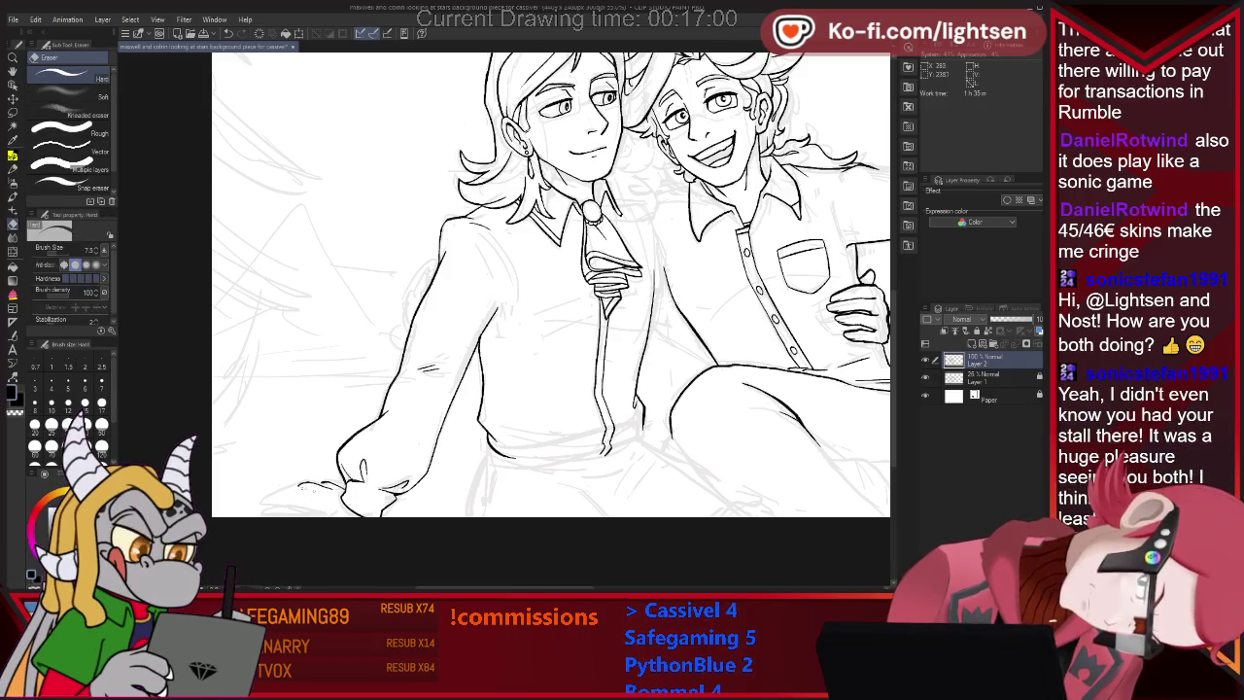
Ink a finger line and a short stroke below the fingers of the lower-left hand.
key(p)
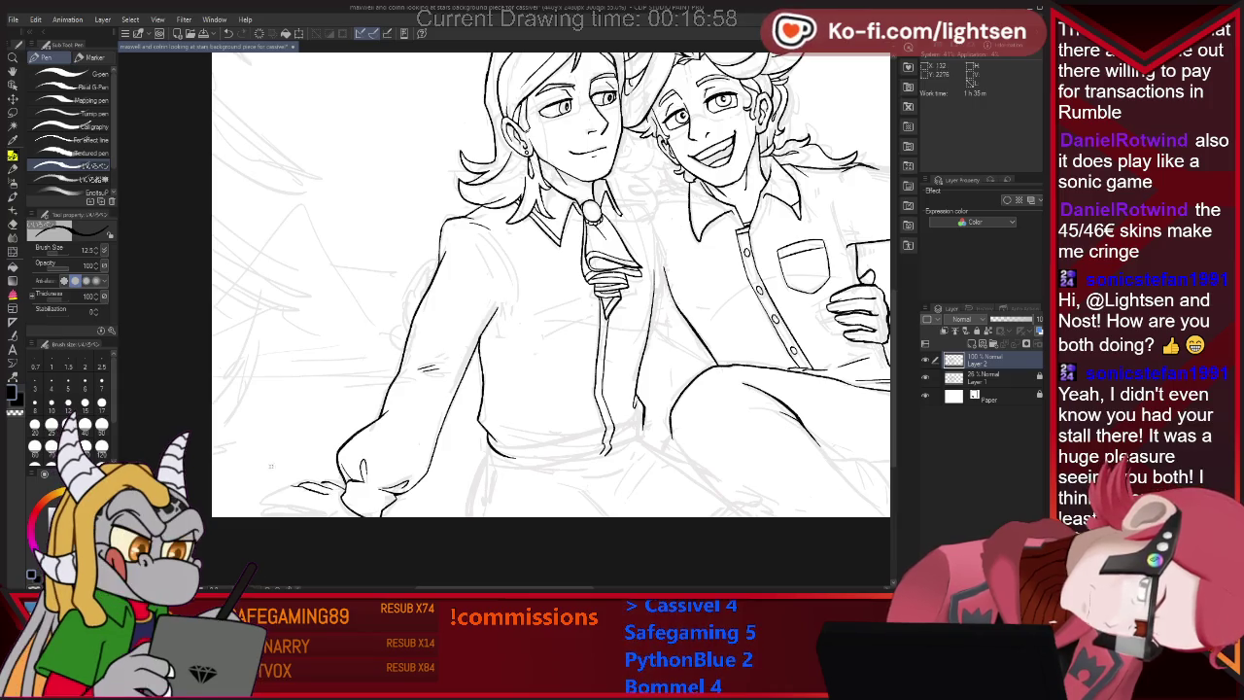
key(e)
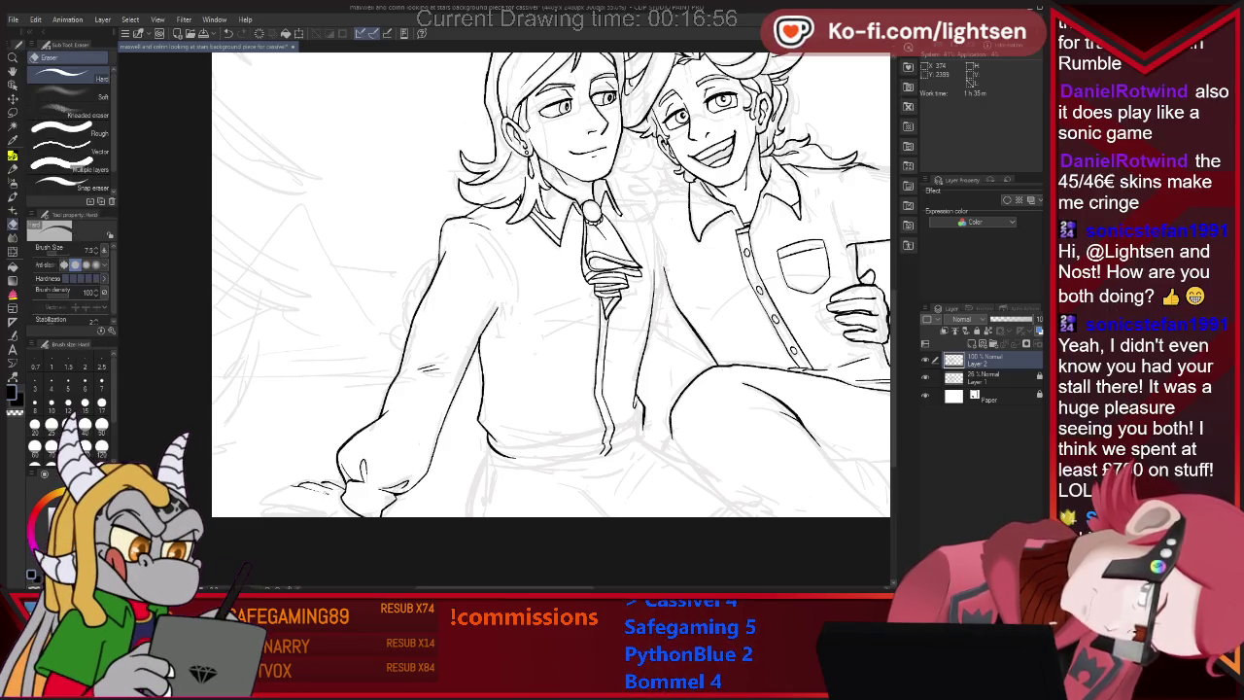
key(p)
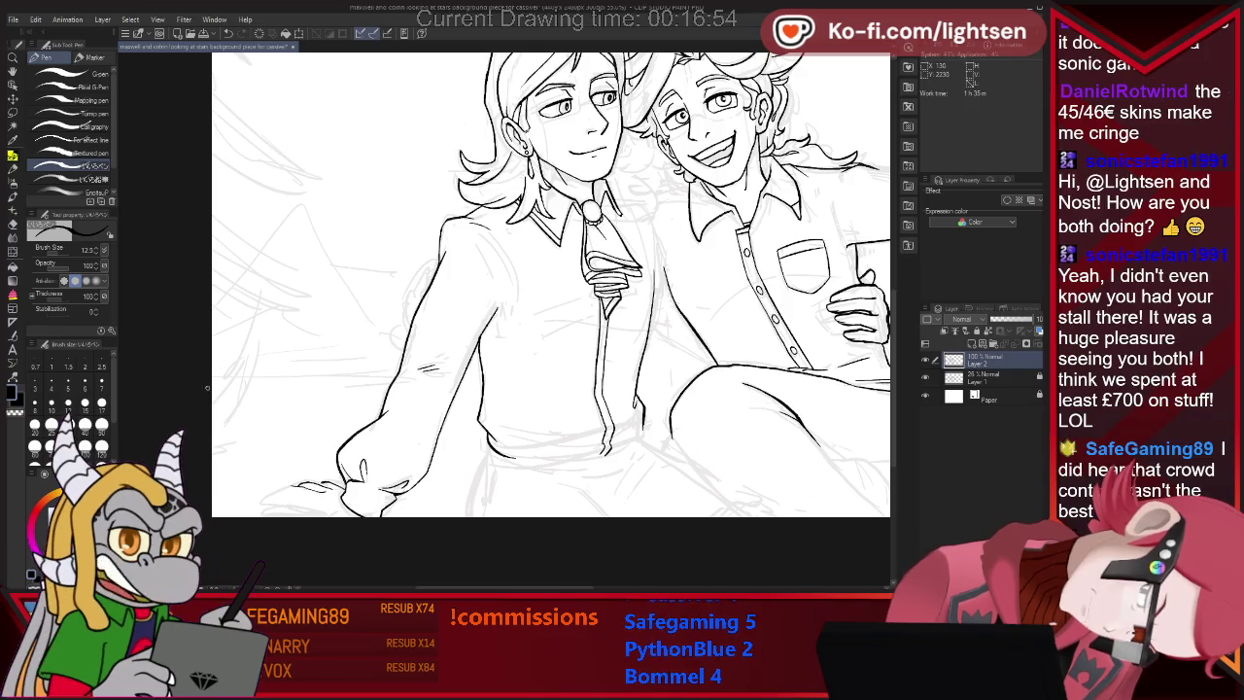
key(e)
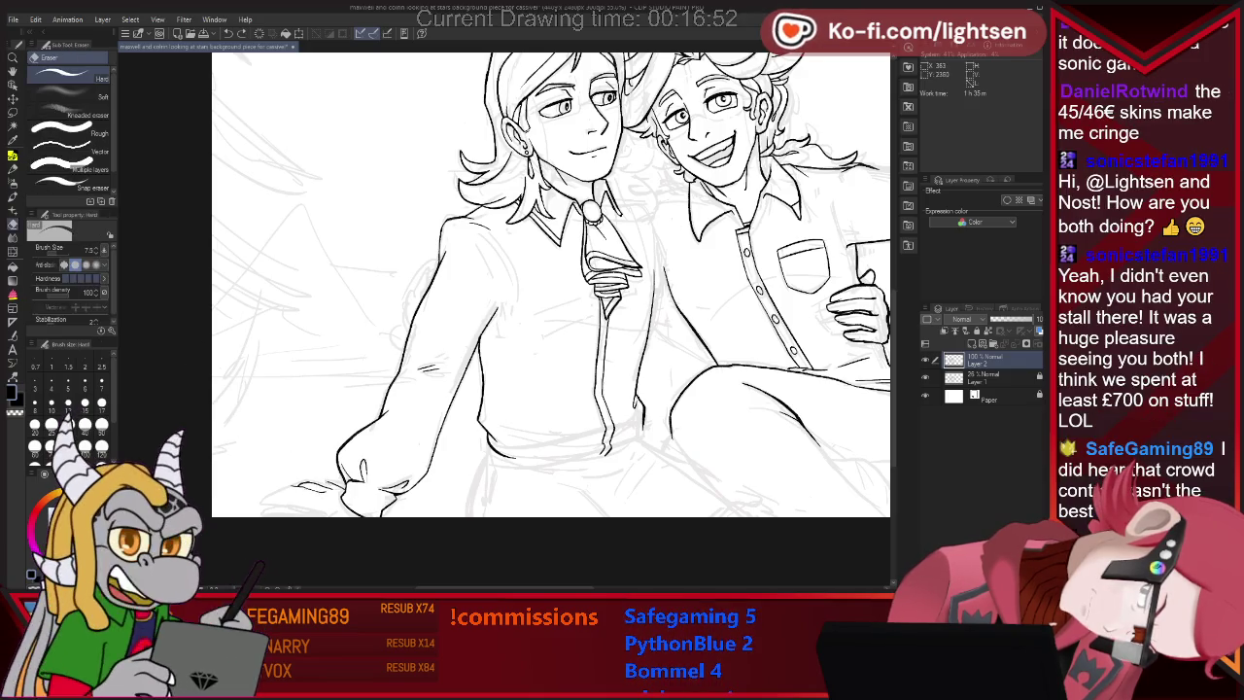
key(p)
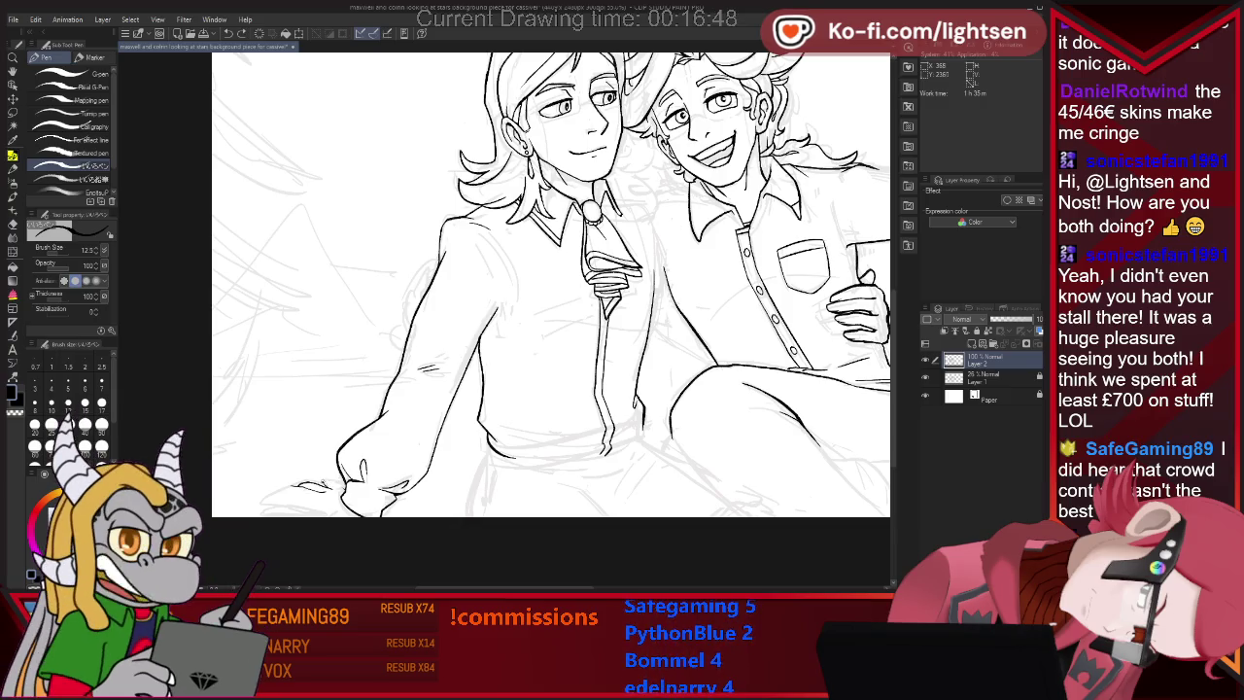
drag(323, 489, 346, 479)
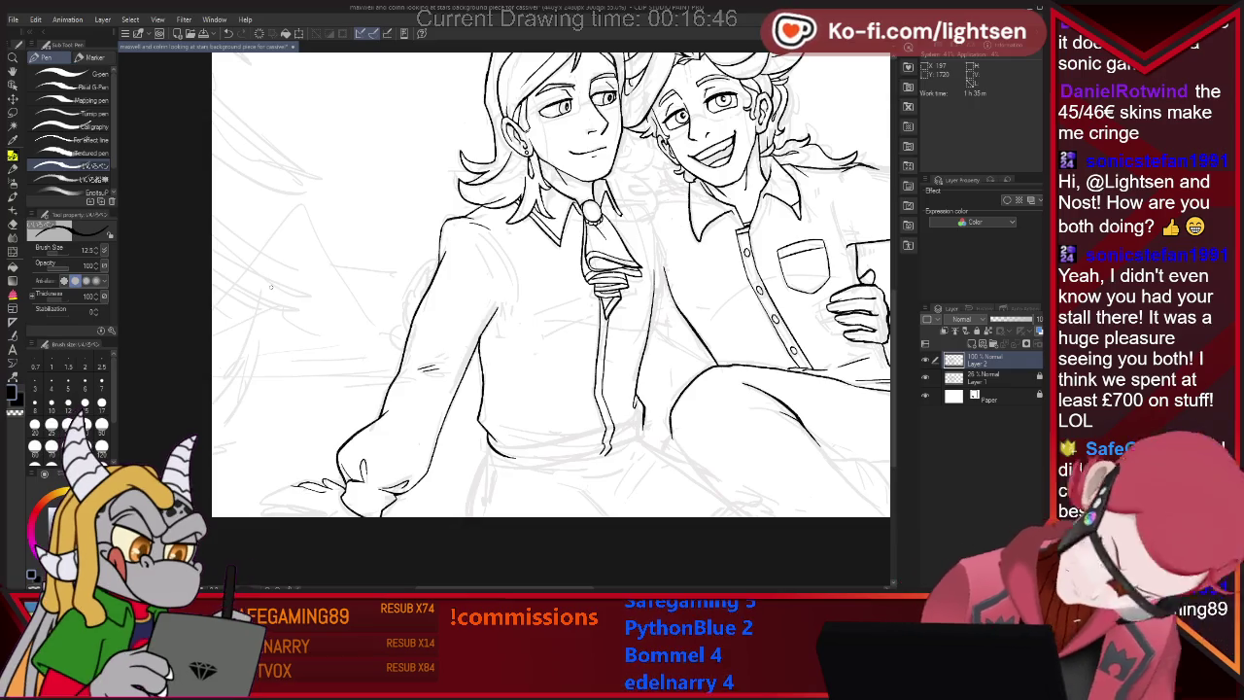
drag(288, 490, 265, 496)
Clean up stray ink around the lower-left fingers, alternating eraser and pen.
key(e)
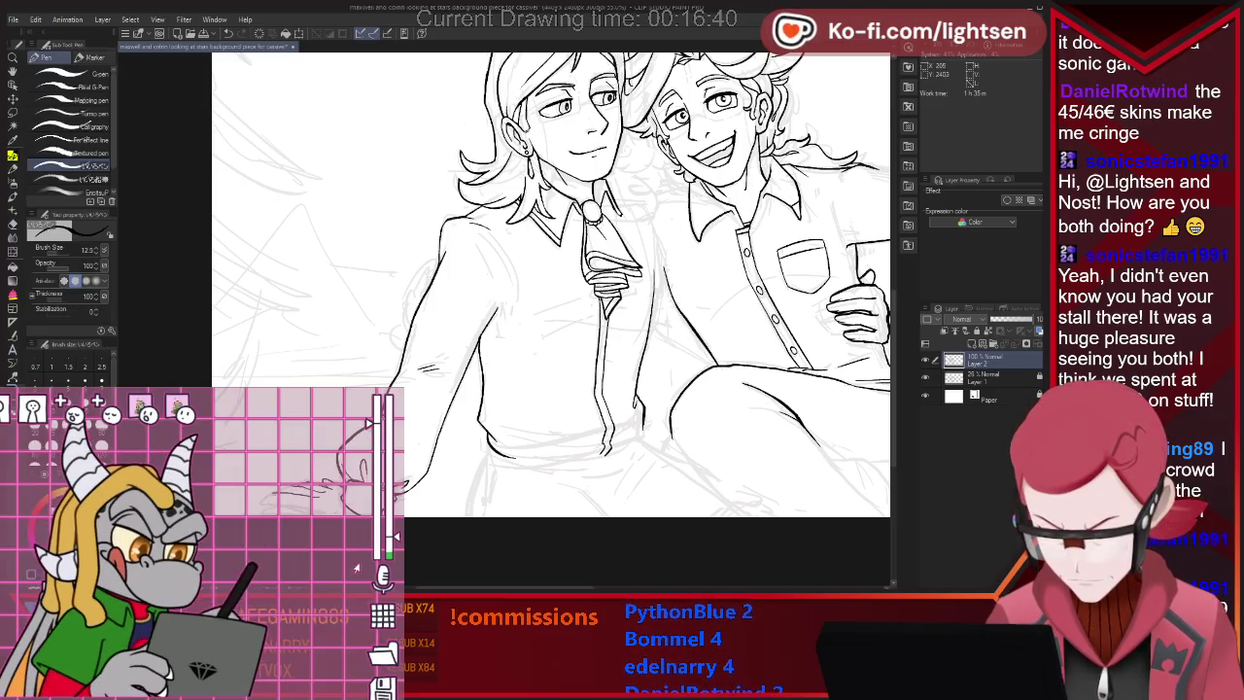
key(p)
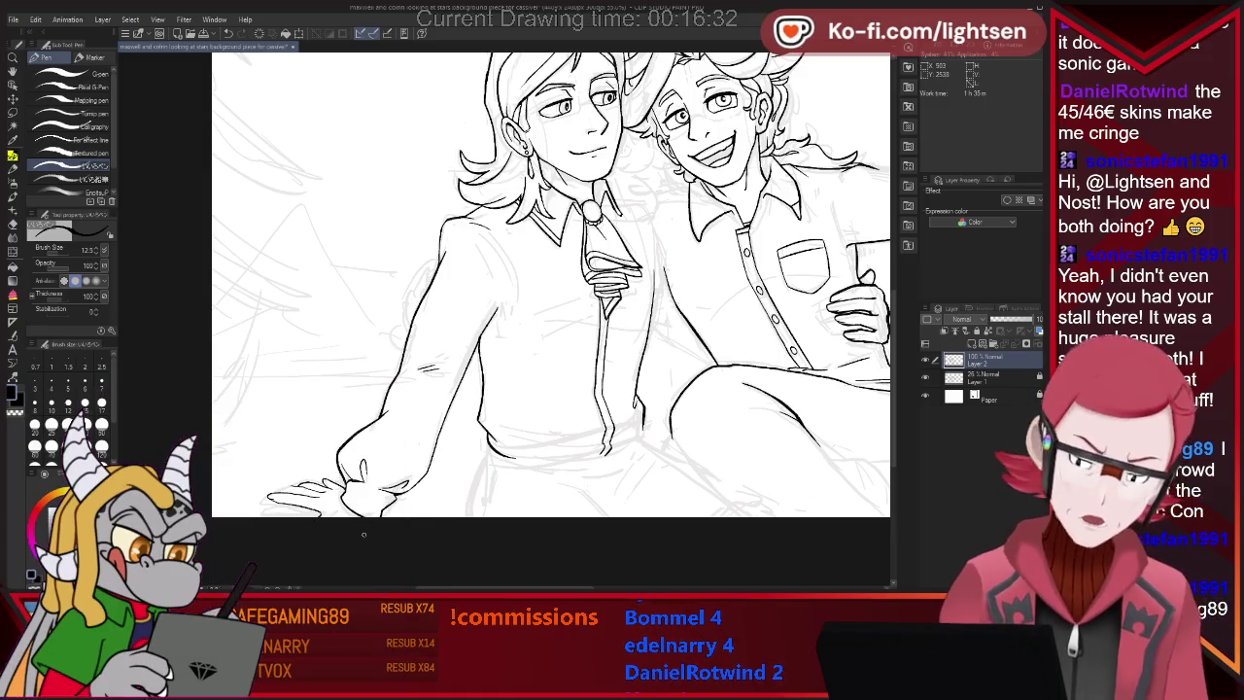
key(e)
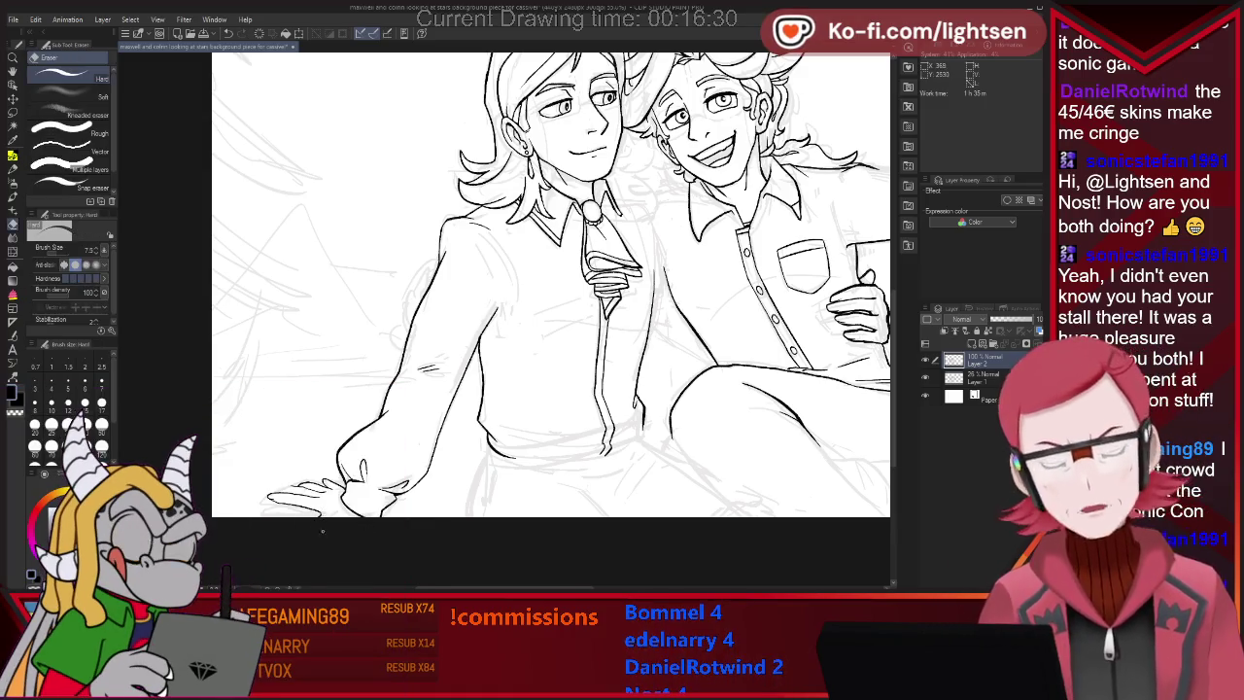
key(p)
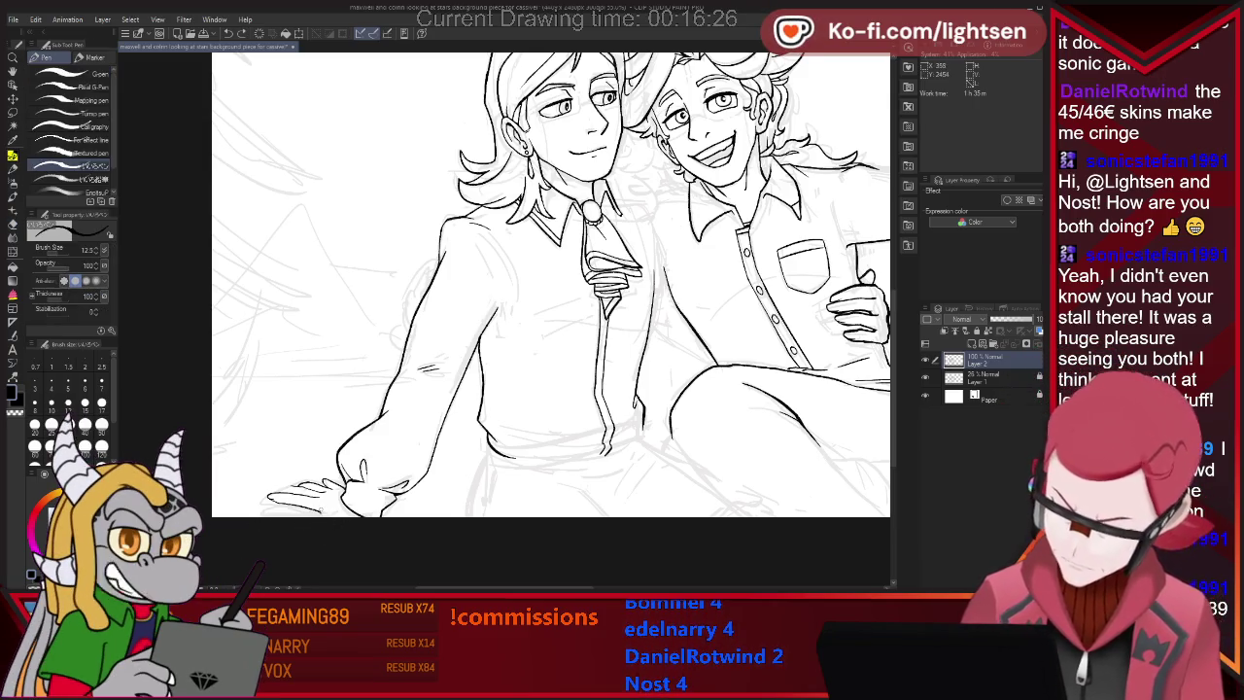
key(e)
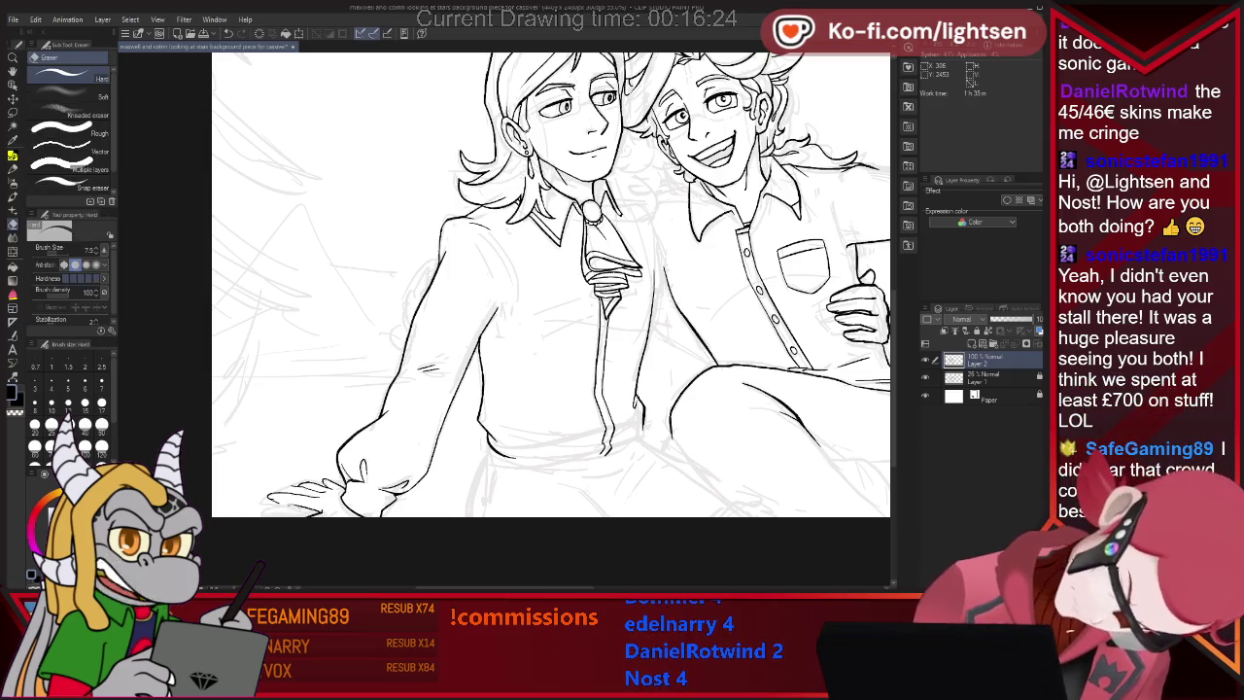
key(p)
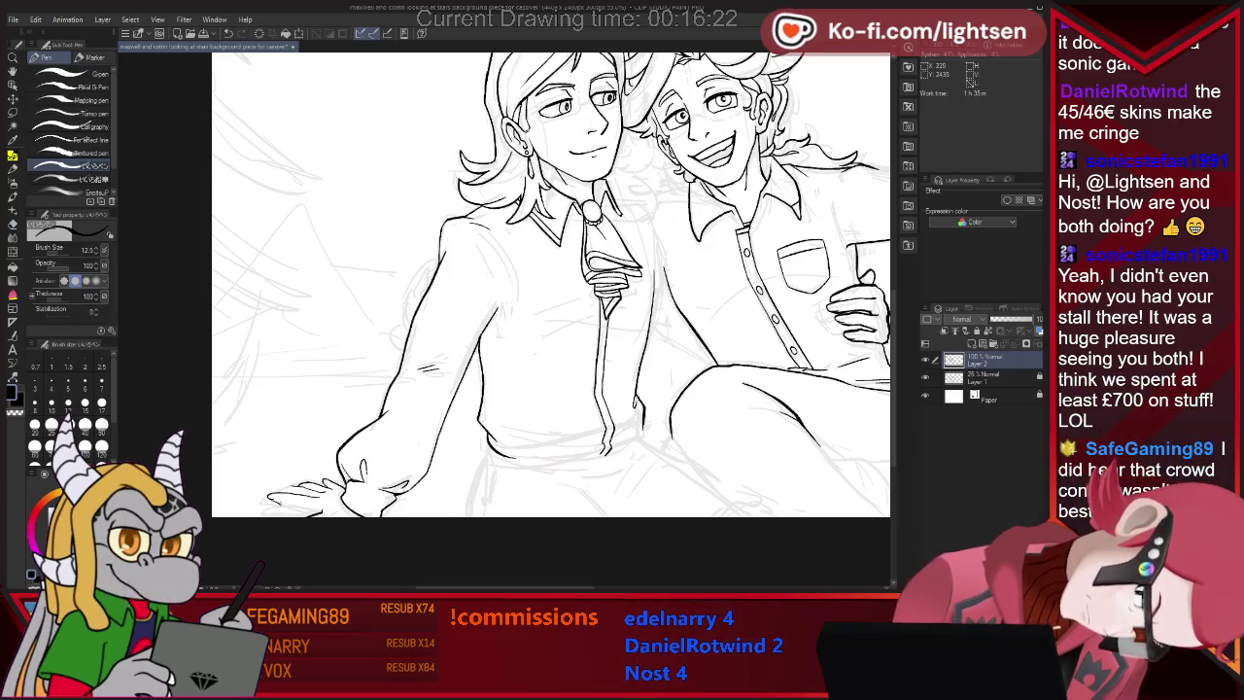
key(e)
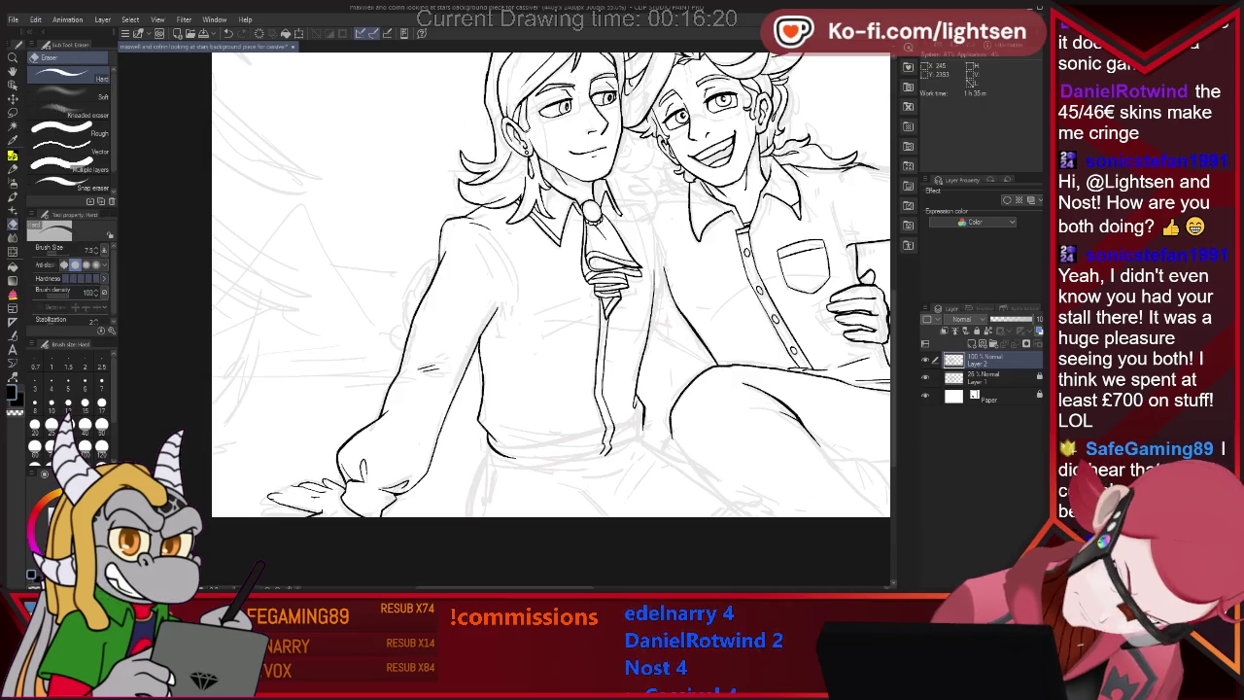
key(p)
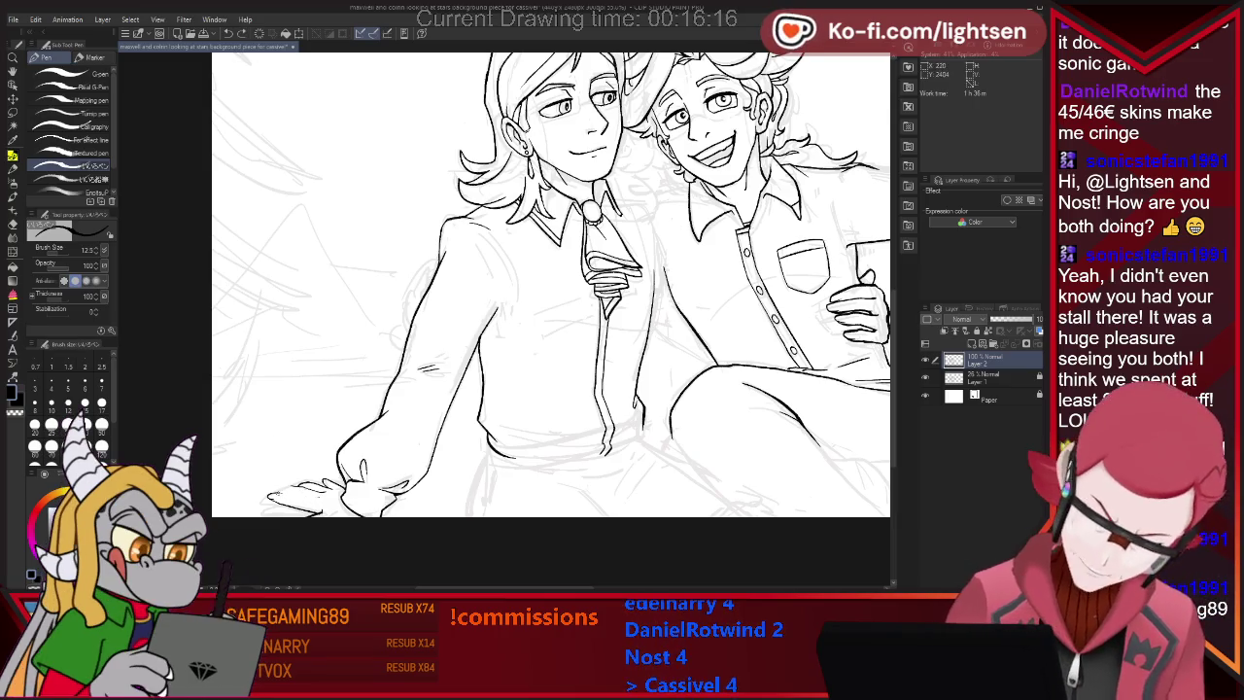
key(e)
key(p)
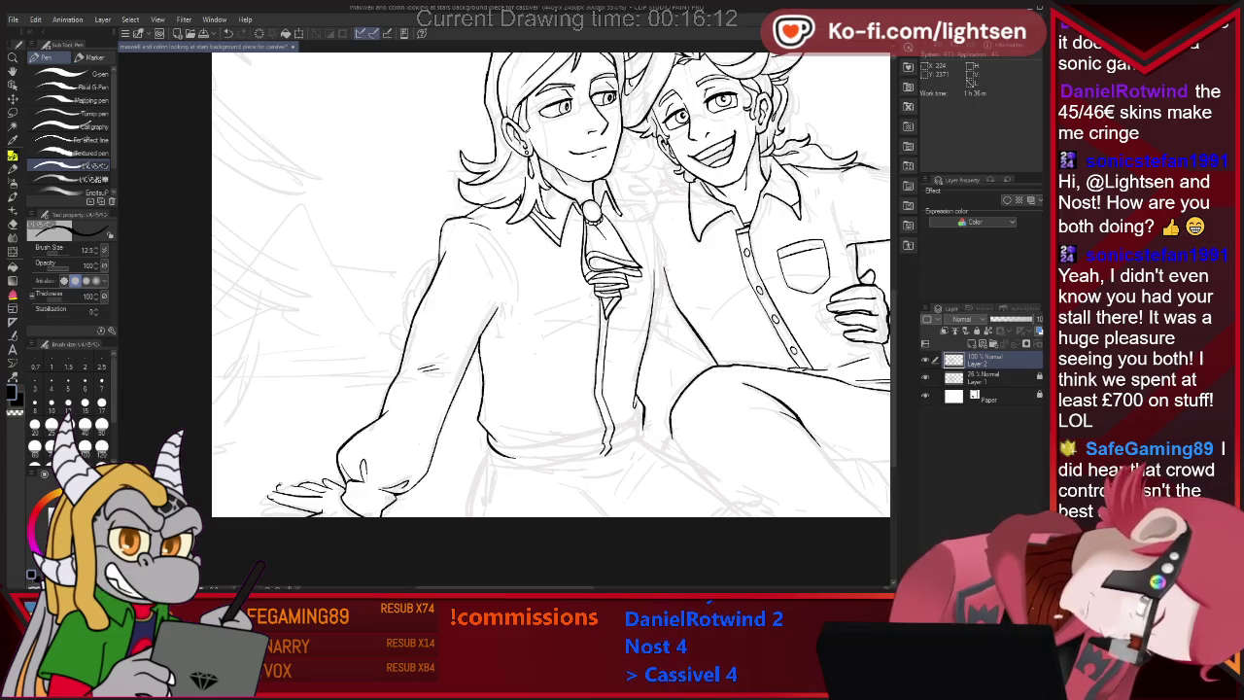
key(e)
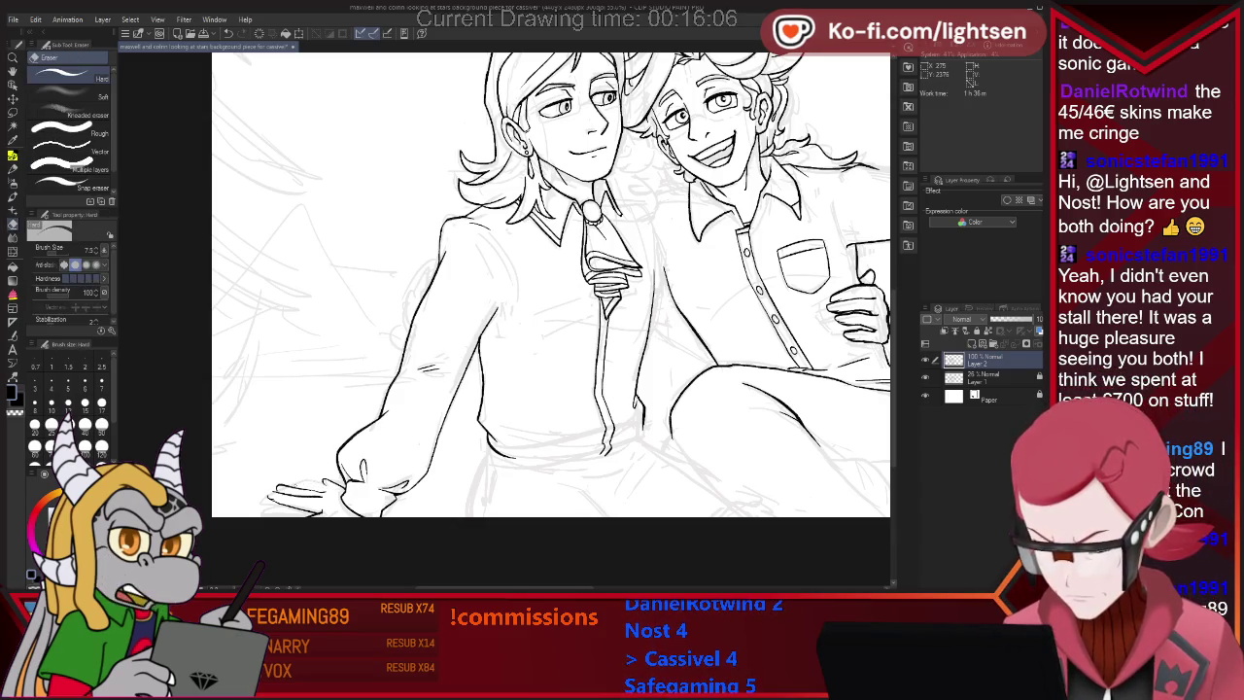
Erase and redraw small strokes on the lower-left hand's fingers.
key(p)
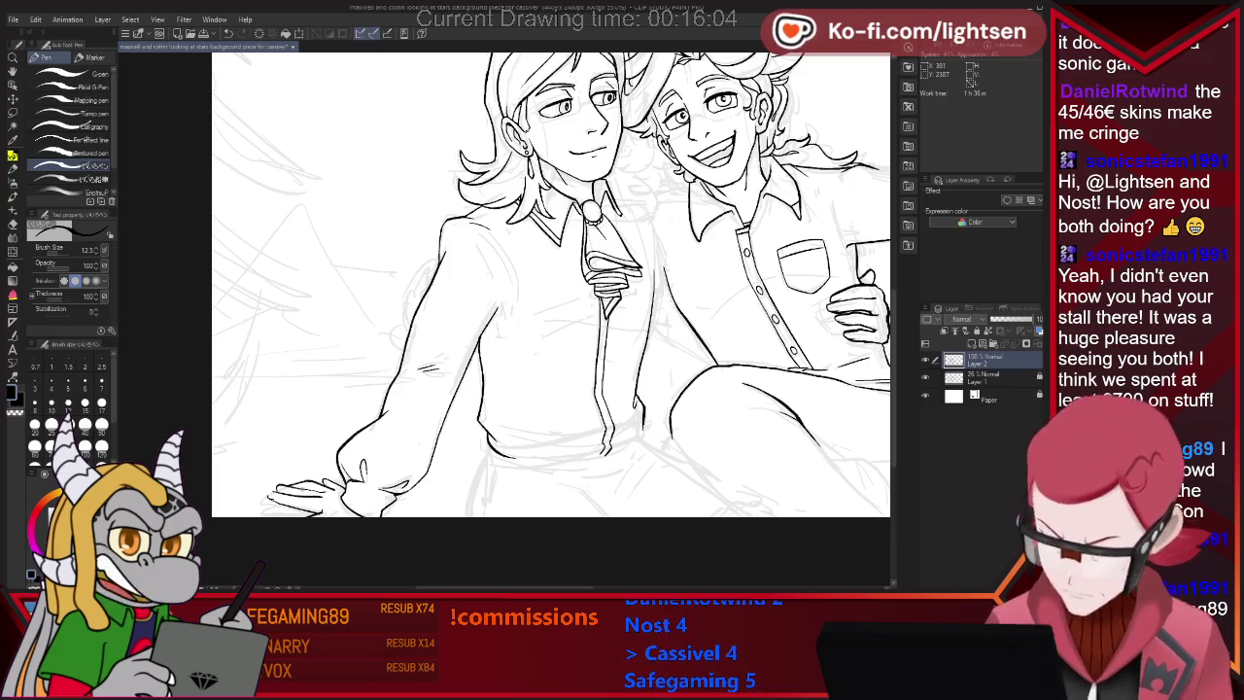
key(e)
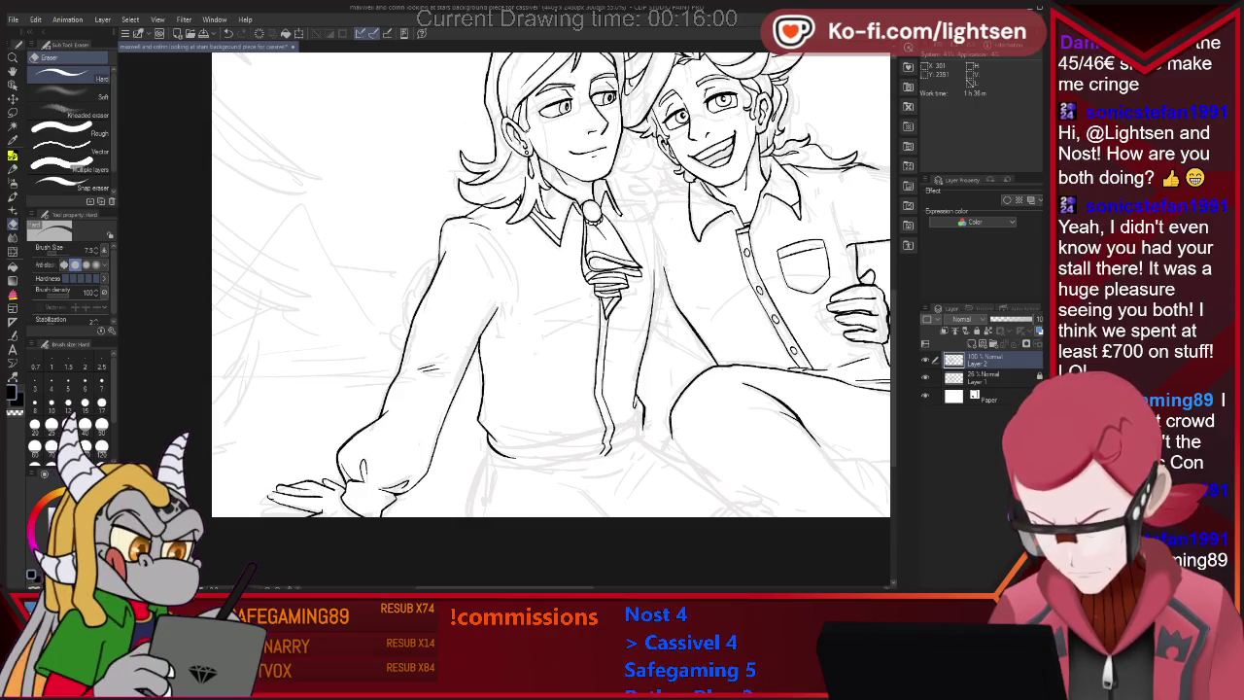
key(p)
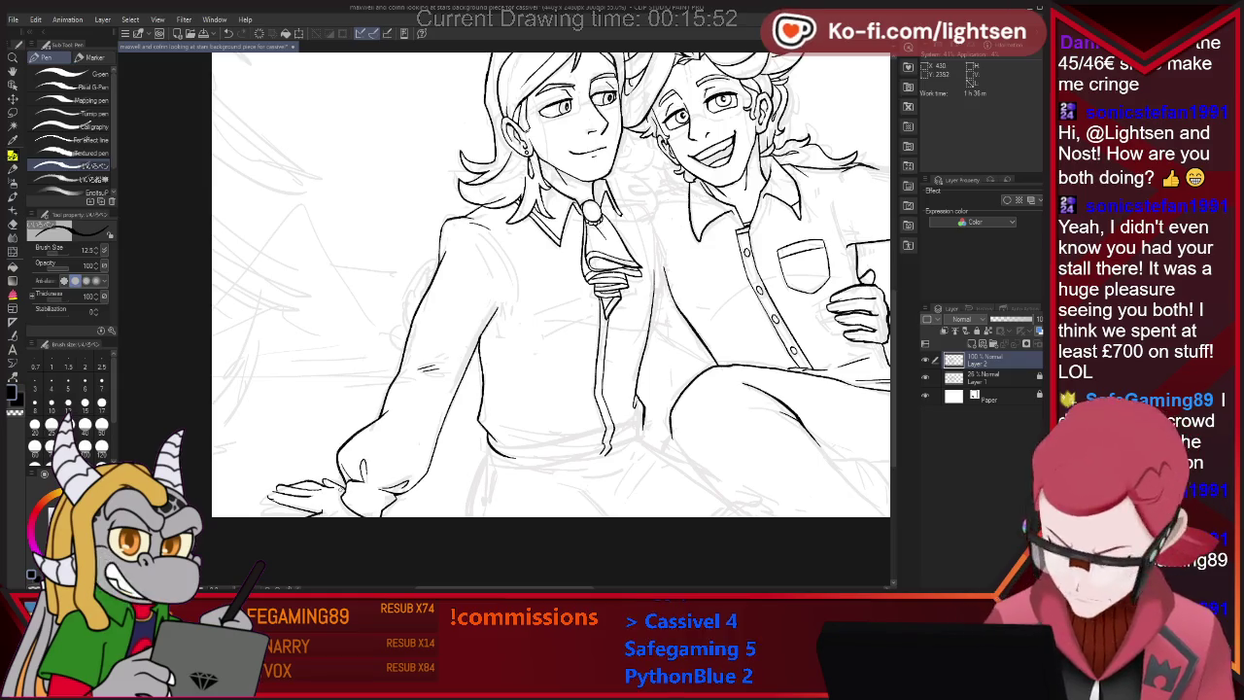
key(e)
key(p)
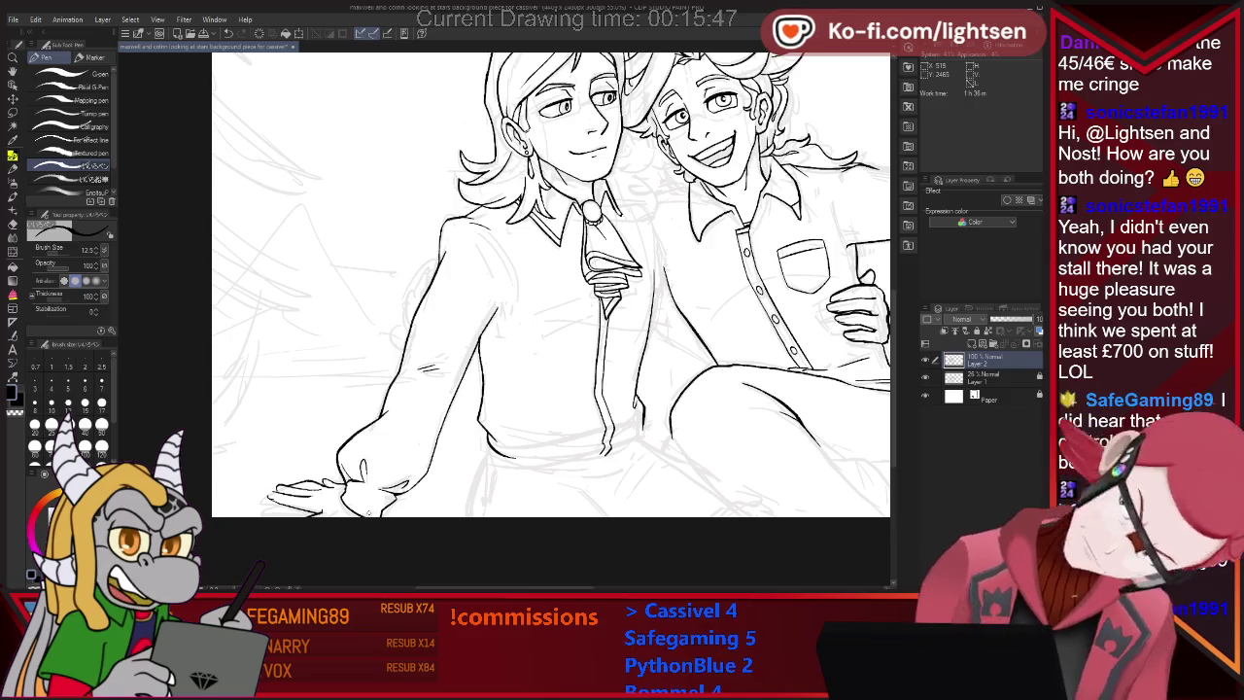
key(e)
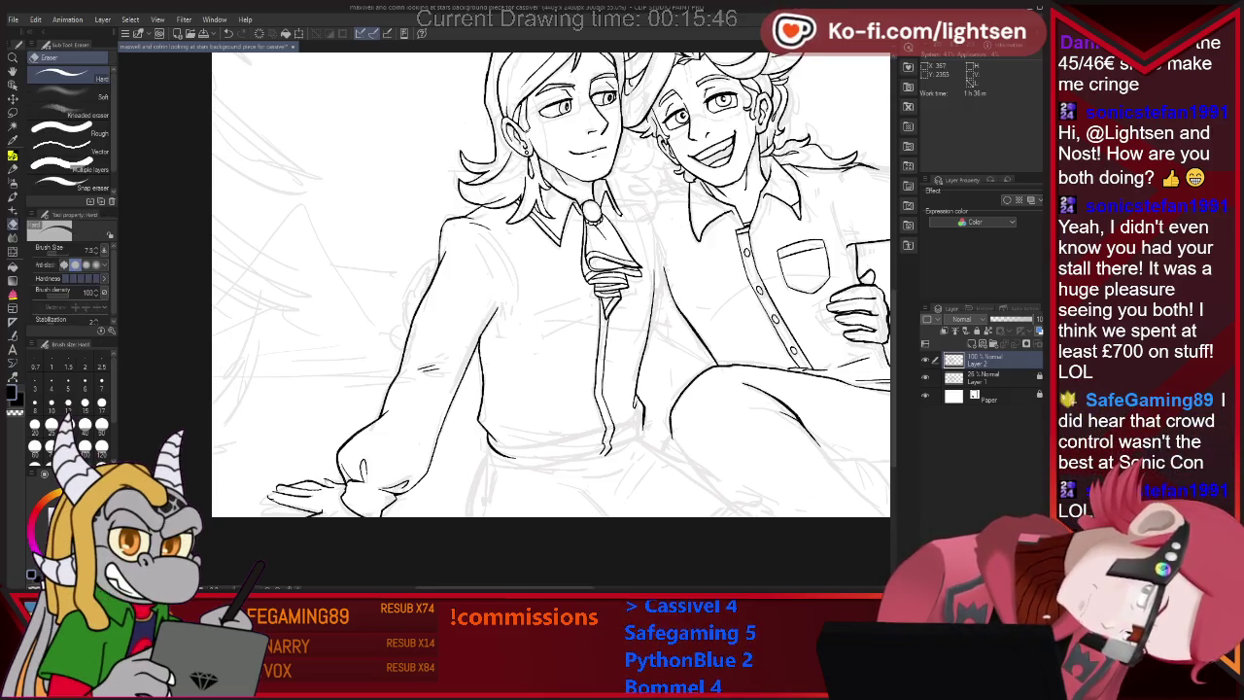
key(p)
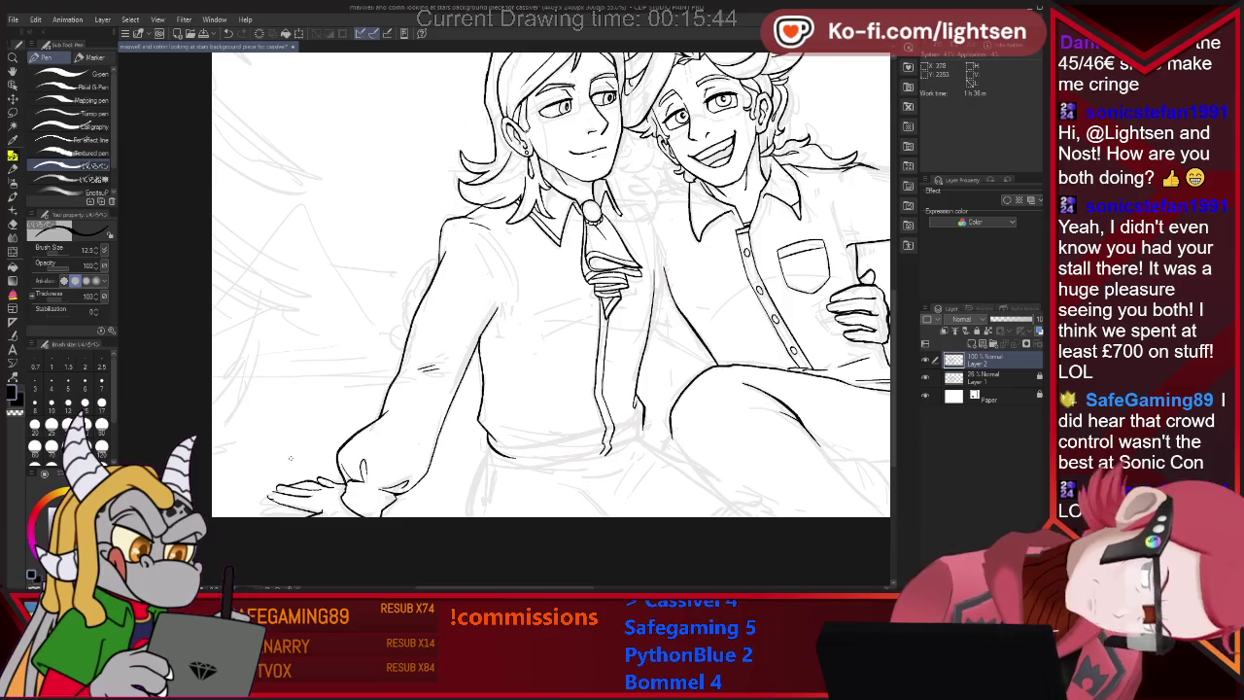
Finish refining the cuff and splayed-hand lines with quick eraser and pen touch-ups.
key(e)
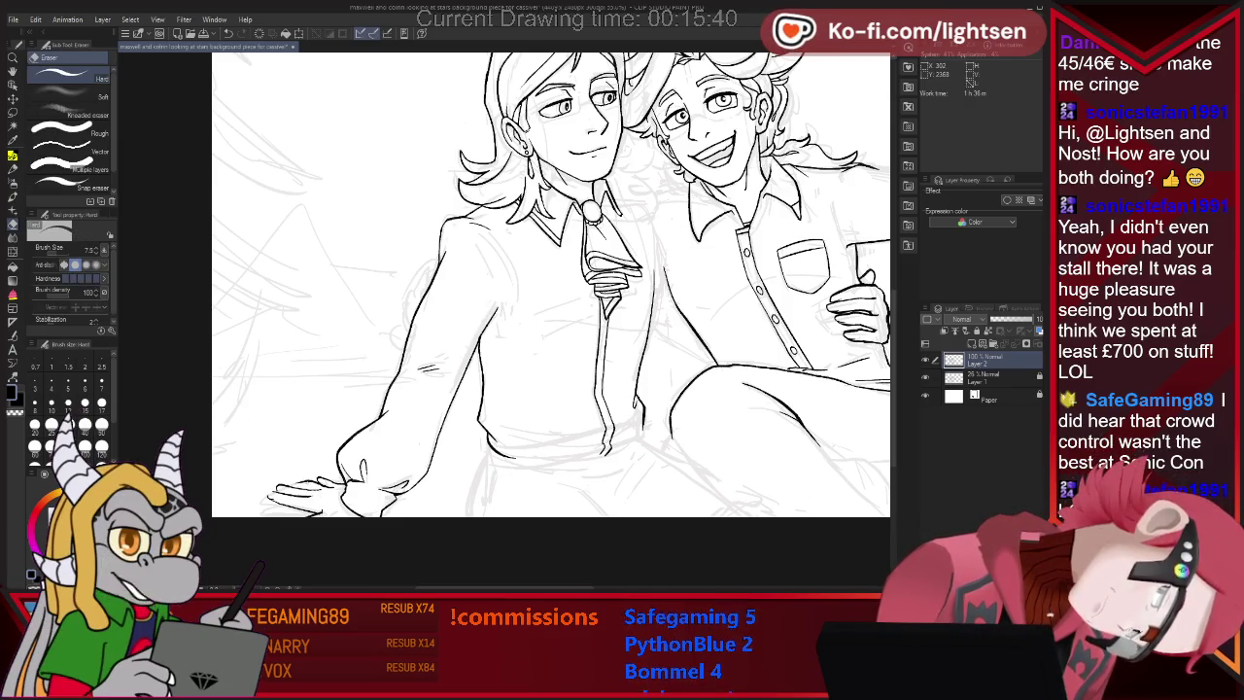
key(p)
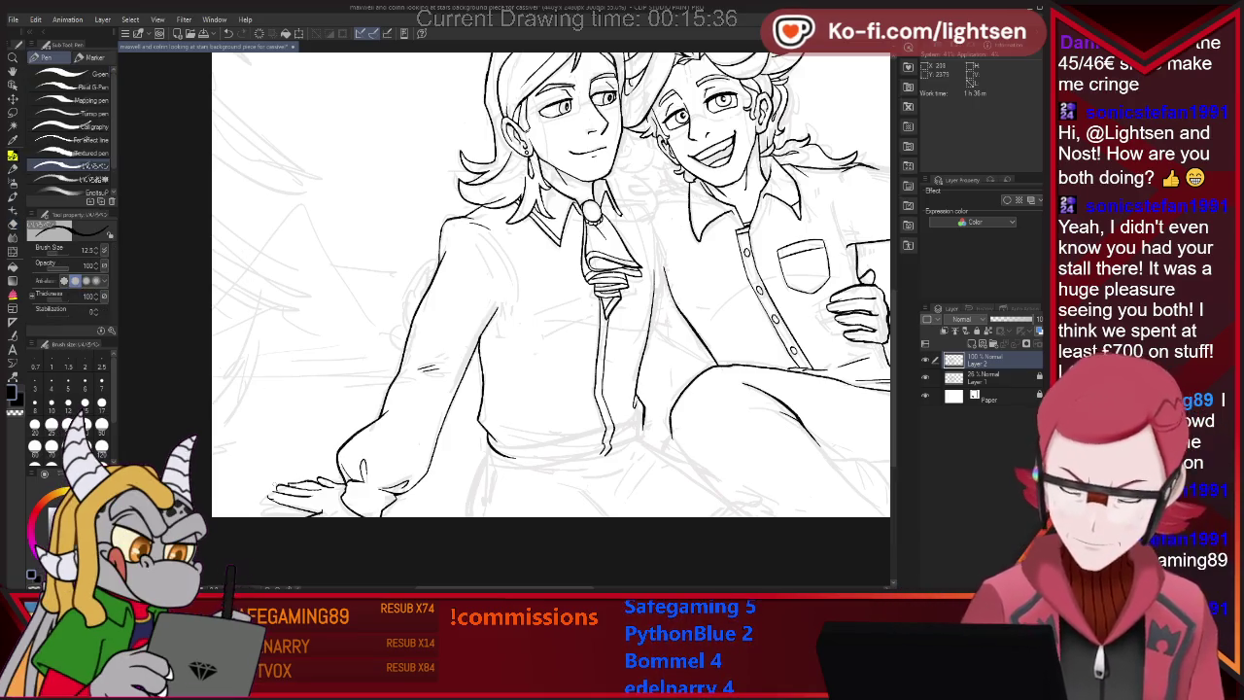
key(e)
key(p)
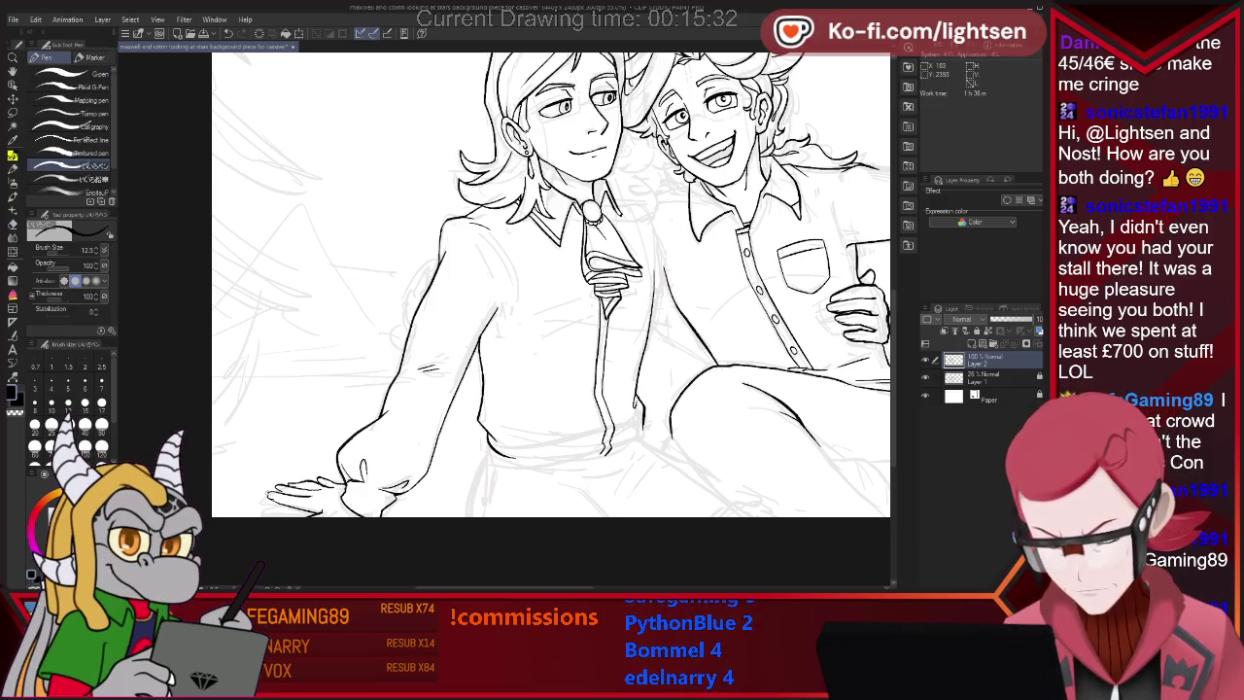
key(e)
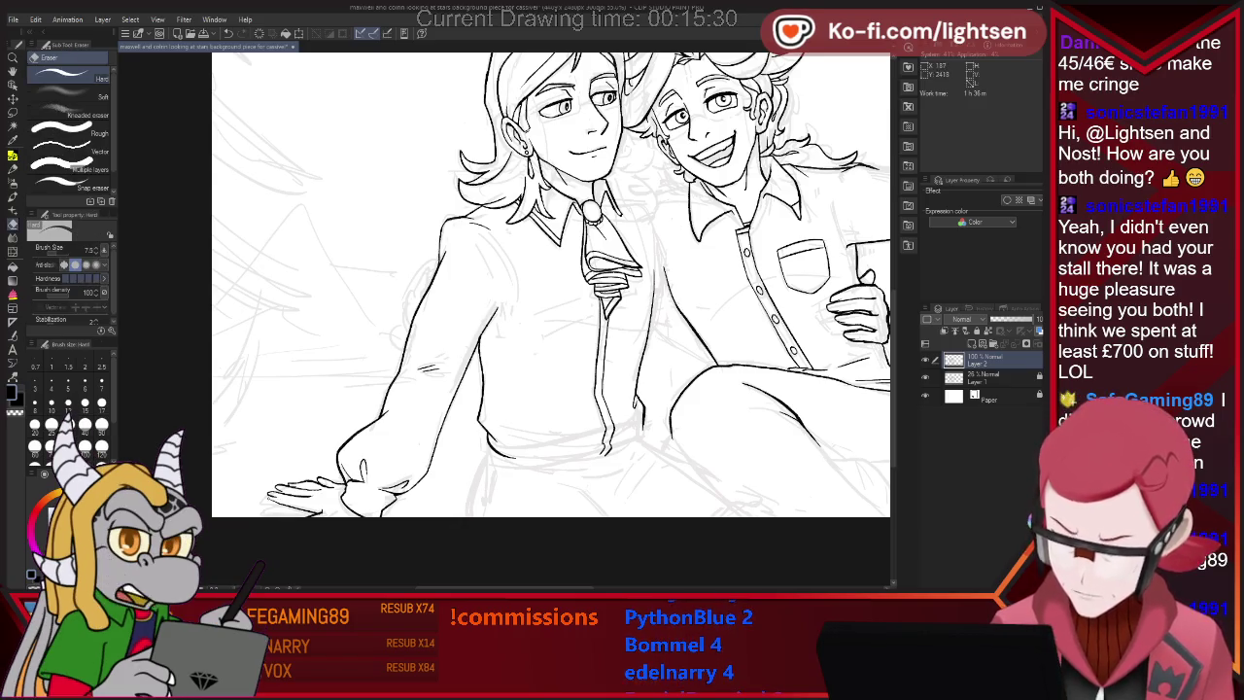
key(p)
key(e)
key(p)
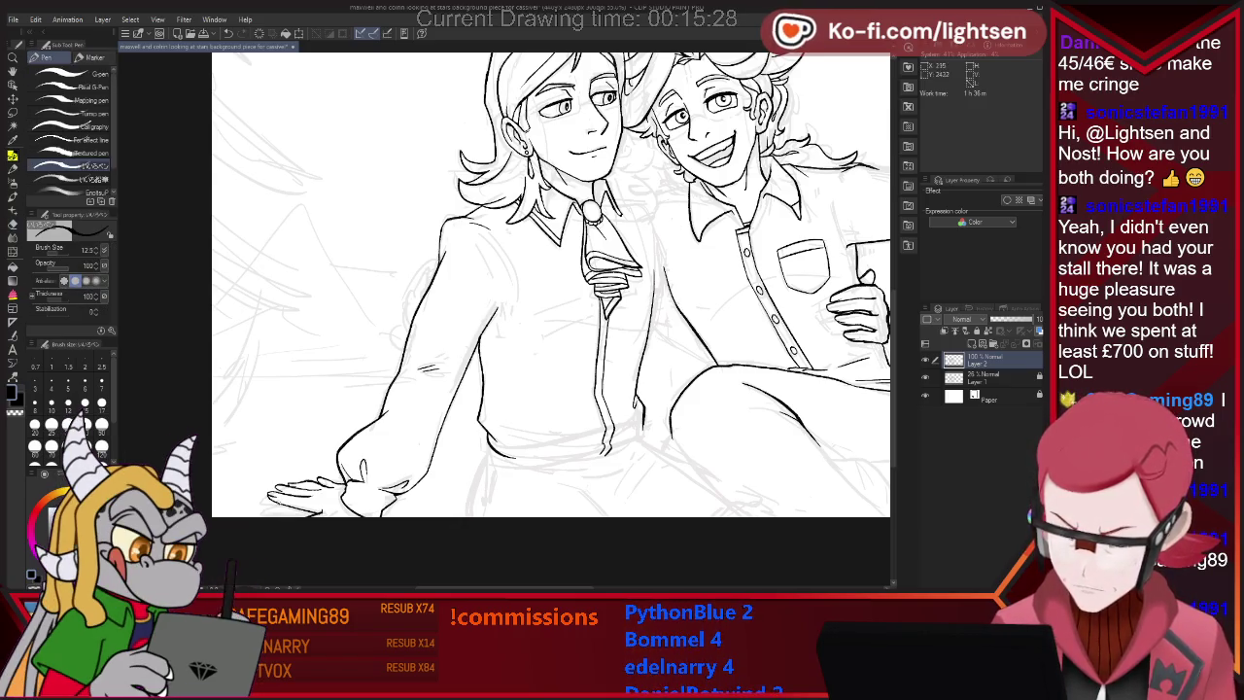
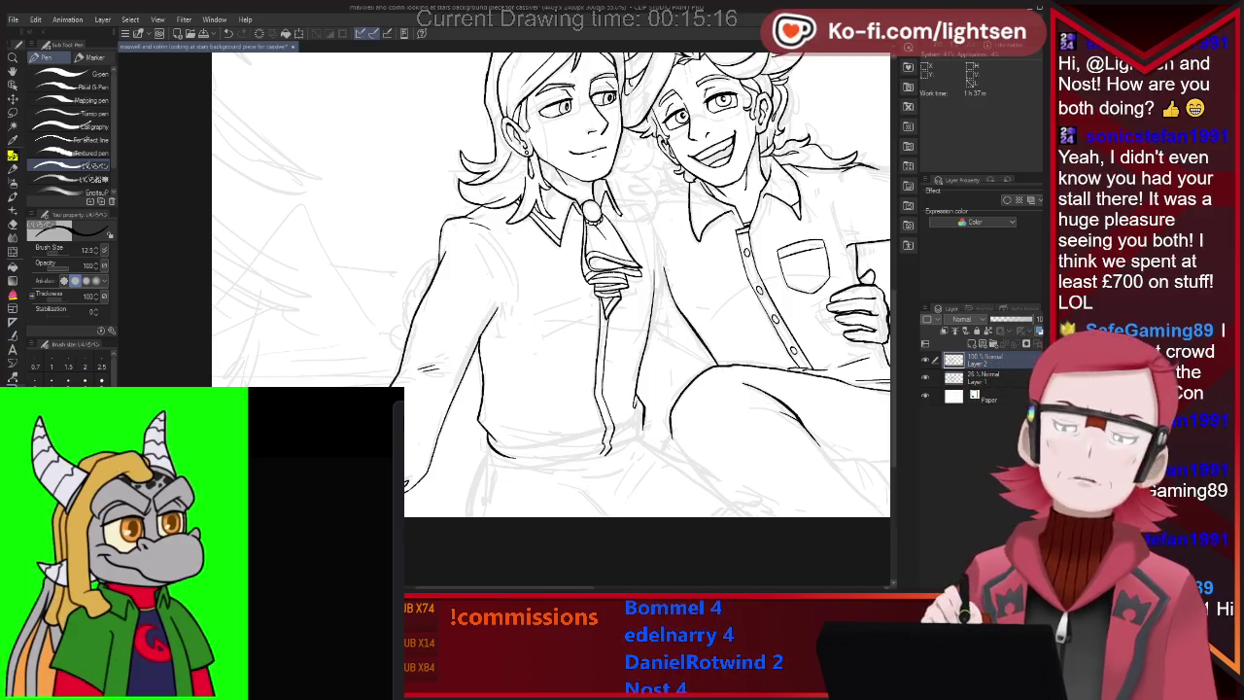
Ink the left character's sleeve cuff and resting hand, erasing stray lines along the way.
key(e)
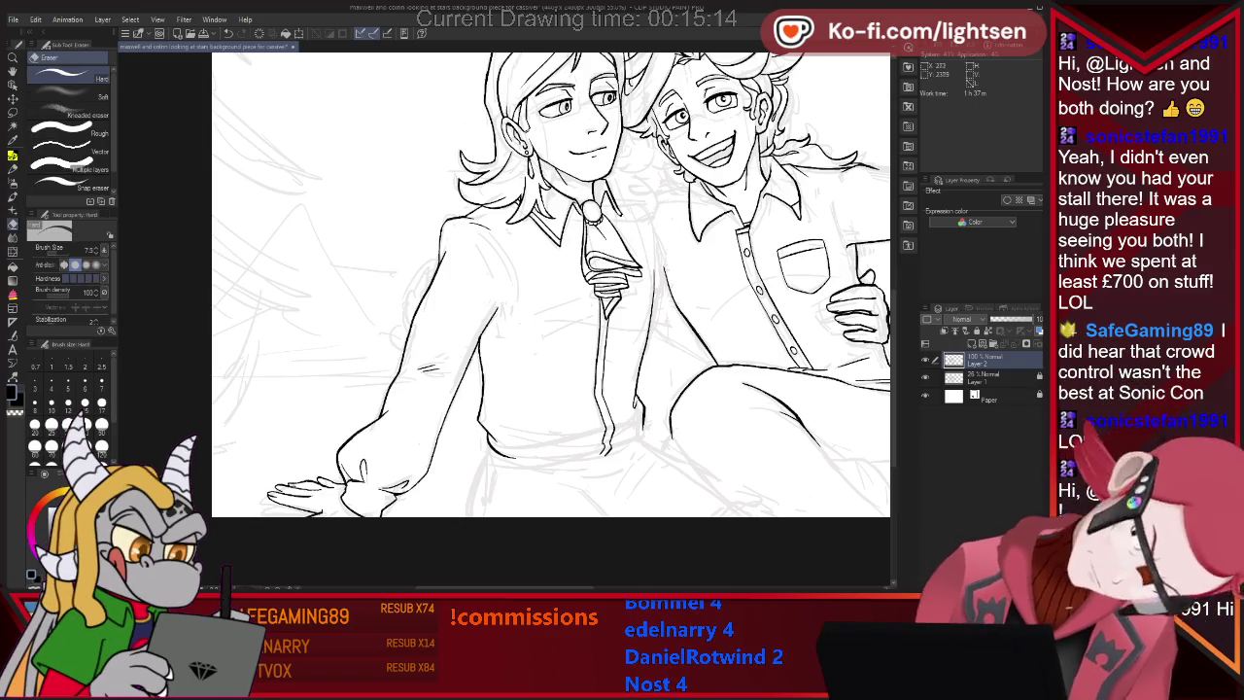
key(p)
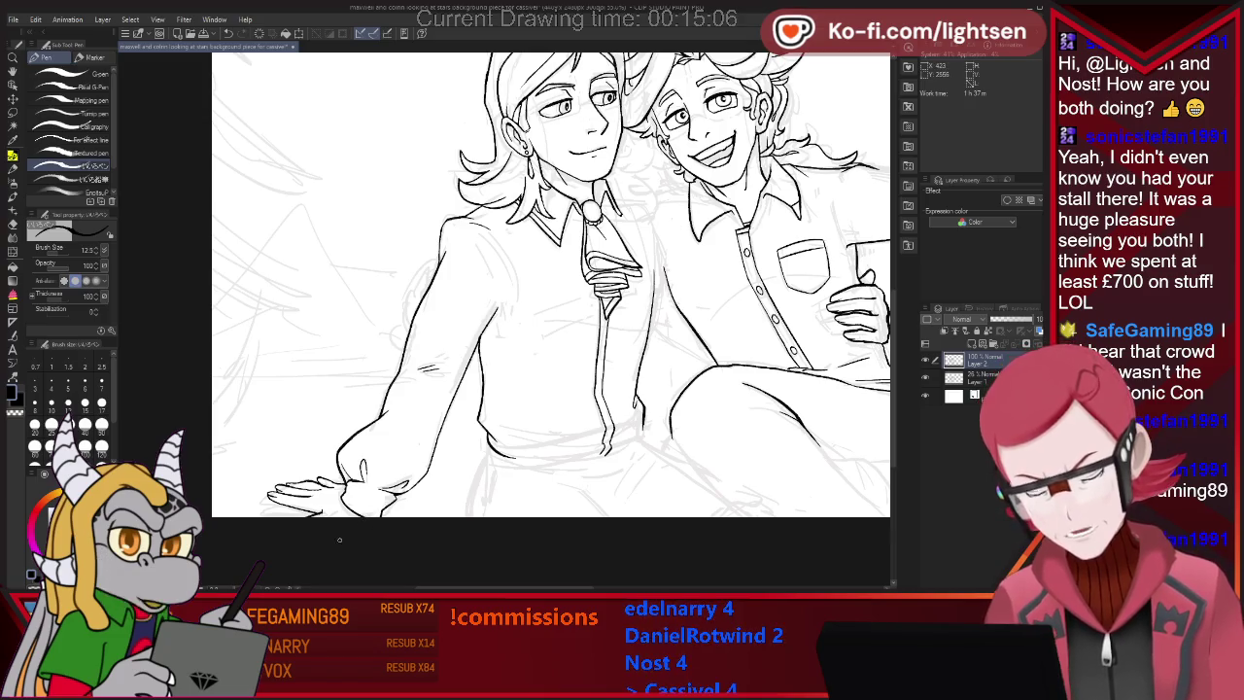
key(e)
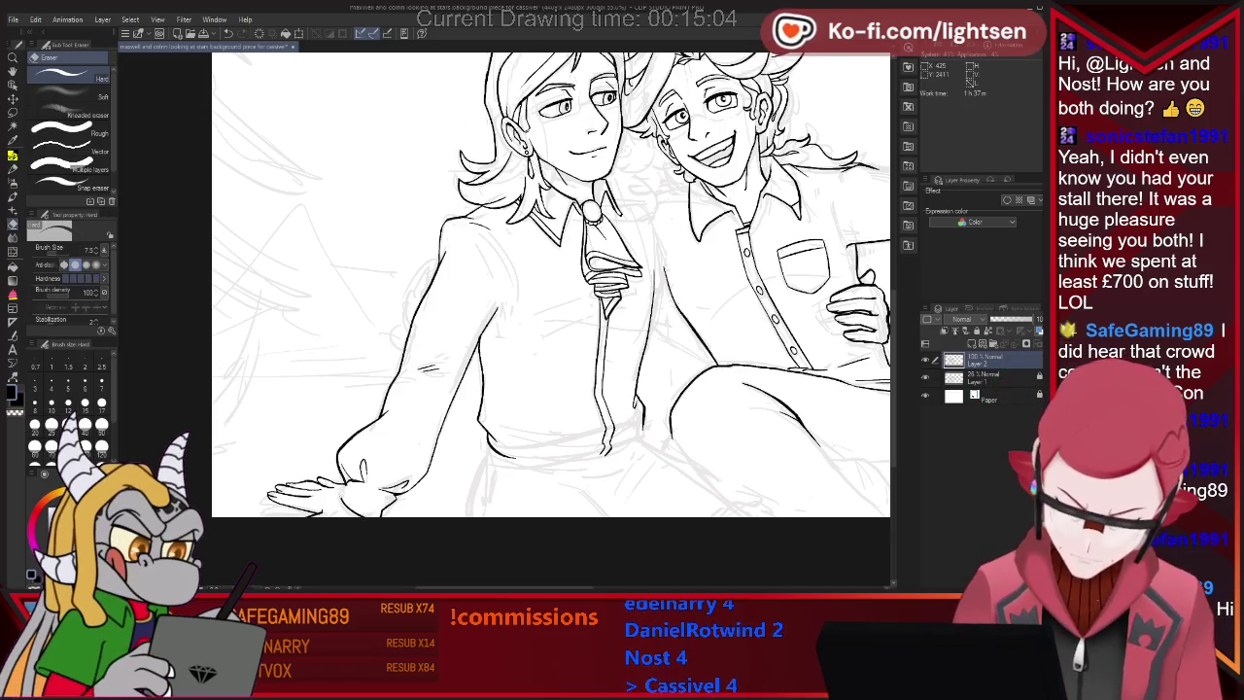
key(p)
key(e)
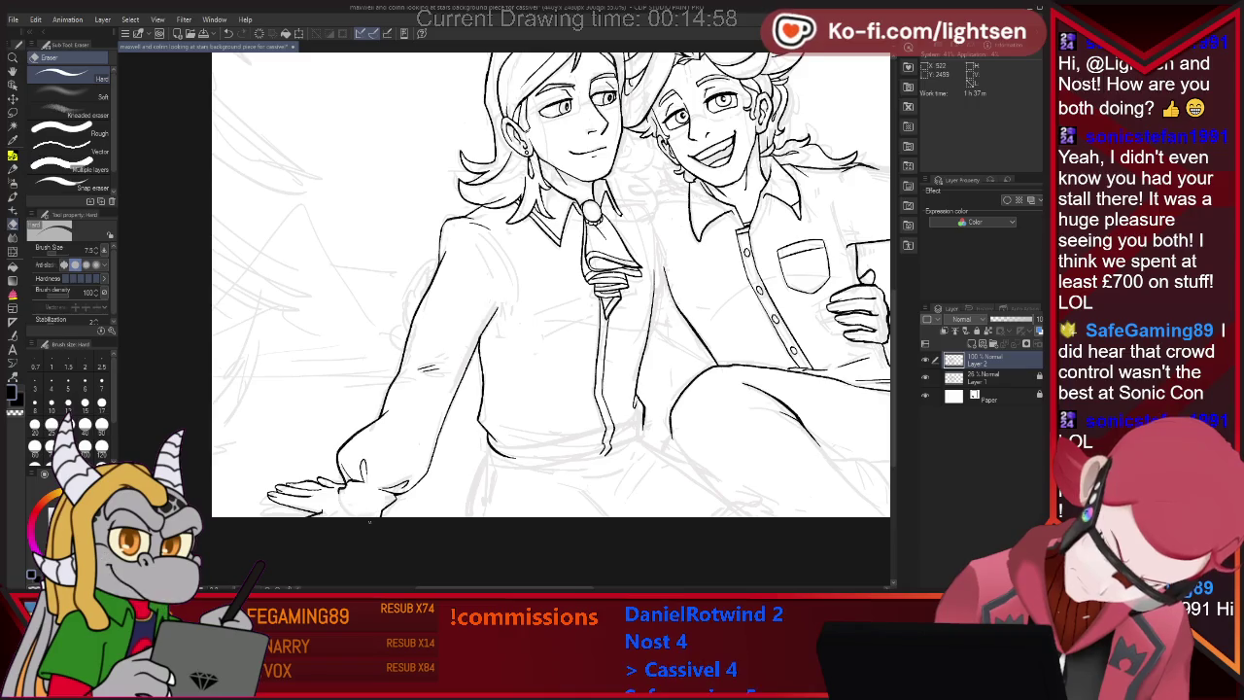
key(p)
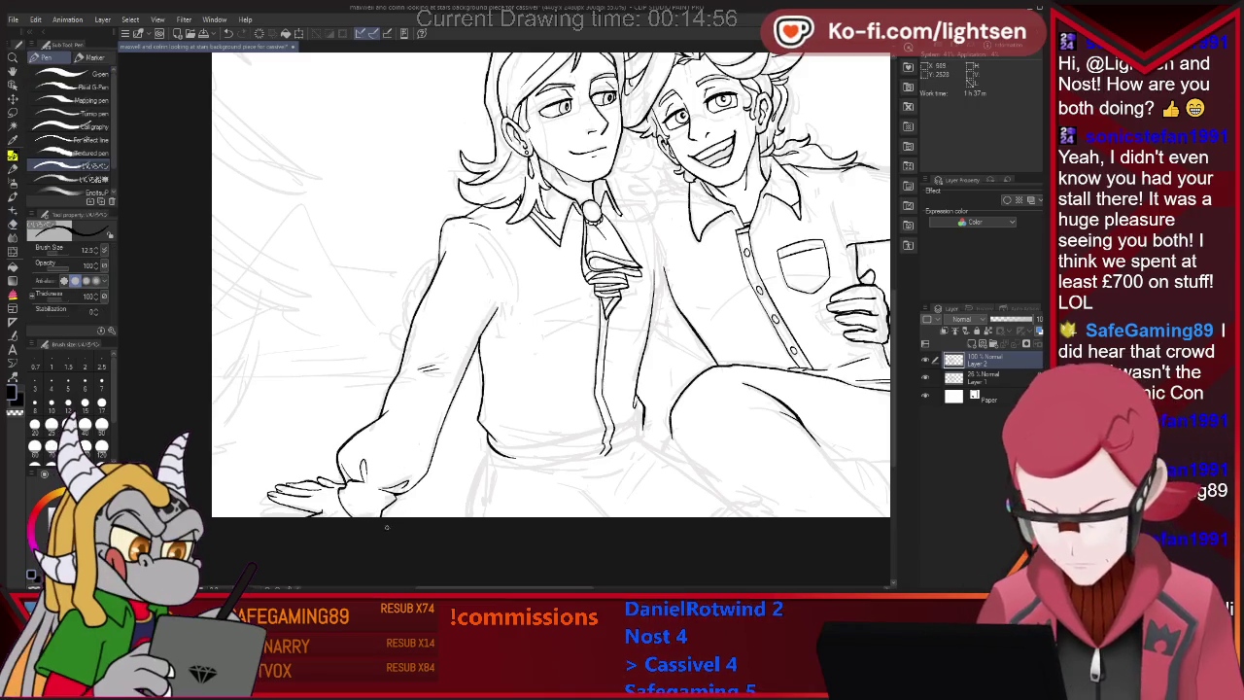
key(e)
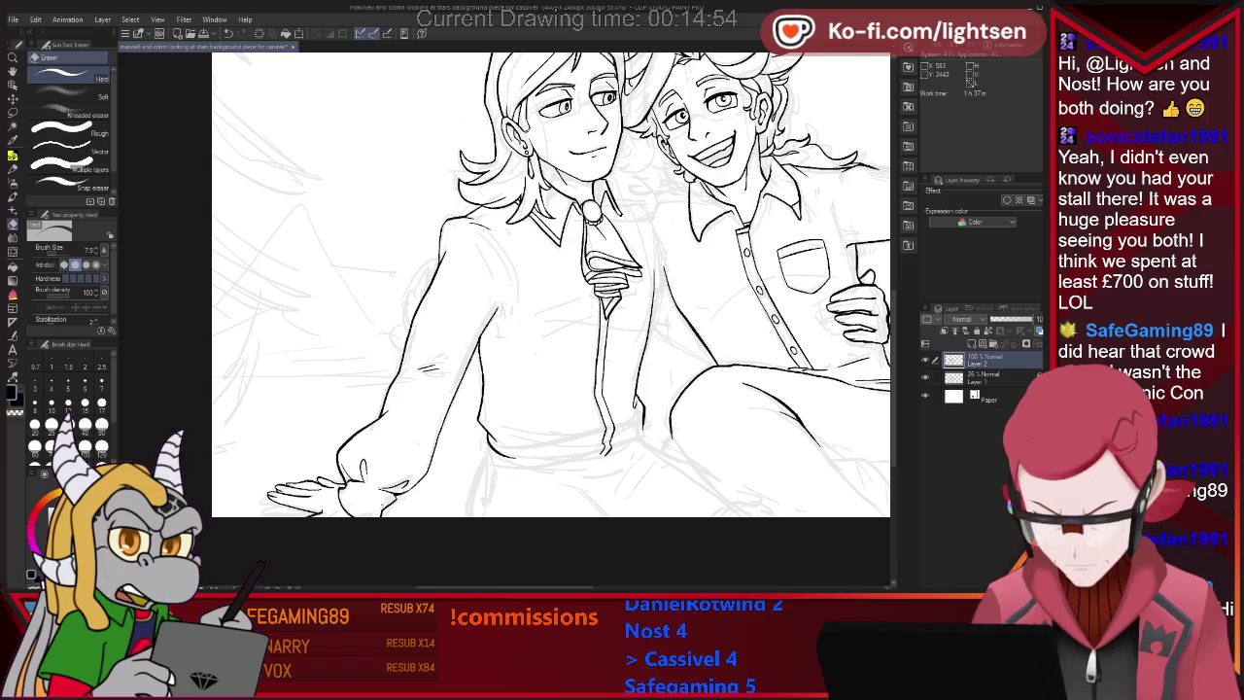
key(p)
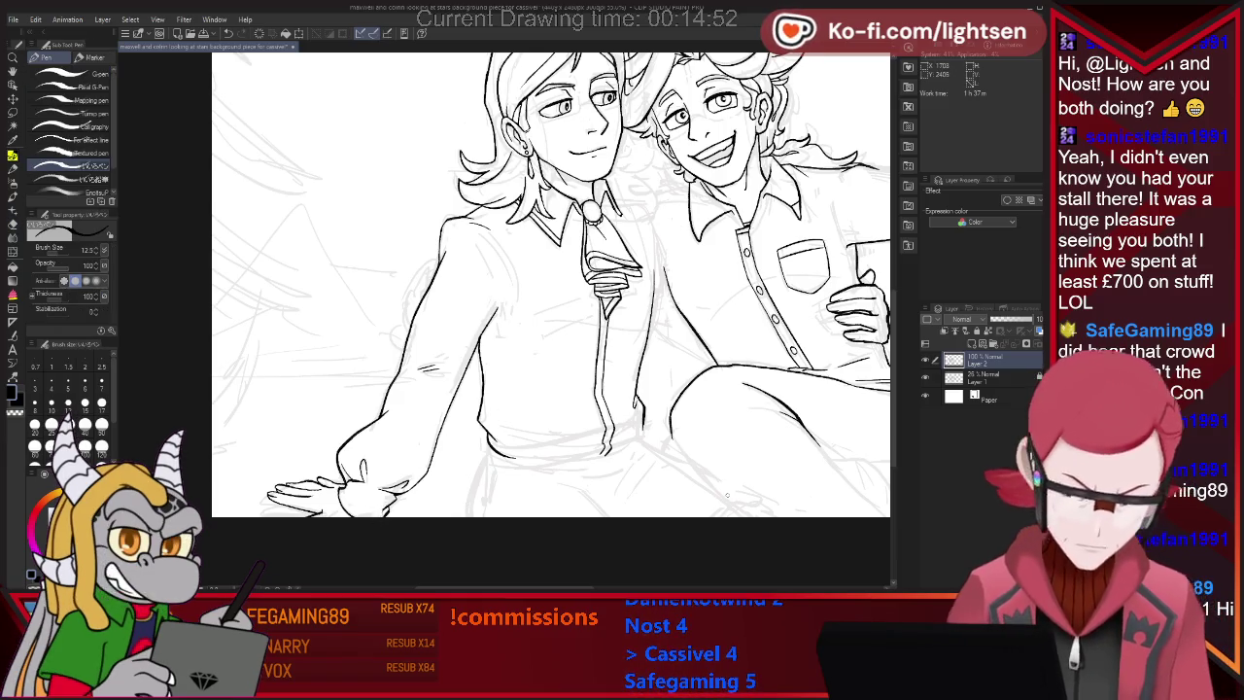
key(e)
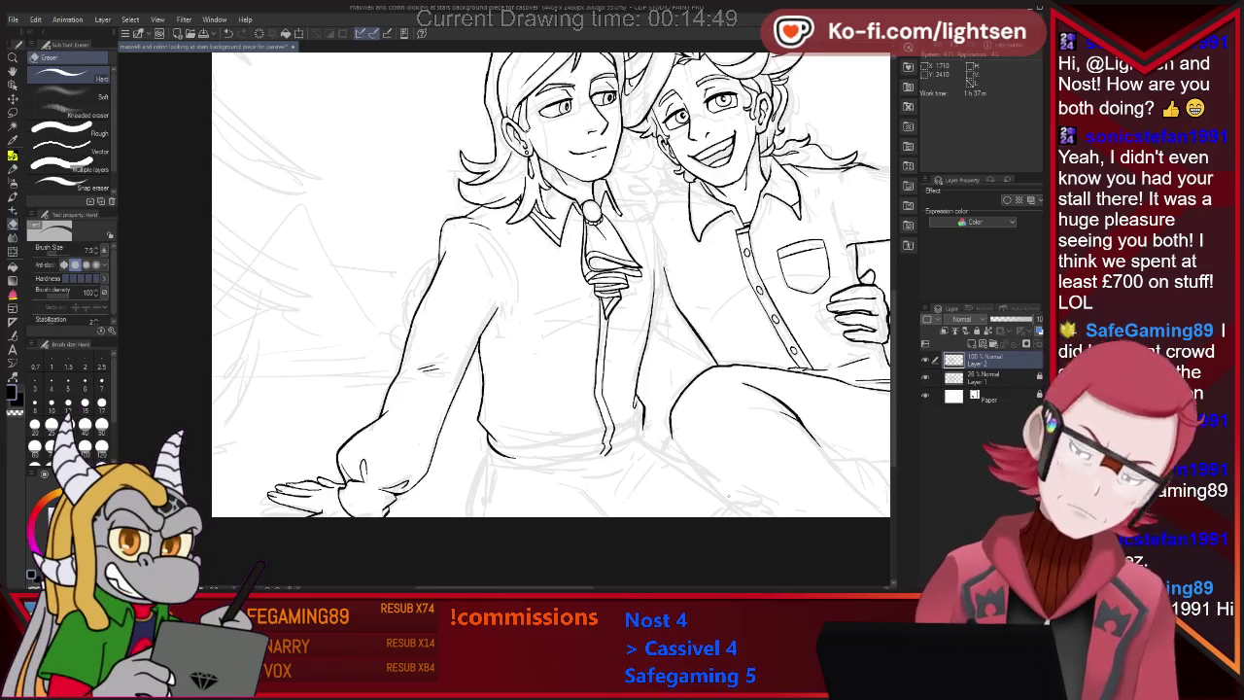
key(p)
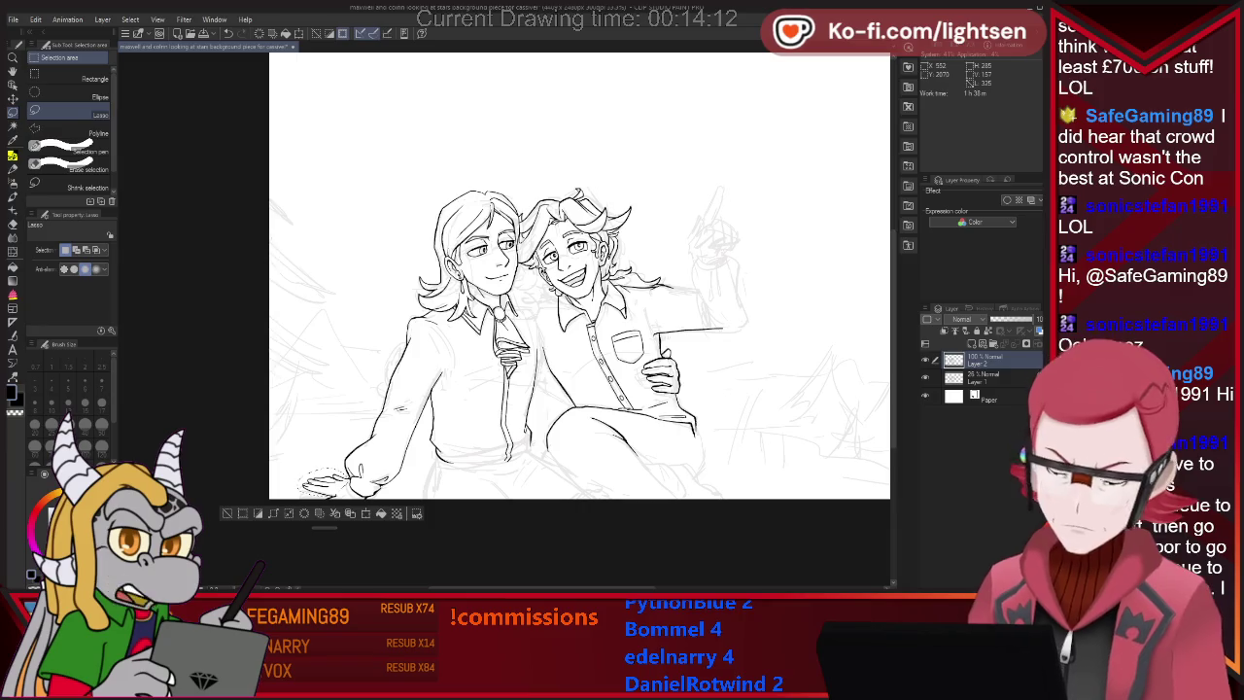
Slightly scale the lassoed resting hand, apply the change and deselect.
key(ctrl+t)
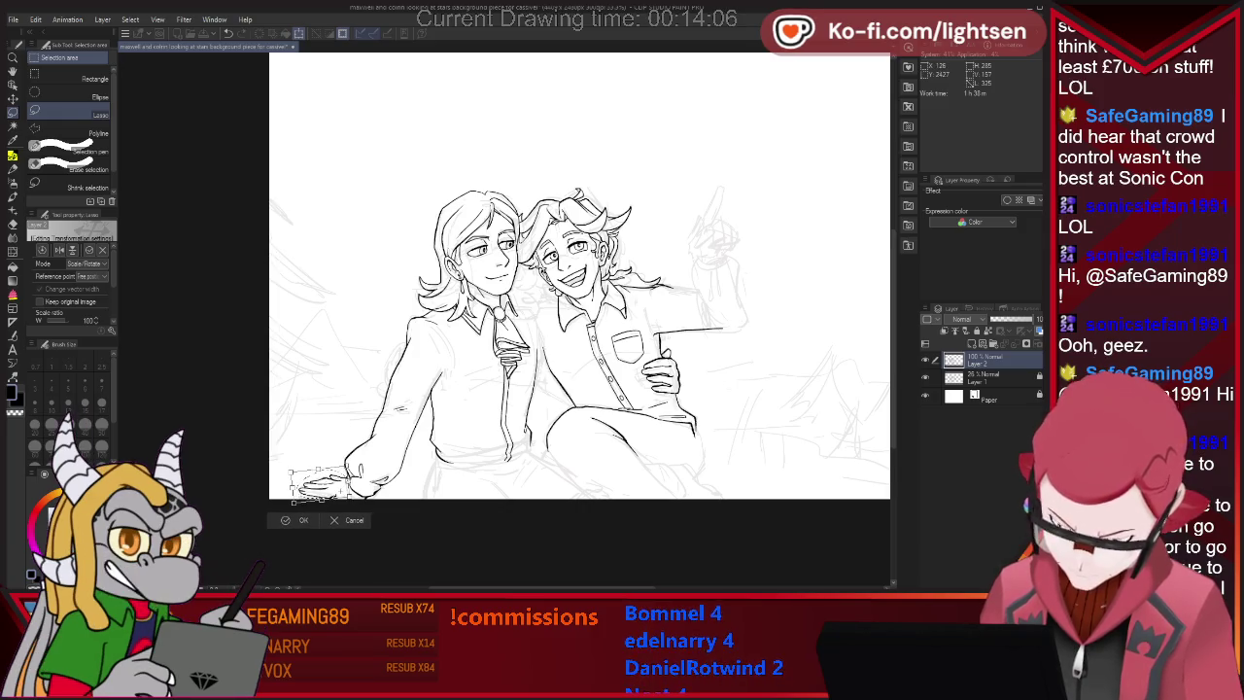
key(Return)
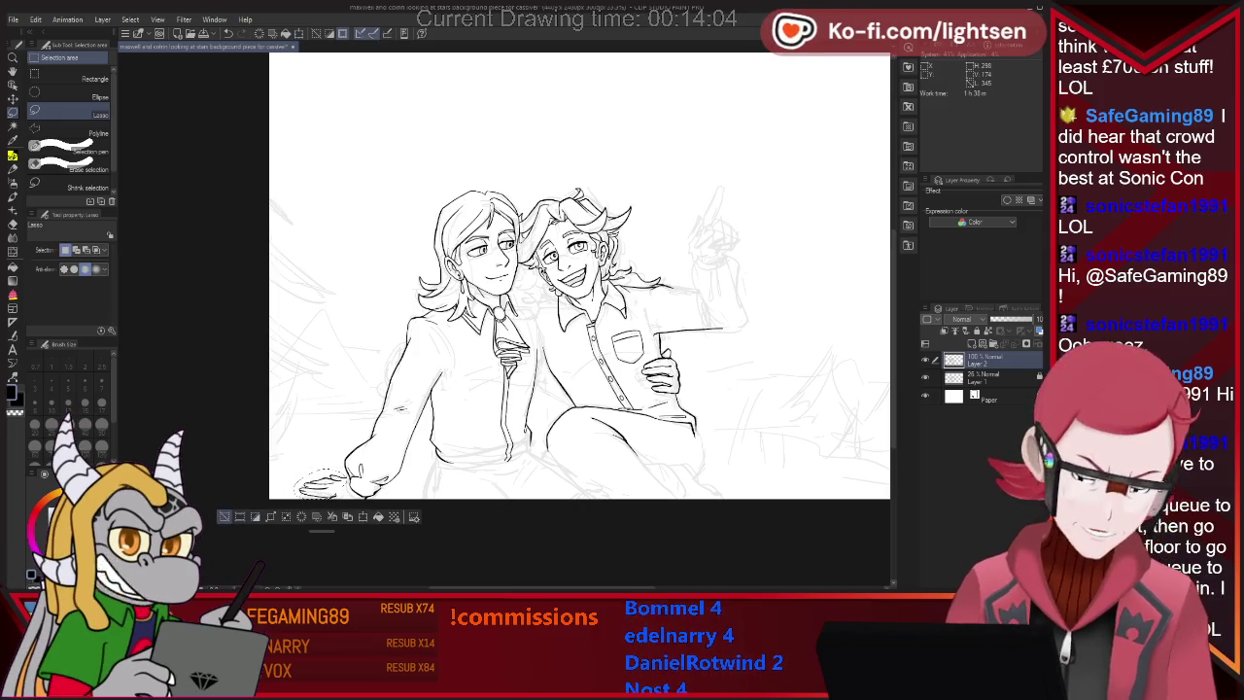
key(ctrl+d)
Touch up the line art around the resized hand with pen and eraser.
key(e)
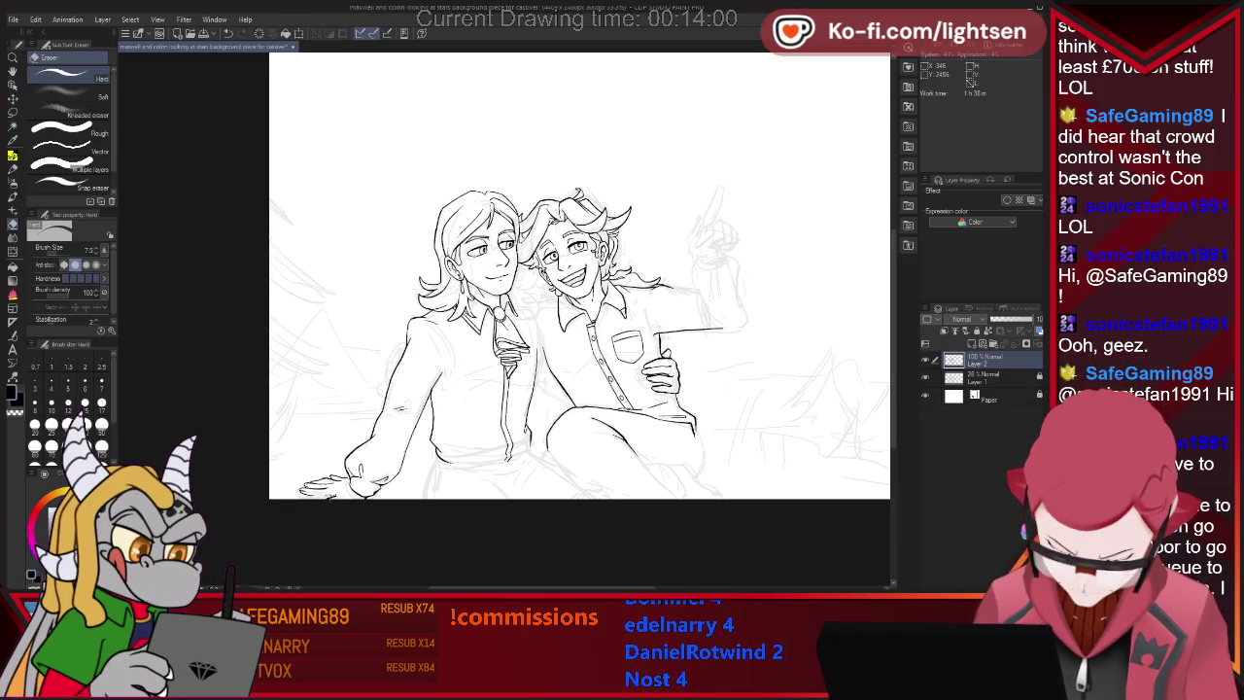
key(p)
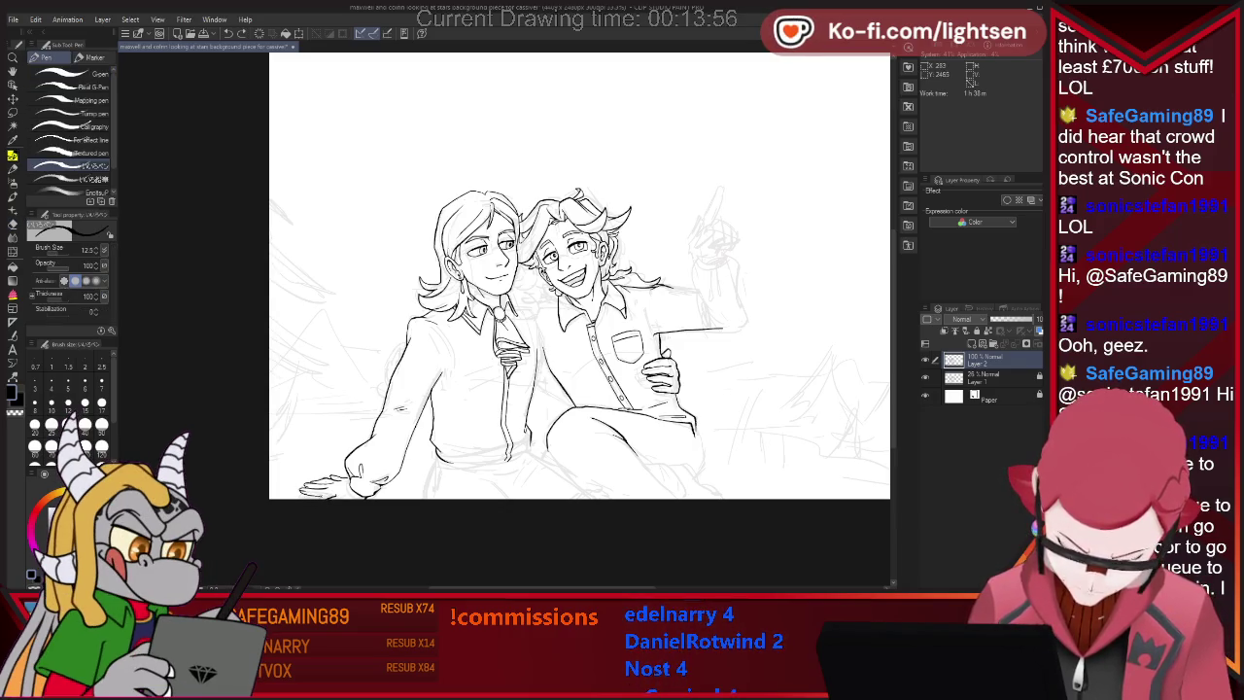
key(e)
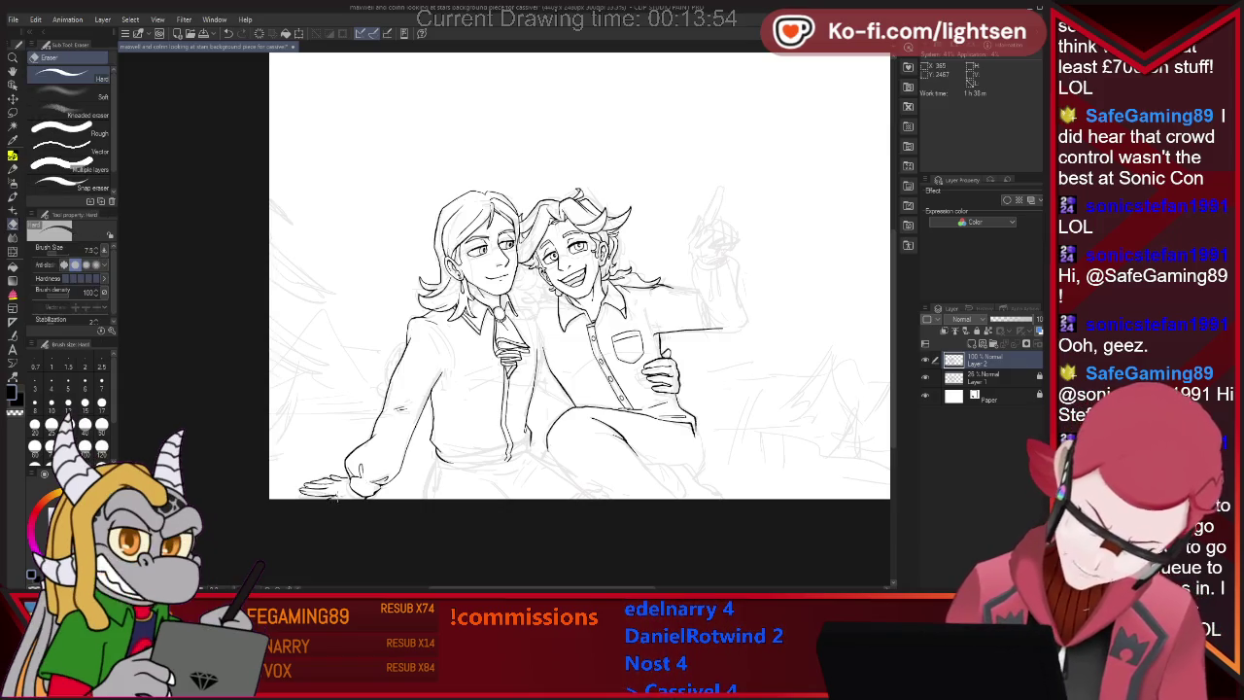
key(p)
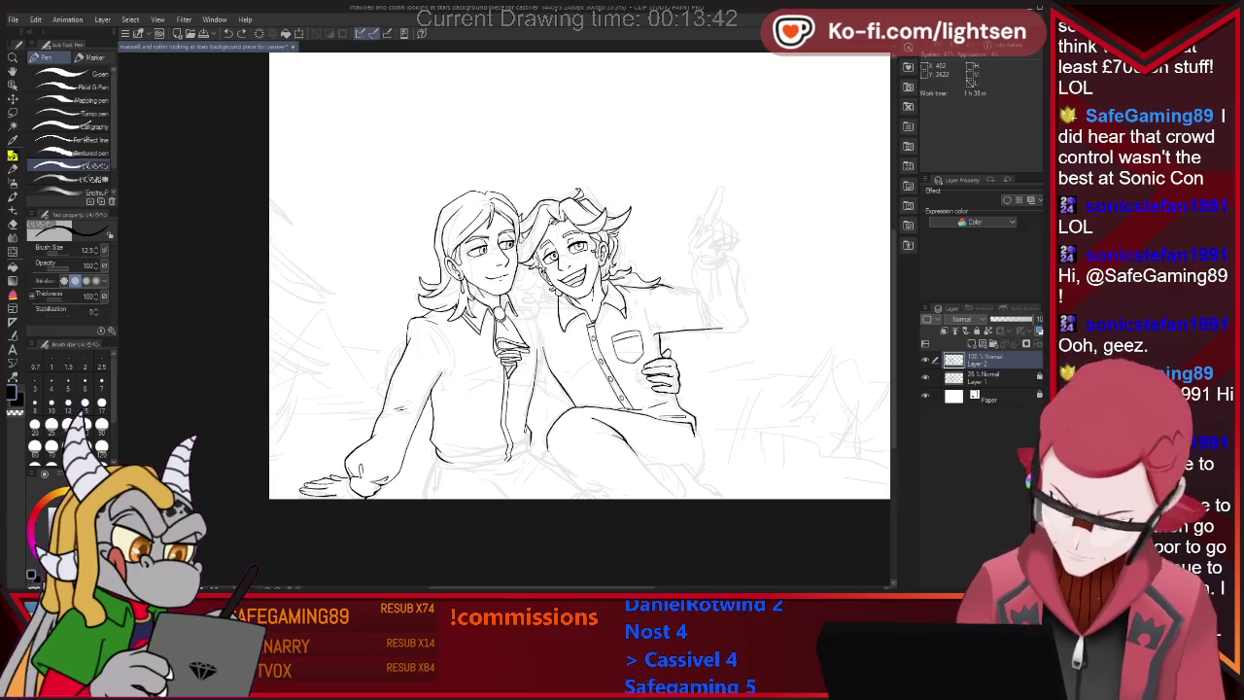
Lasso the resting hand and nudge it down slightly with a transform.
scroll(340, 486, up, 3)
key(m)
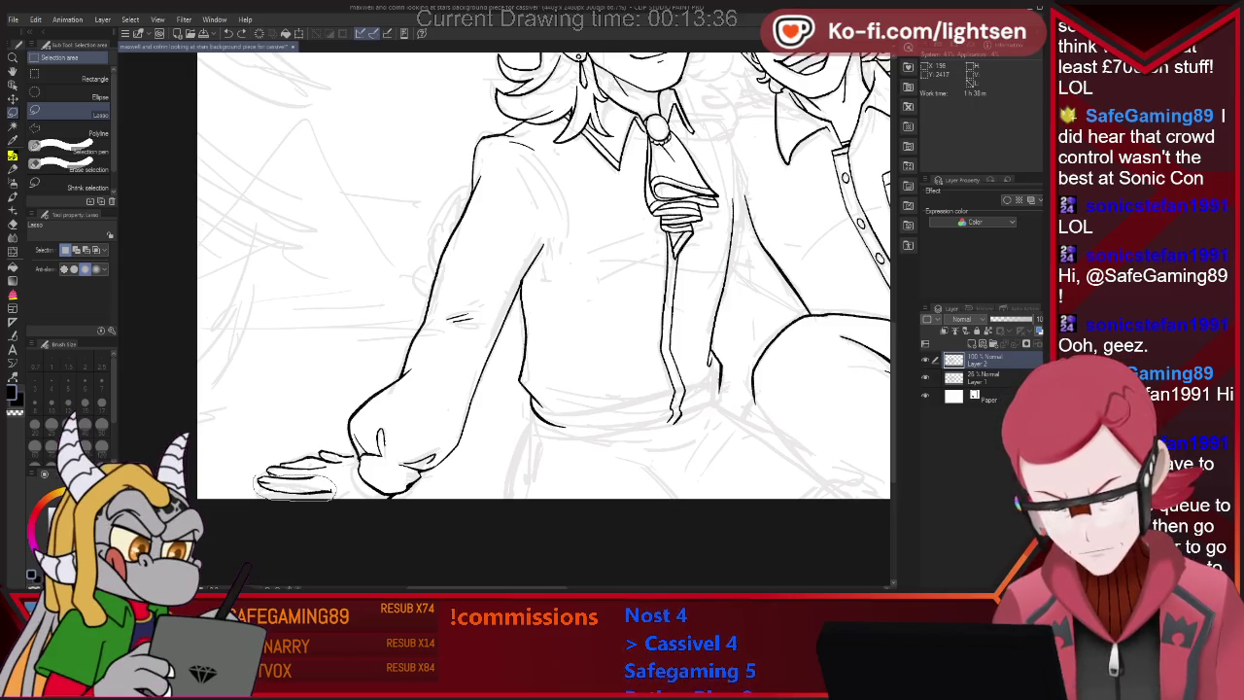
key(ctrl+t)
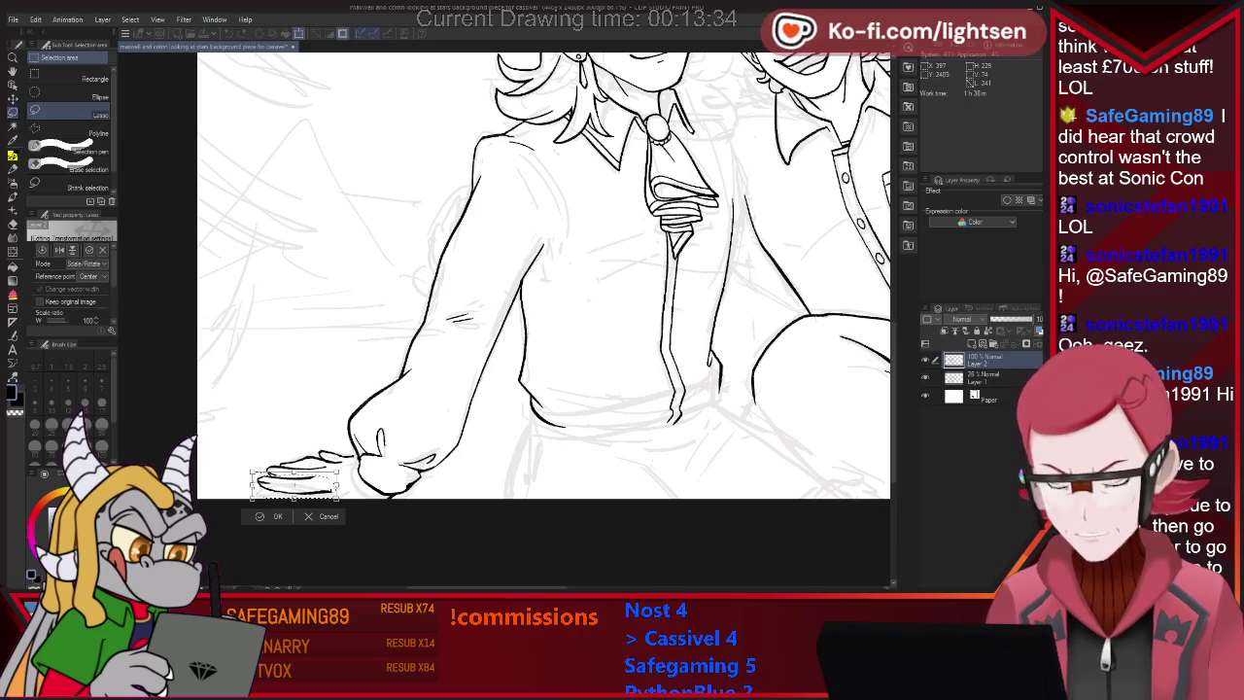
drag(295, 497, 294, 505)
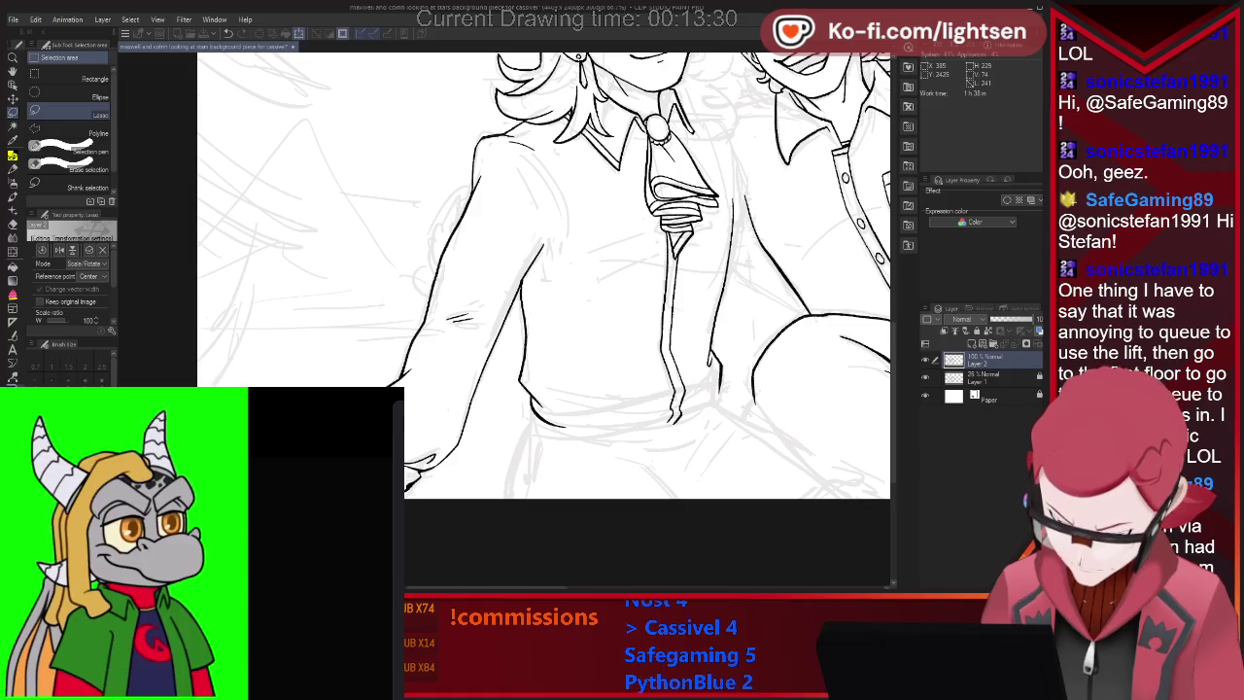
key(Return)
key(p)
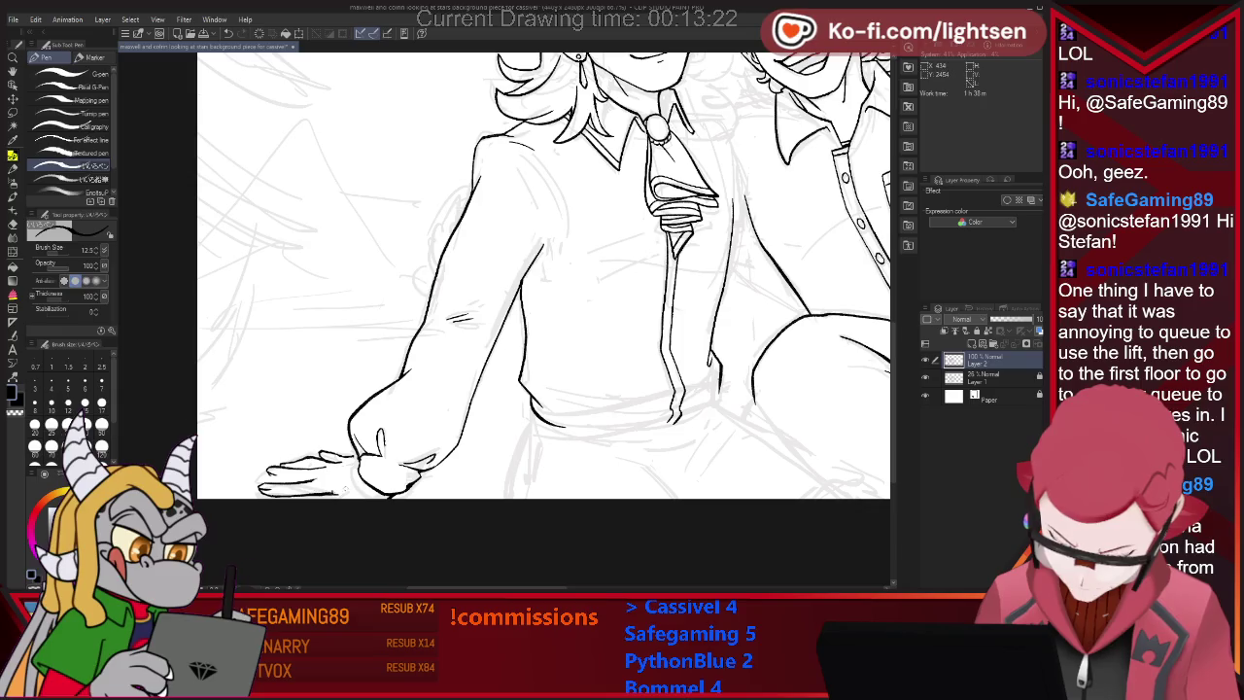
Add fold and crease lines to the left figure's sleeve, erasing stray marks.
key(e)
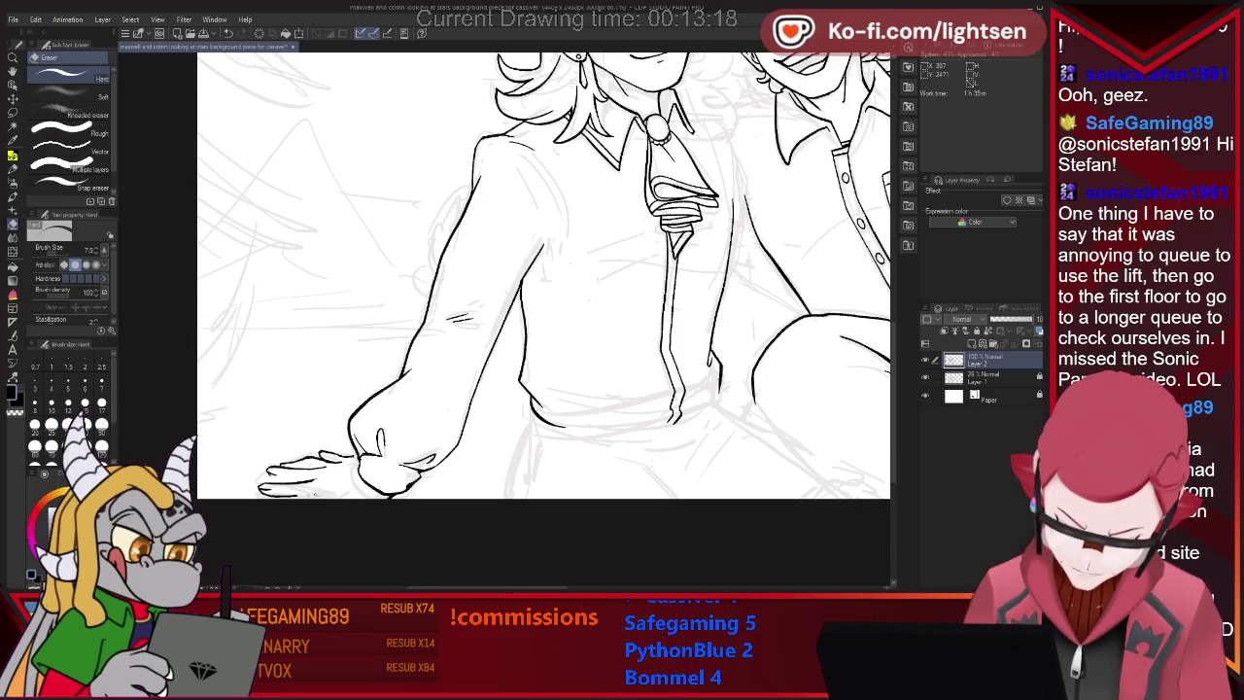
key(p)
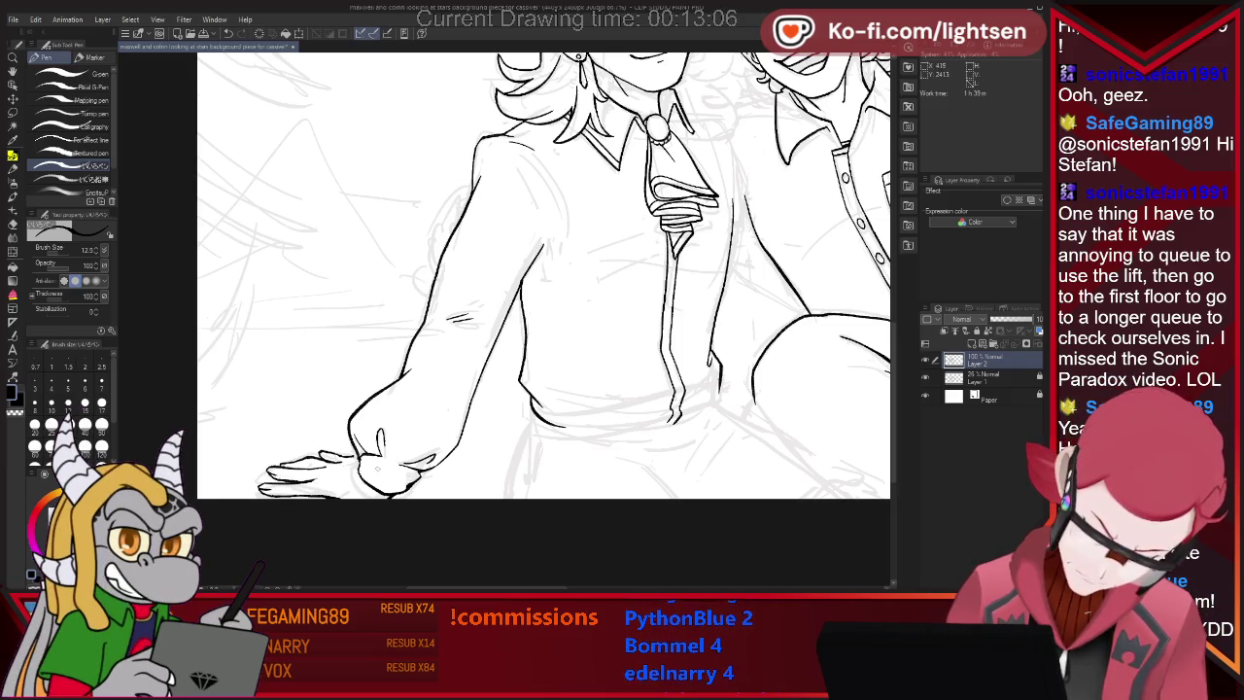
key(e)
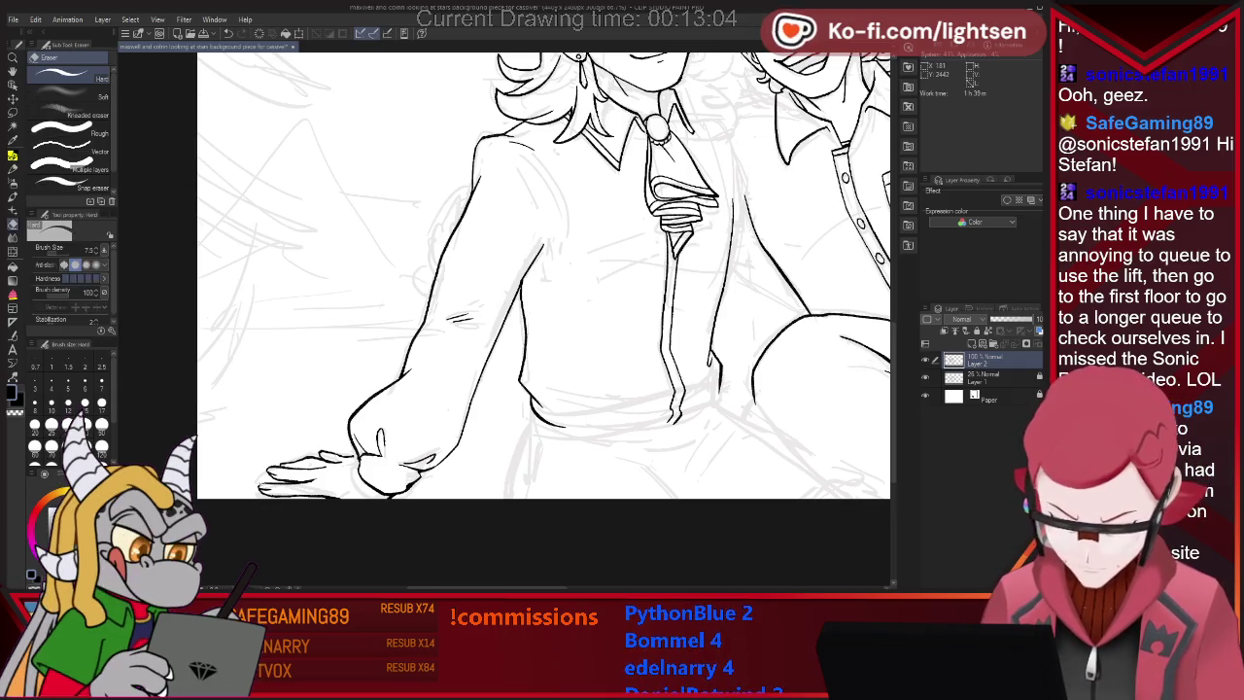
key(p)
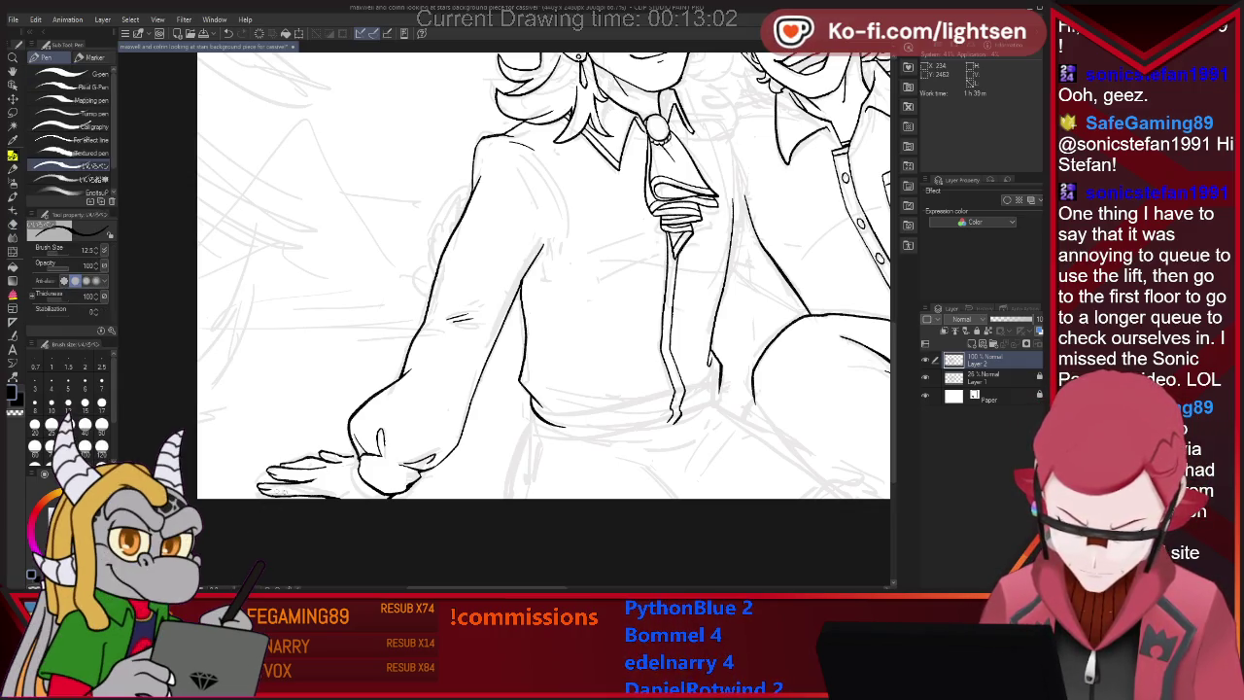
key(e)
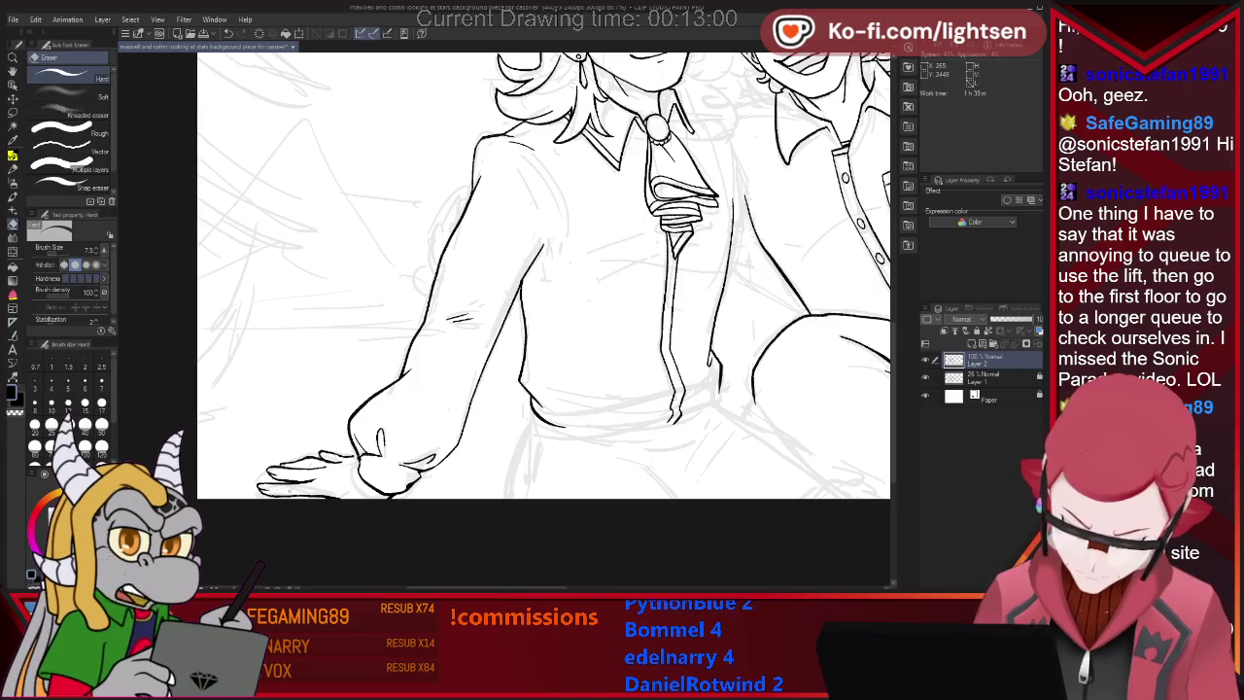
key(p)
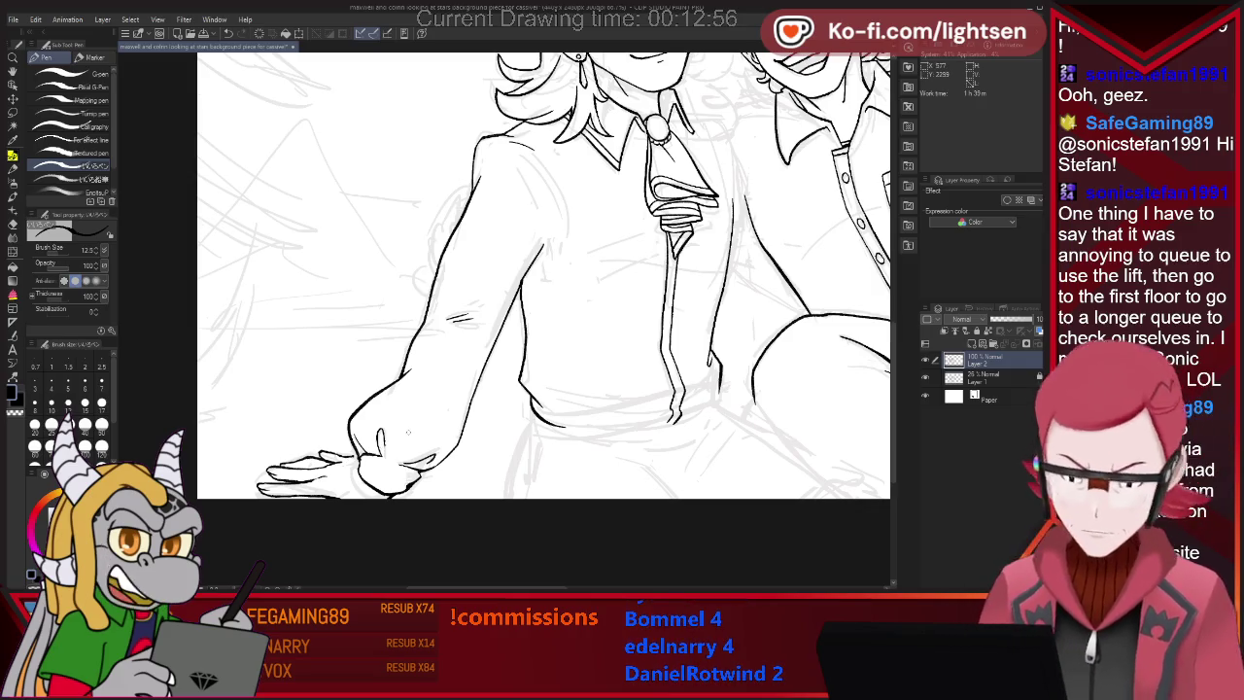
key(e)
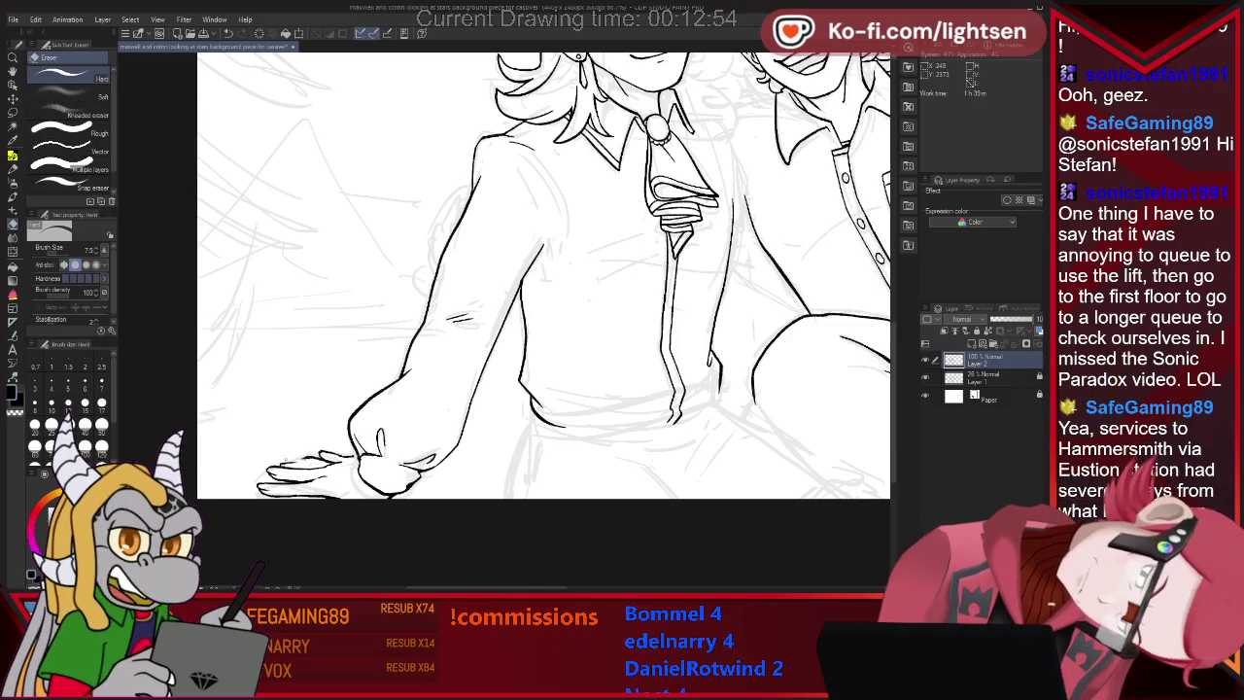
key(p)
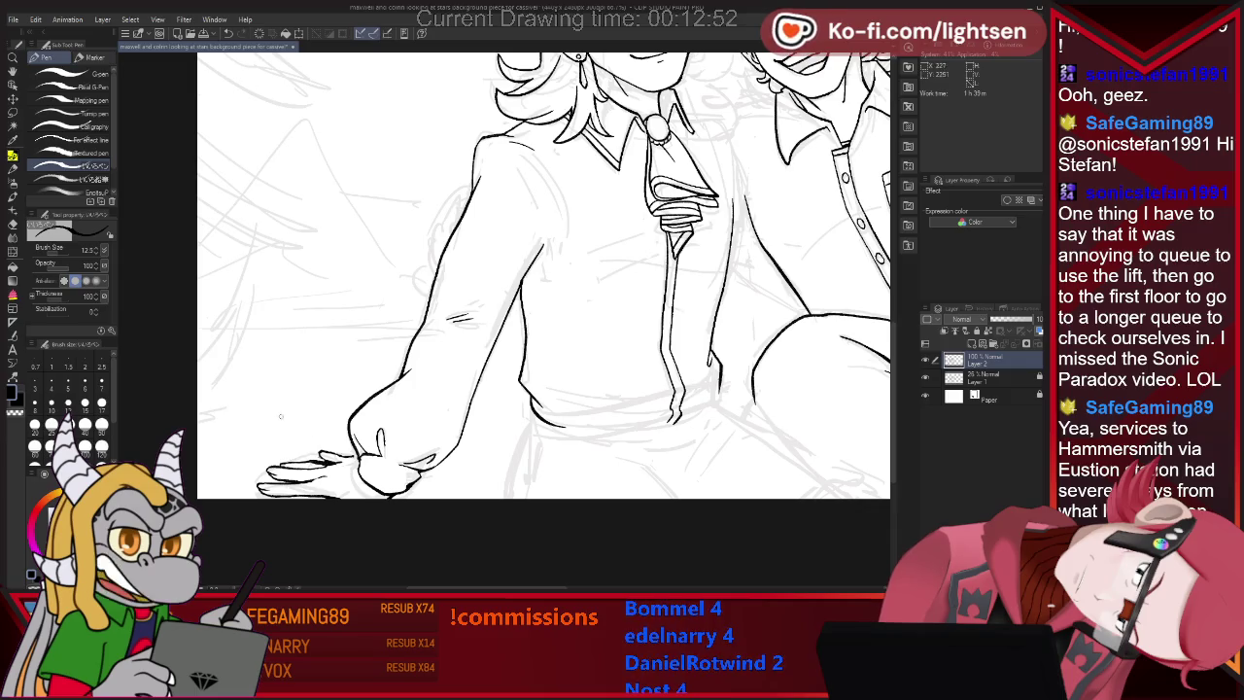
Finish the gathered cuff and grounded hand lines, trimming leftover stray ink.
key(e)
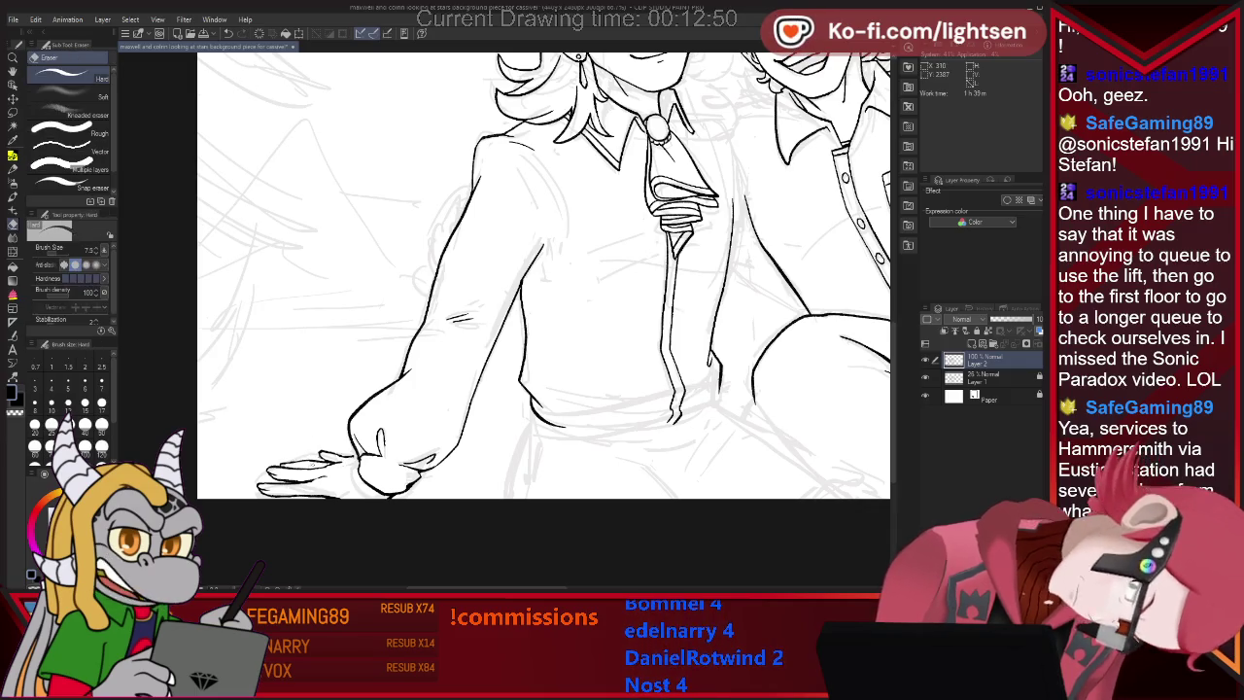
key(p)
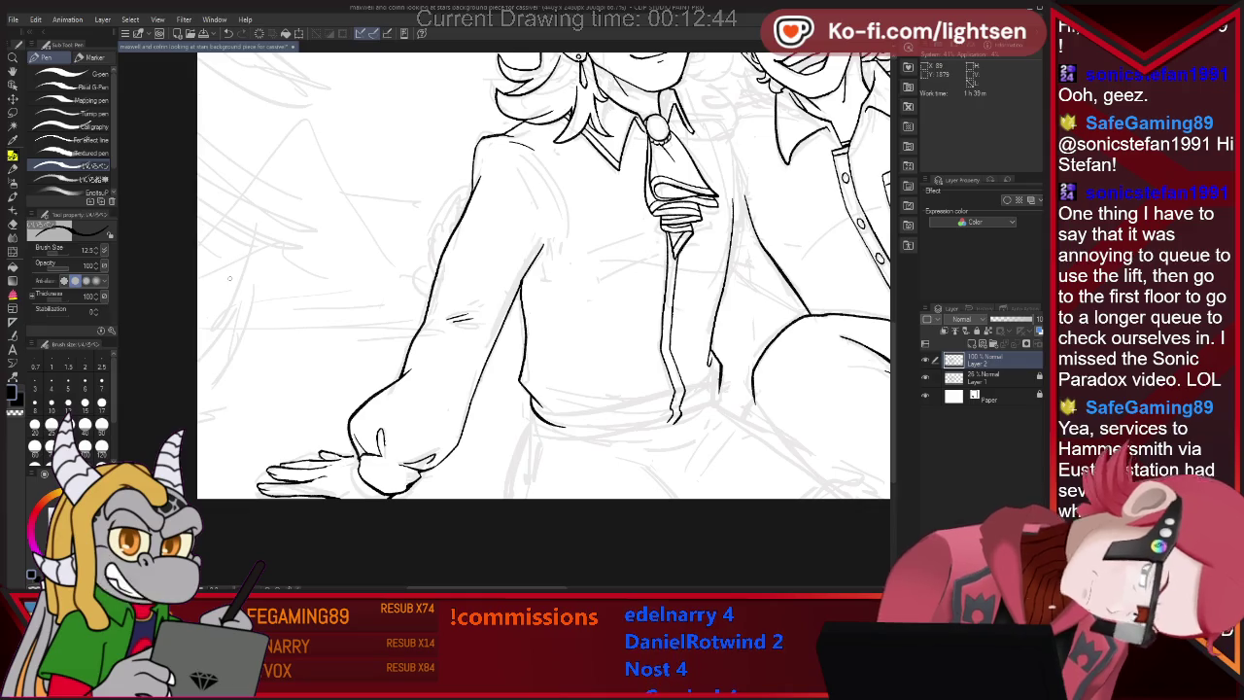
key(e)
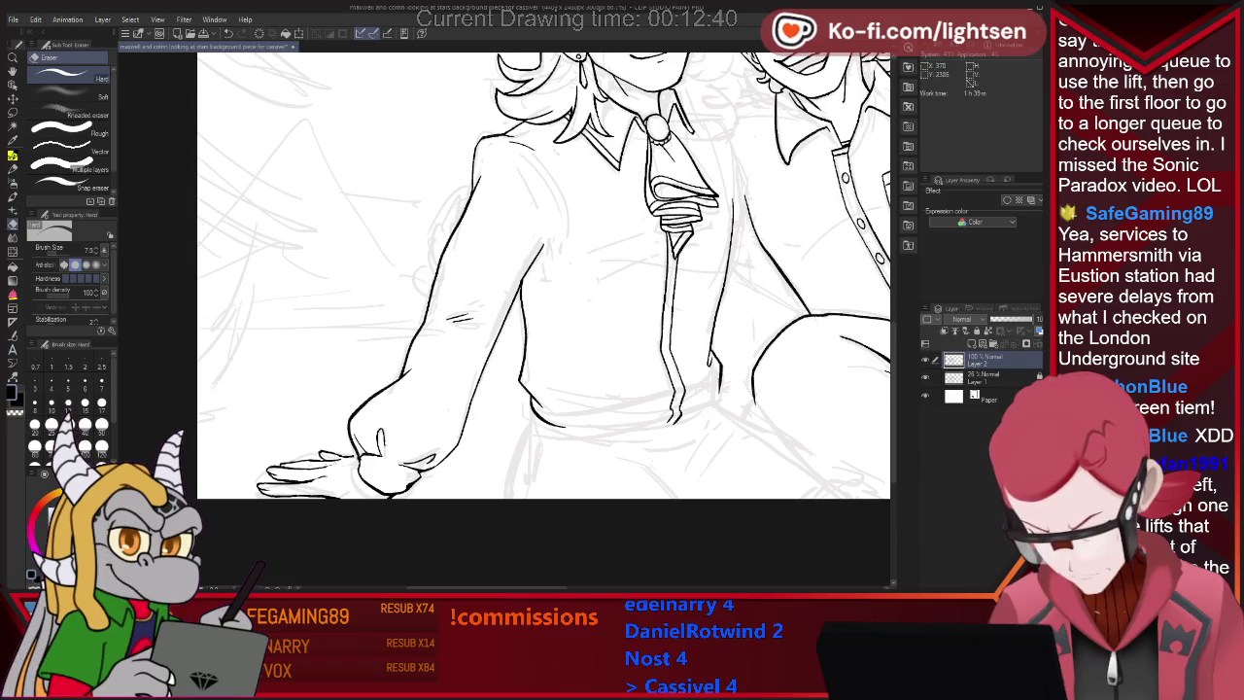
key(p)
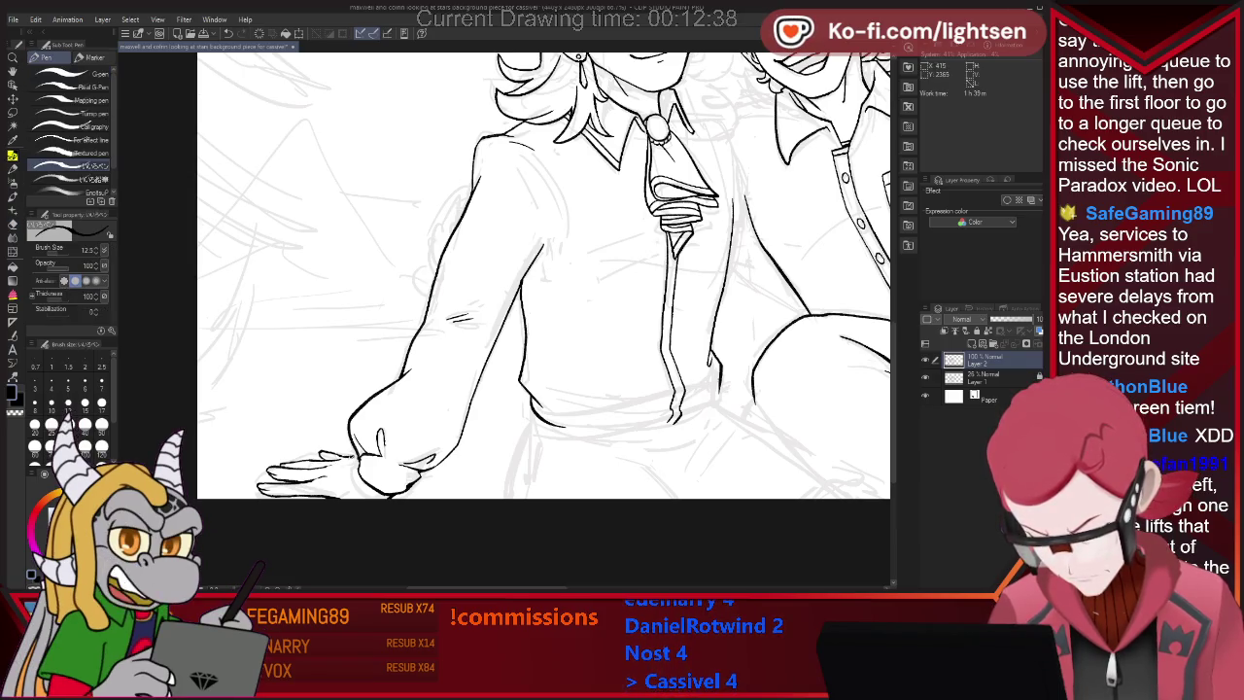
key(e)
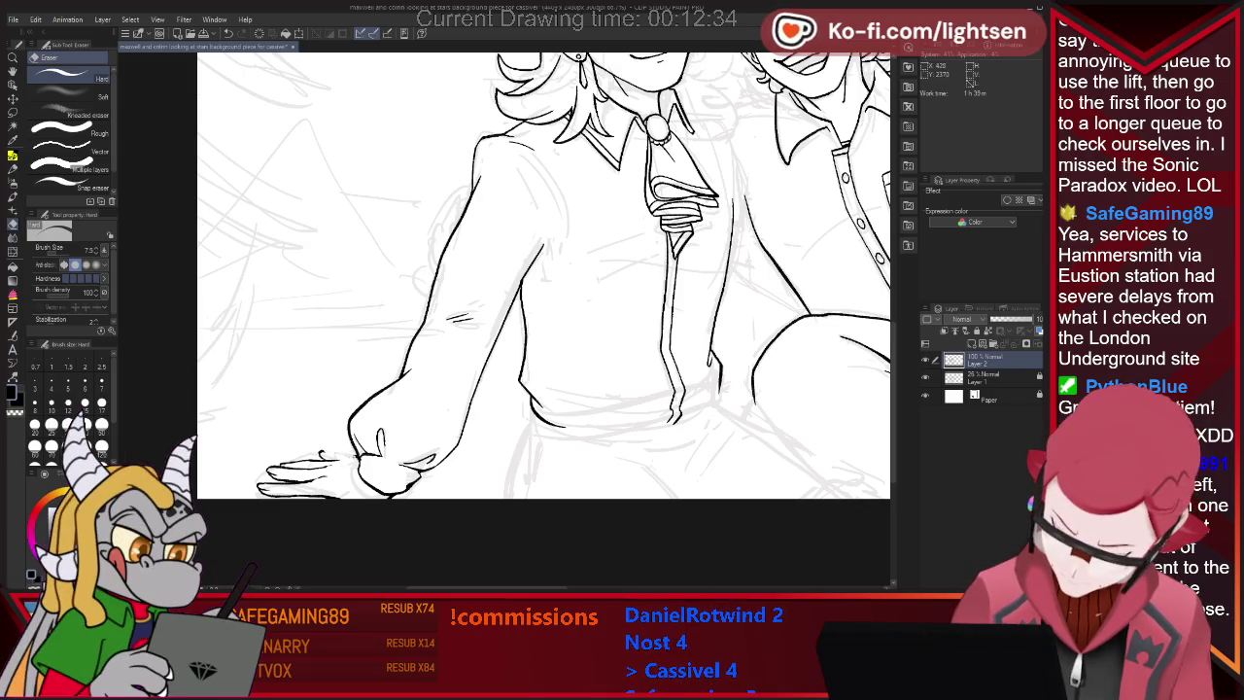
key(p)
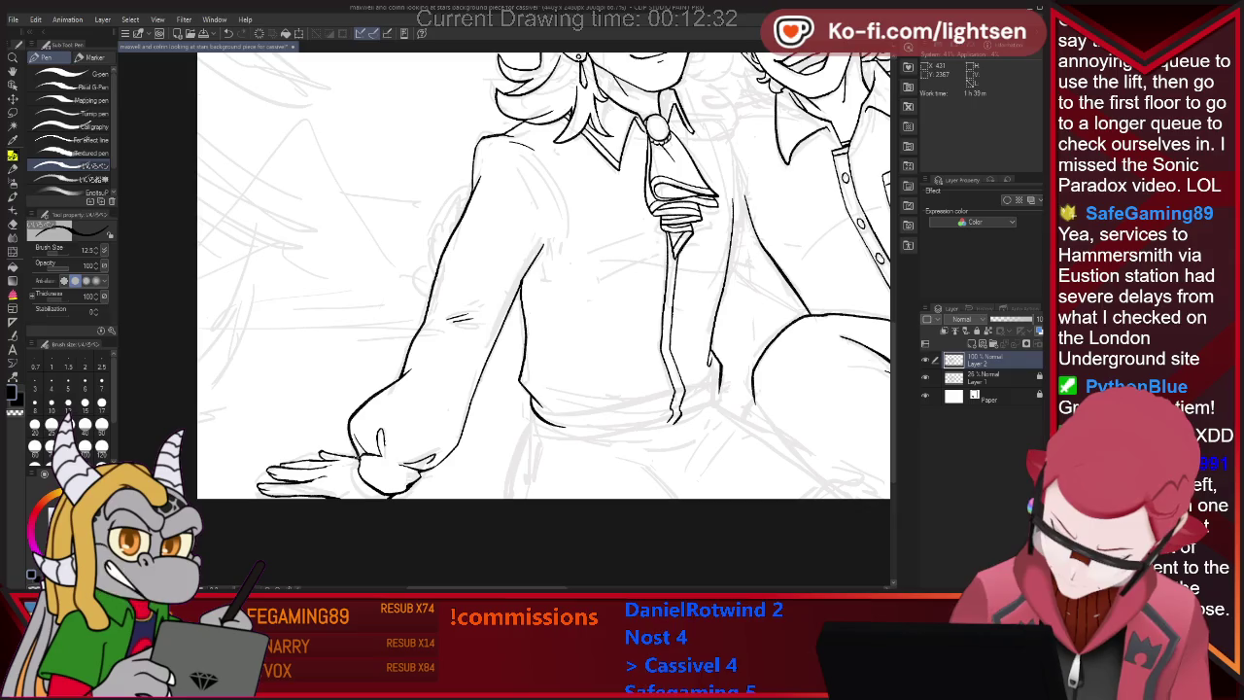
Ink the waistband line along the long-haired figure's shirt hem.
scroll(544, 275, down, 2)
scroll(544, 275, down, 2)
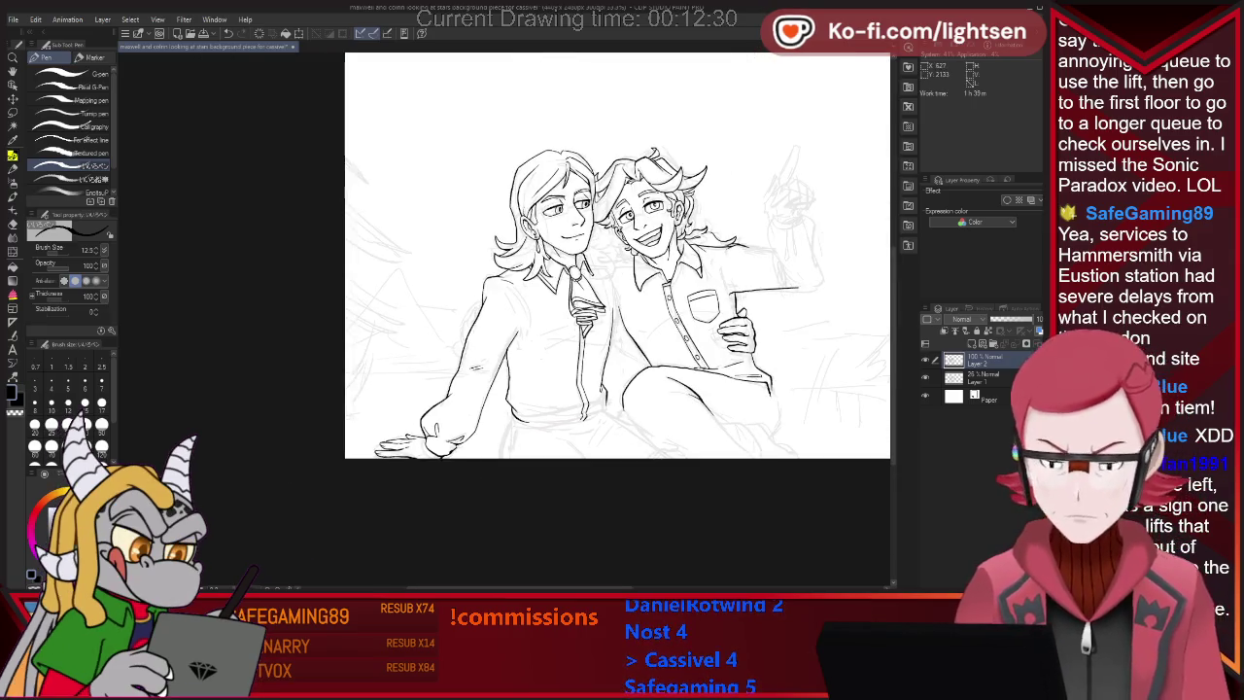
scroll(544, 275, down, 1)
scroll(667, 444, up, 1)
scroll(667, 445, up, 2)
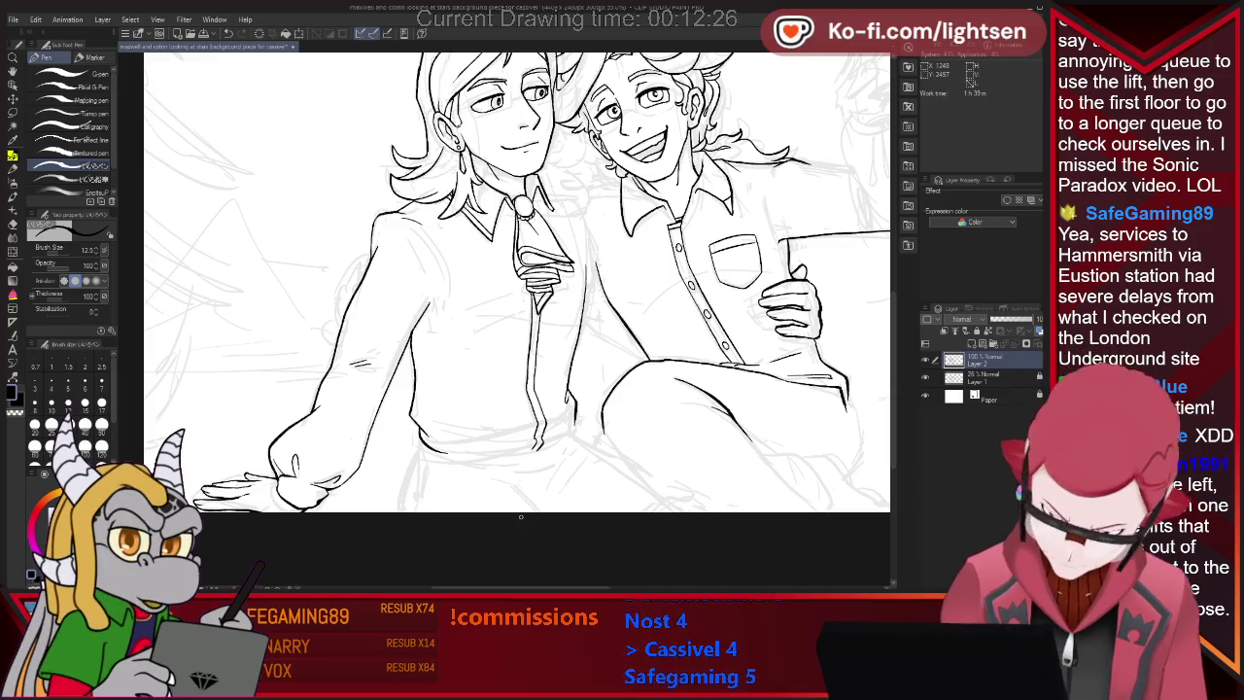
drag(452, 443, 559, 427)
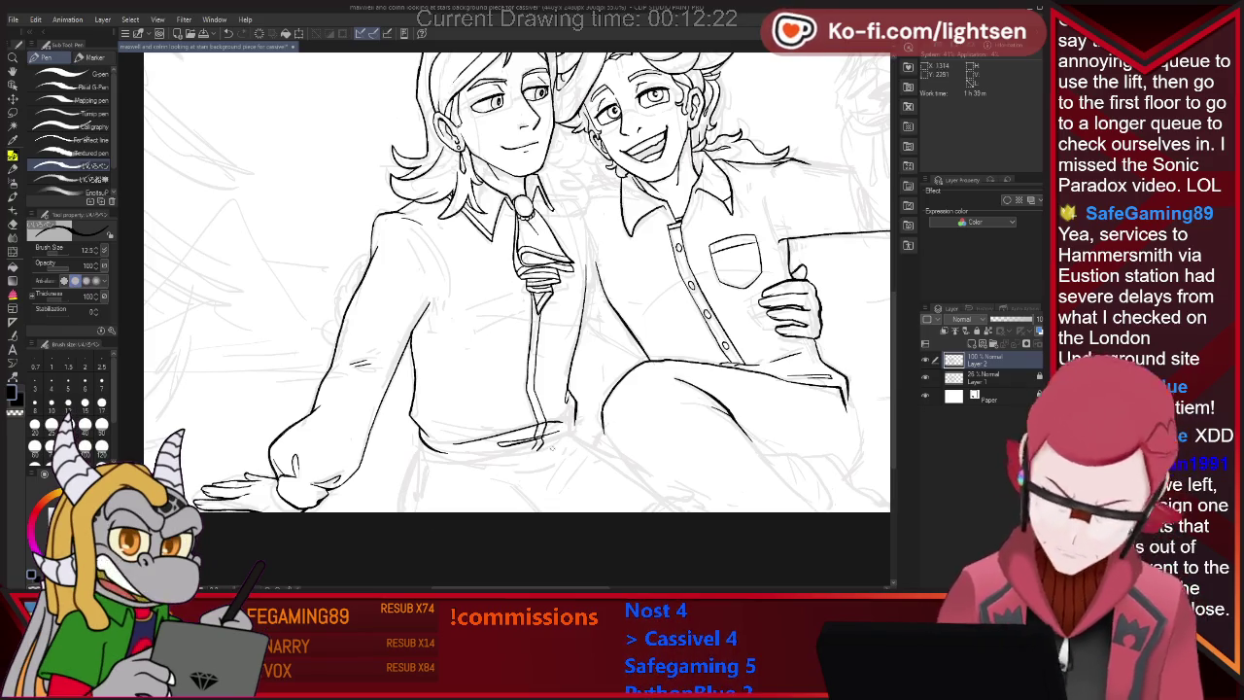
key(e)
key(p)
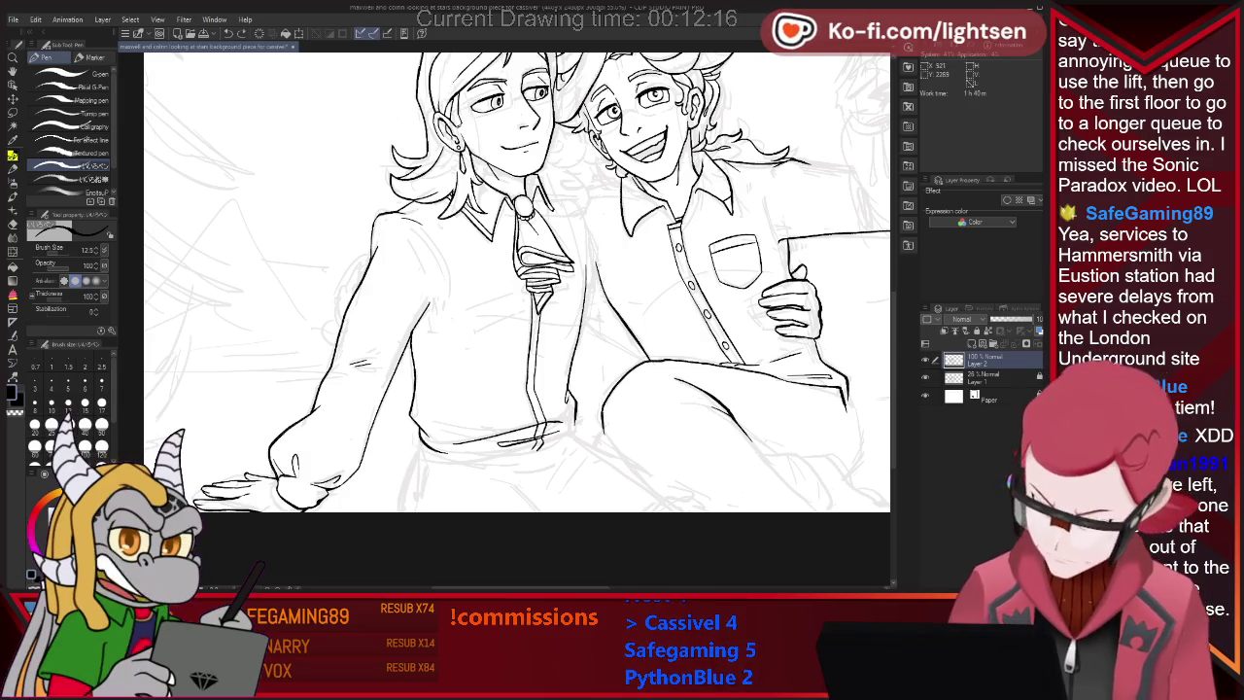
Ink the lower edge of the waistband, undoing a stray short stroke.
drag(419, 454, 489, 469)
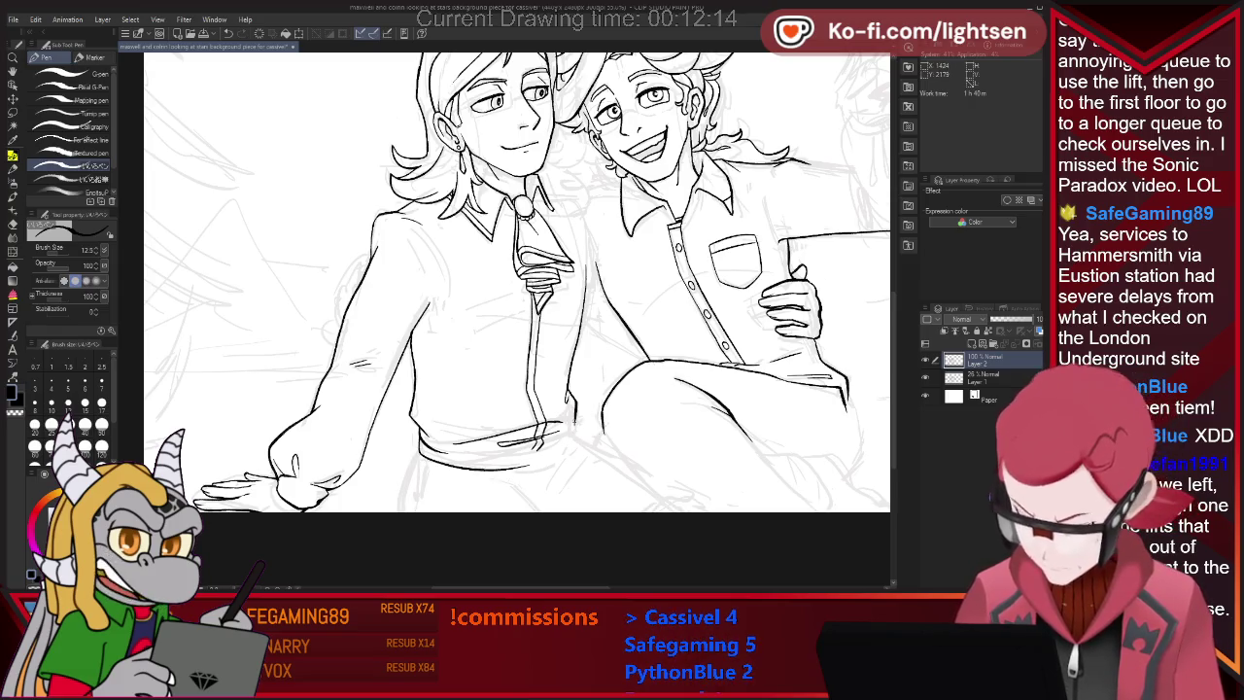
drag(571, 414, 575, 430)
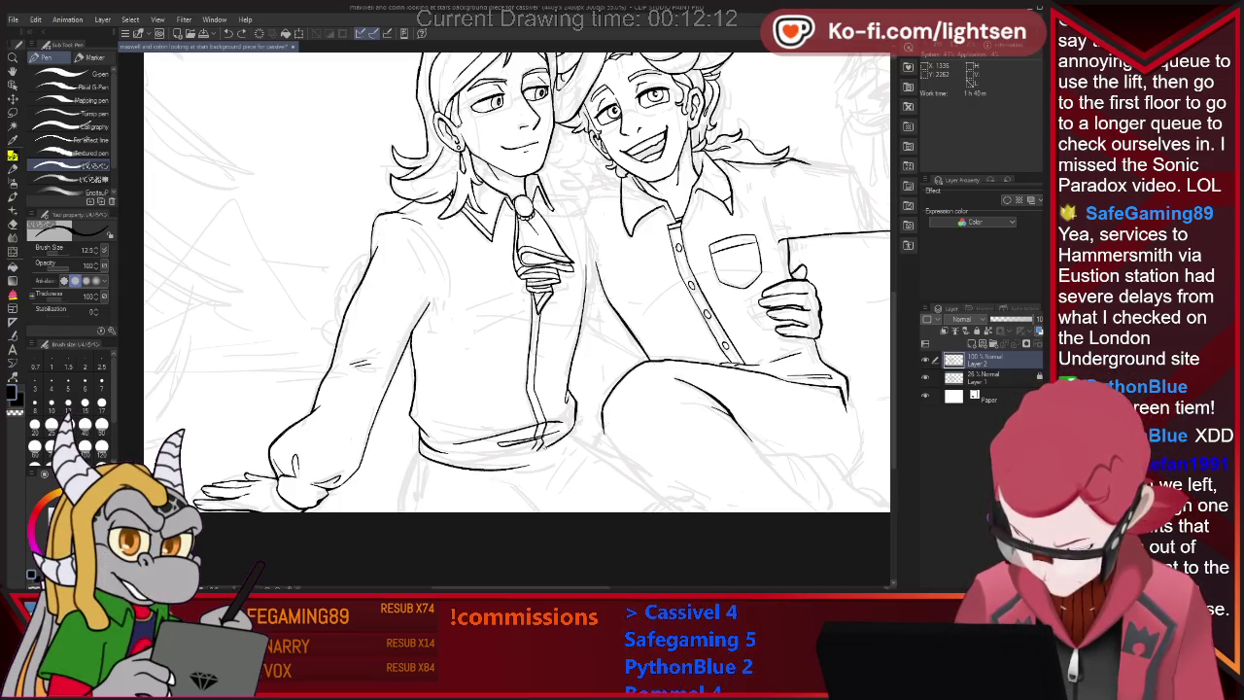
key(ctrl+z)
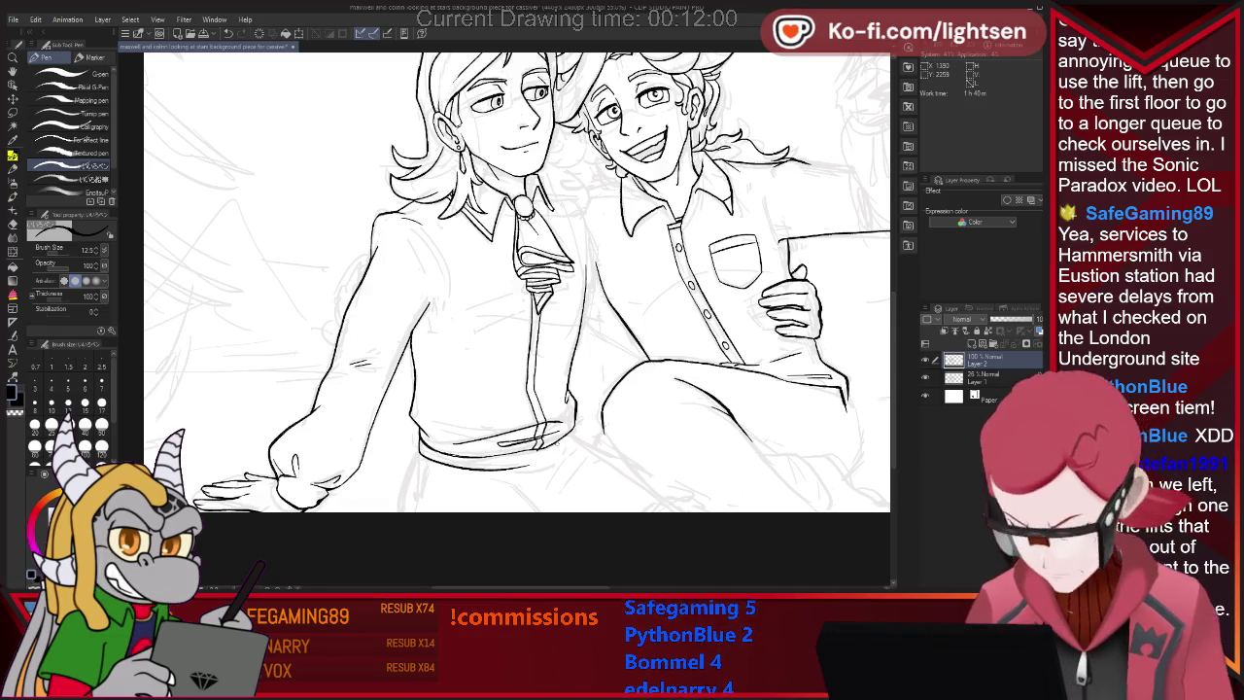
key(e)
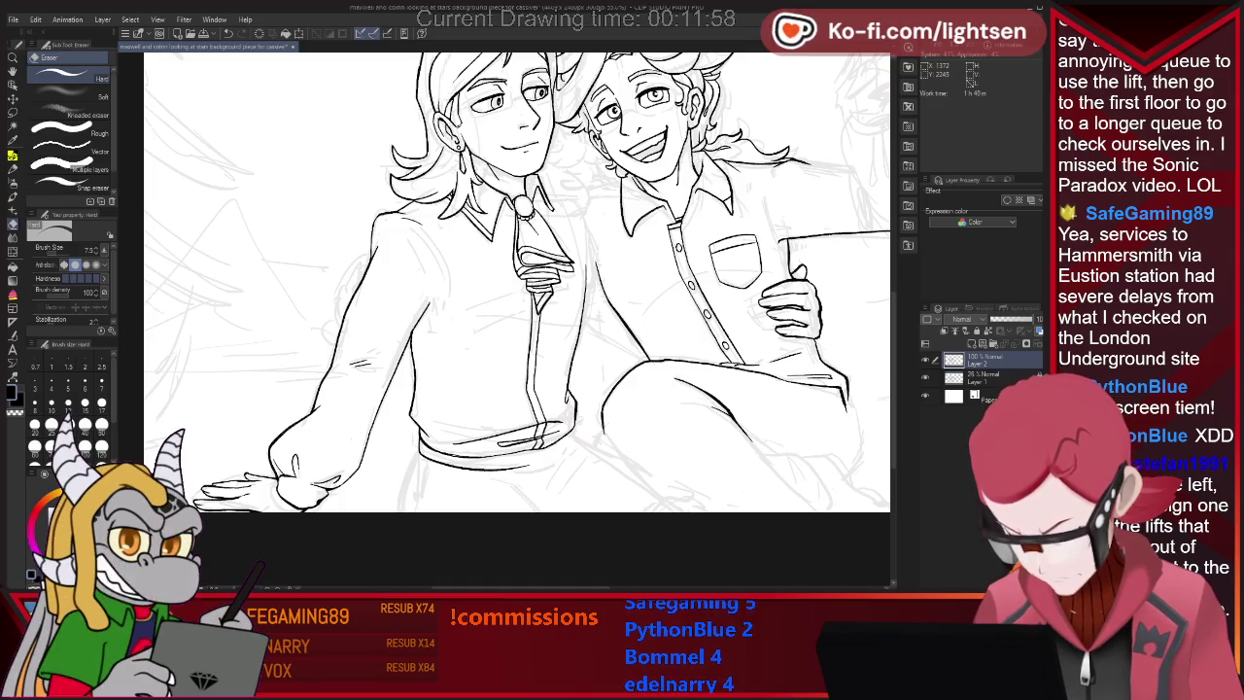
key(p)
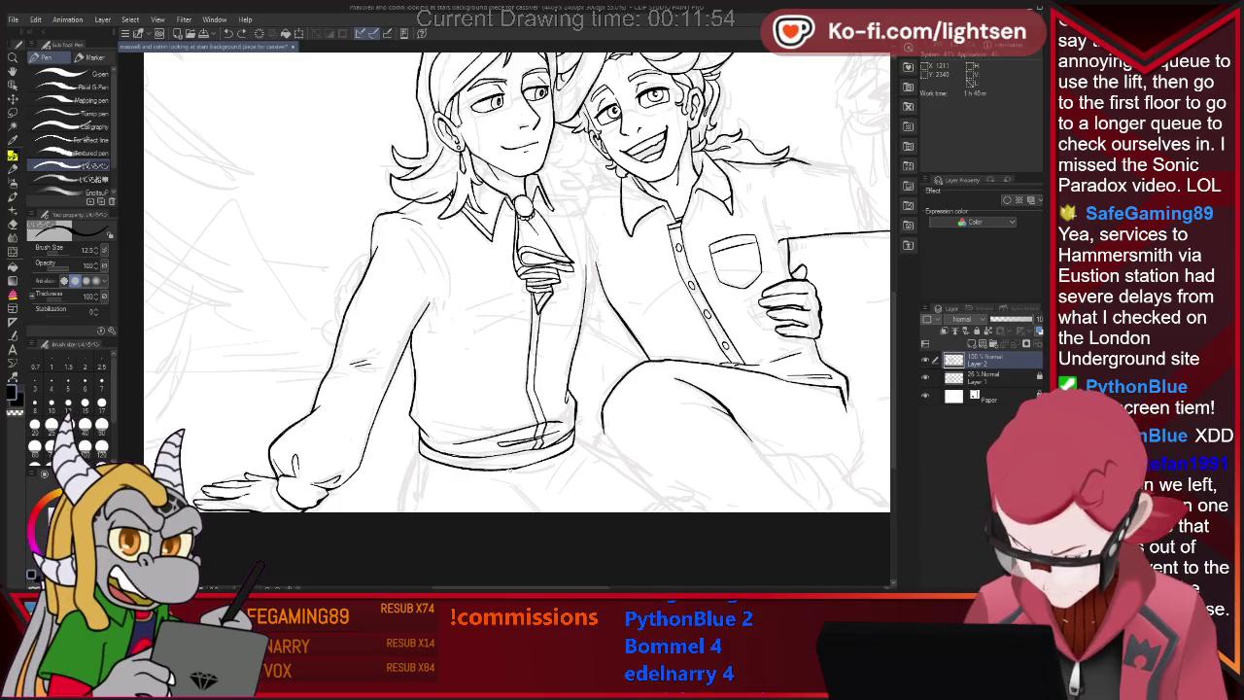
Tidy the waistband bottom, undo a stray stroke, and check the overall drawing.
key(e)
key(p)
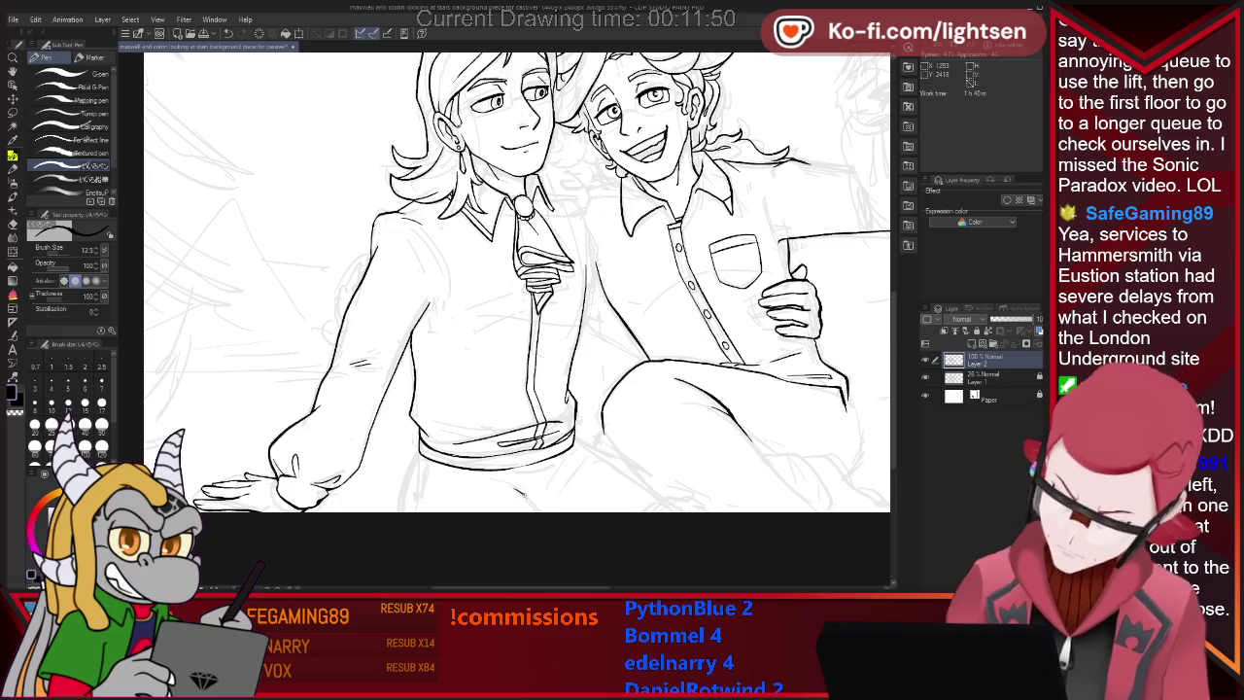
drag(521, 492, 543, 511)
key(ctrl+z)
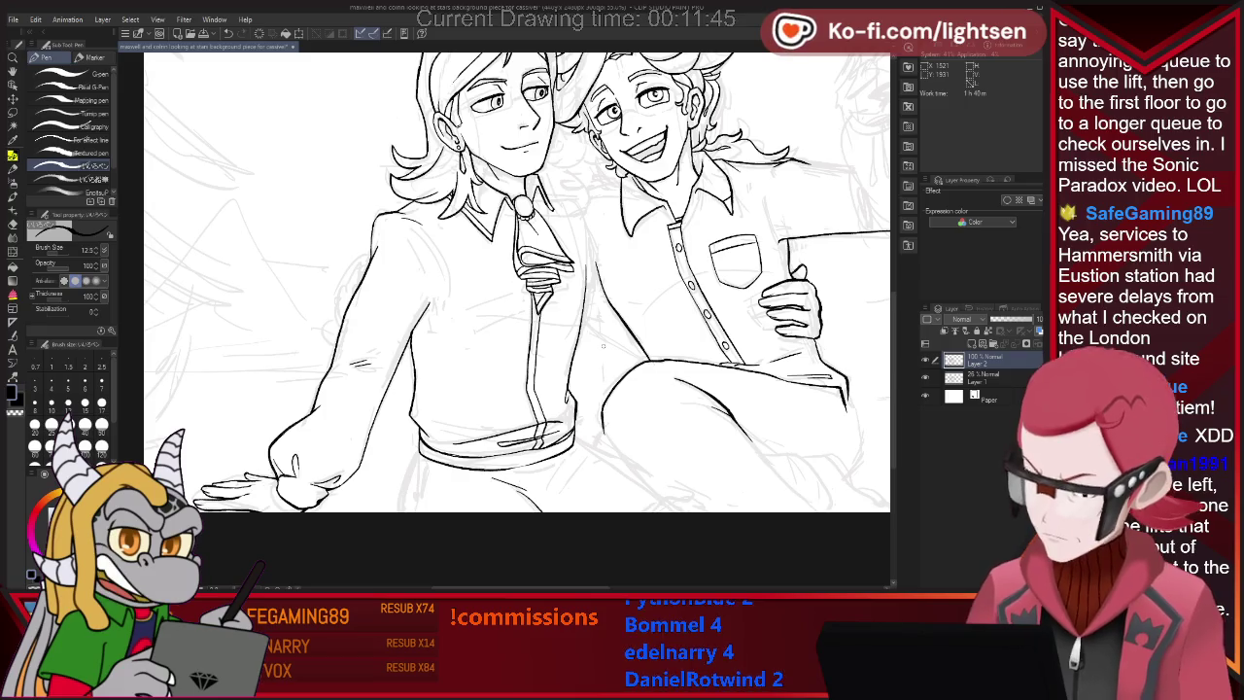
key(ctrl+minus)
key(ctrl+minus)
key(ctrl+plus)
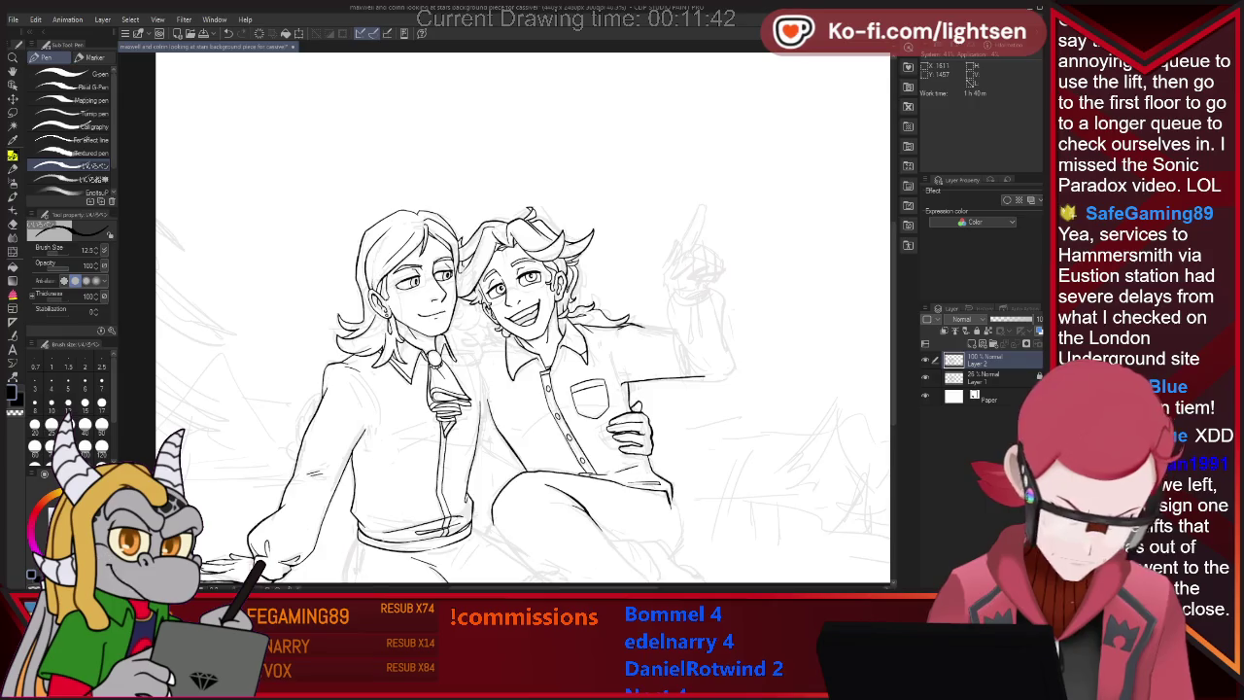
Redo the right figure's raised arm outline after undoing a bad stroke.
key(ctrl+plus)
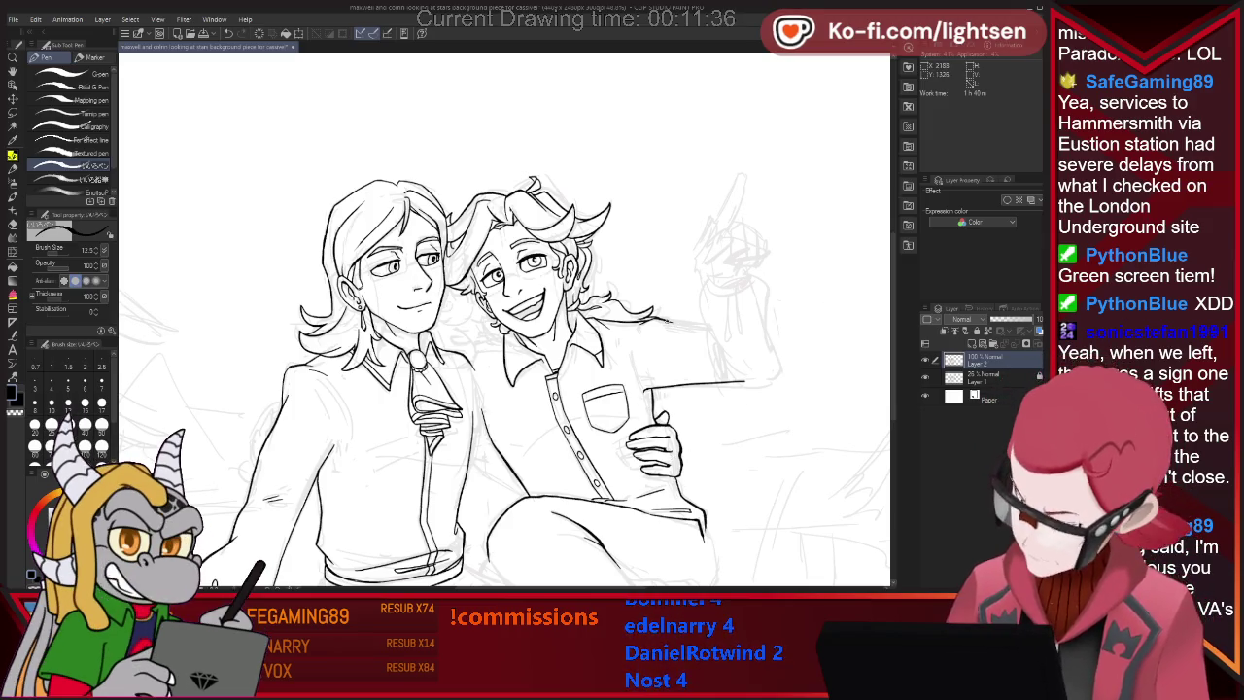
key(e)
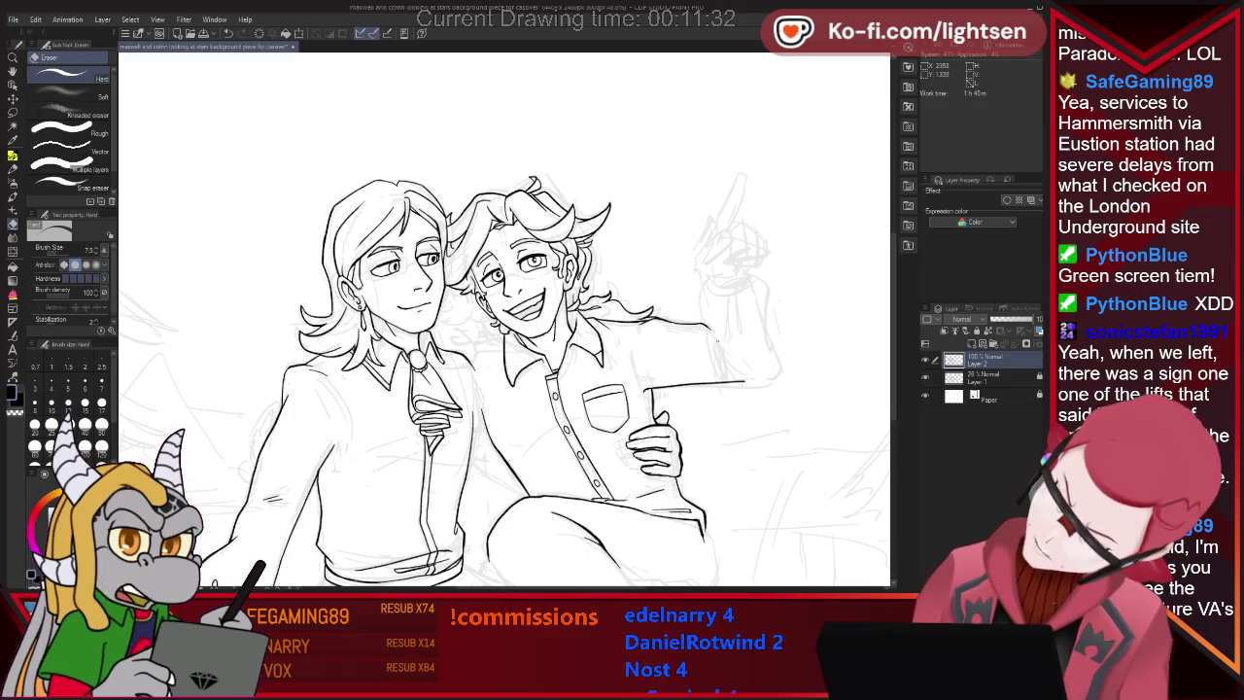
key(p)
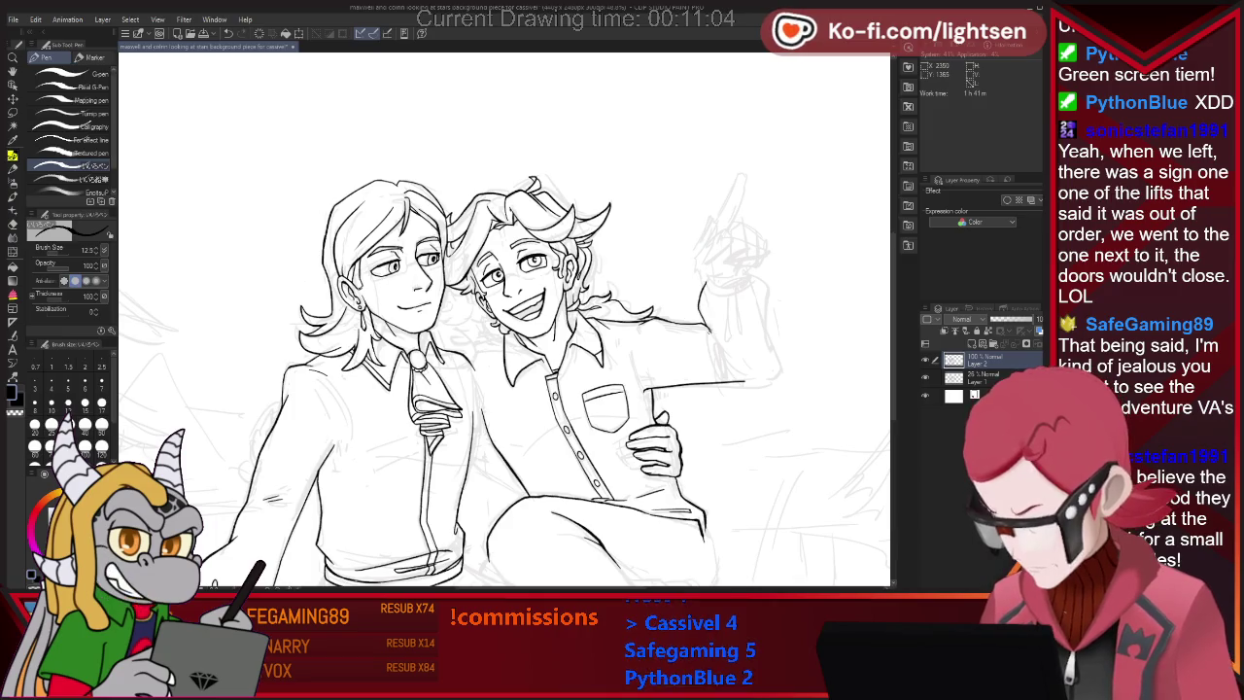
key(ctrl+z)
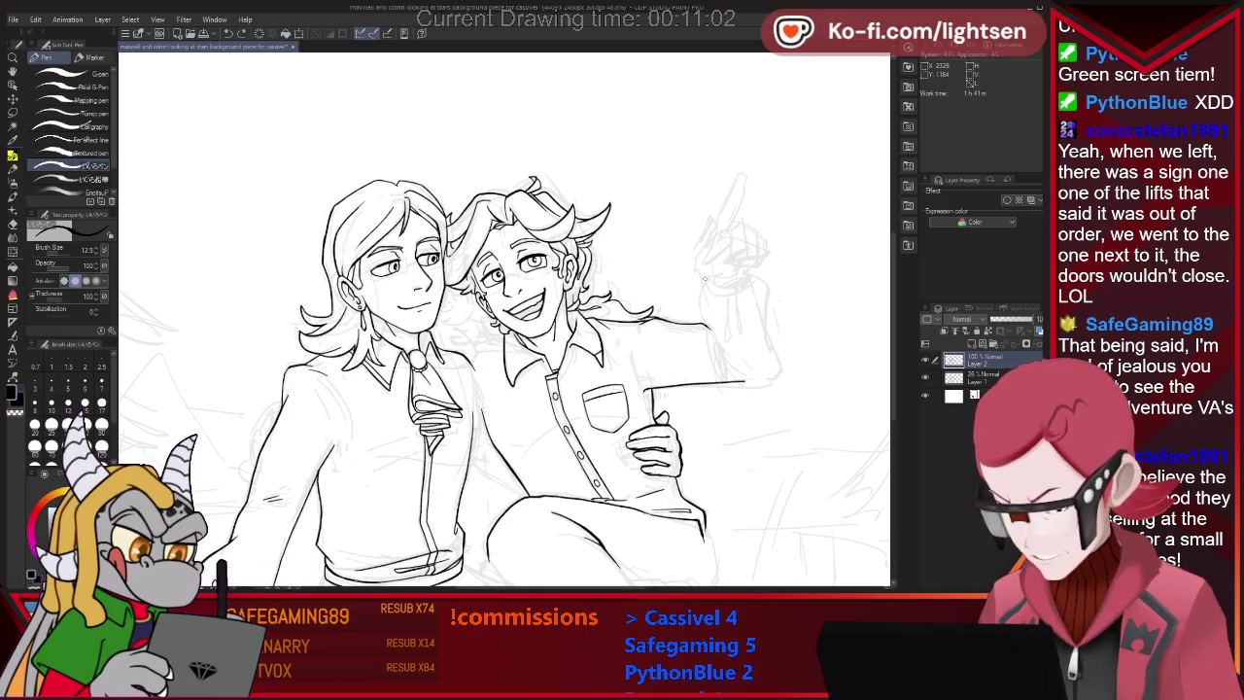
drag(698, 282, 715, 340)
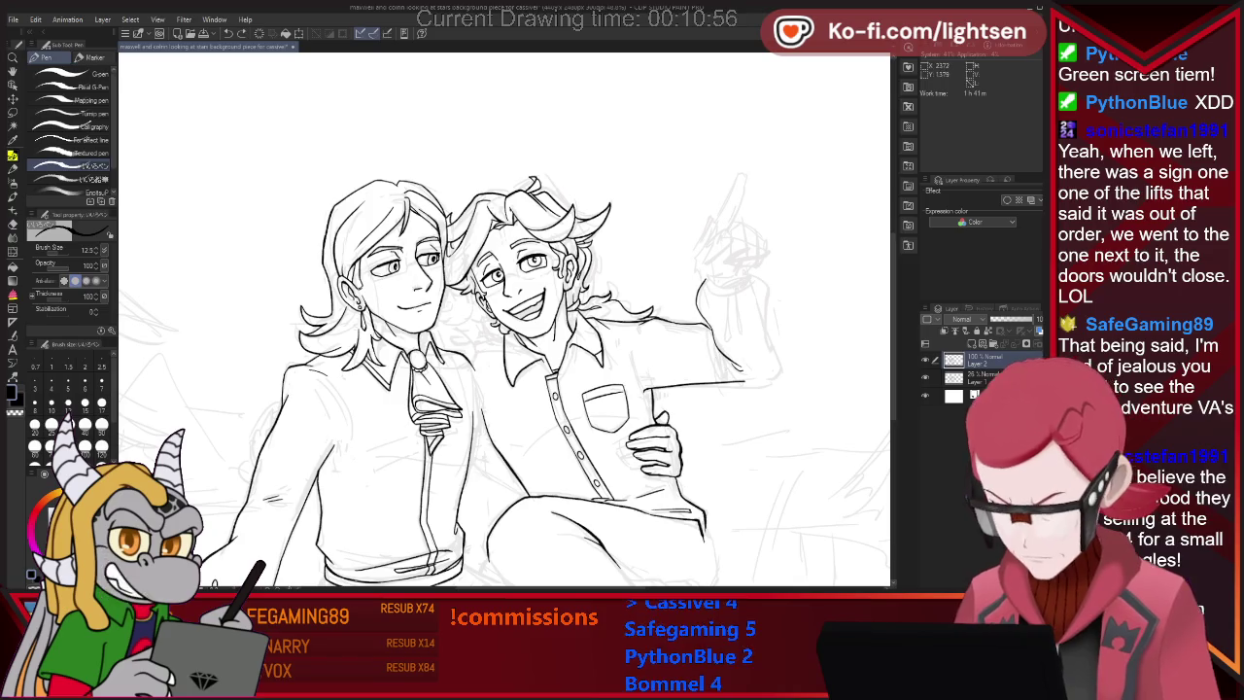
Ink the outer edge of the raised arm's cuff and begin the hand.
key(e)
key(p)
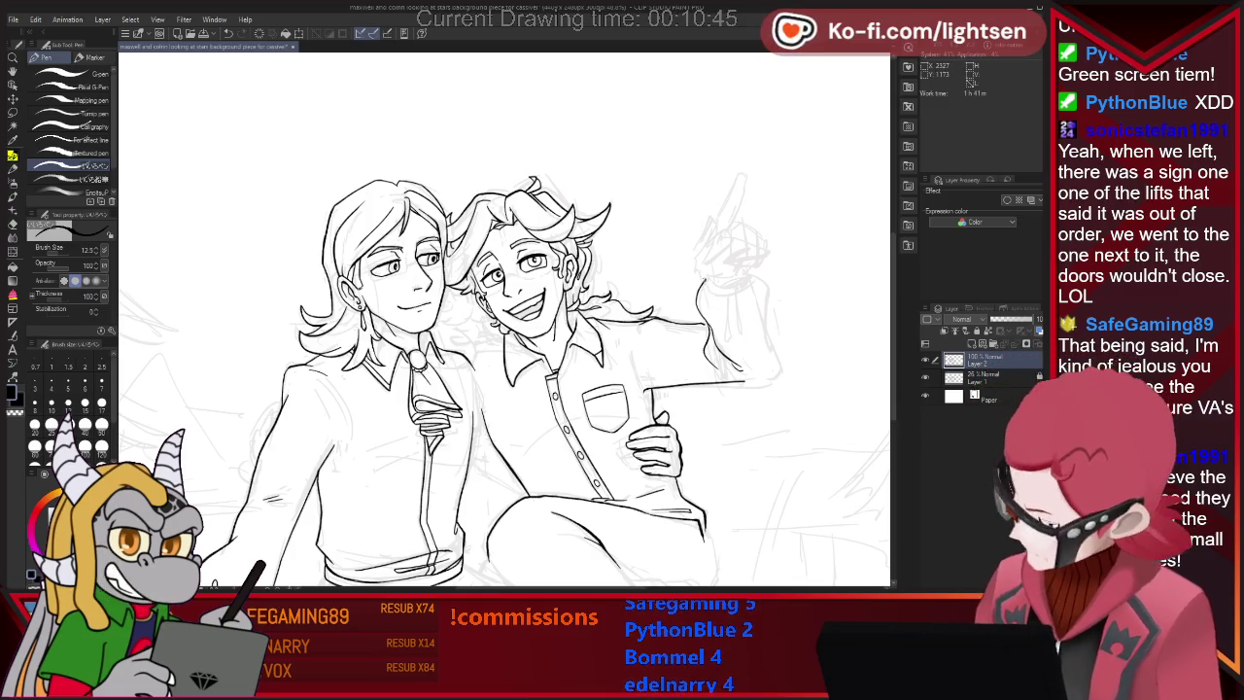
drag(708, 287, 724, 292)
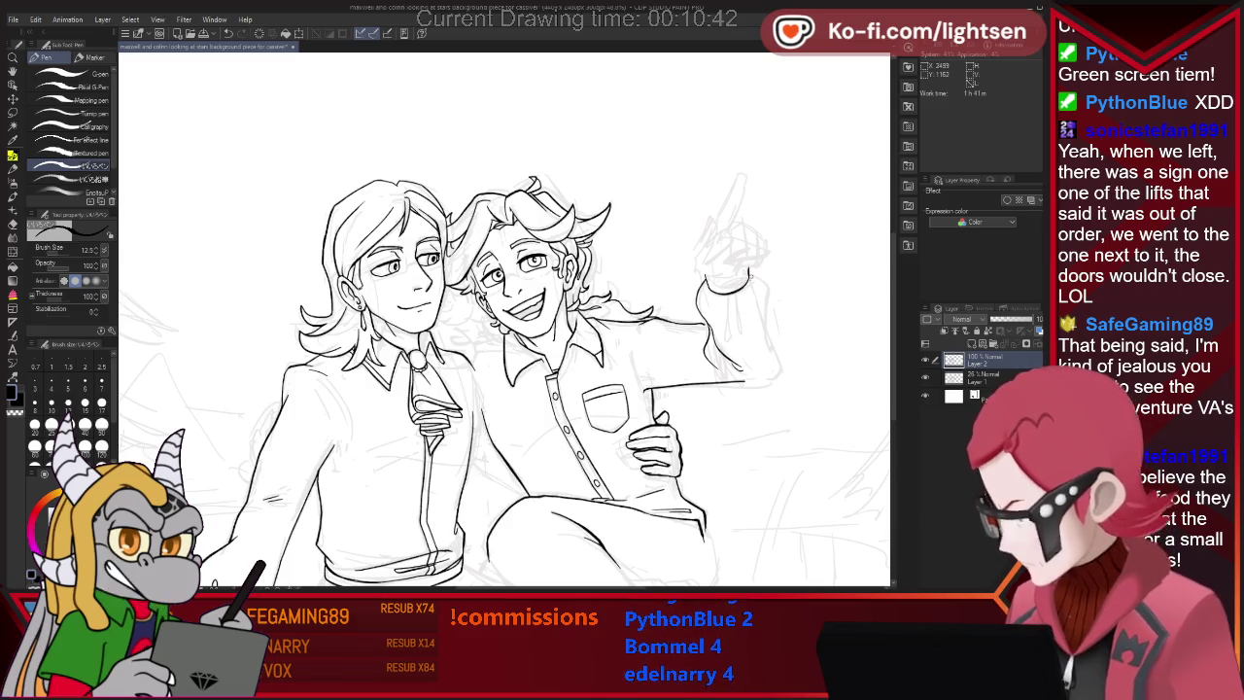
drag(748, 277, 767, 335)
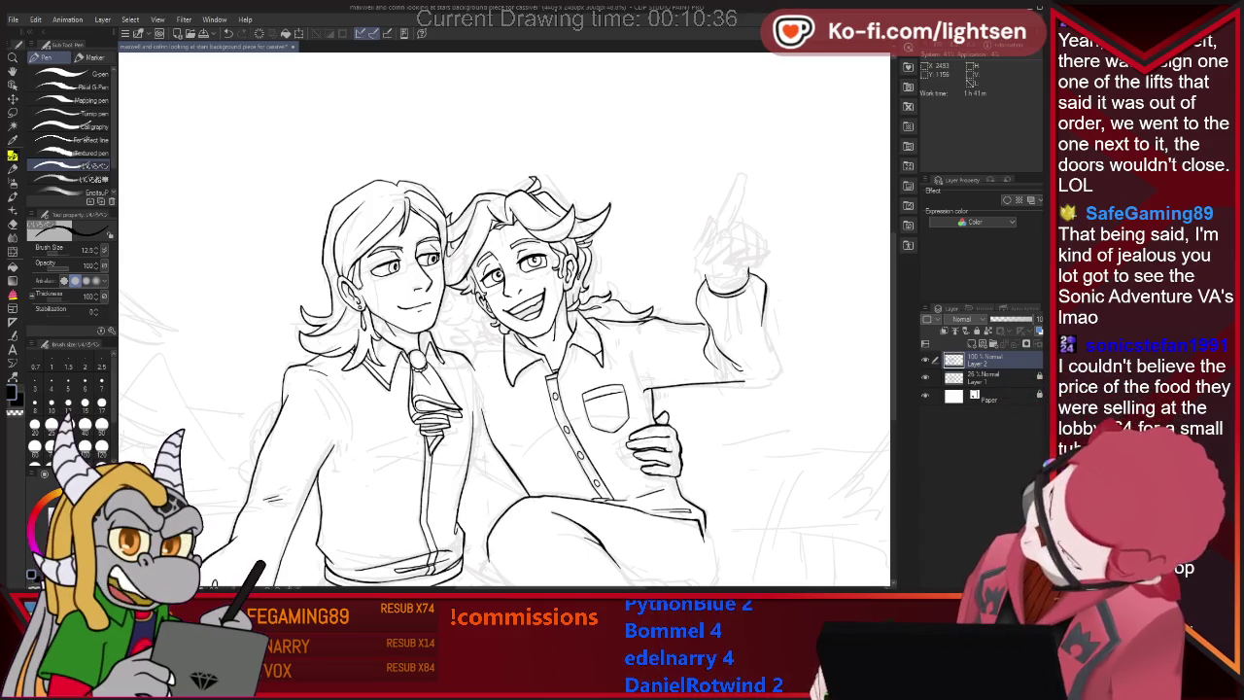
Ink the grinning figure's raised hand outline, erasing mistakes.
key(e)
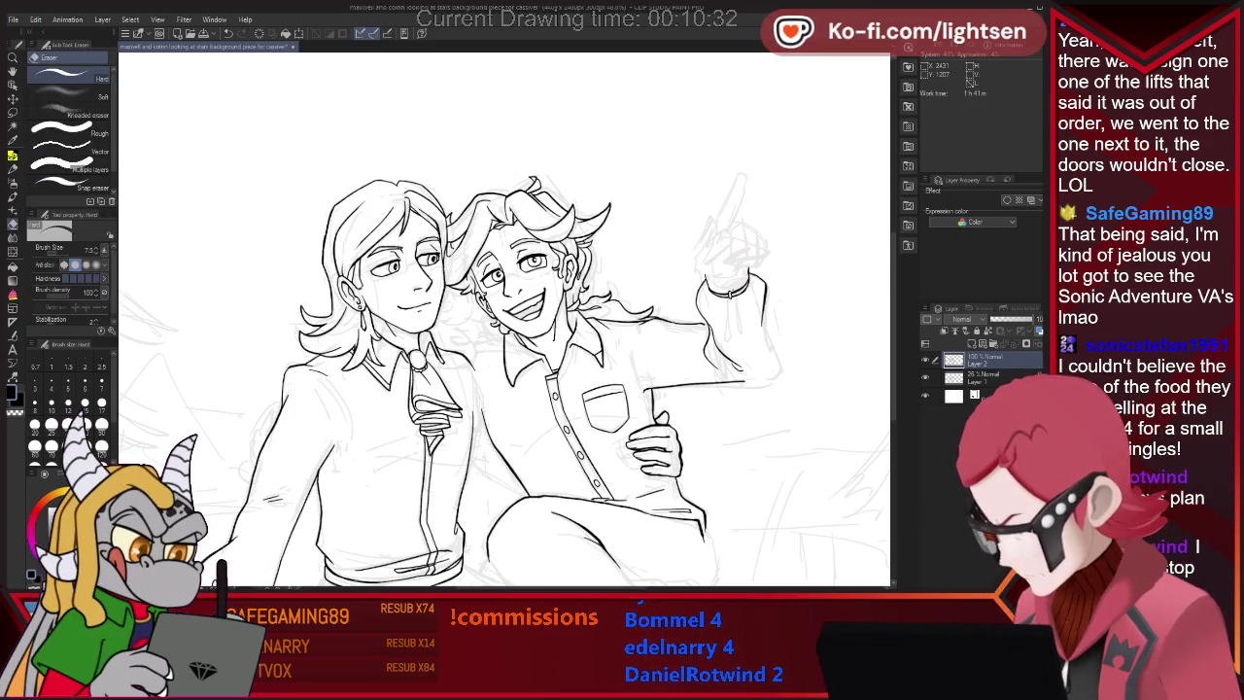
key(p)
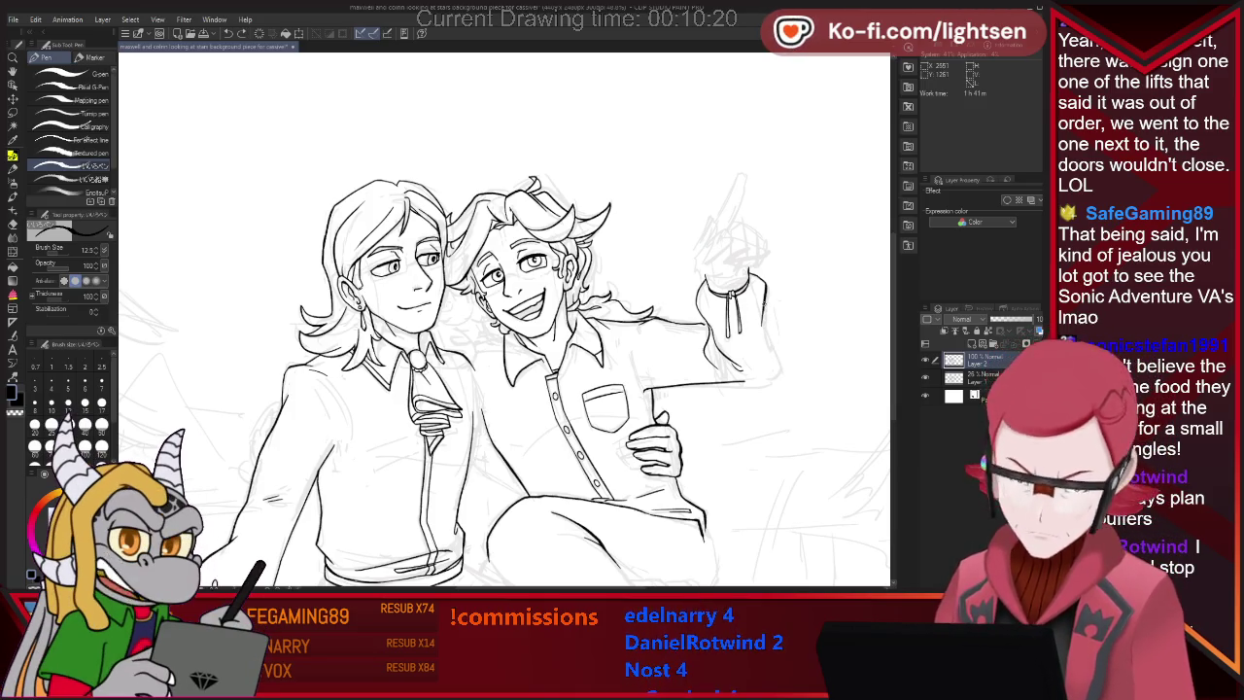
key(e)
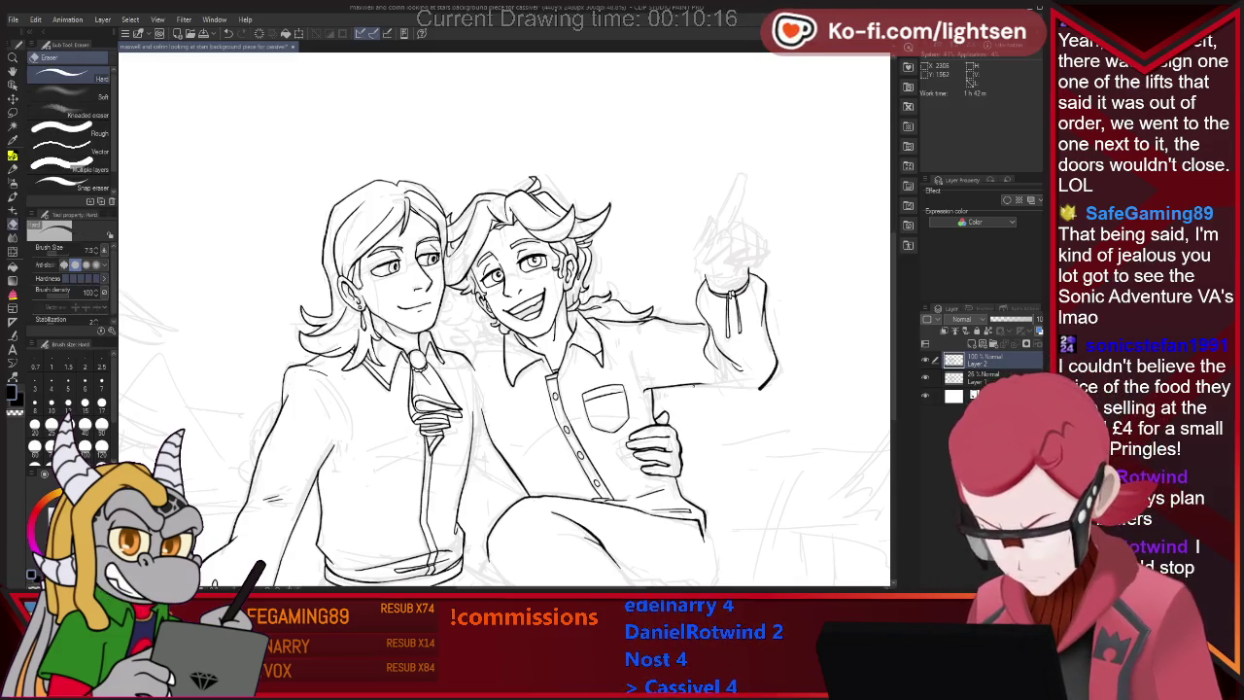
key(p)
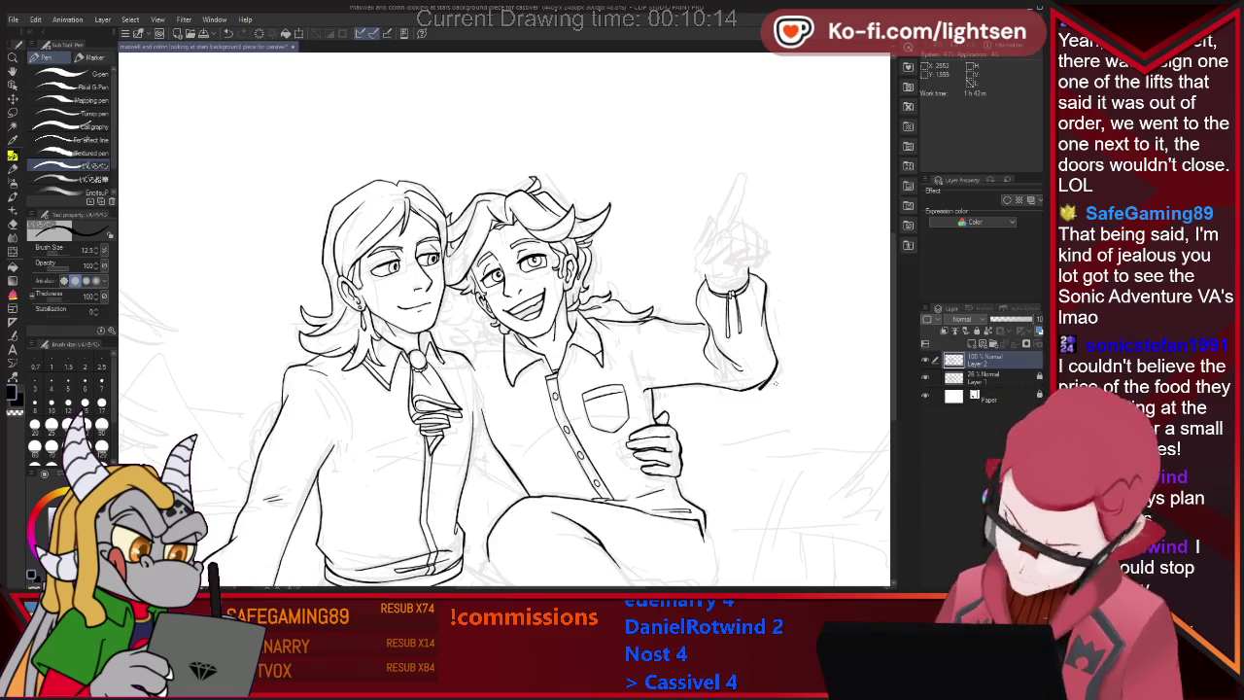
key(e)
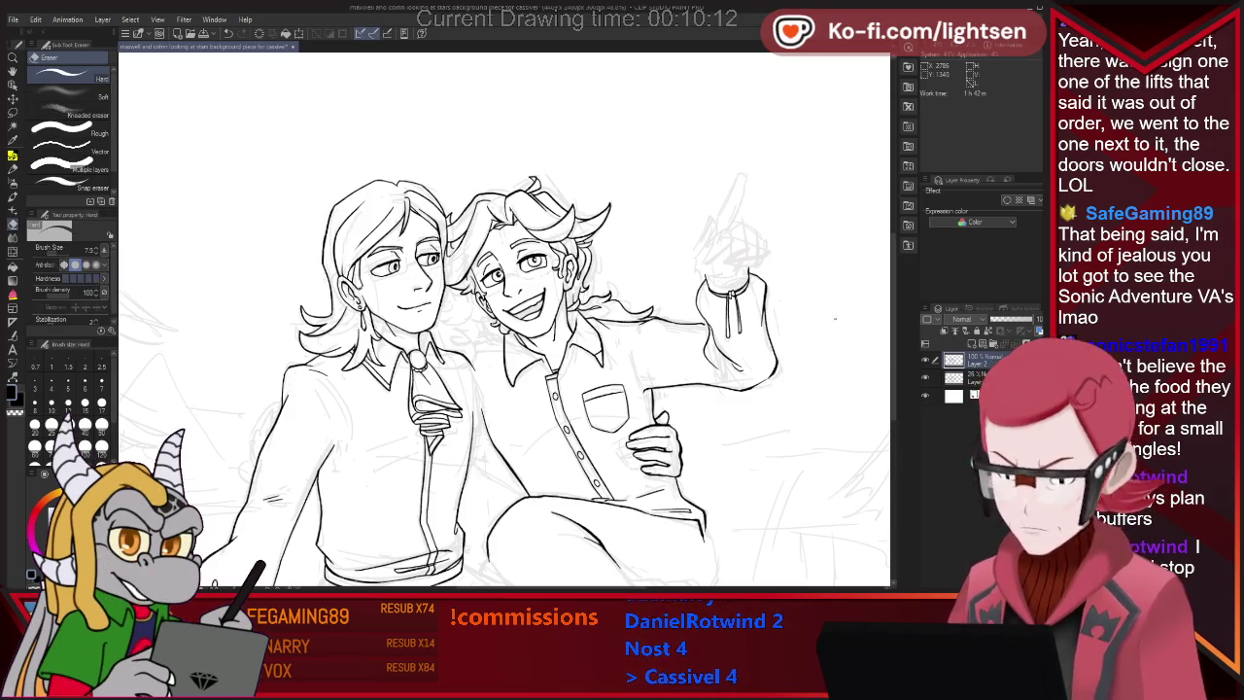
key(p)
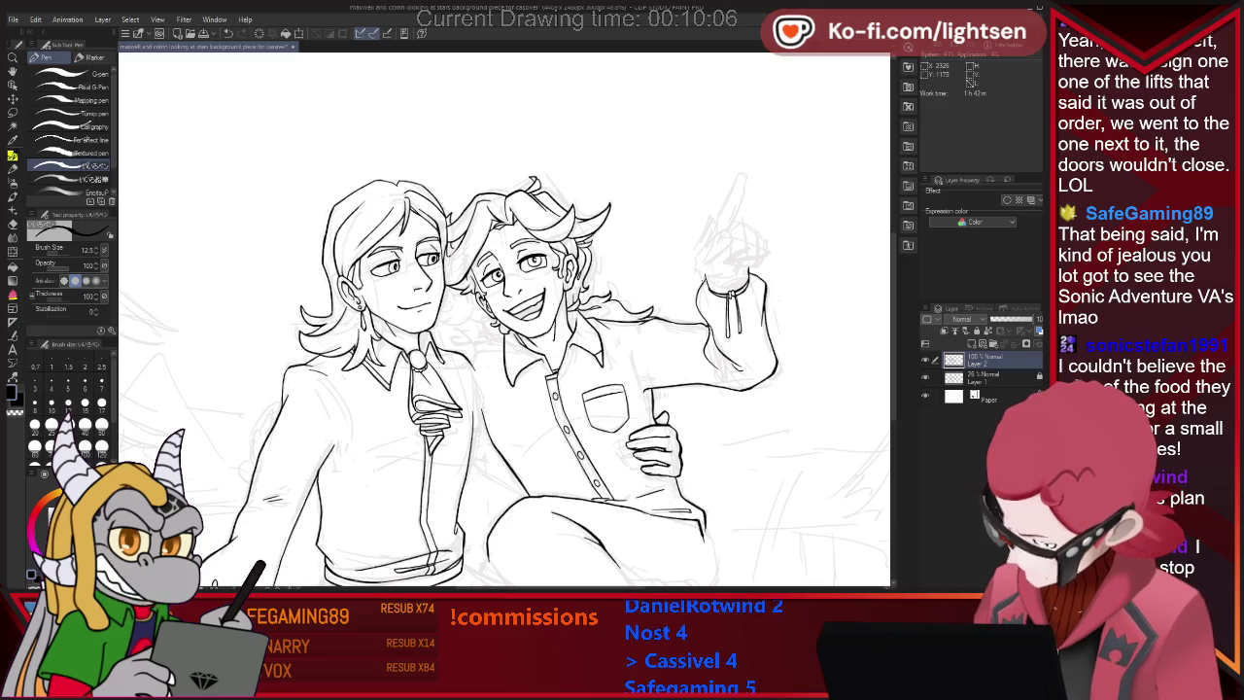
Redraw and refine the upward-pointing index finger above the tied cuff.
drag(708, 223, 712, 241)
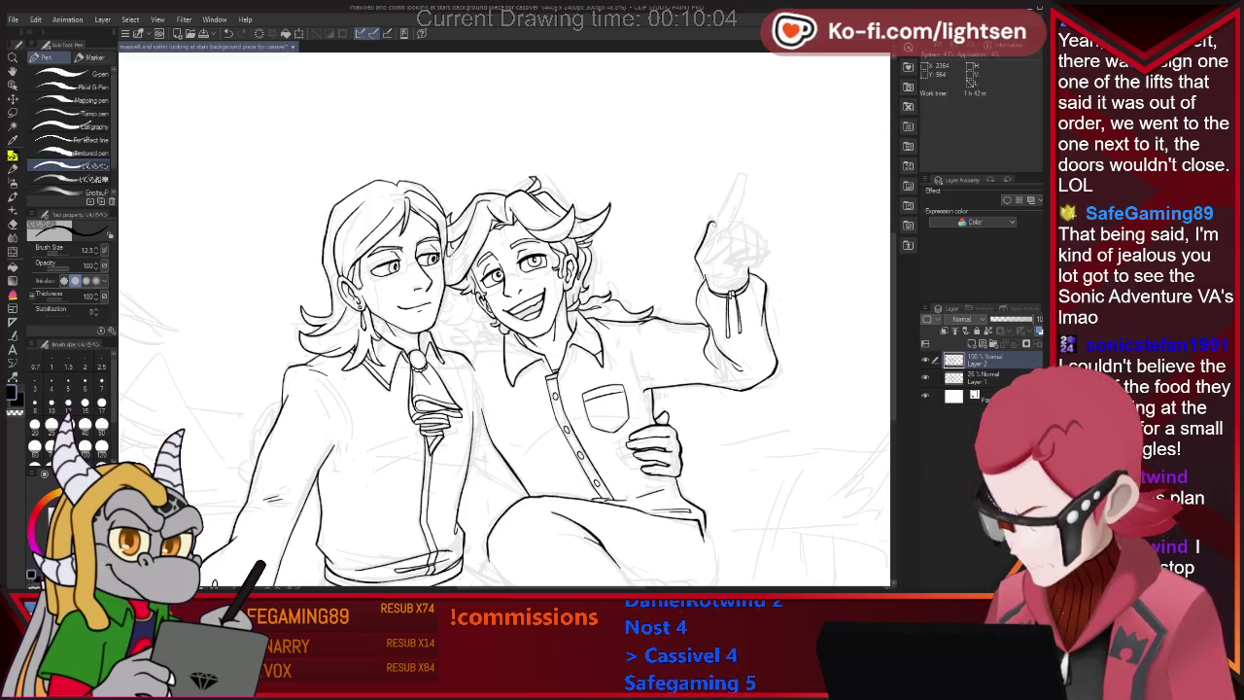
key(e)
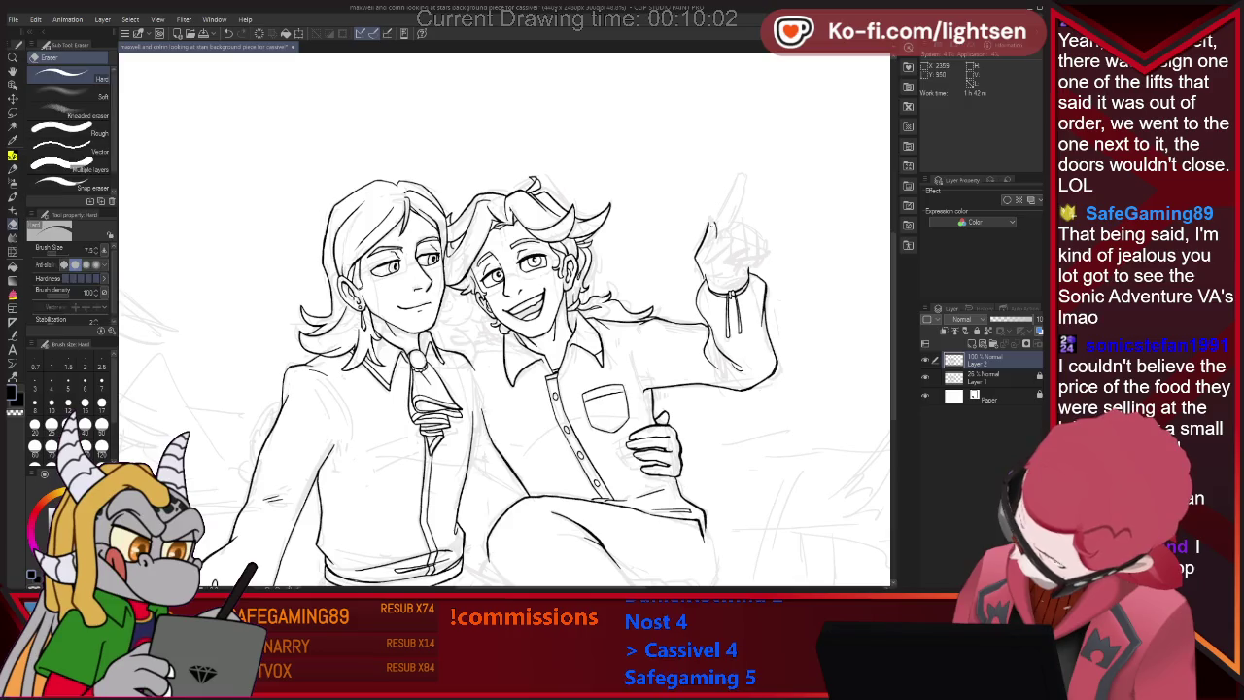
key(p)
drag(710, 231, 716, 243)
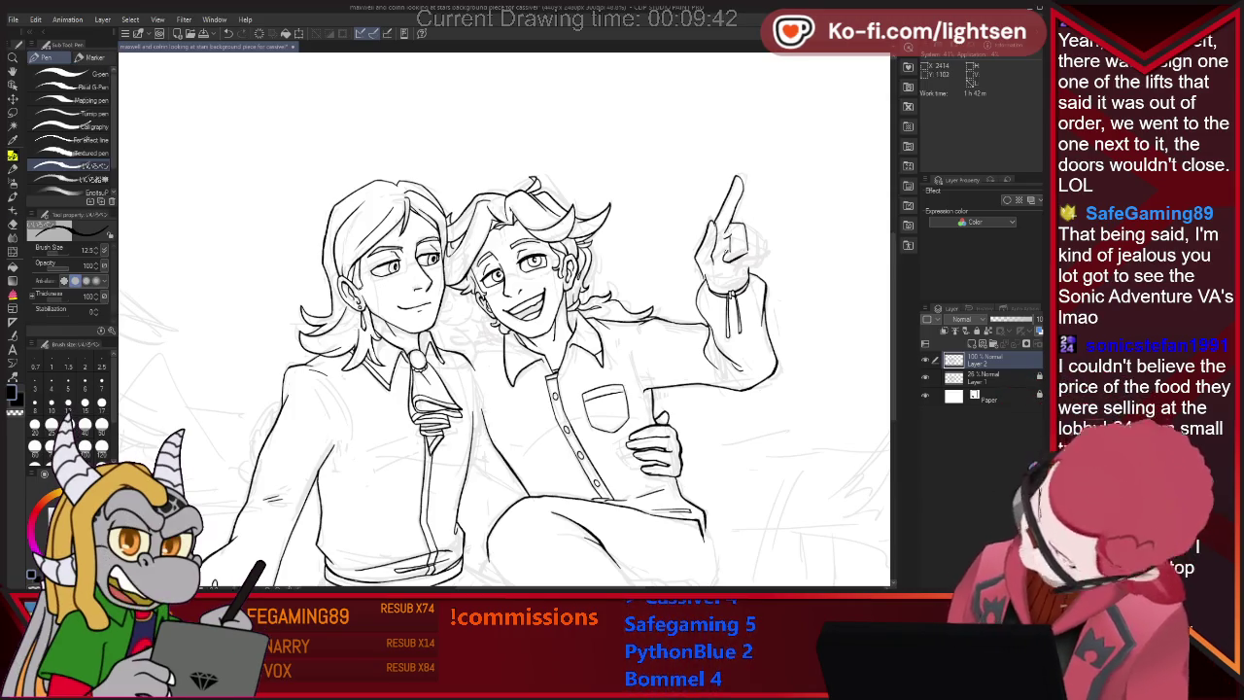
key(e)
key(p)
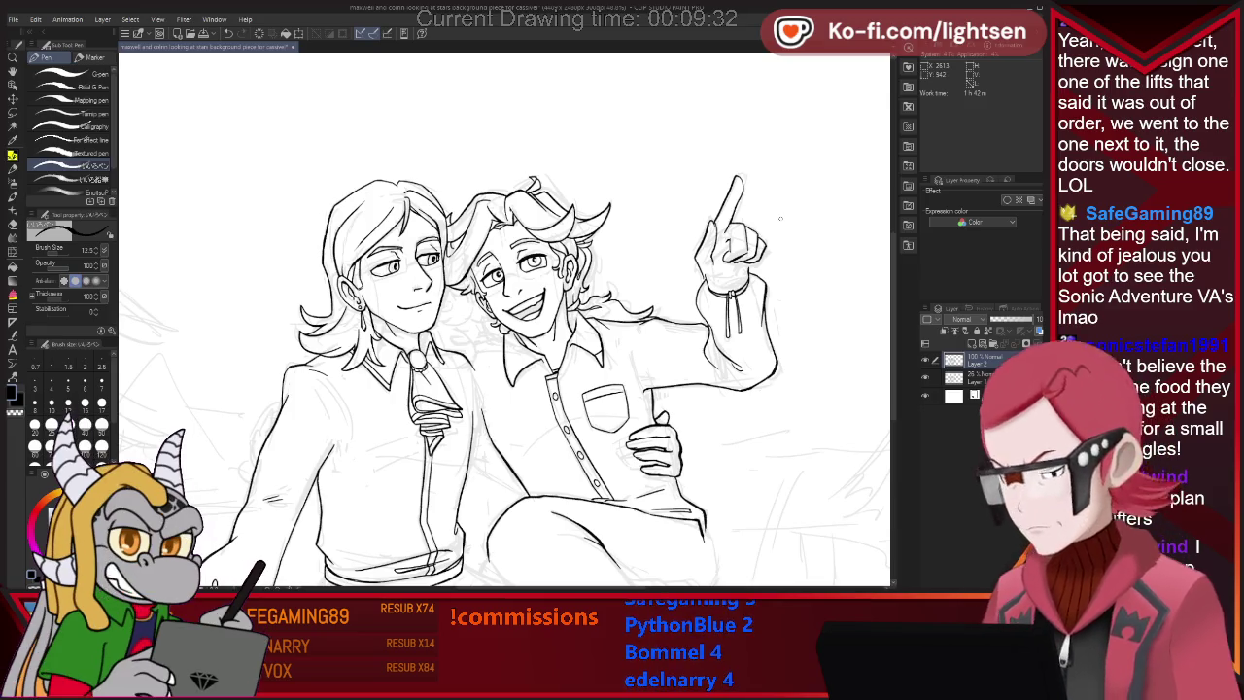
key(e)
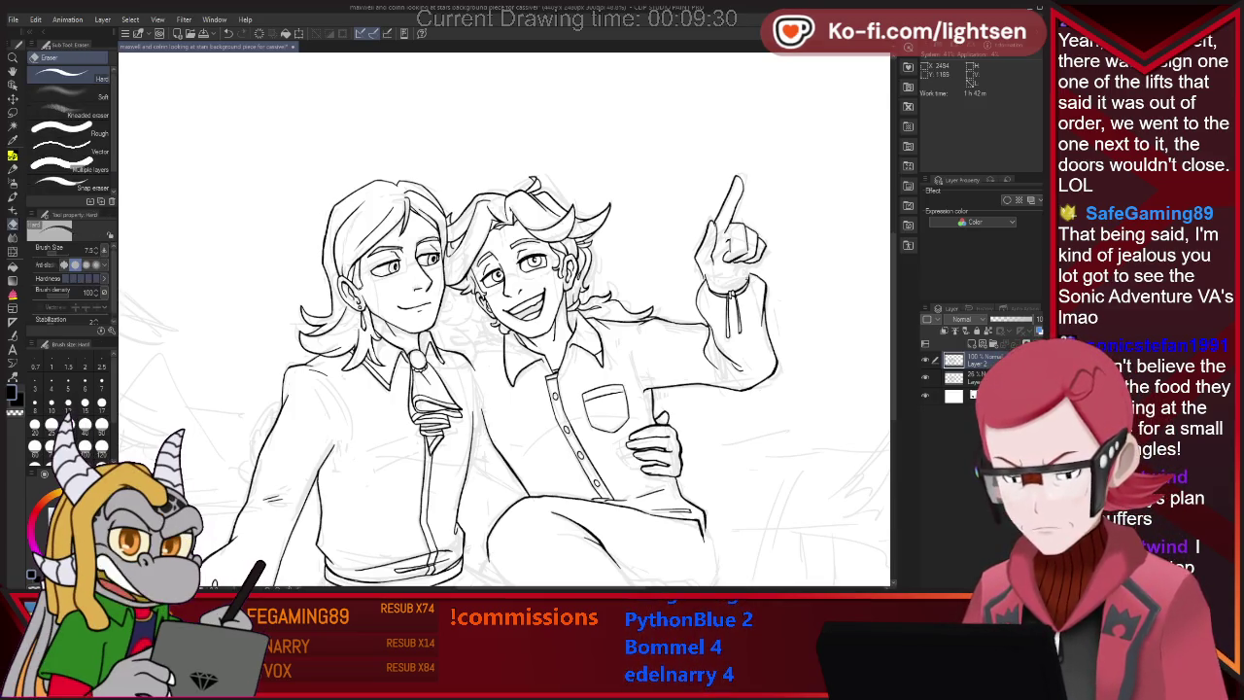
key(p)
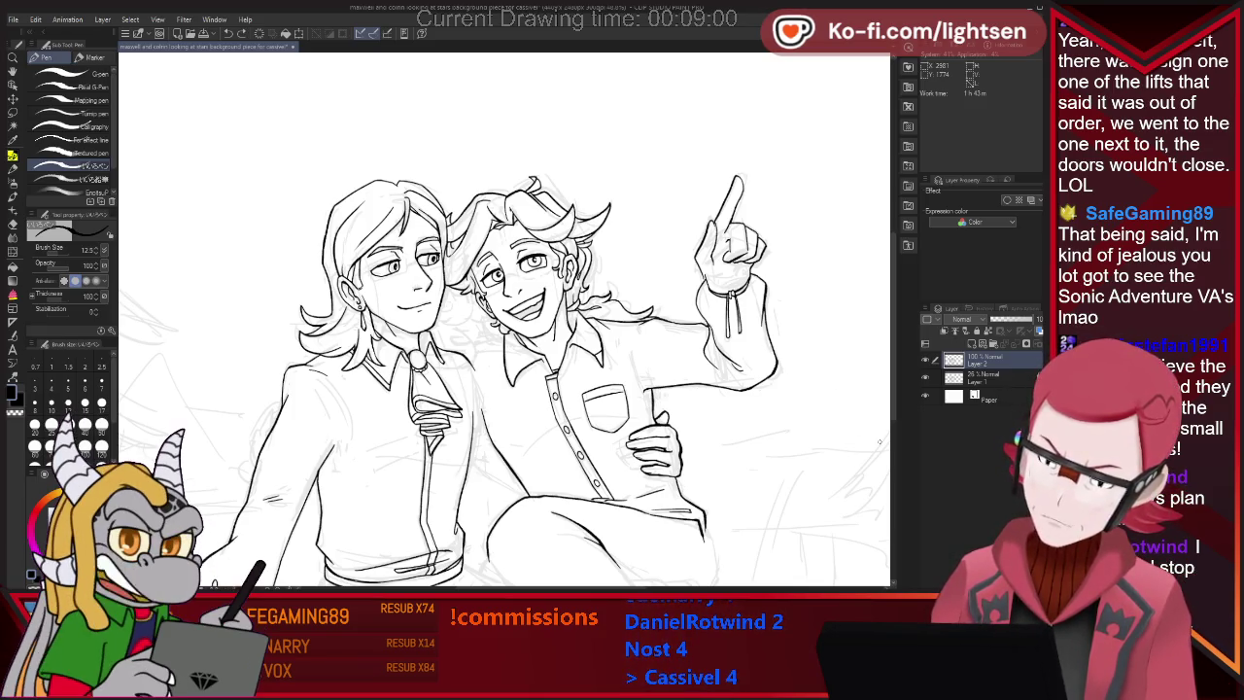
Make small pen touch-ups across both figures' line art, erasing stray ink.
key(e)
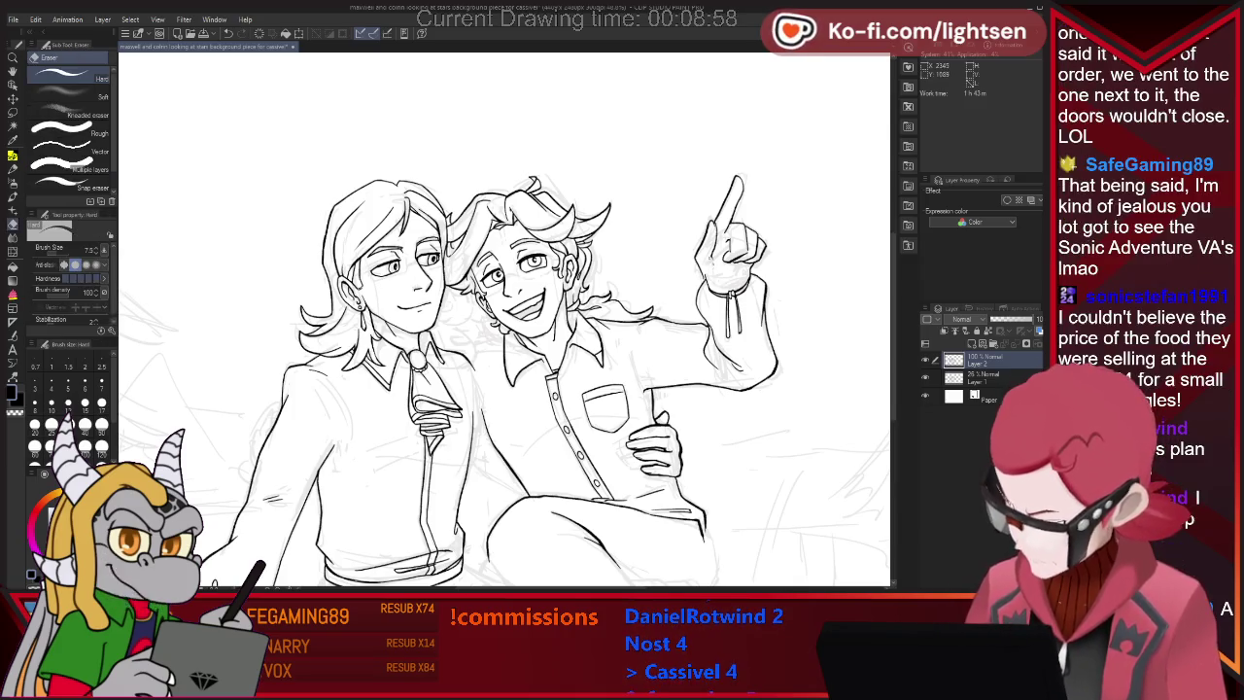
key(p)
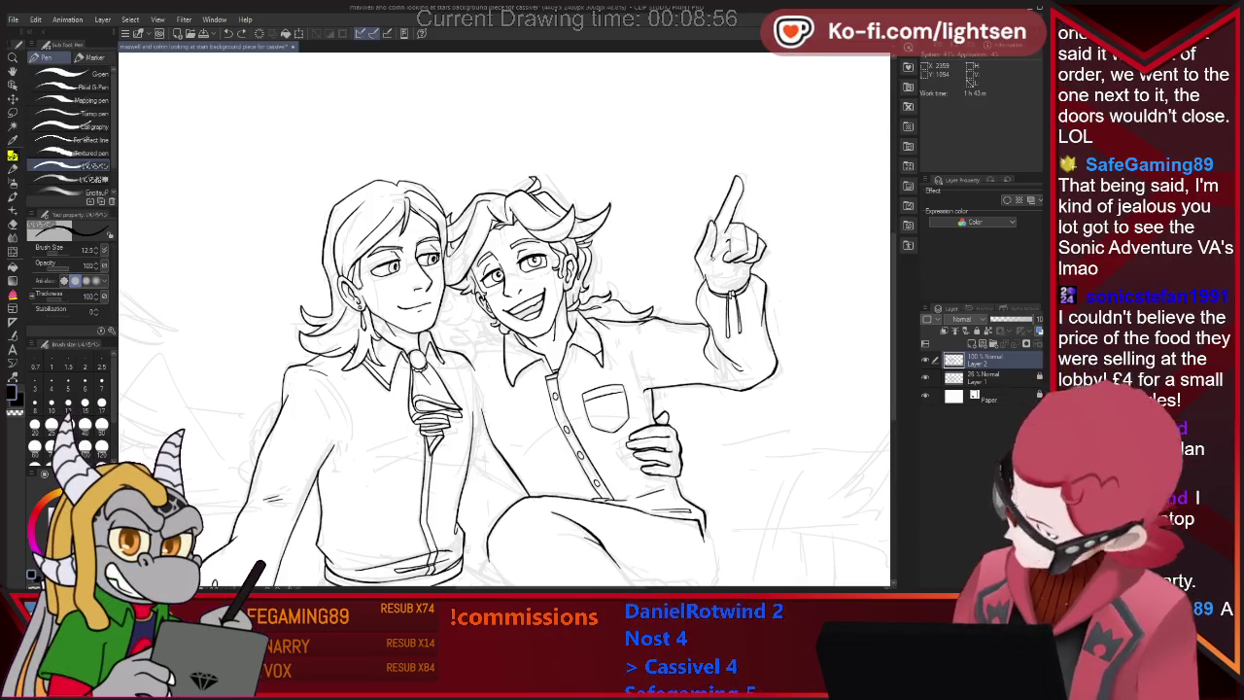
key(e)
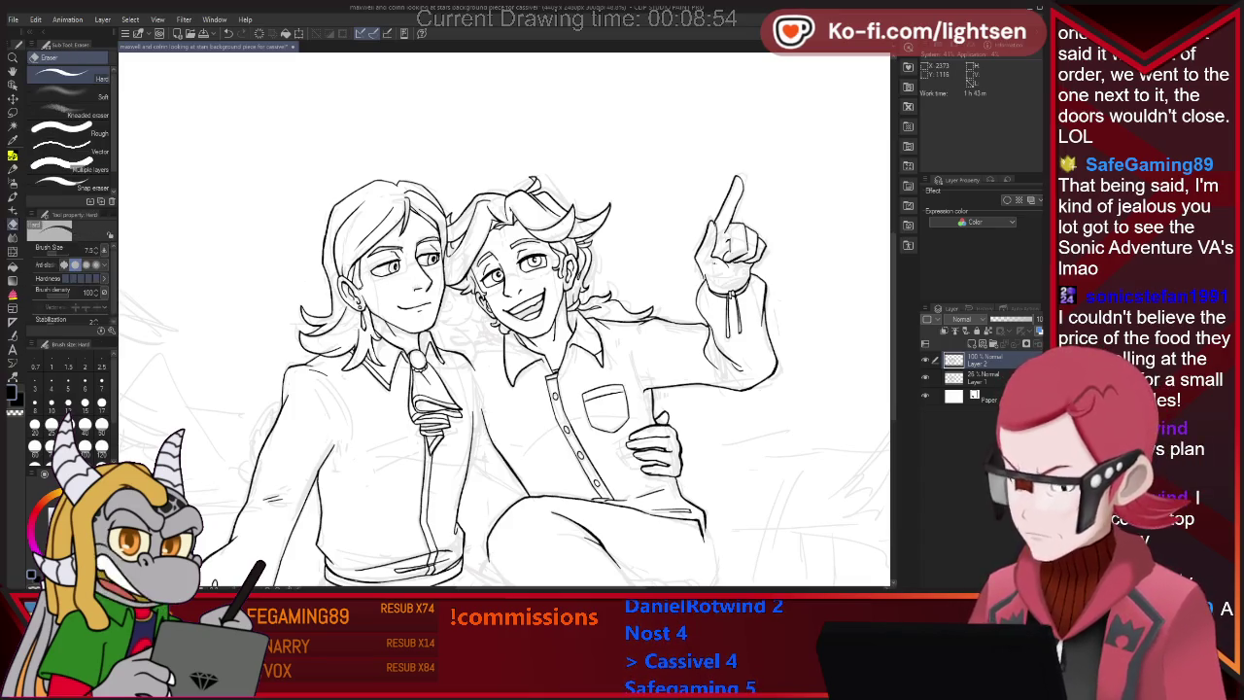
key(p)
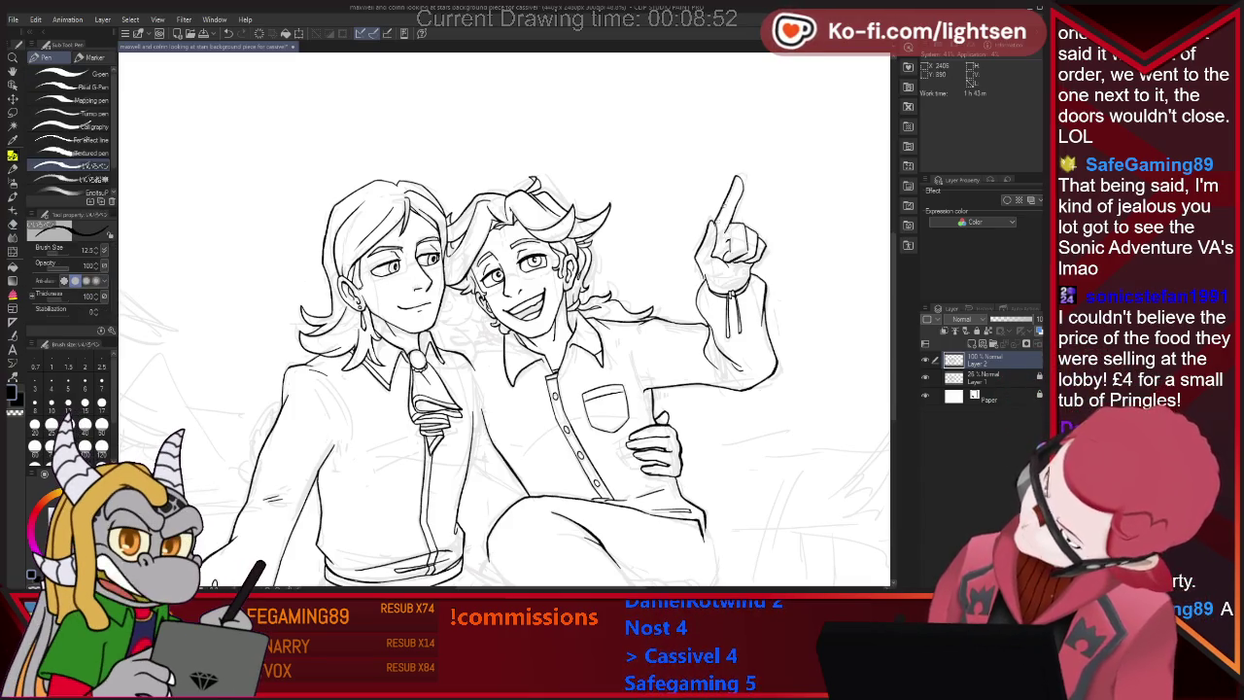
key(e)
key(p)
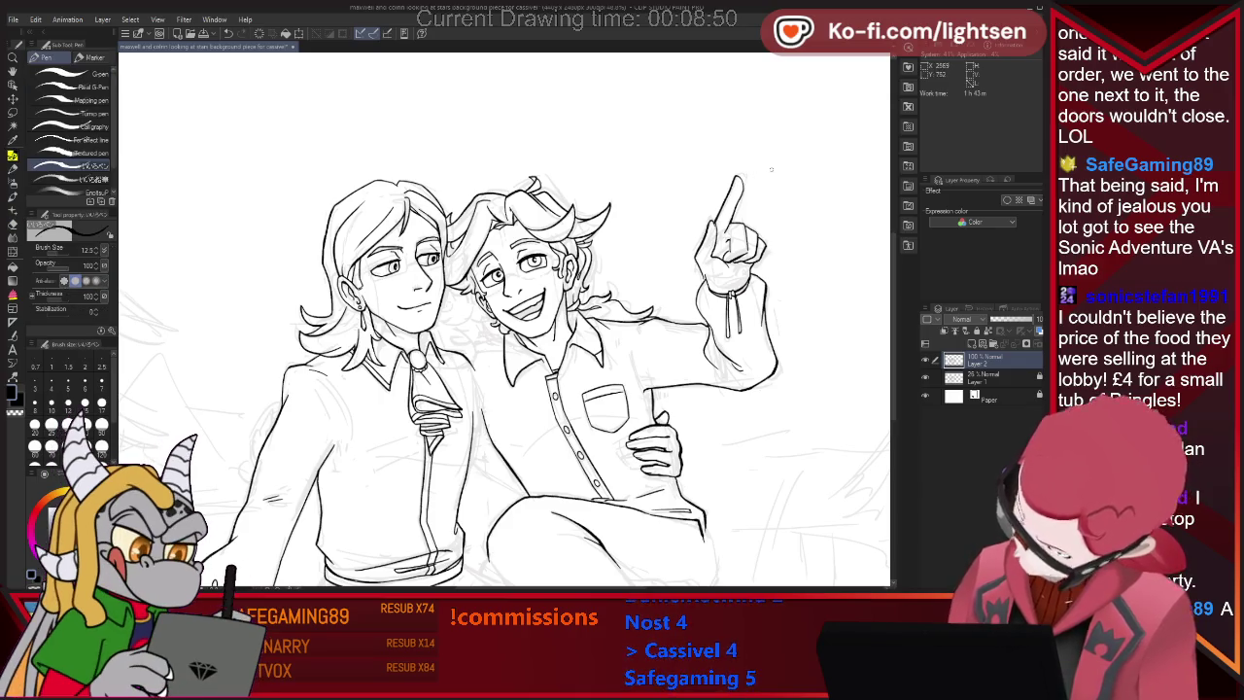
key(e)
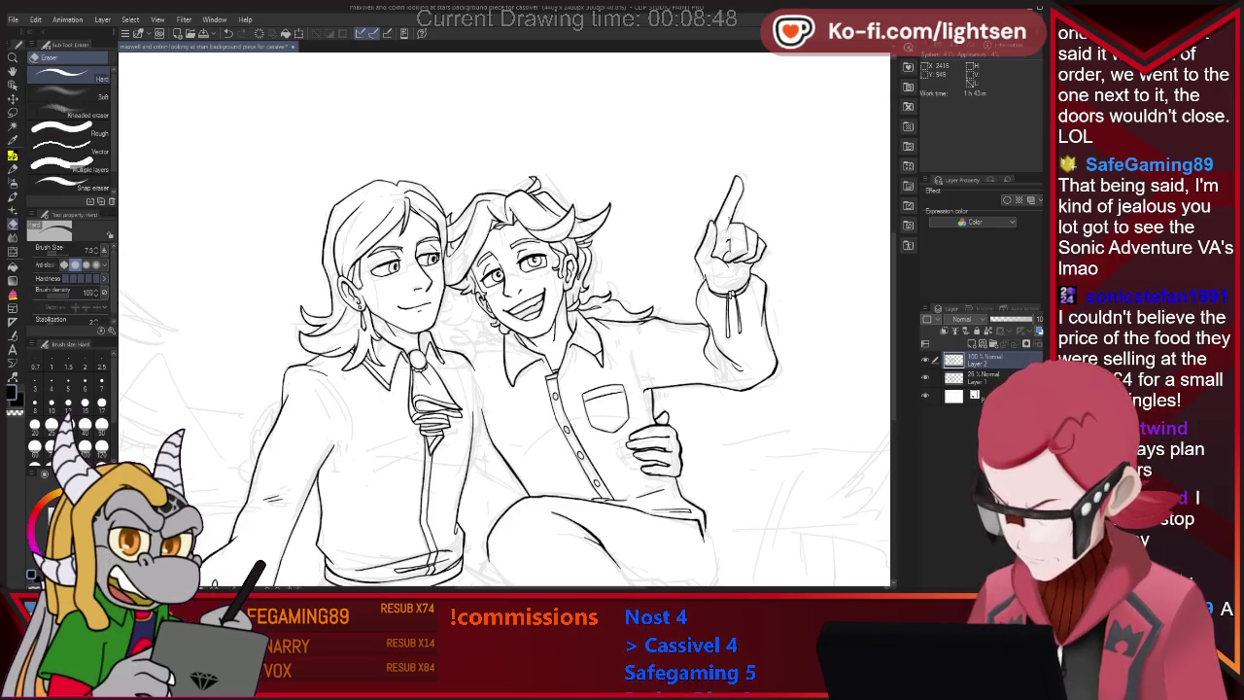
key(p)
key(e)
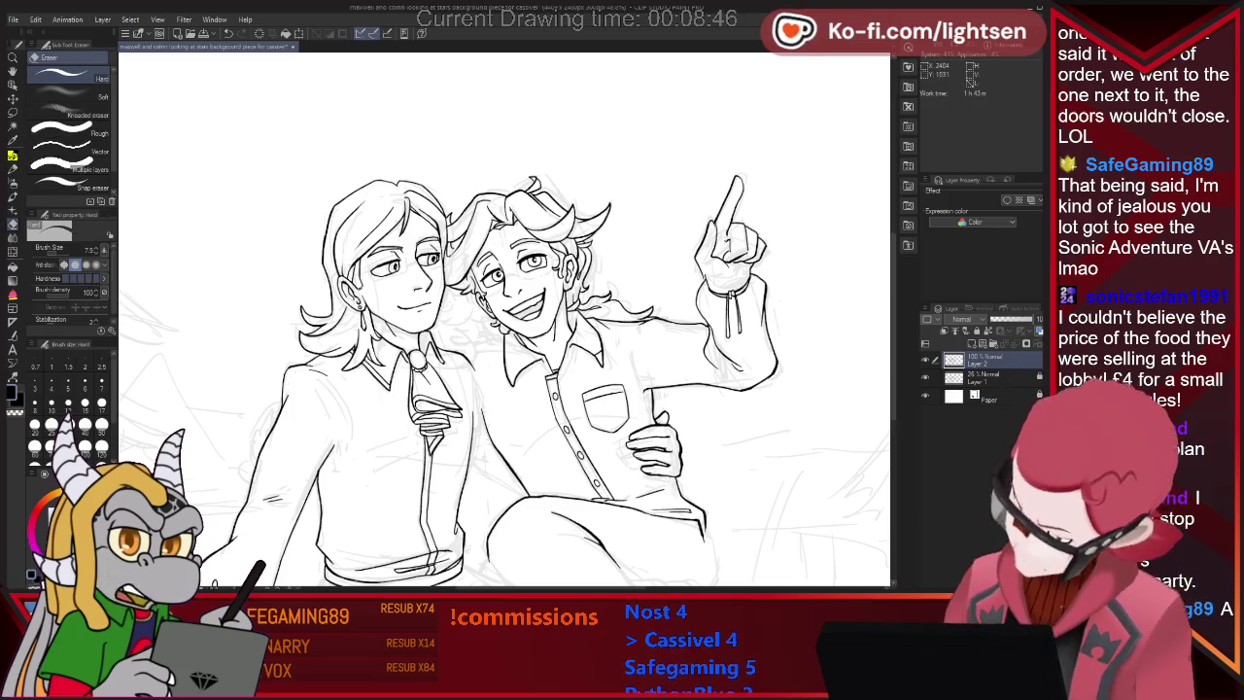
key(p)
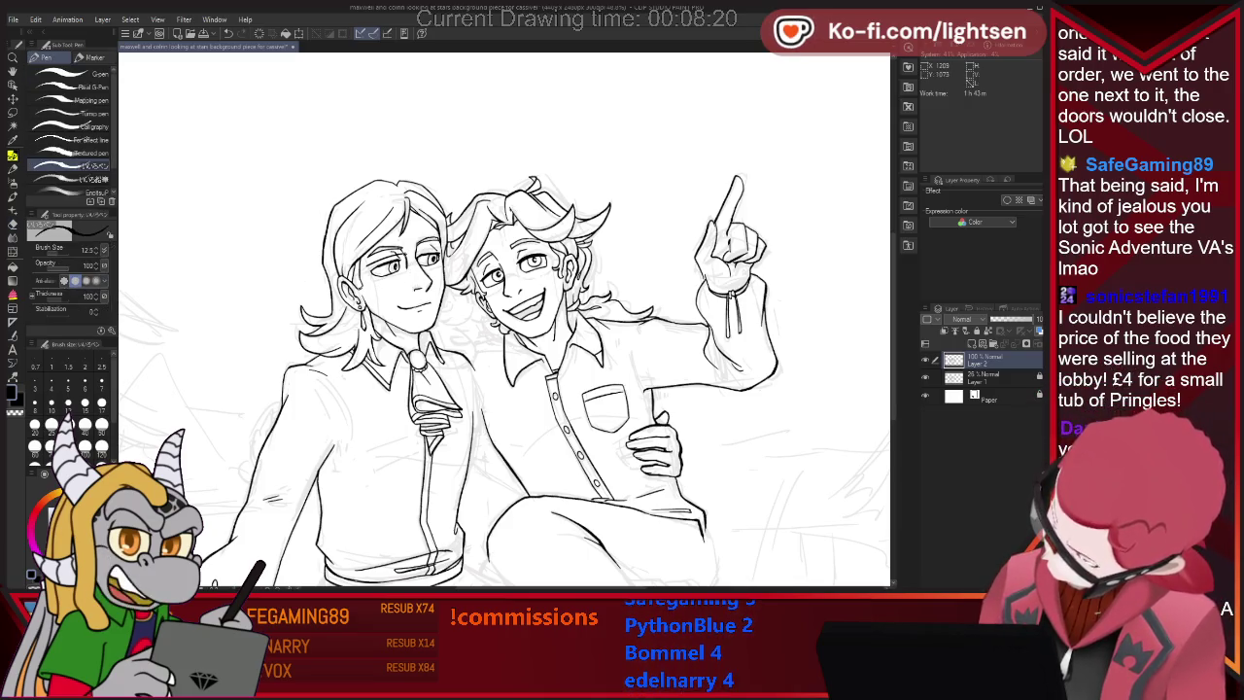
Draw glasses on the long-haired character, erasing part of the eye lines.
key(e)
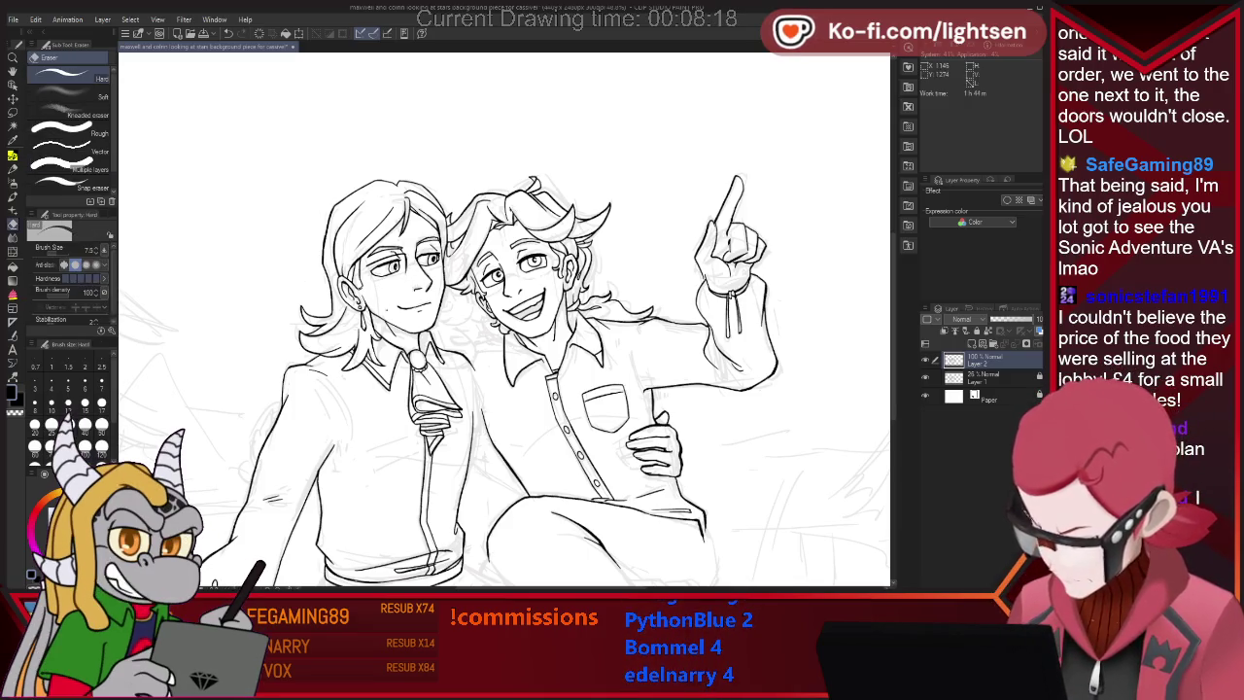
key(p)
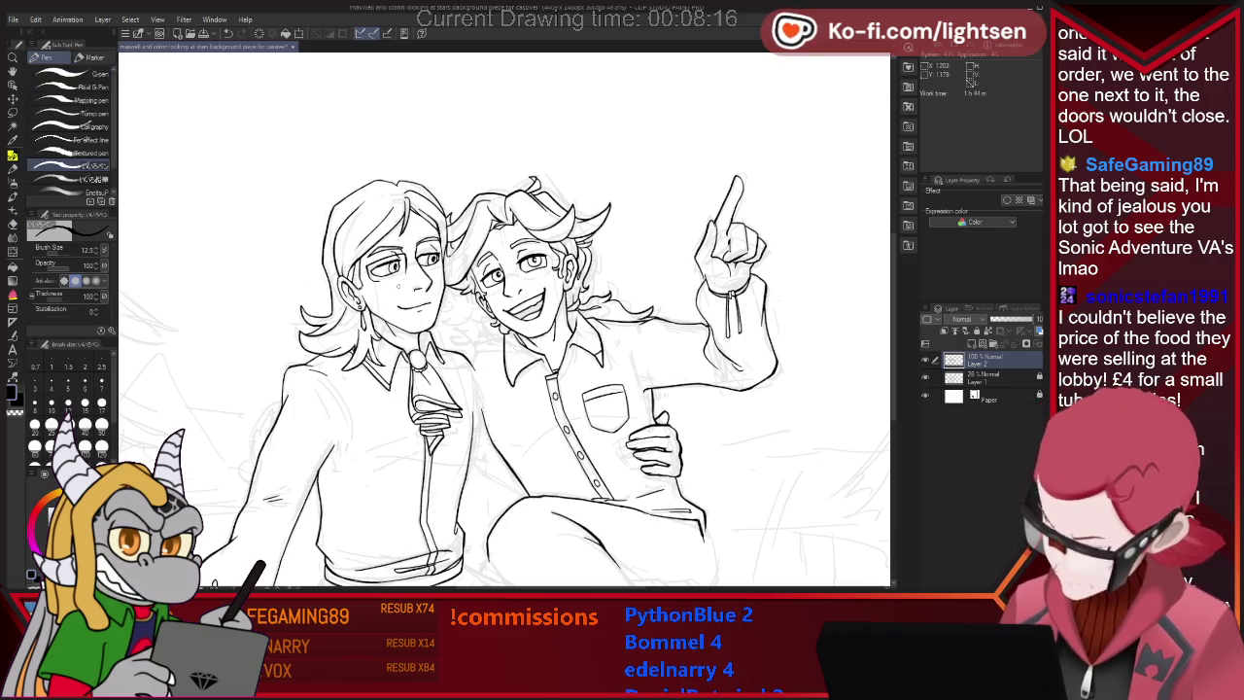
key(e)
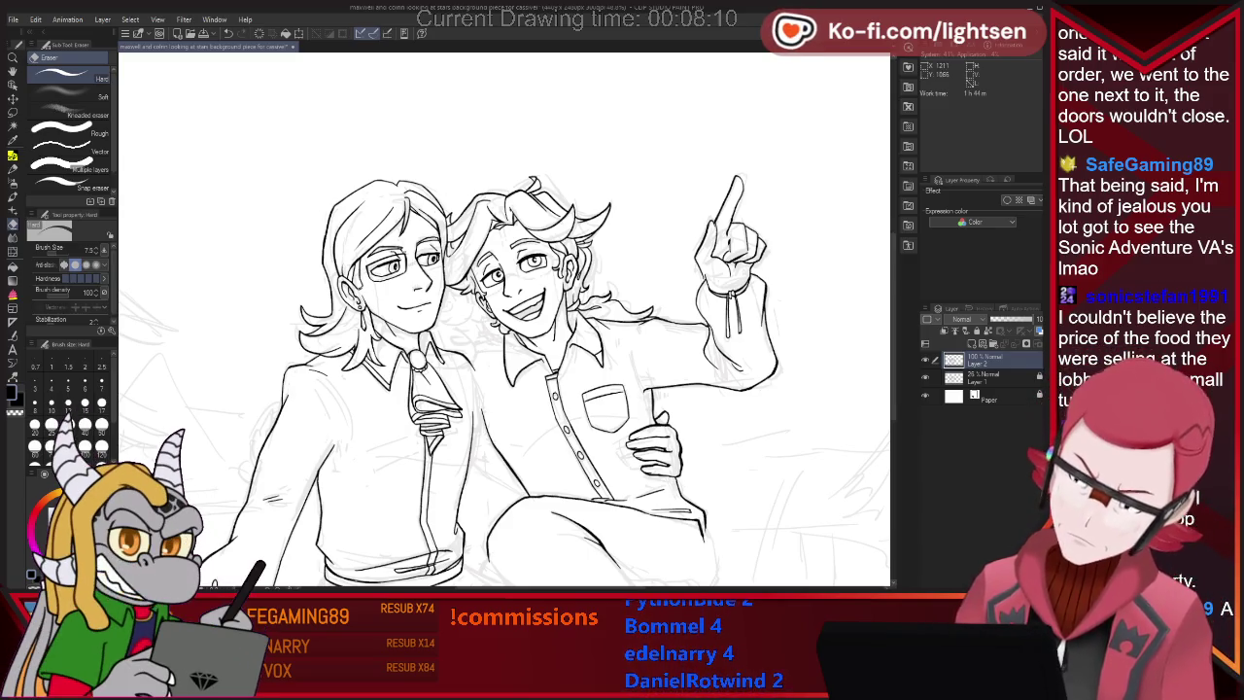
key(p)
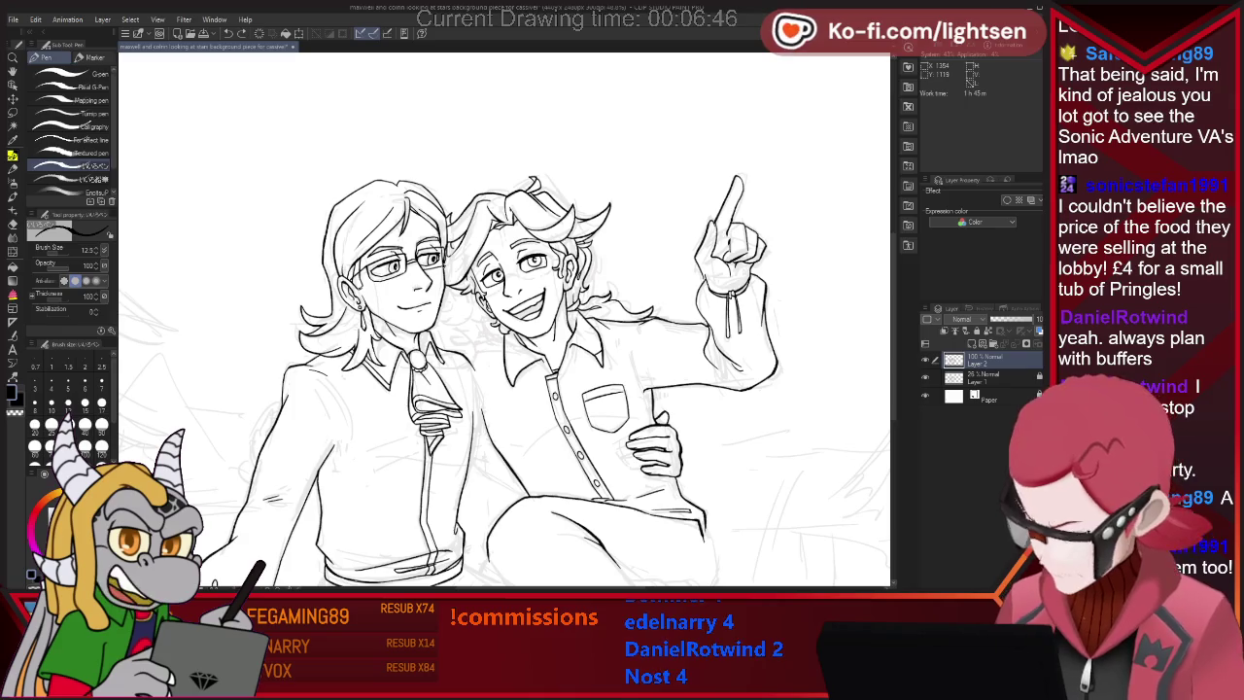
Tidy the long-haired character's collar and hair lines, removing stray ink.
key(e)
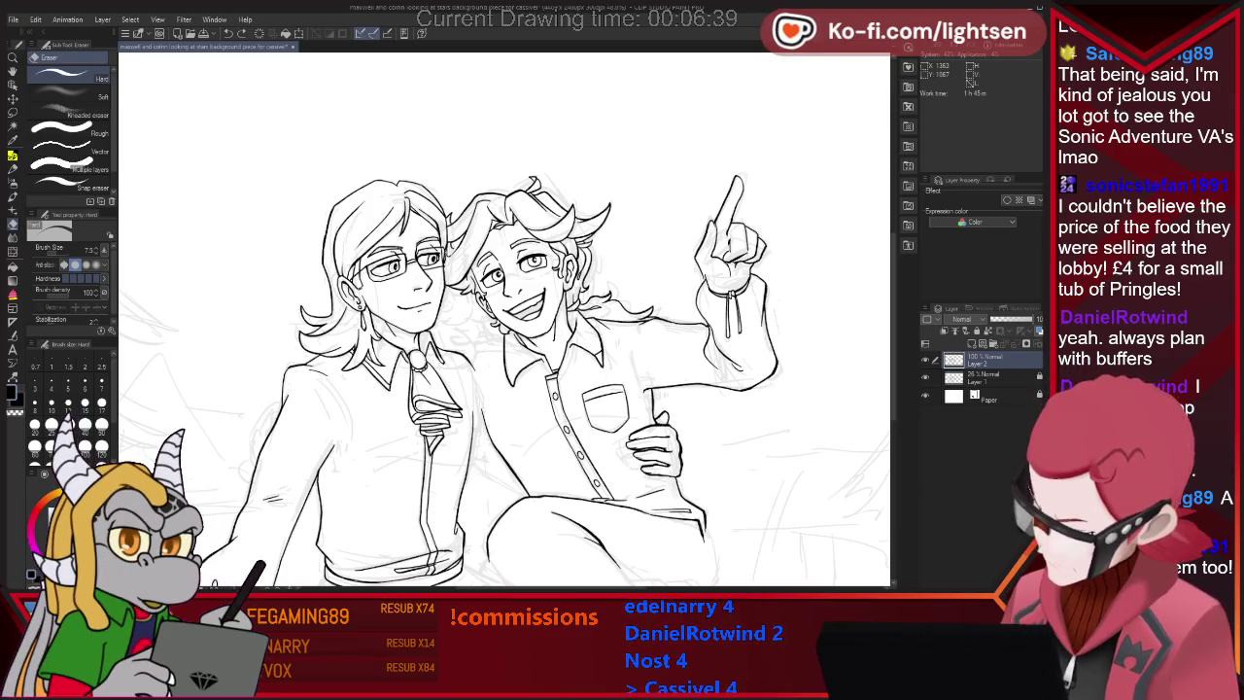
key(p)
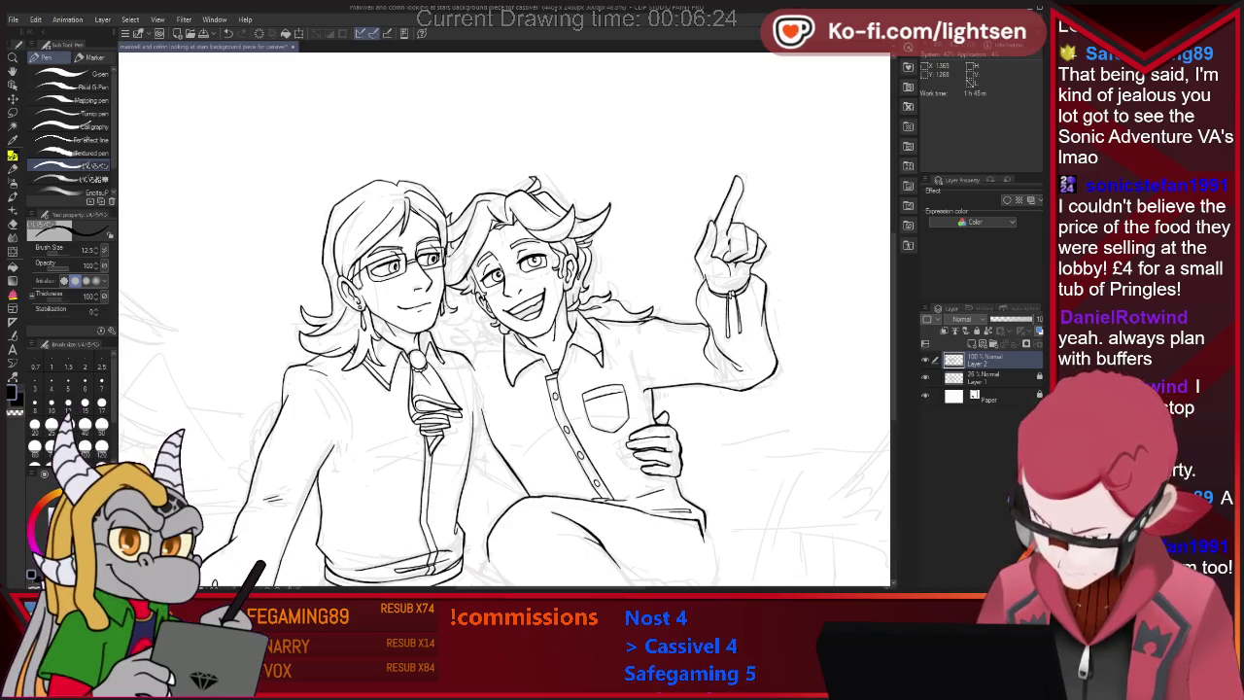
drag(449, 303, 464, 315)
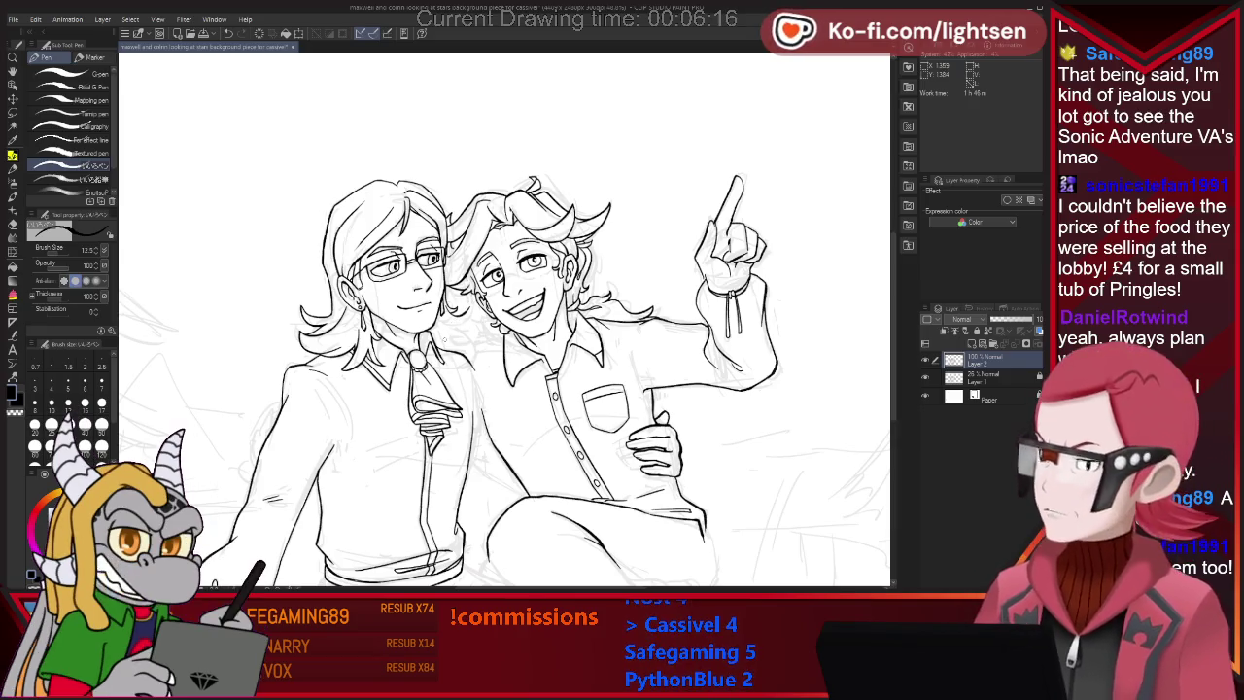
key(e)
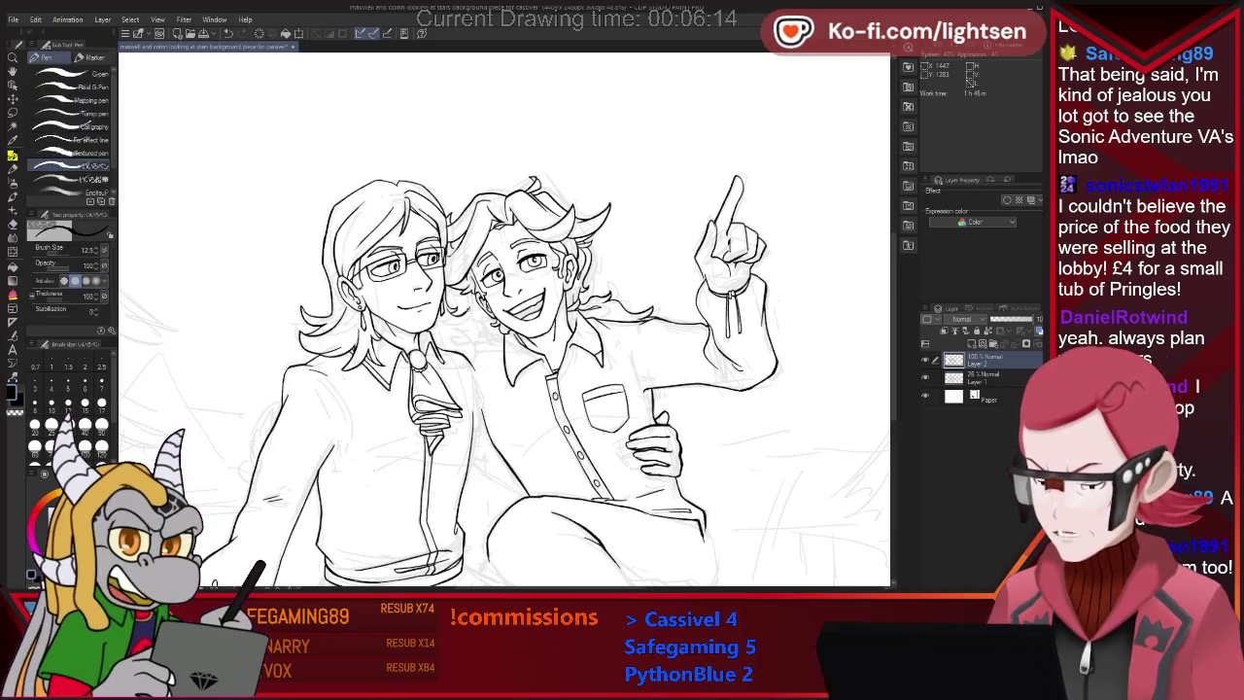
key(p)
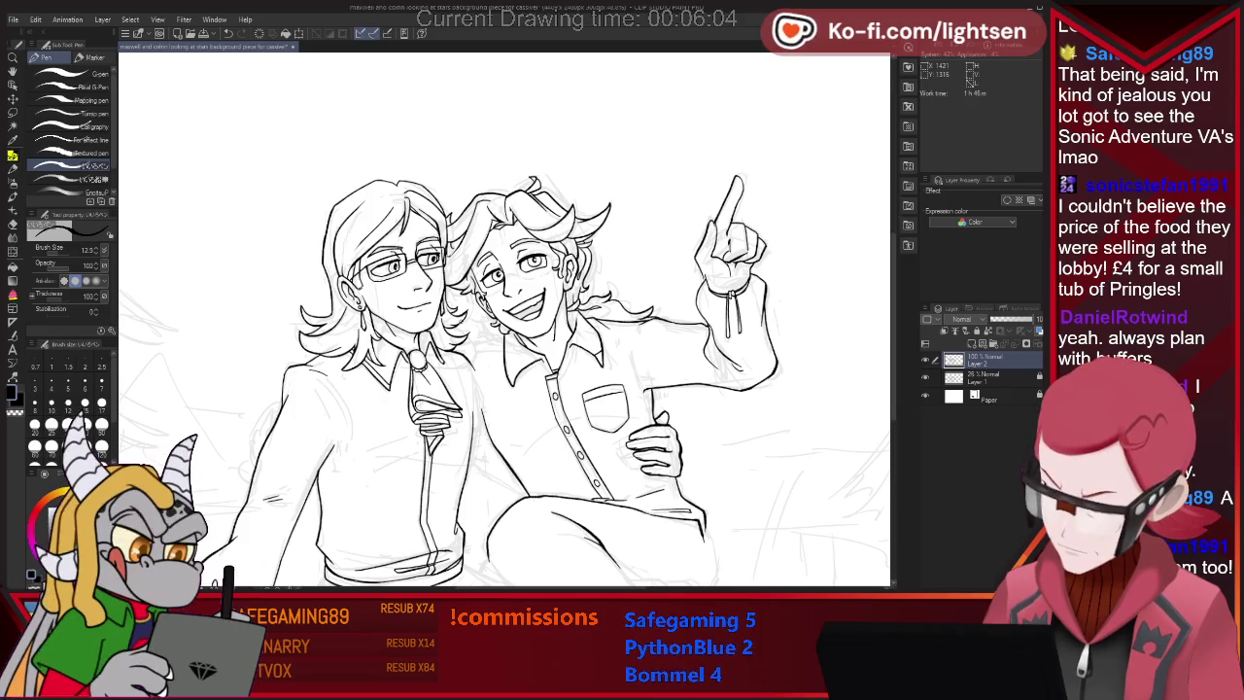
key(e)
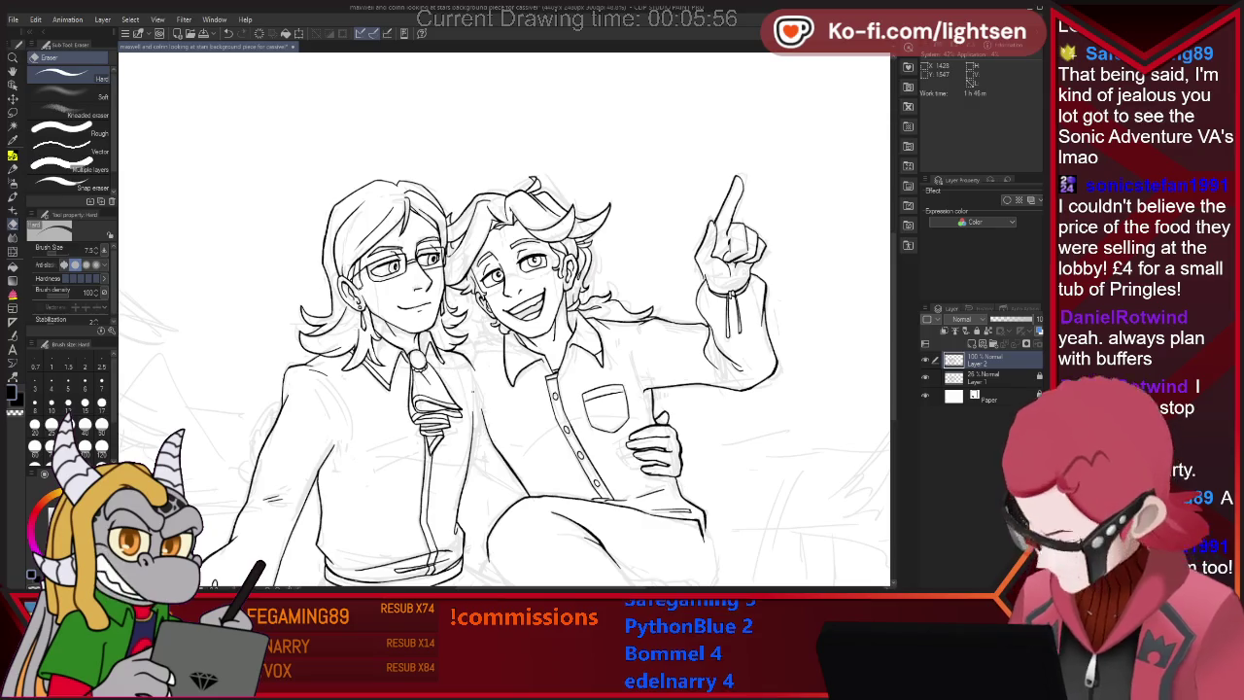
key(p)
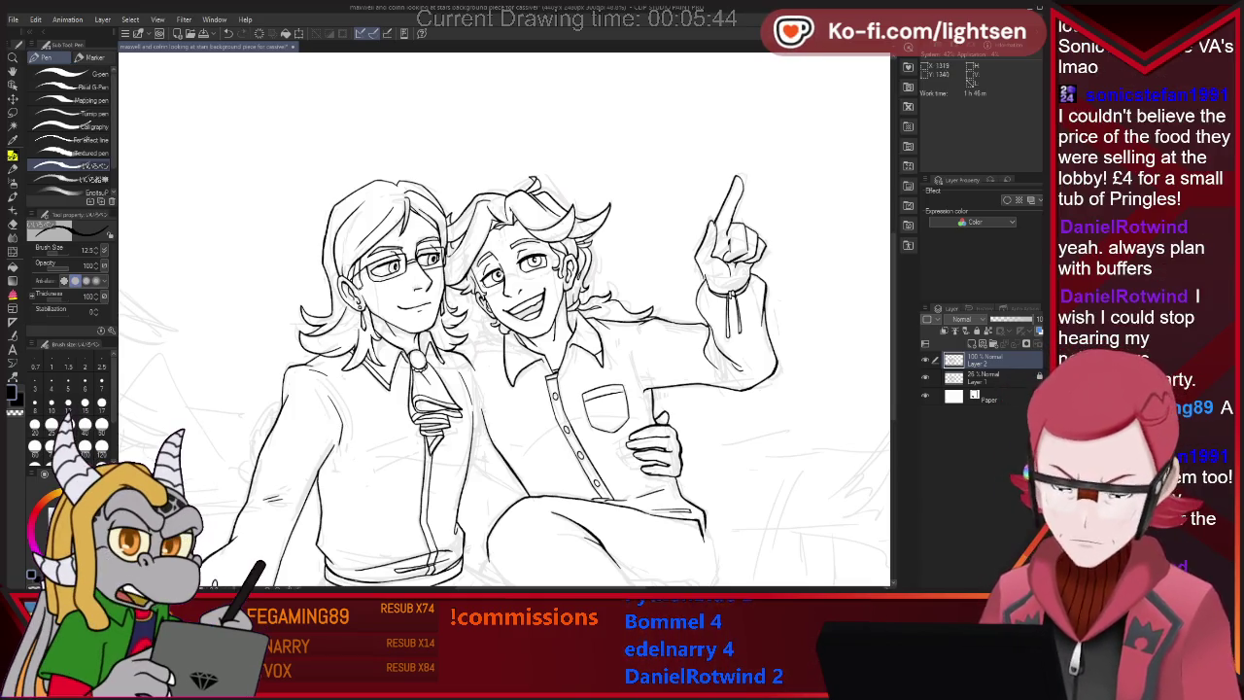
key(e)
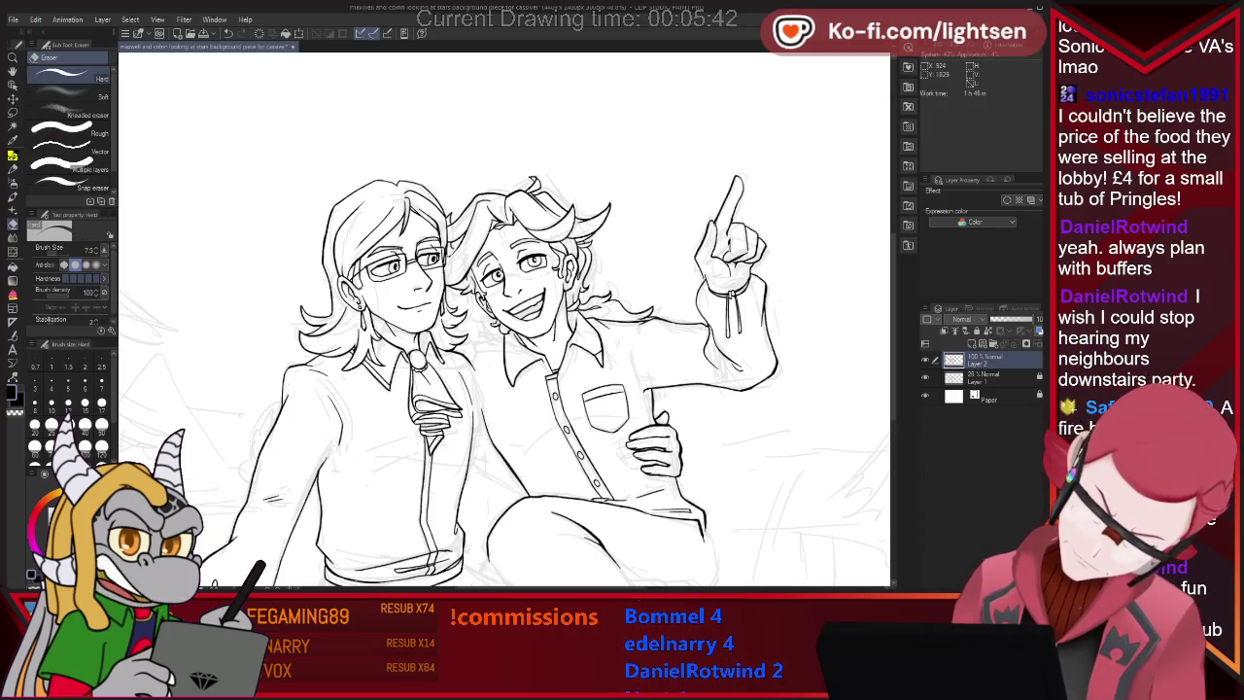
key(p)
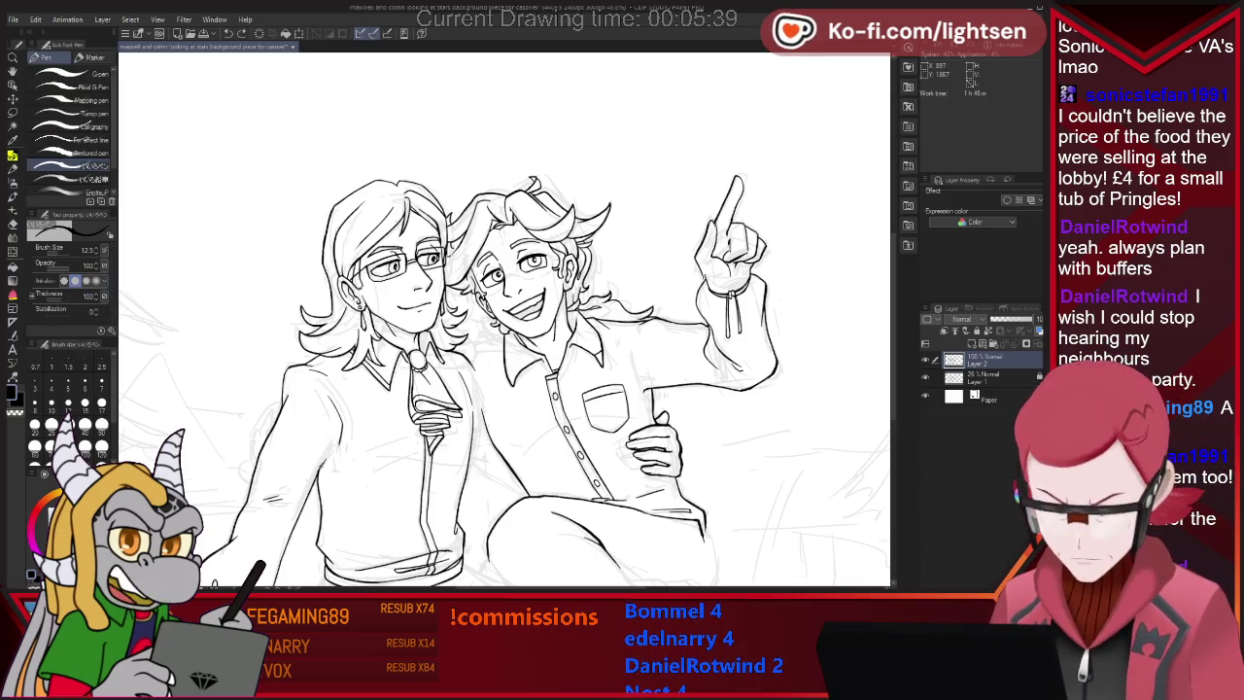
key(e)
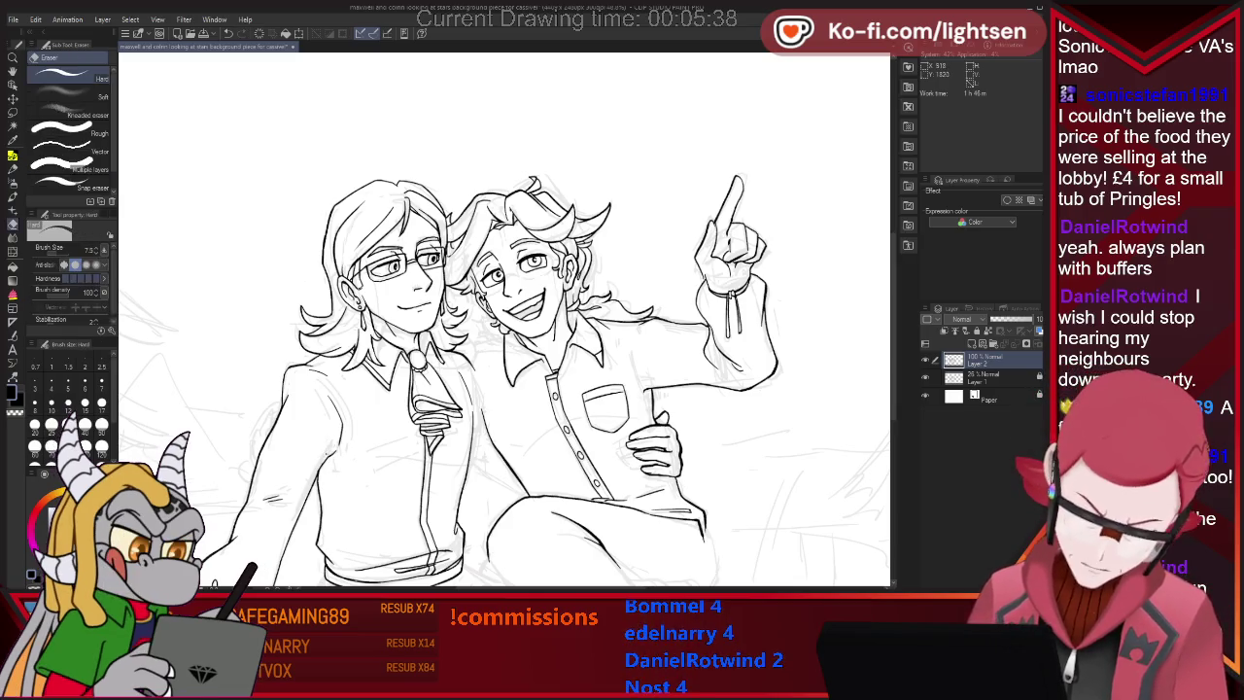
key(p)
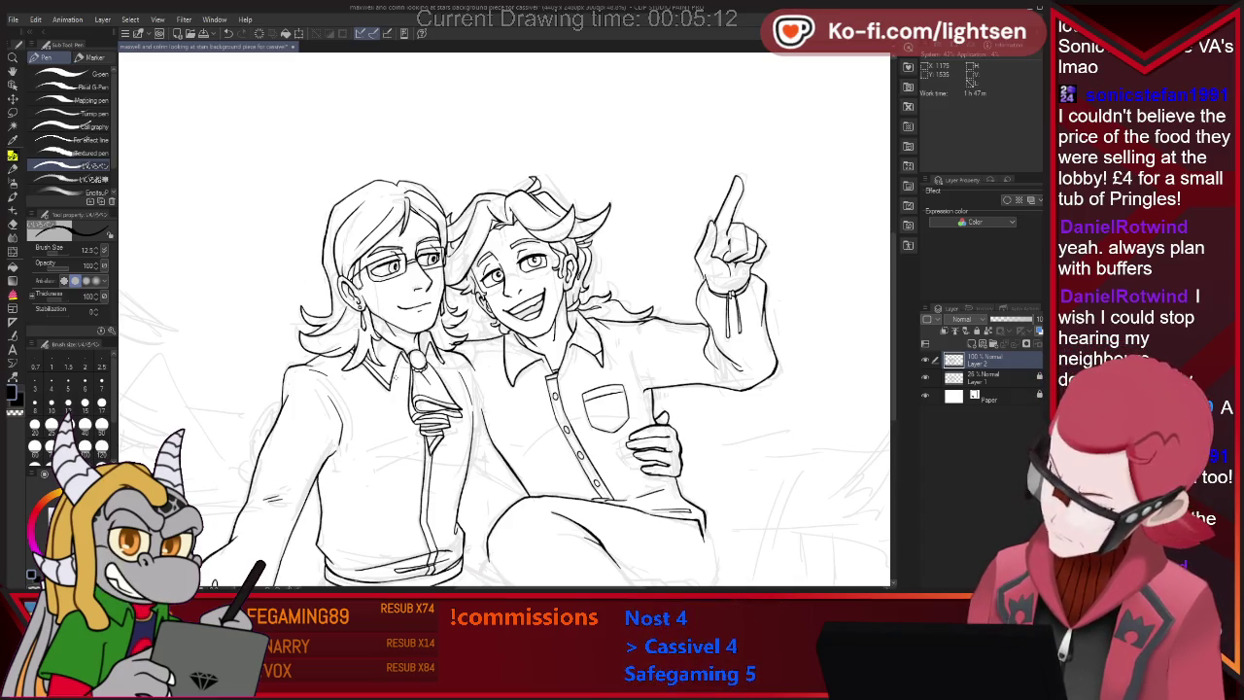
Ink and clean up the seated pair's legs and lap lines.
key(e)
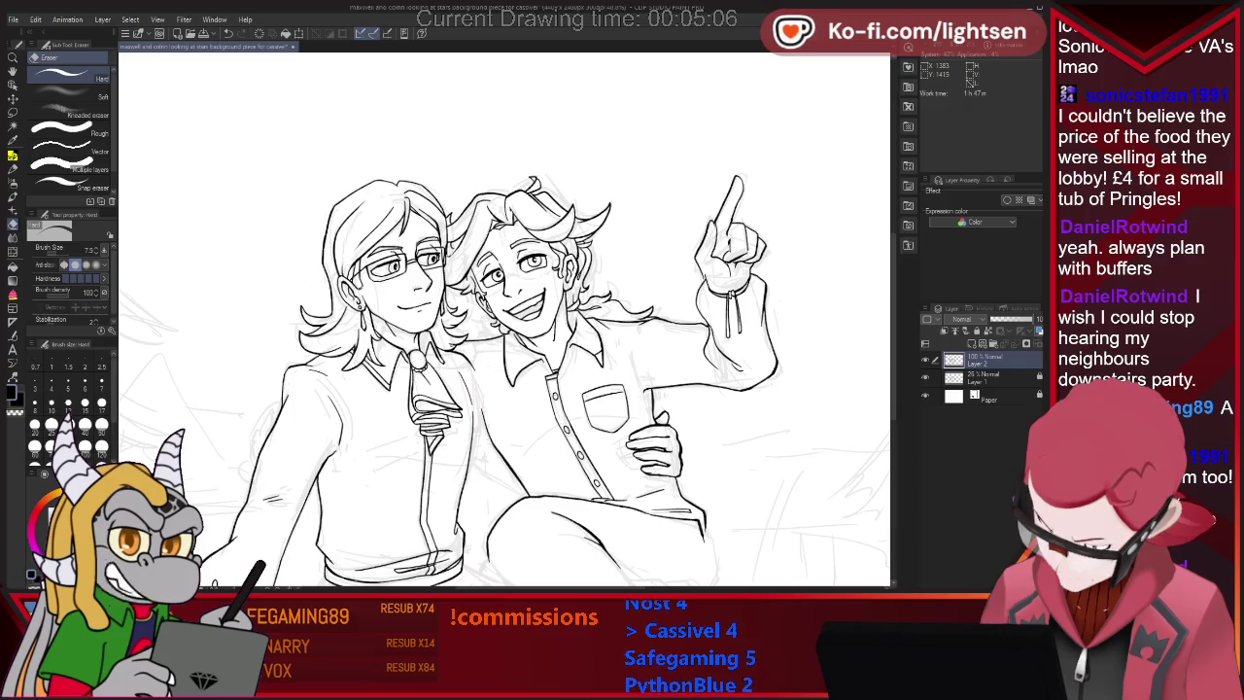
key(p)
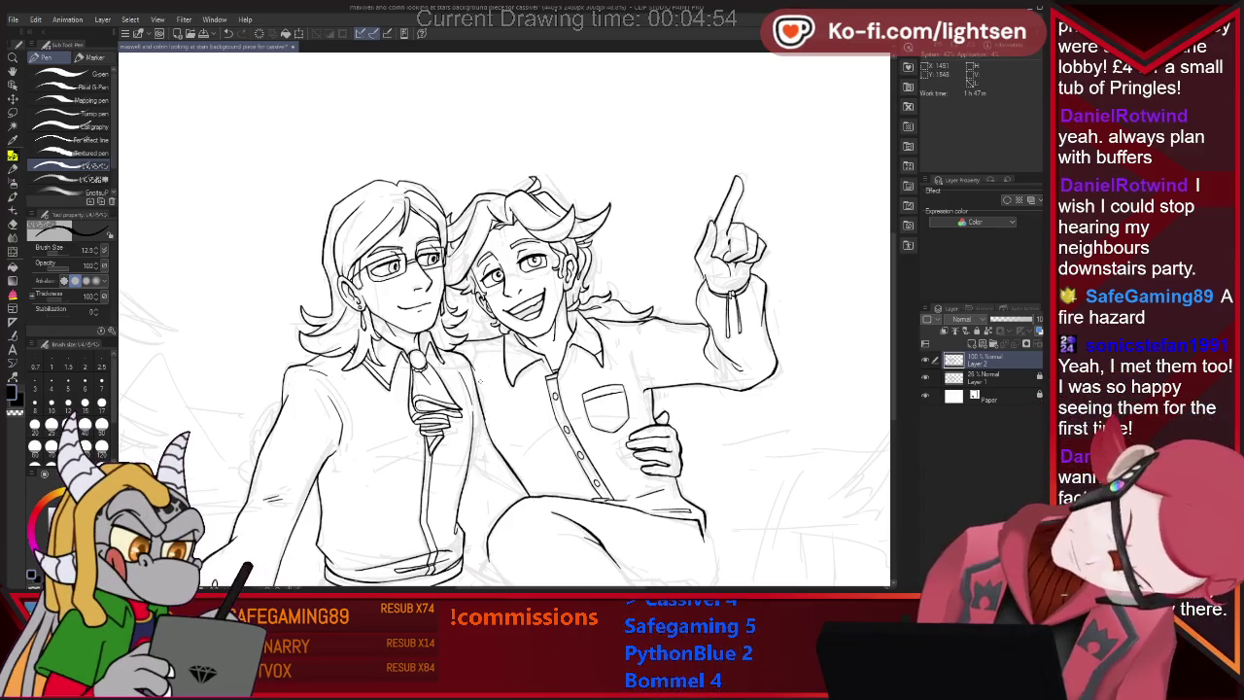
key(e)
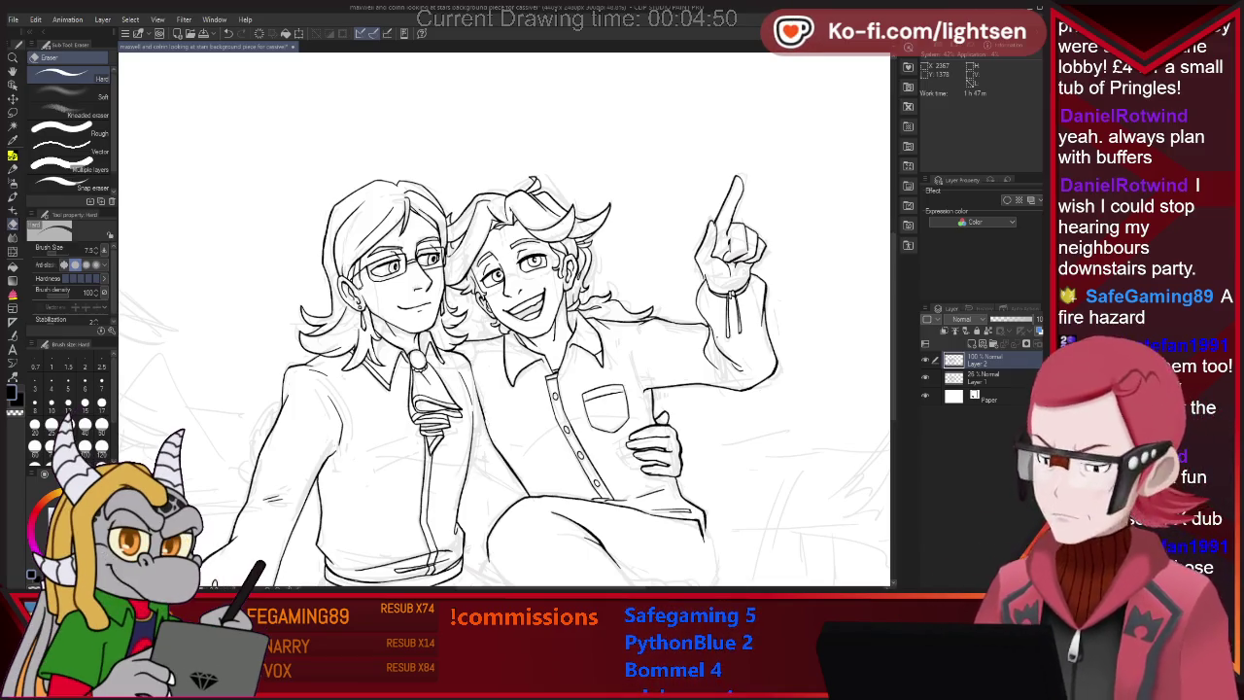
key(p)
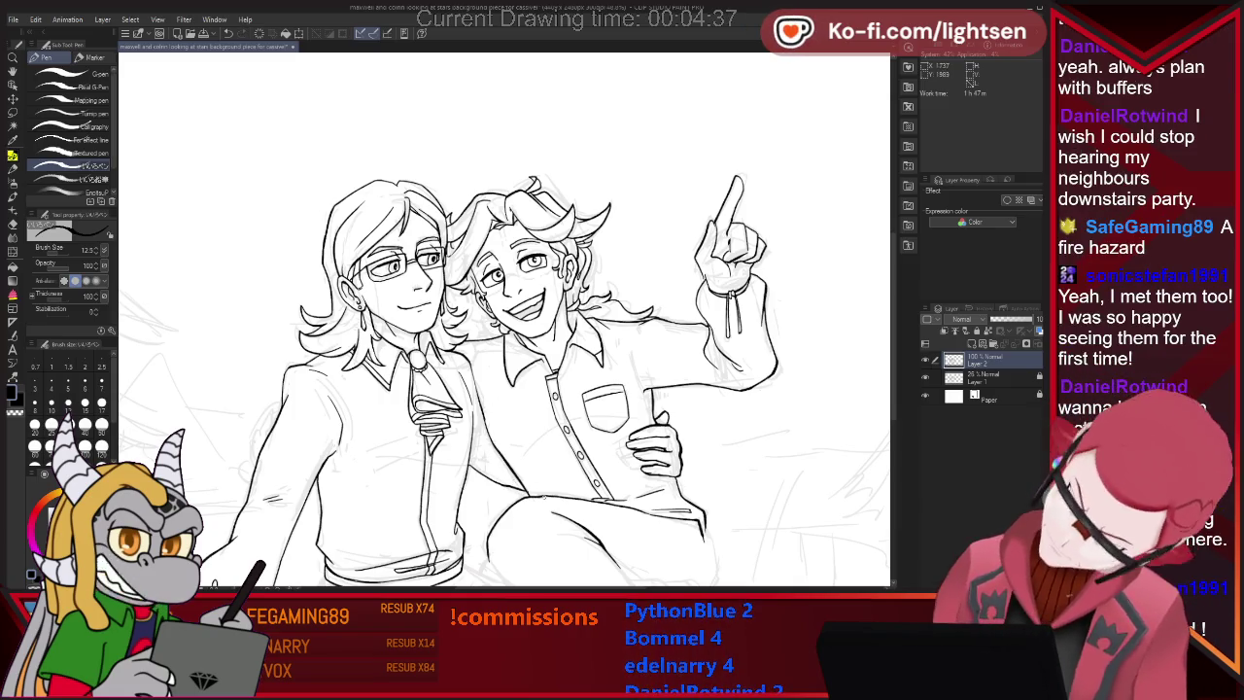
key(e)
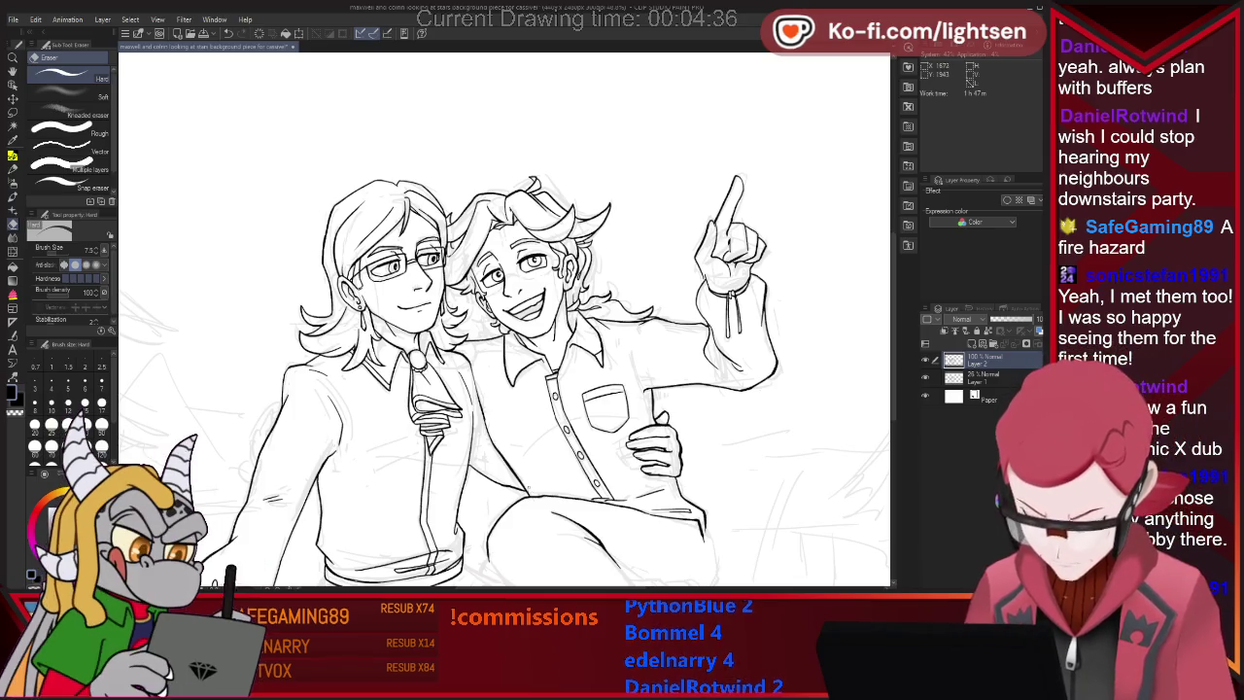
key(p)
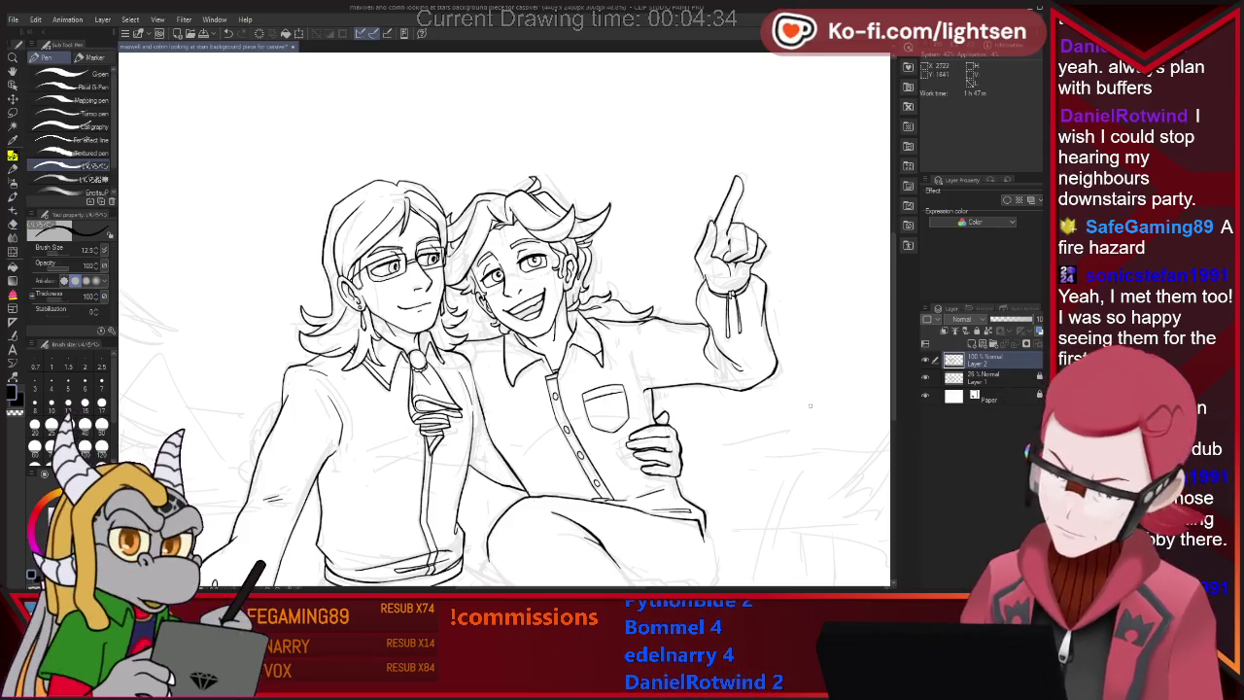
scroll(503, 321, down, 2)
Ink the crossed knee and lower leg outlines, erasing overlapping line ends.
scroll(503, 321, down, 3)
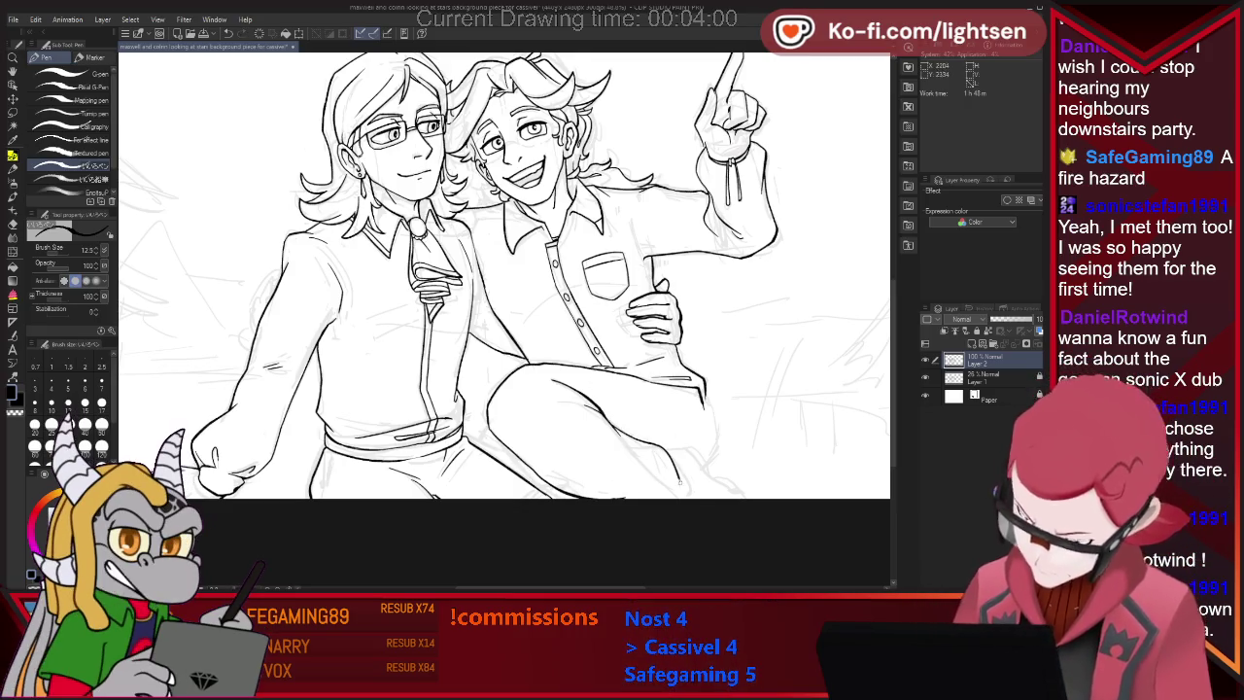
key(e)
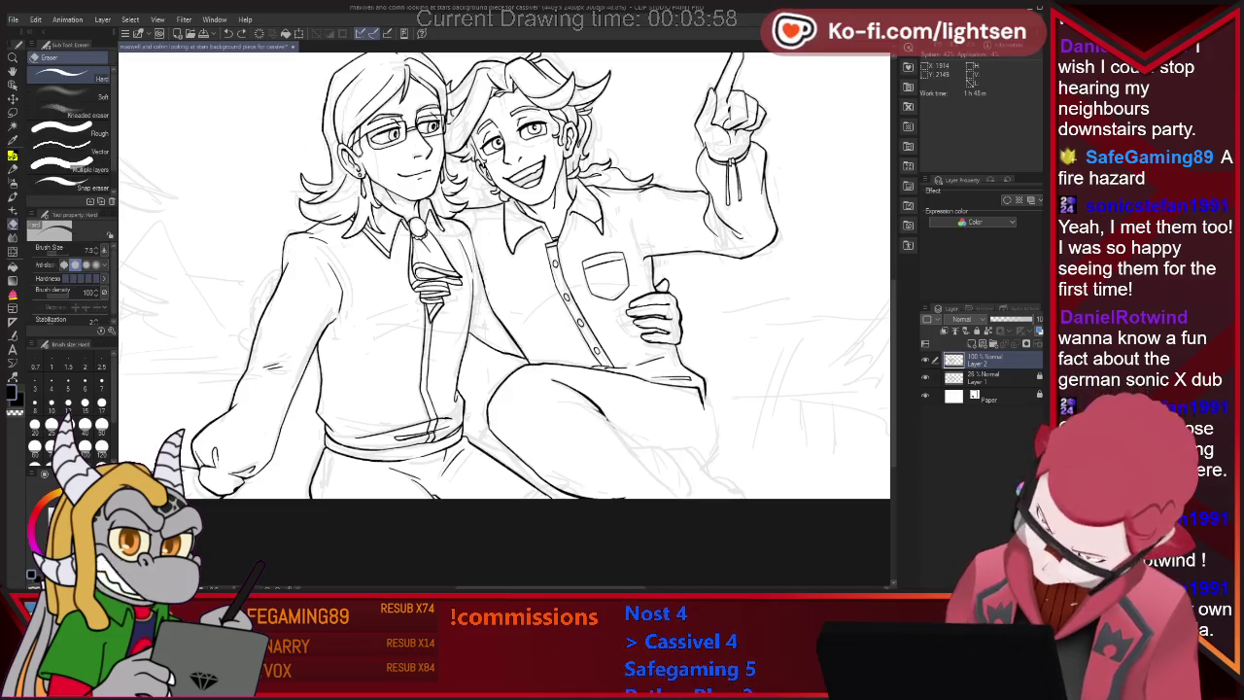
key(p)
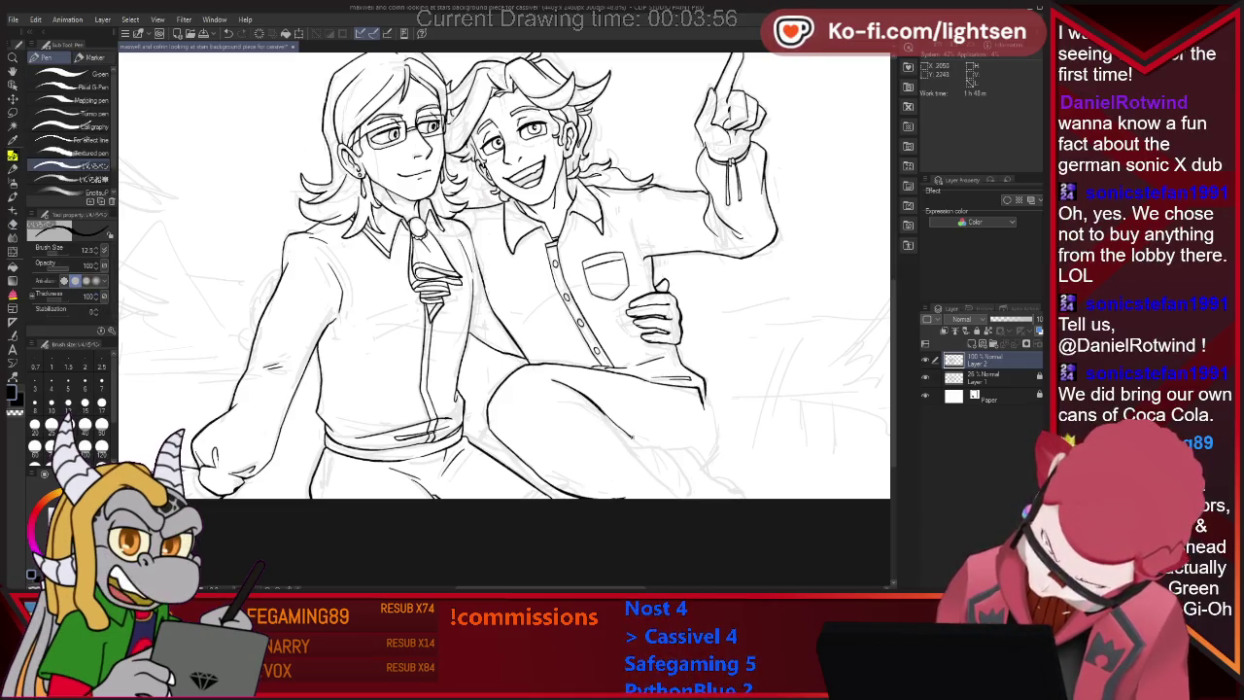
key(e)
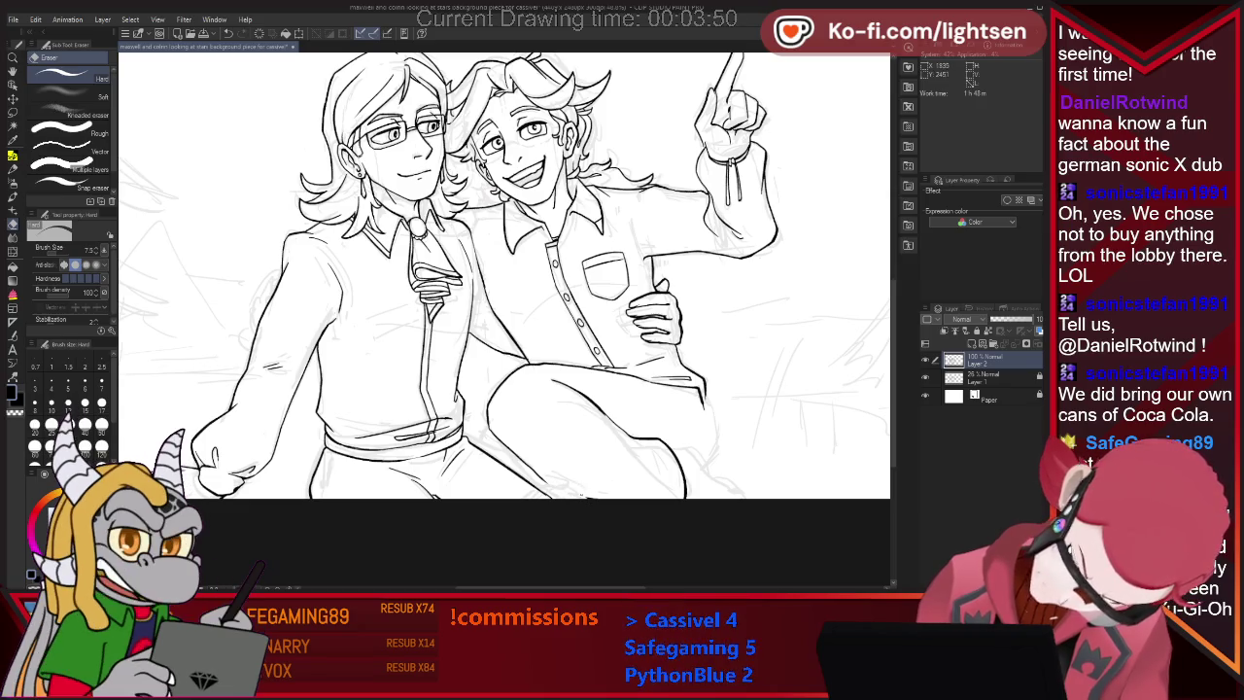
key(p)
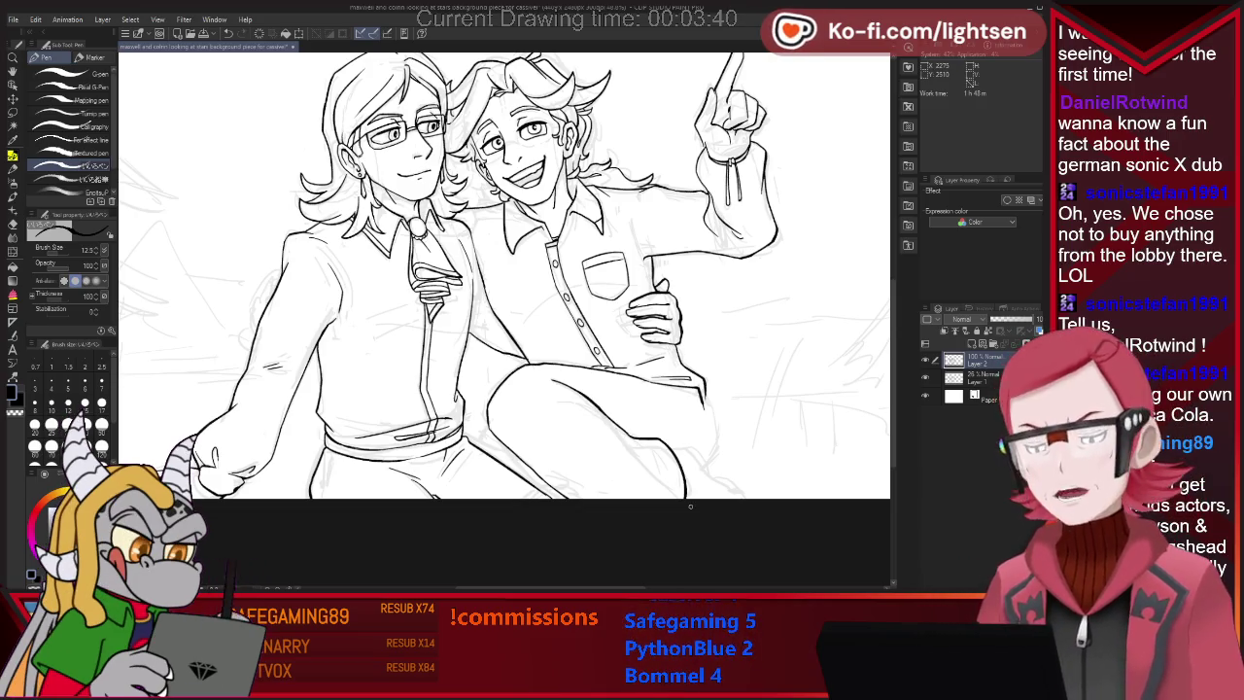
key(e)
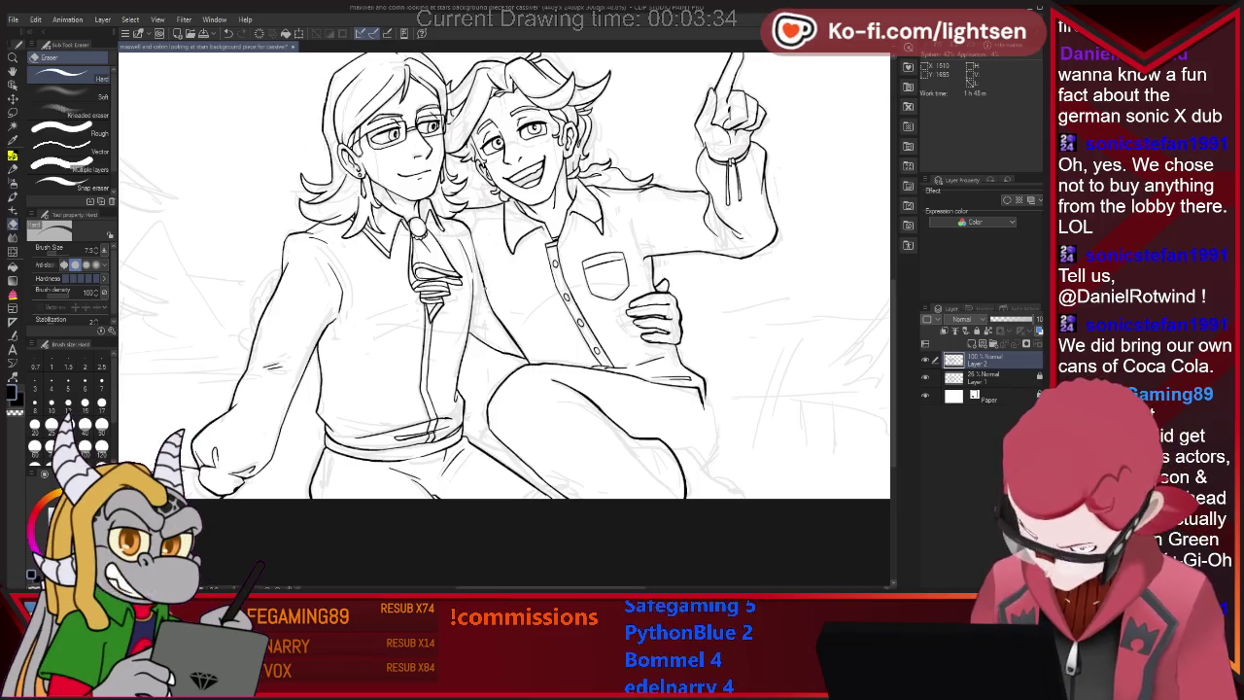
key(p)
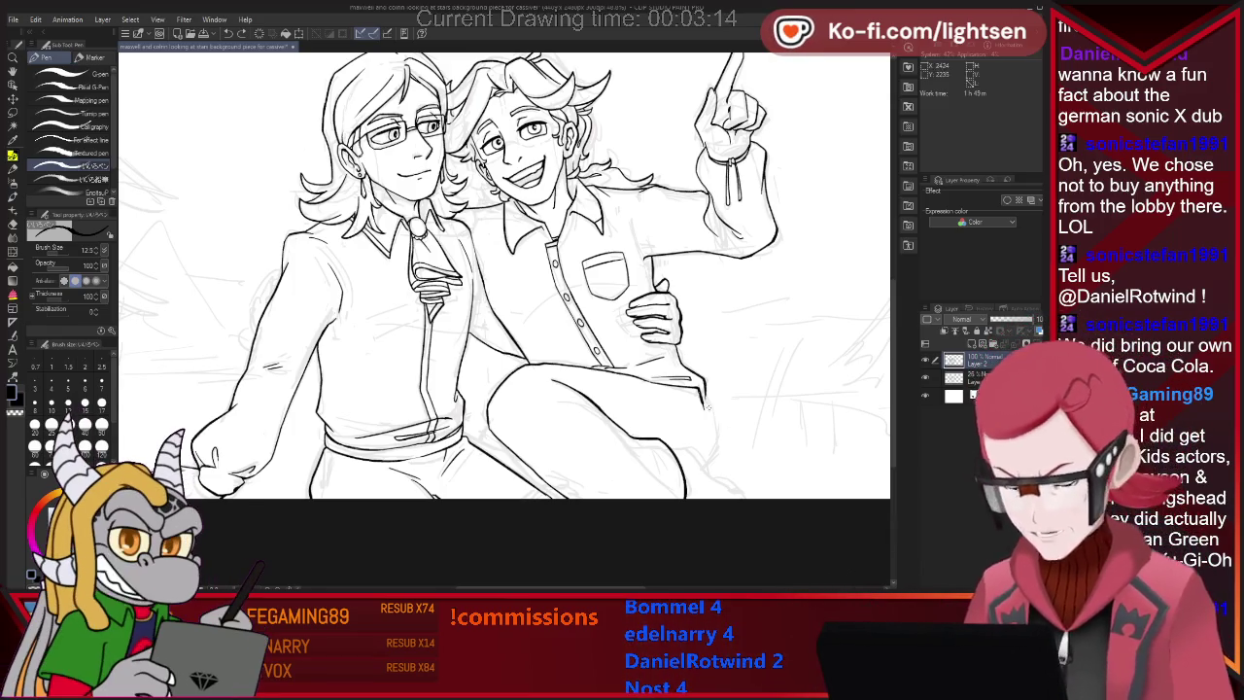
Extend the knee curve down the shin to the drawing's bottom, trimming line ends.
key(e)
key(p)
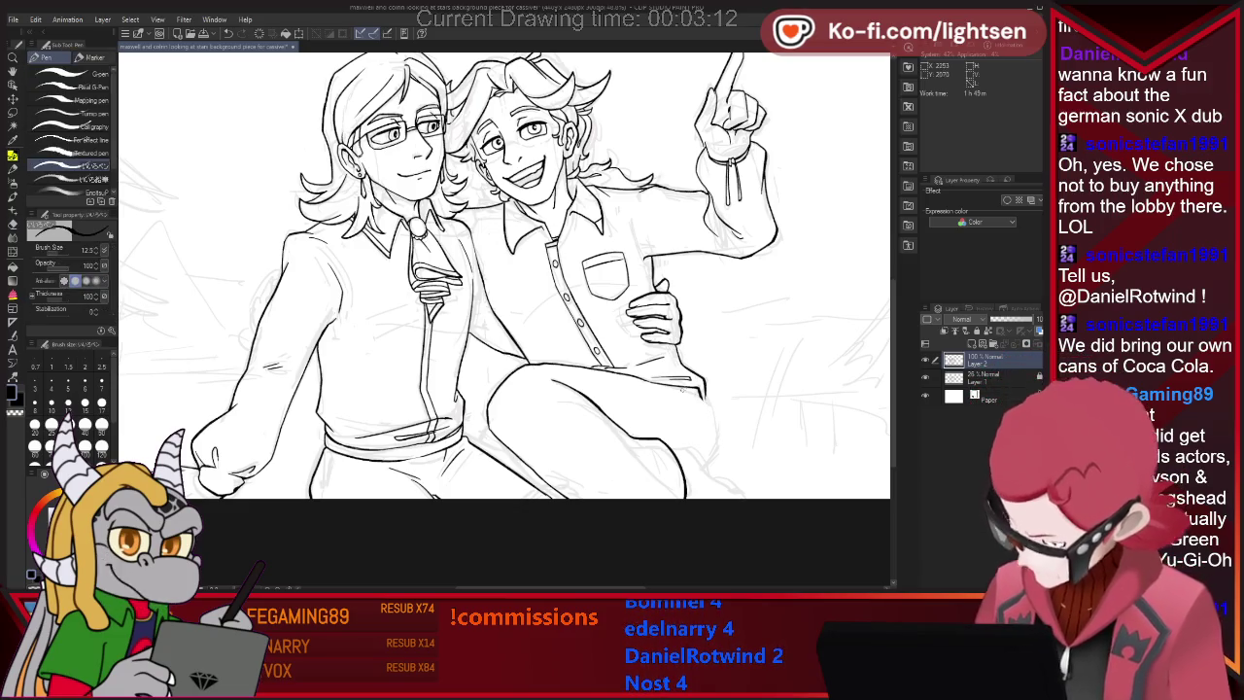
key(e)
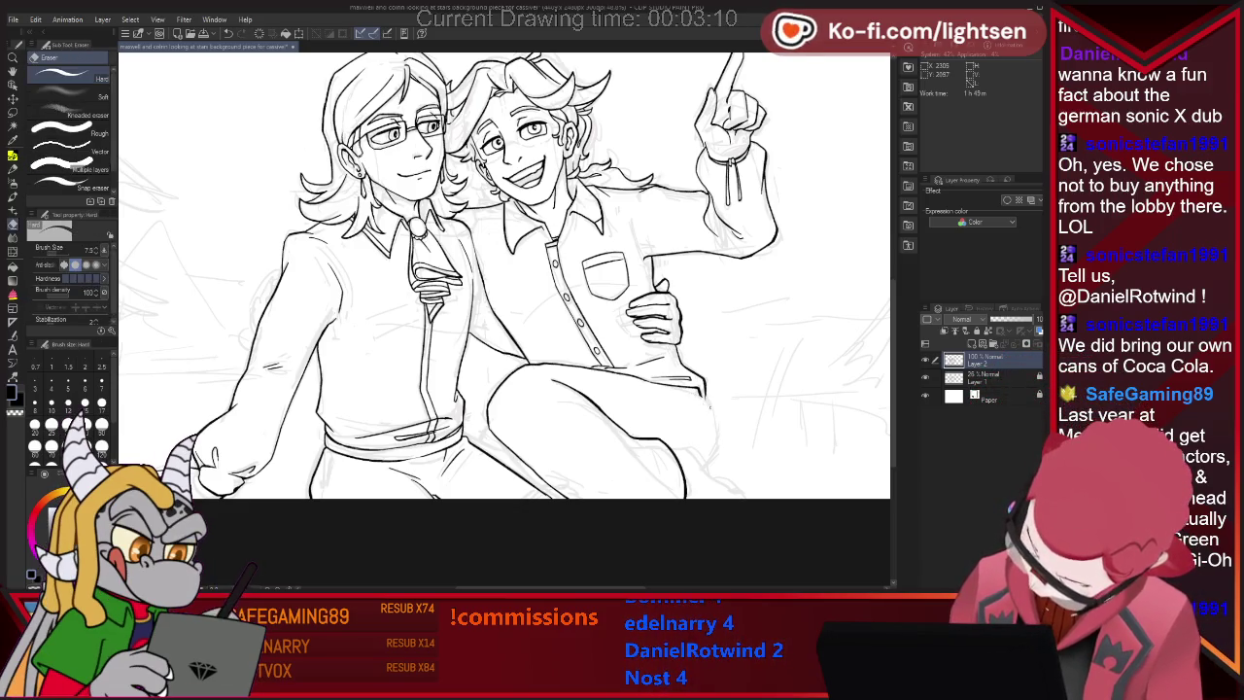
key(p)
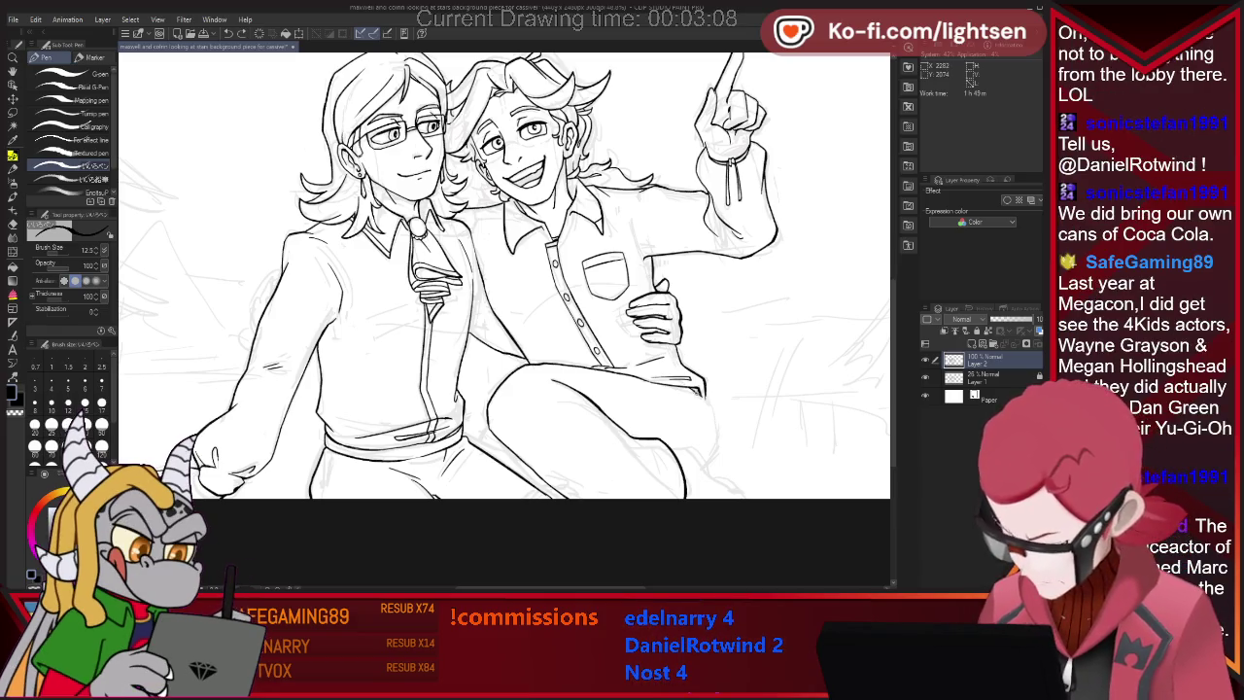
drag(708, 401, 705, 450)
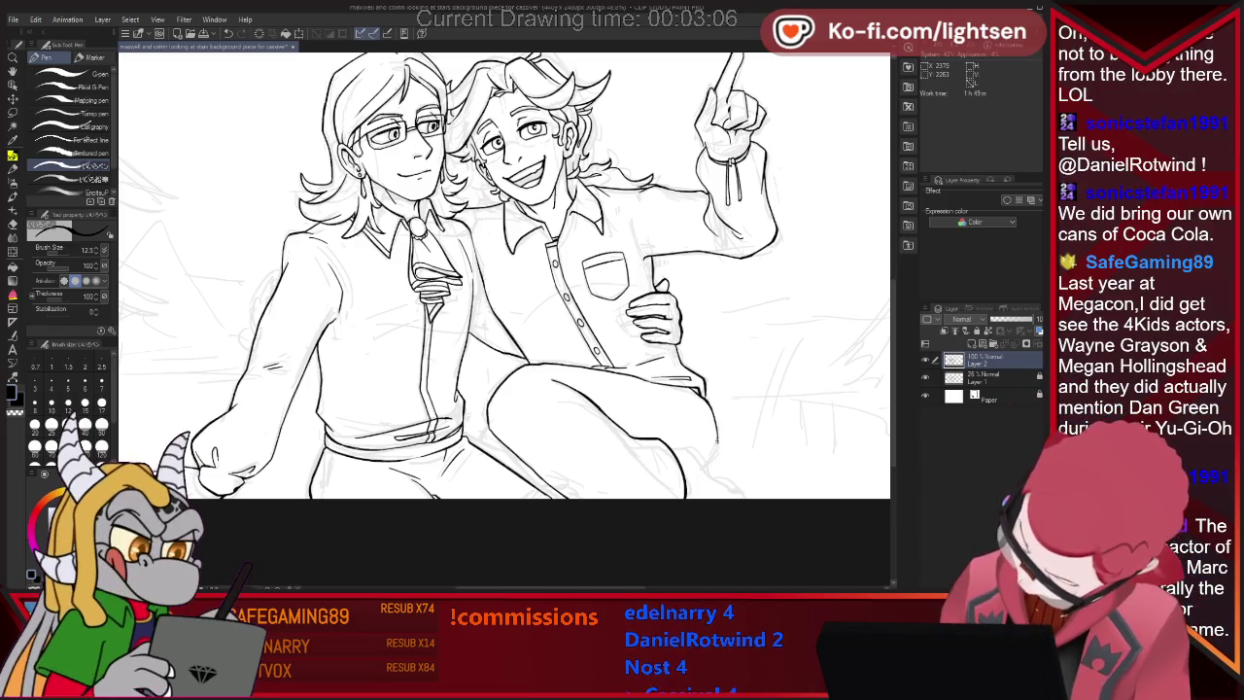
key(e)
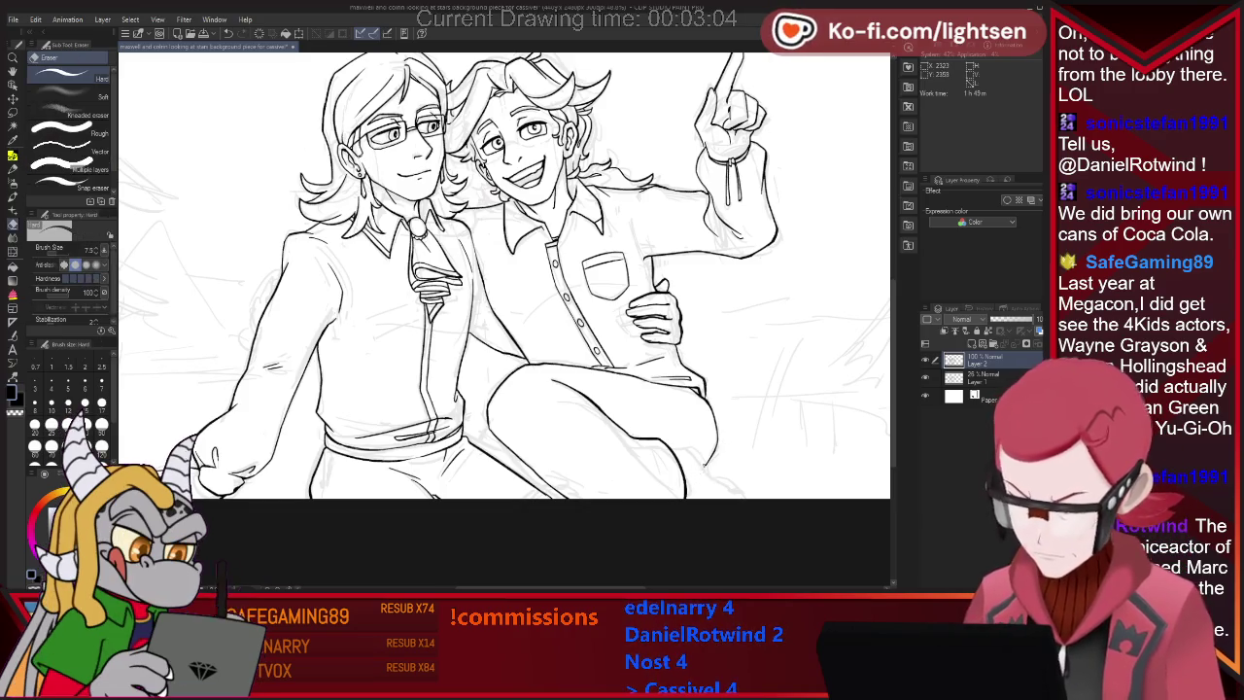
key(p)
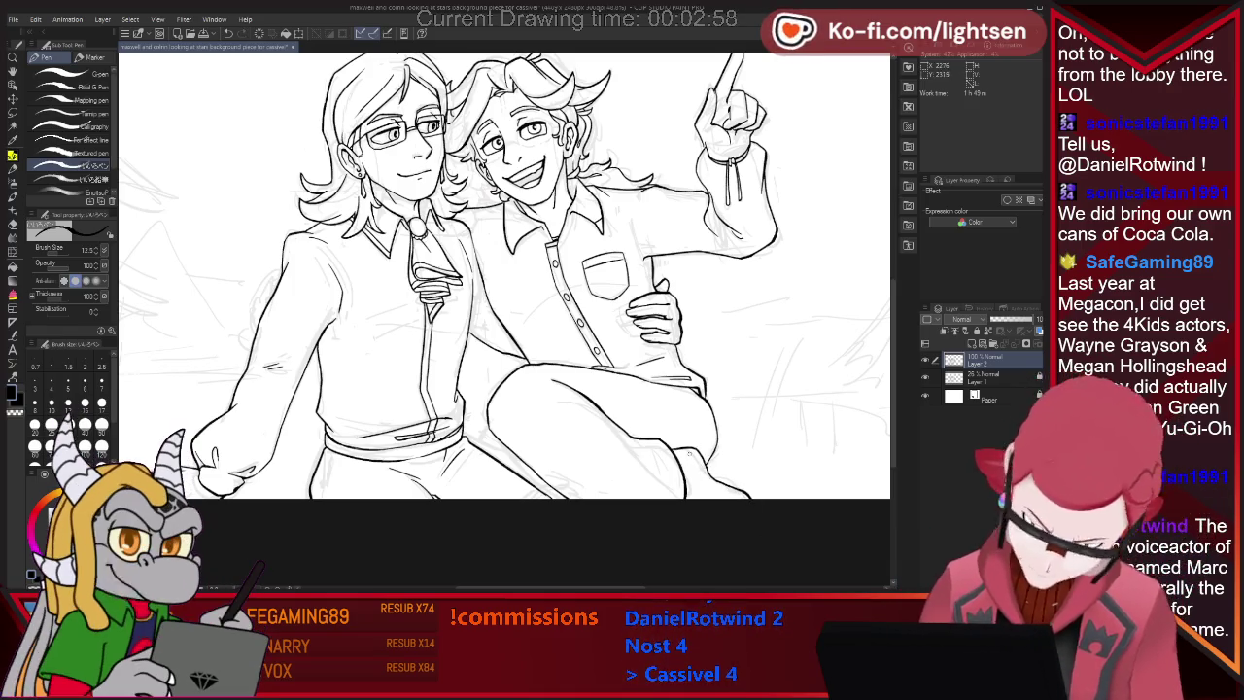
key(e)
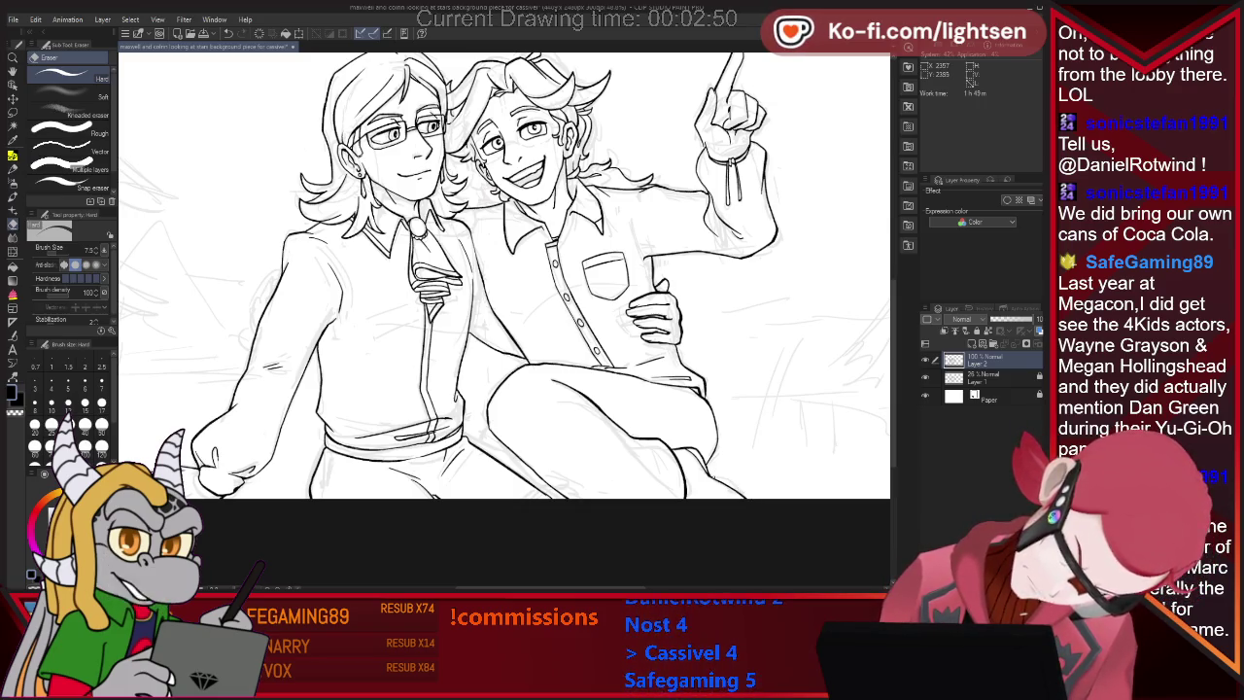
key(p)
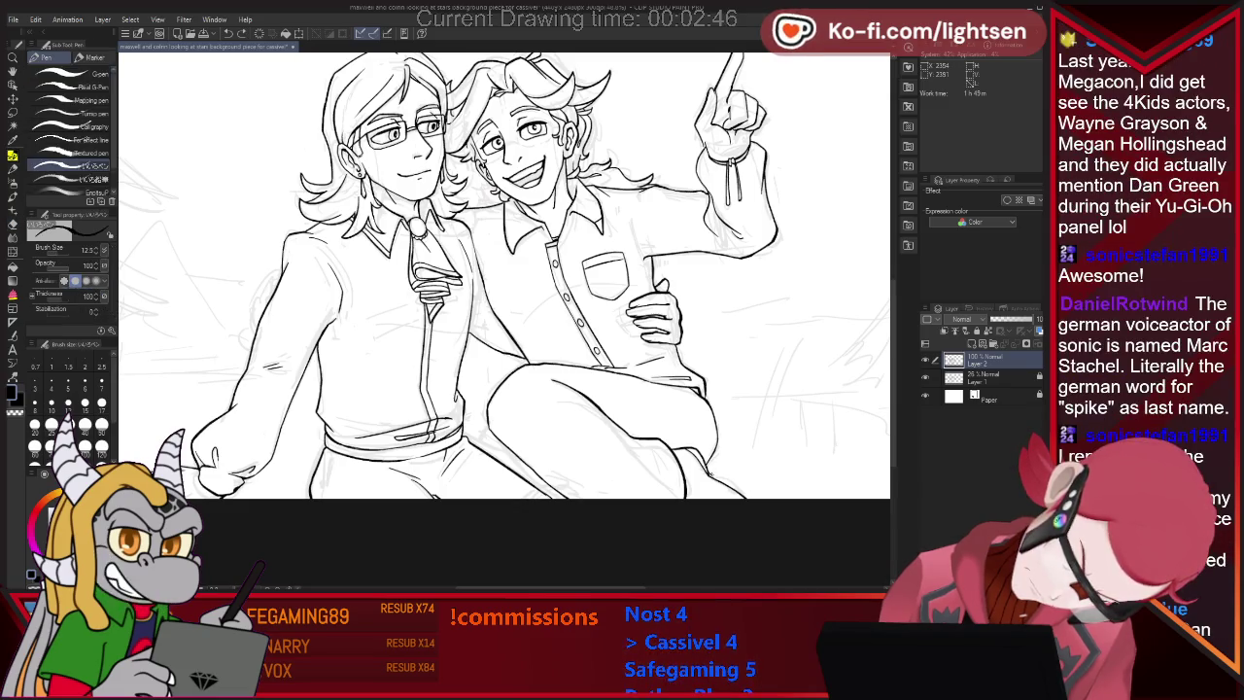
key(e)
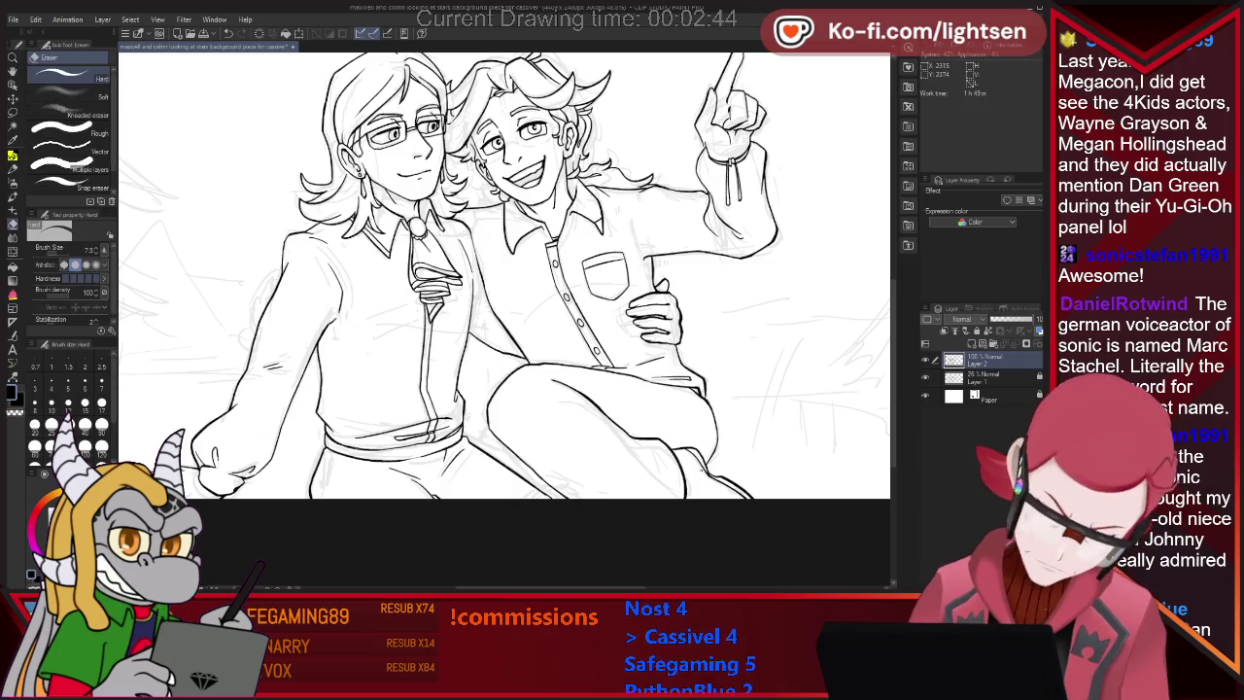
key(p)
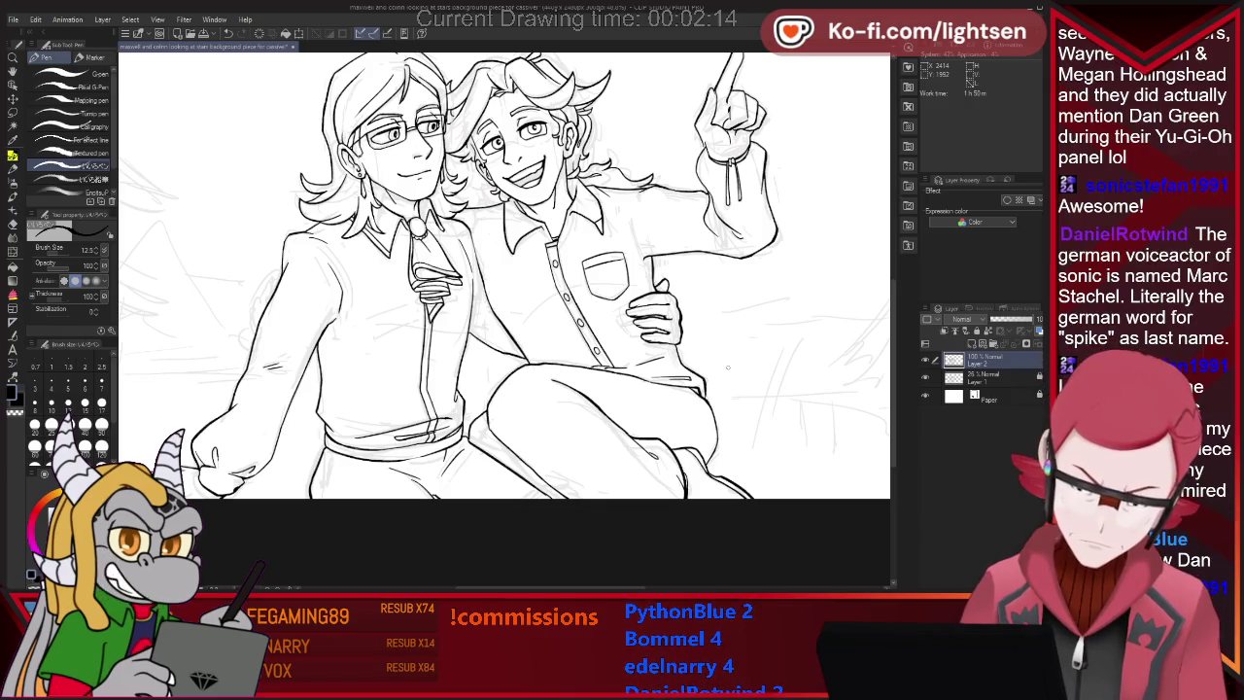
Trim and redraw small line ends on the inked knee and legs, alternating Pen 12.5 and Eraser 7.5.
key(e)
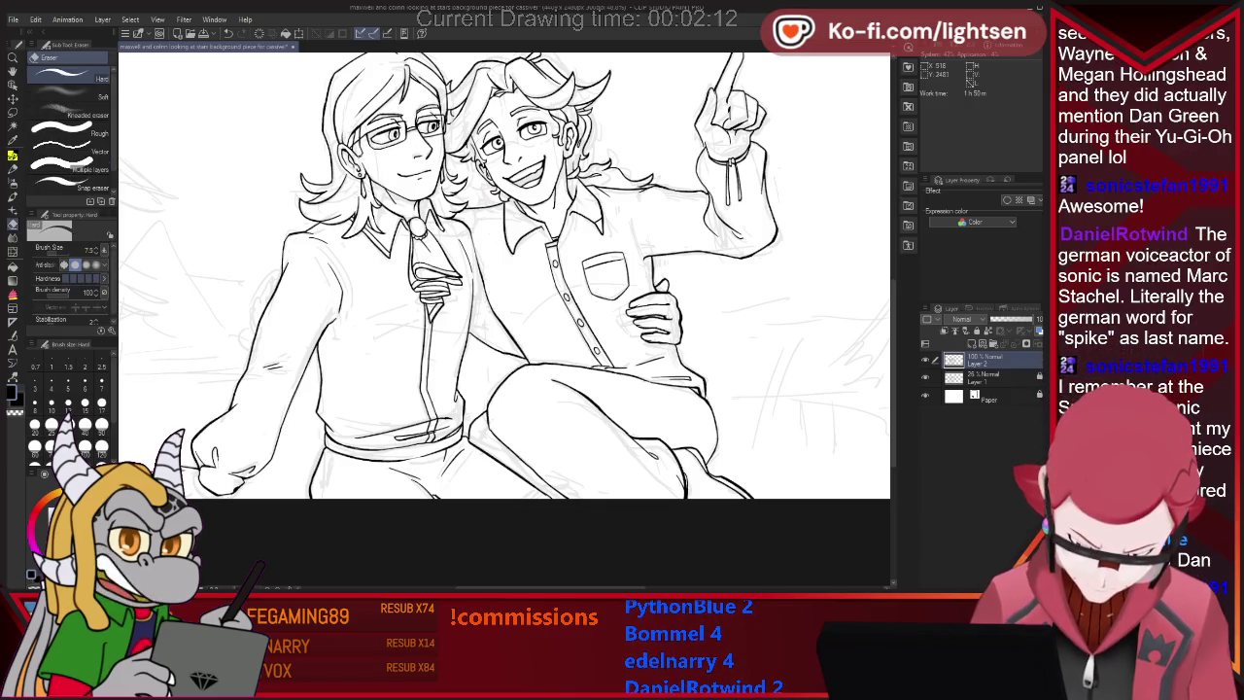
key(p)
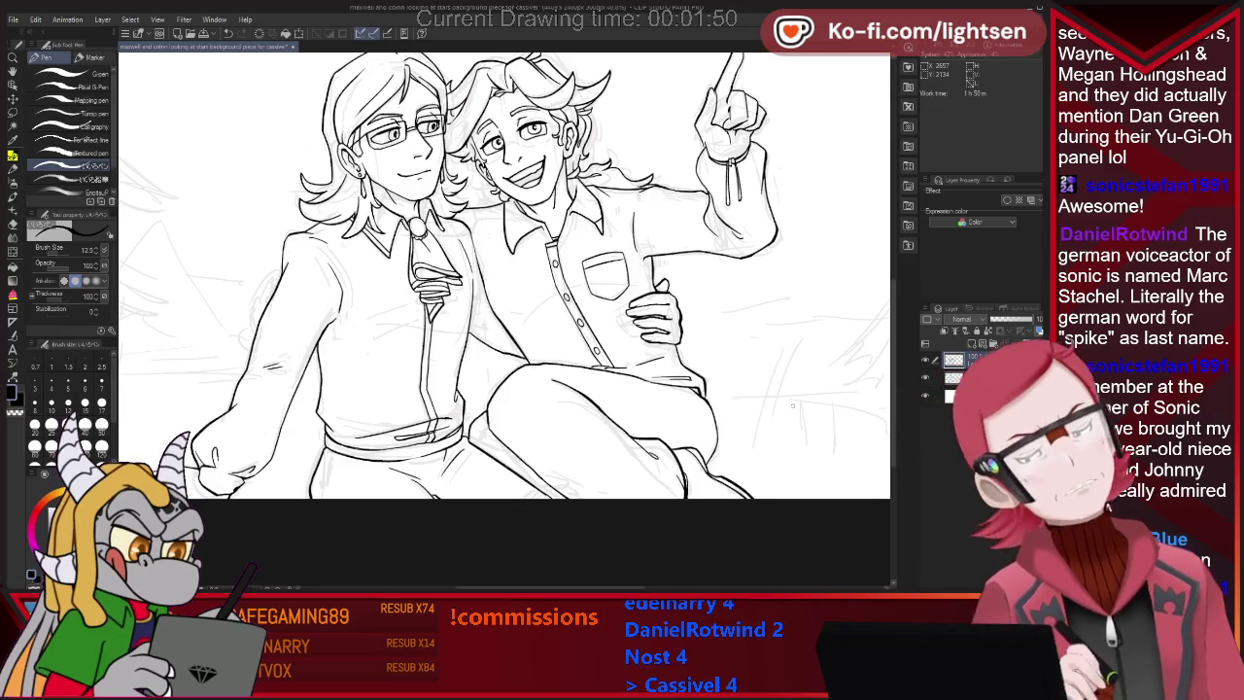
key(e)
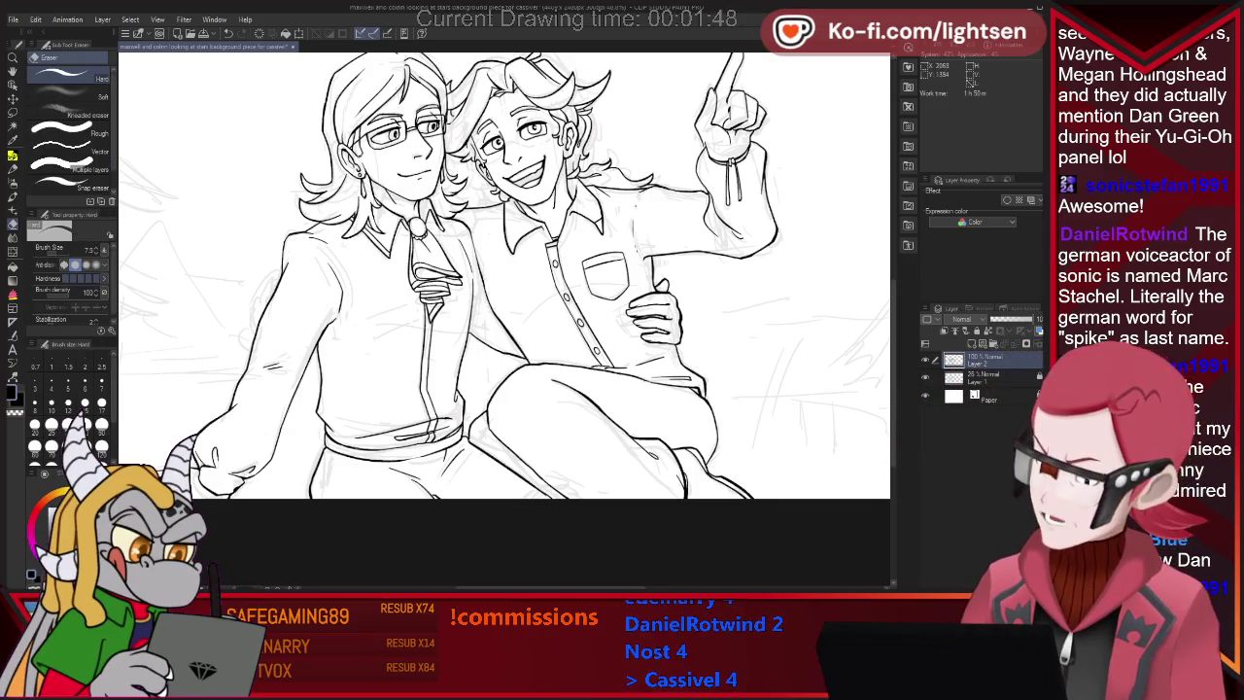
key(p)
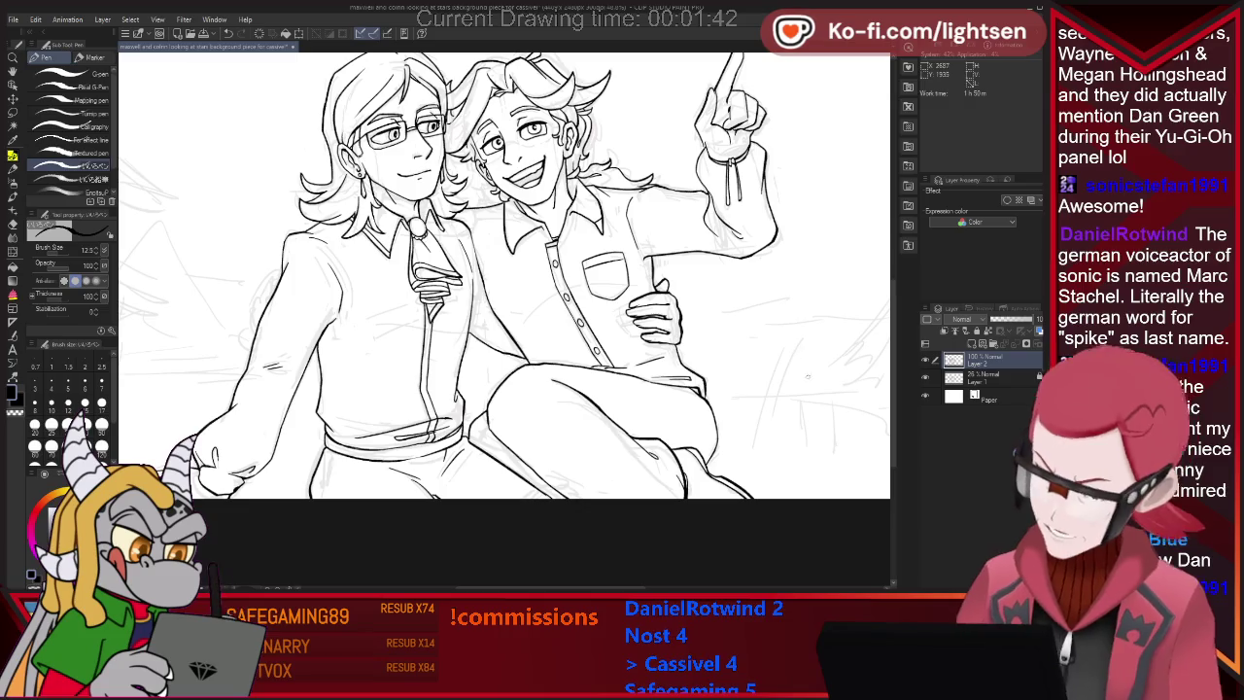
key(e)
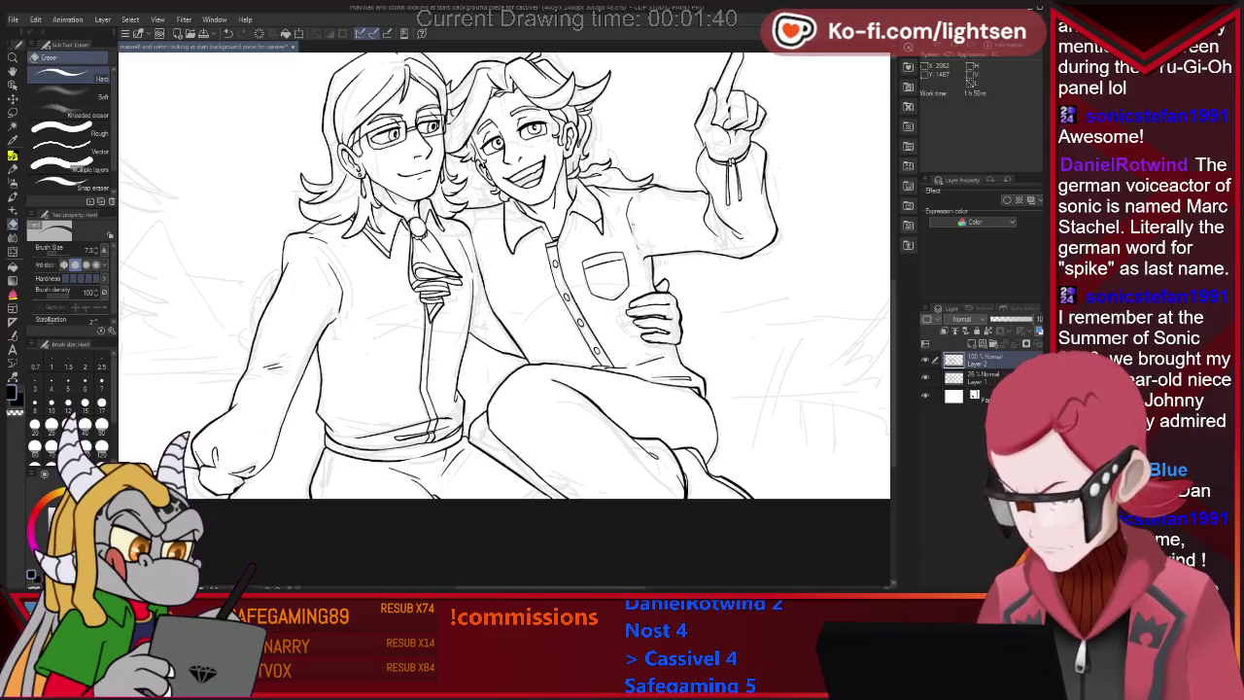
key(p)
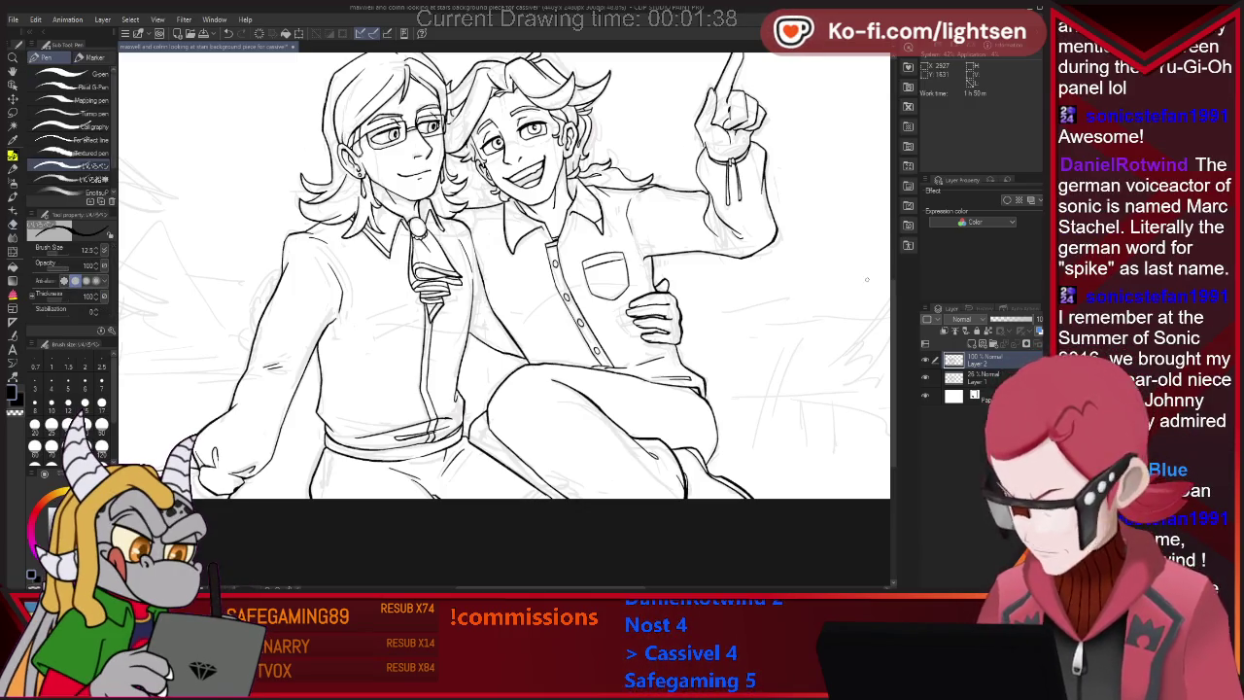
key(e)
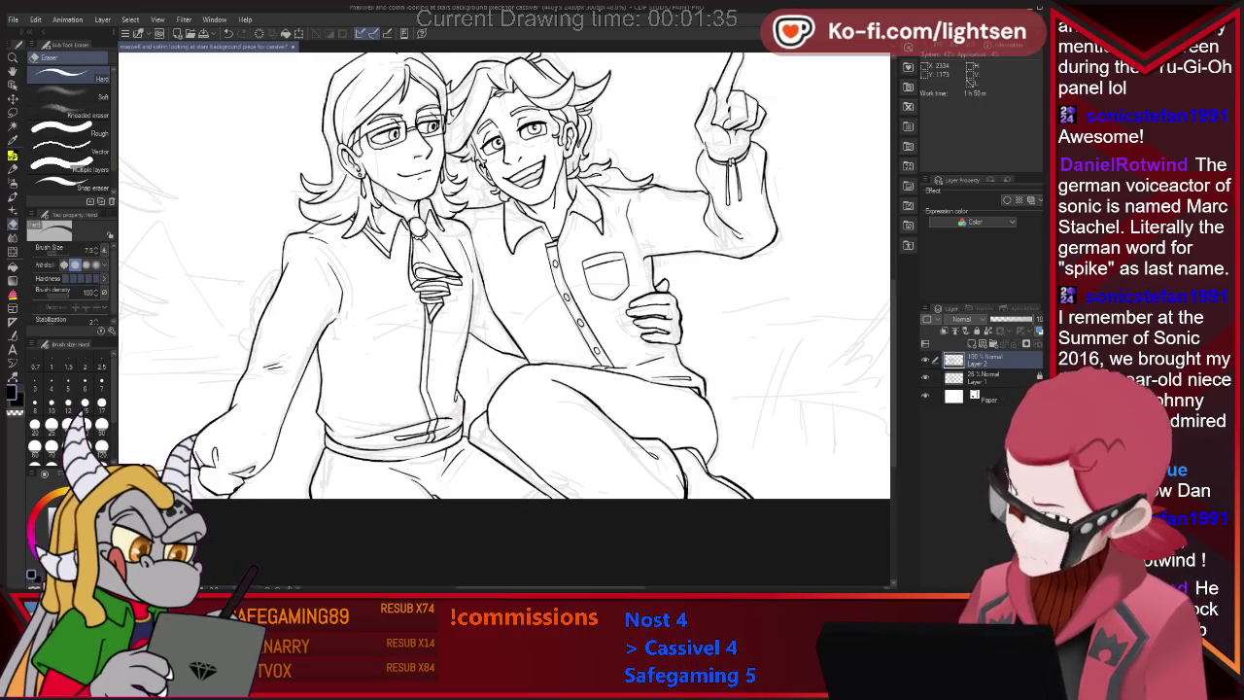
key(p)
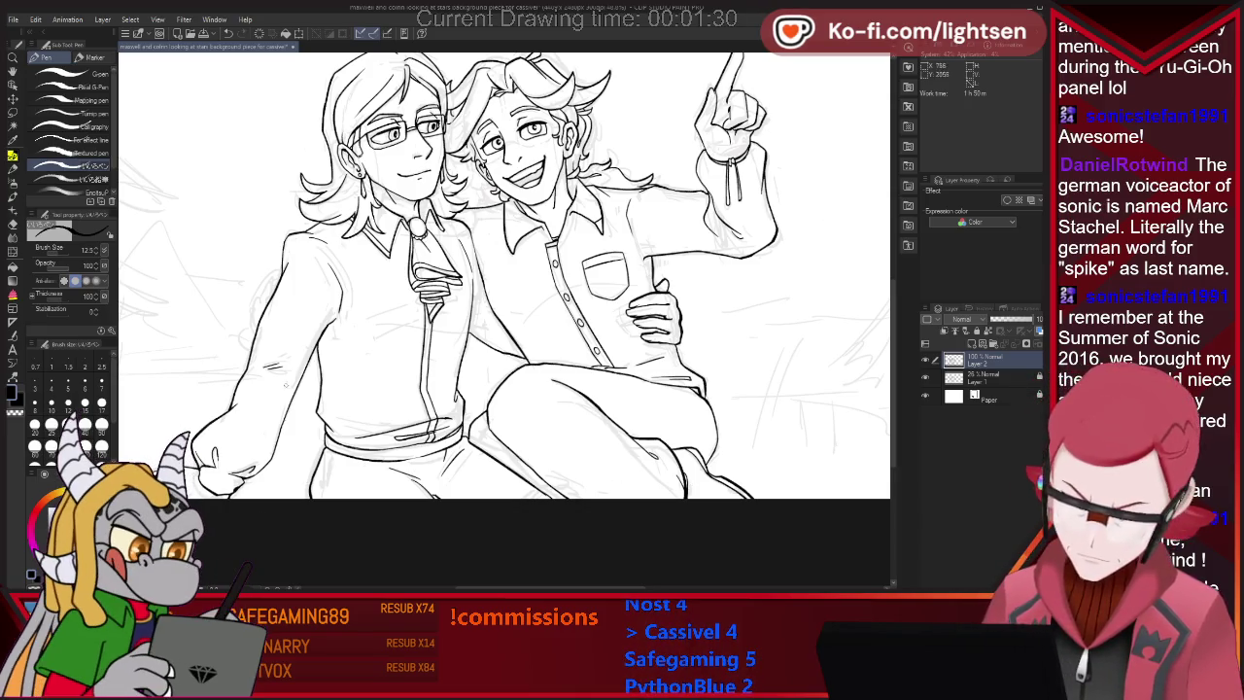
key(e)
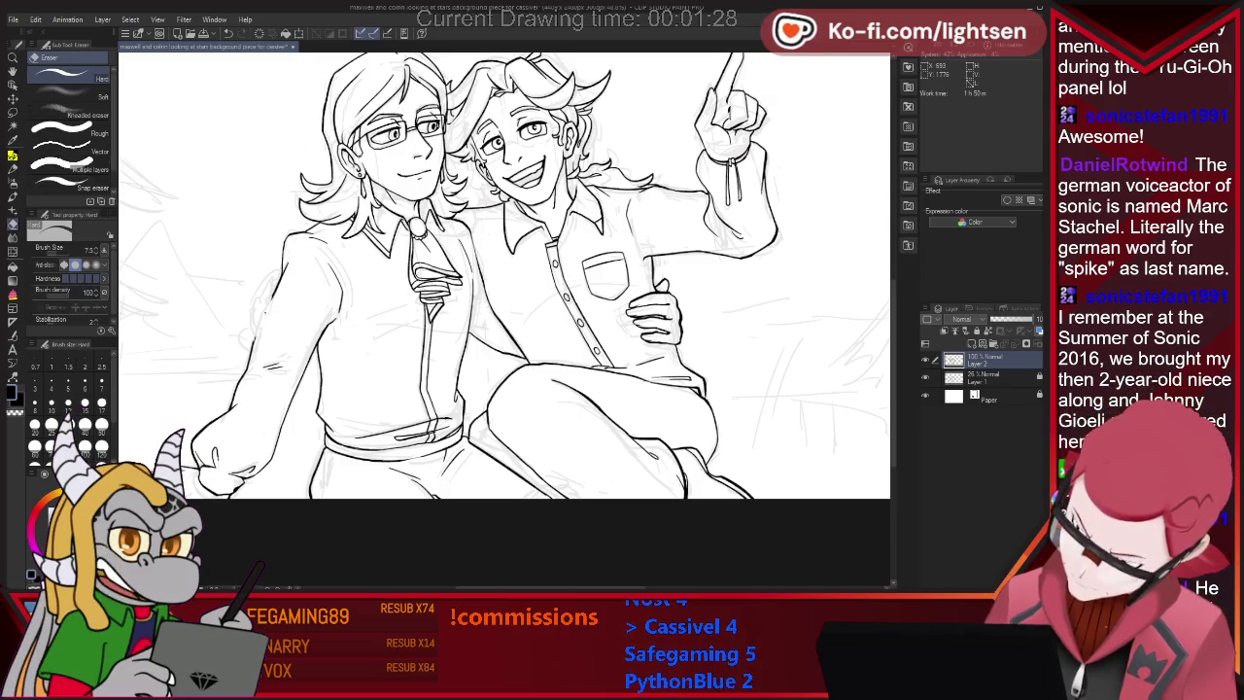
Redraw and erase small strokes on the two sitting characters' line art.
key(p)
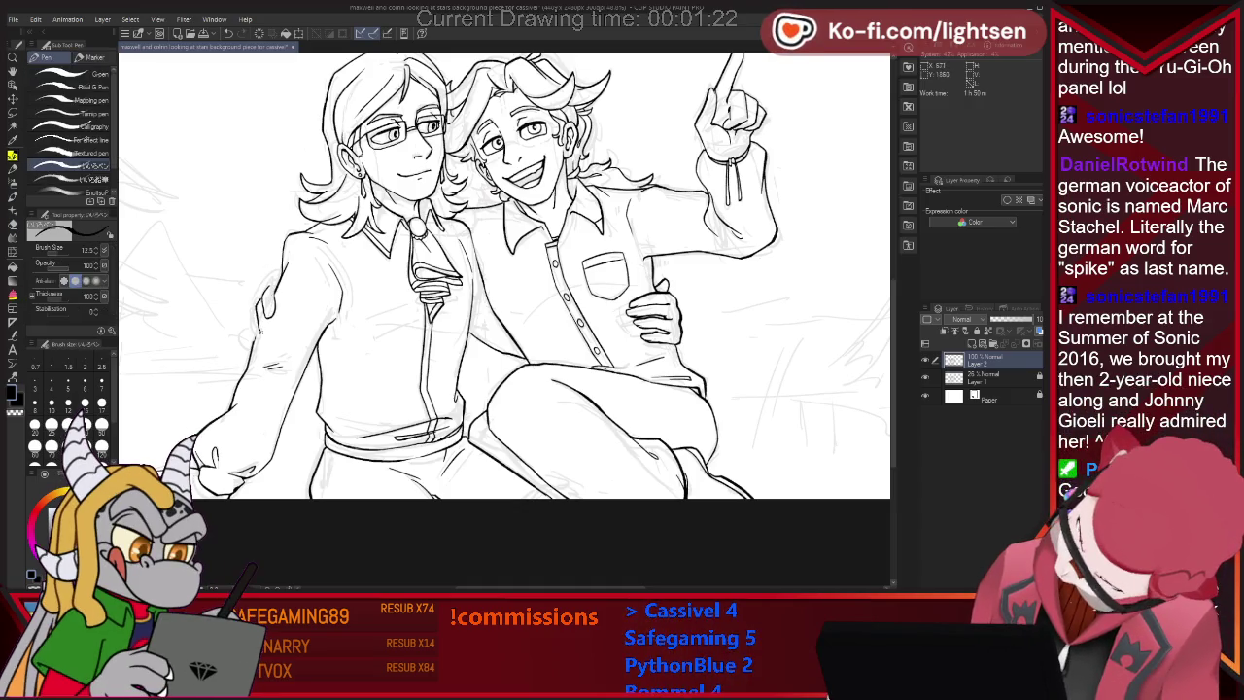
key(e)
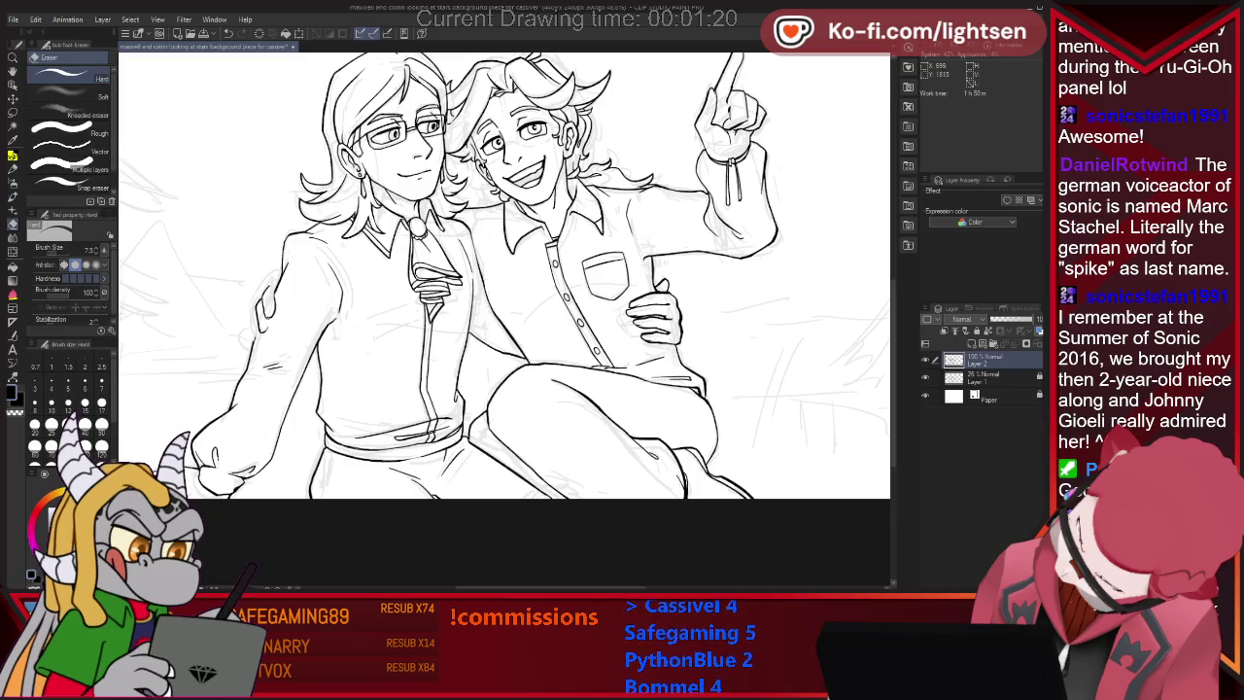
key(p)
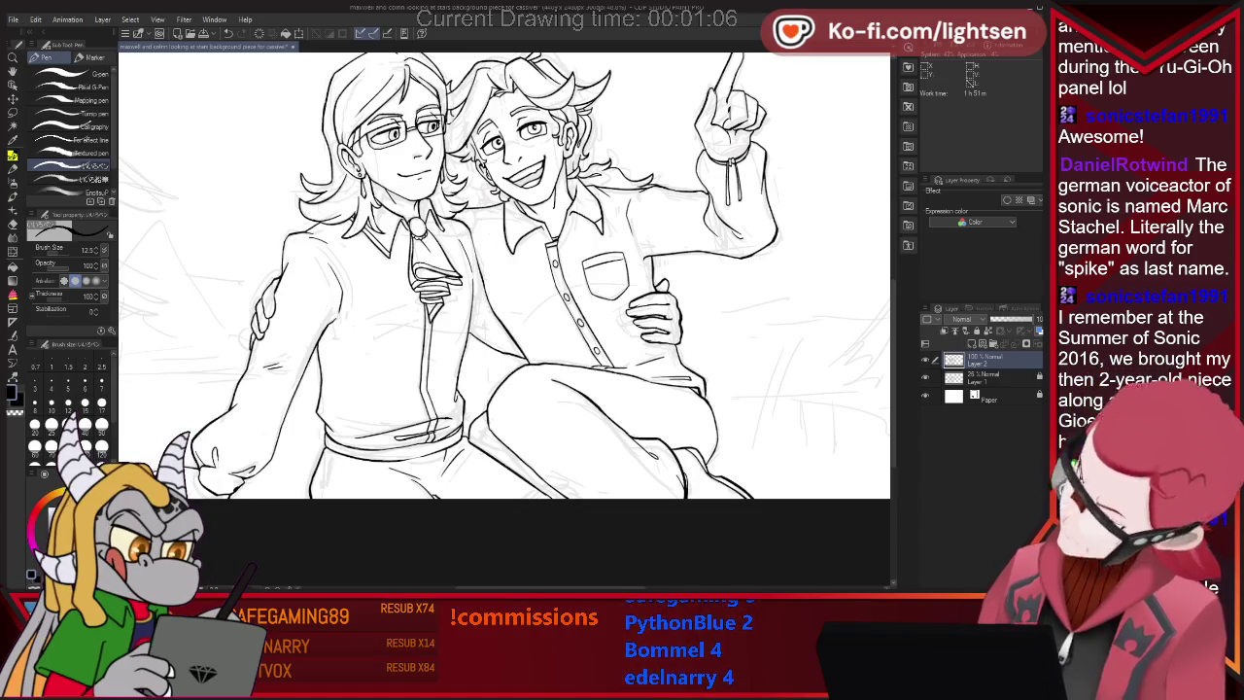
key(e)
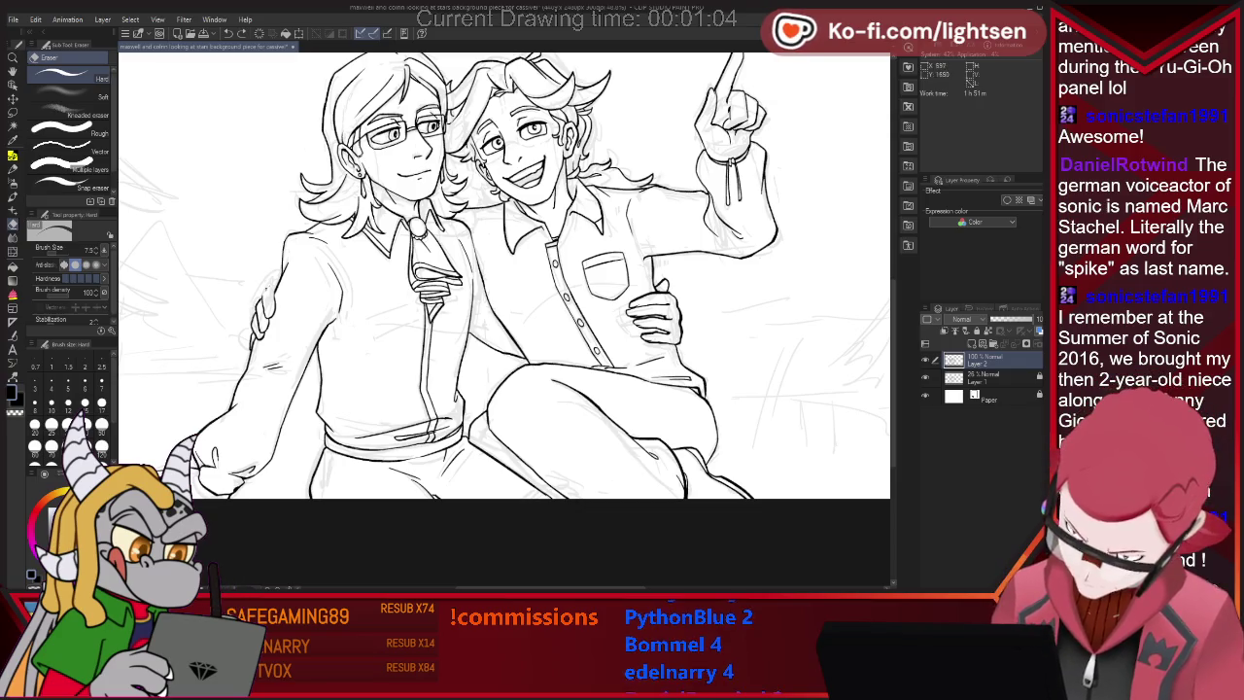
key(p)
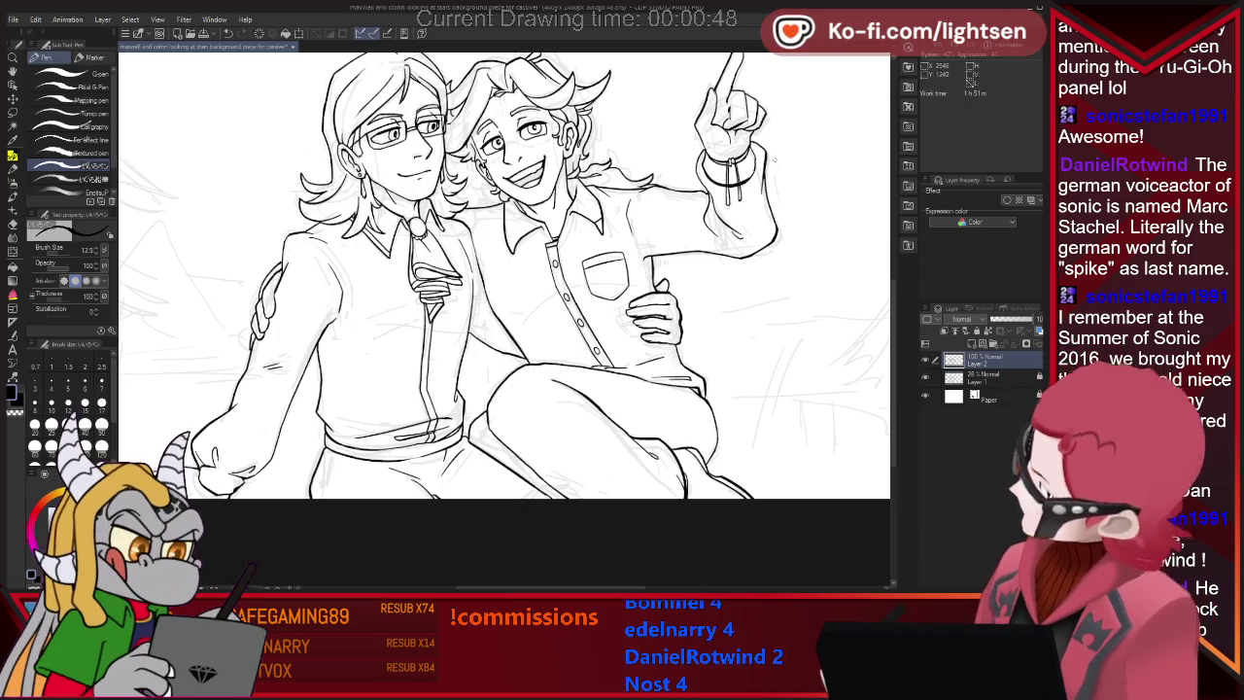
Undo and then restore the cuff strokes on the raised wrist, then erase stray line ends.
key(ctrl+z)
key(ctrl+y)
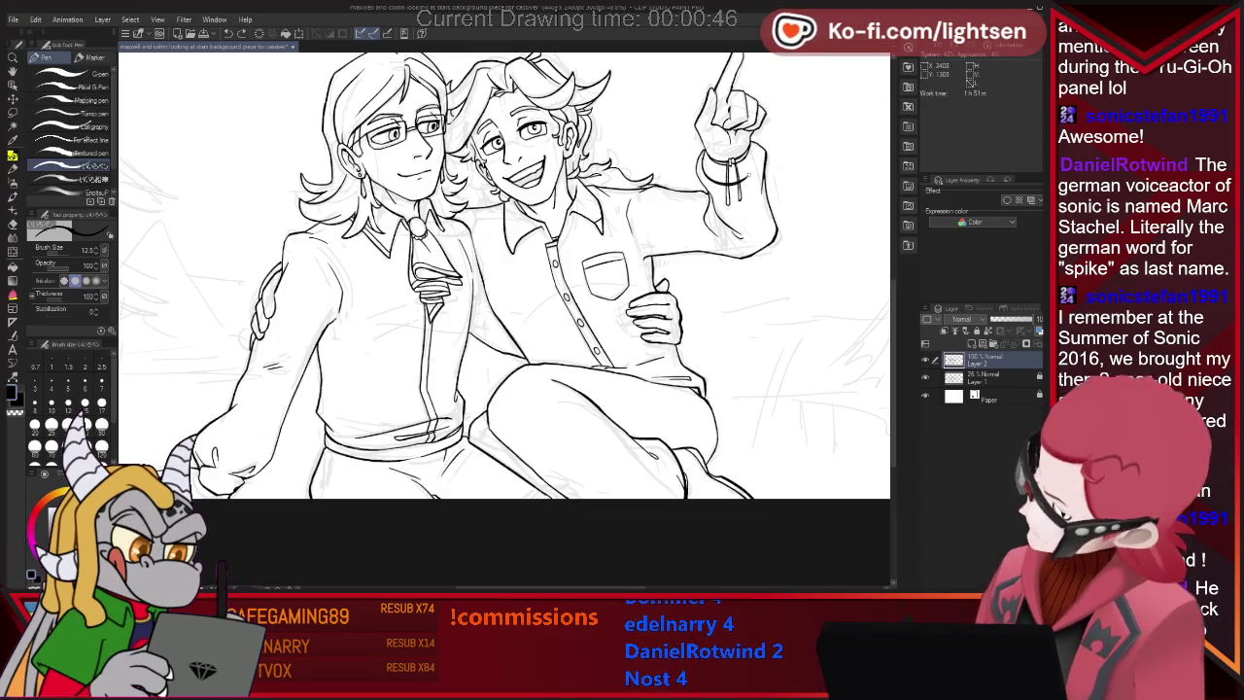
key(e)
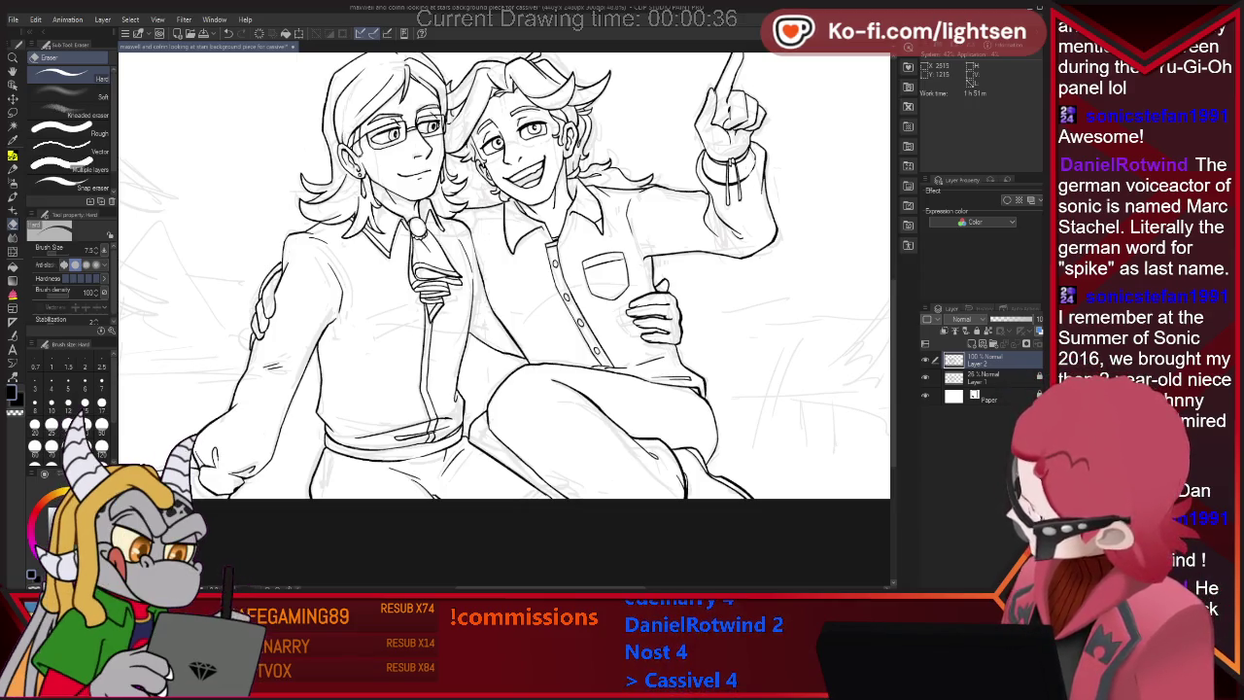
key(p)
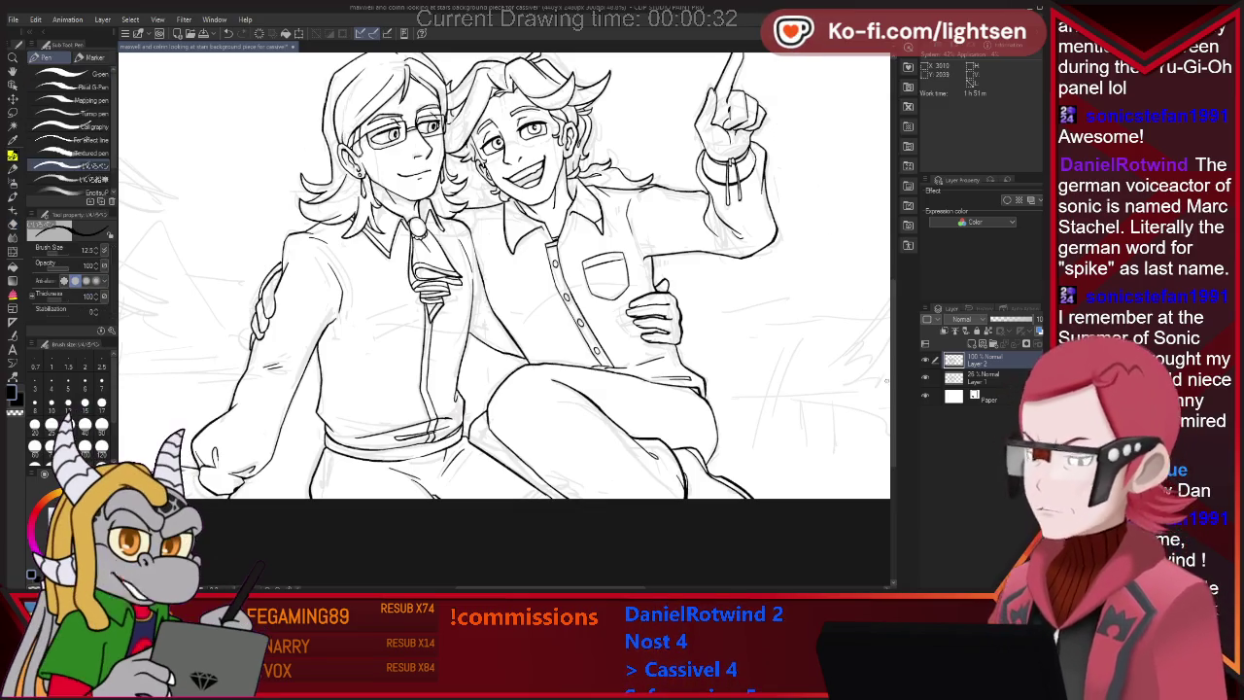
Erase stray lines and re-ink strokes until the crossed legs are cleanly closed off.
key(e)
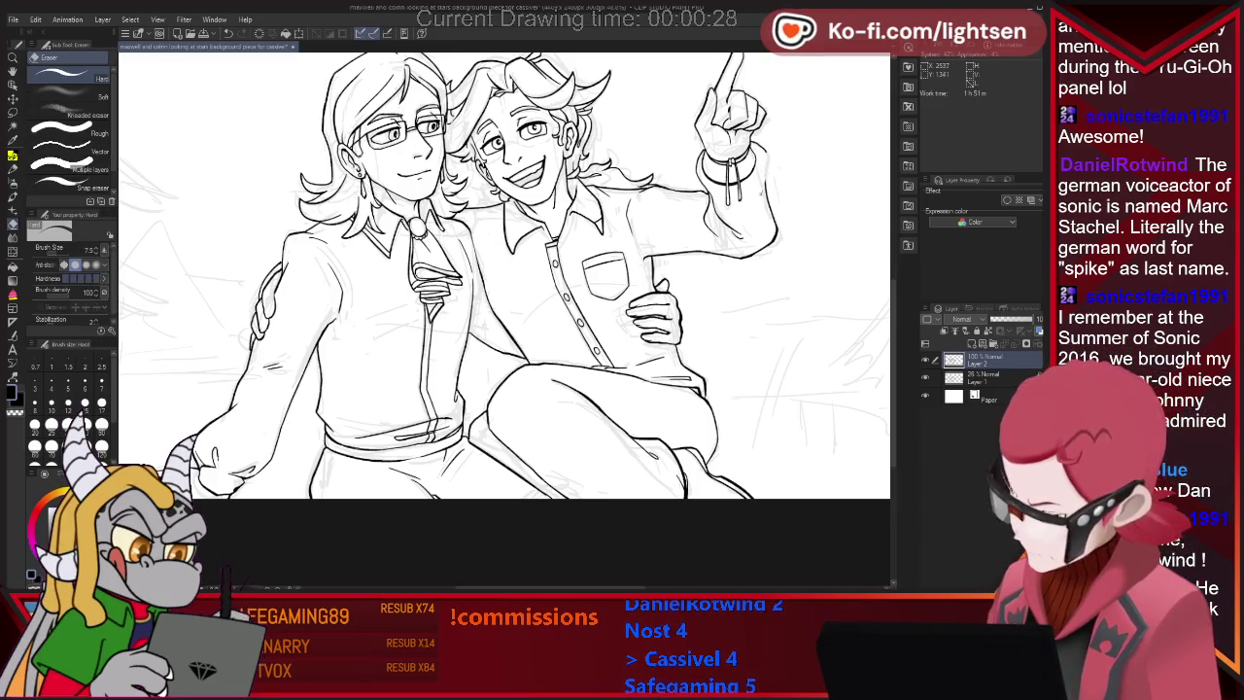
key(p)
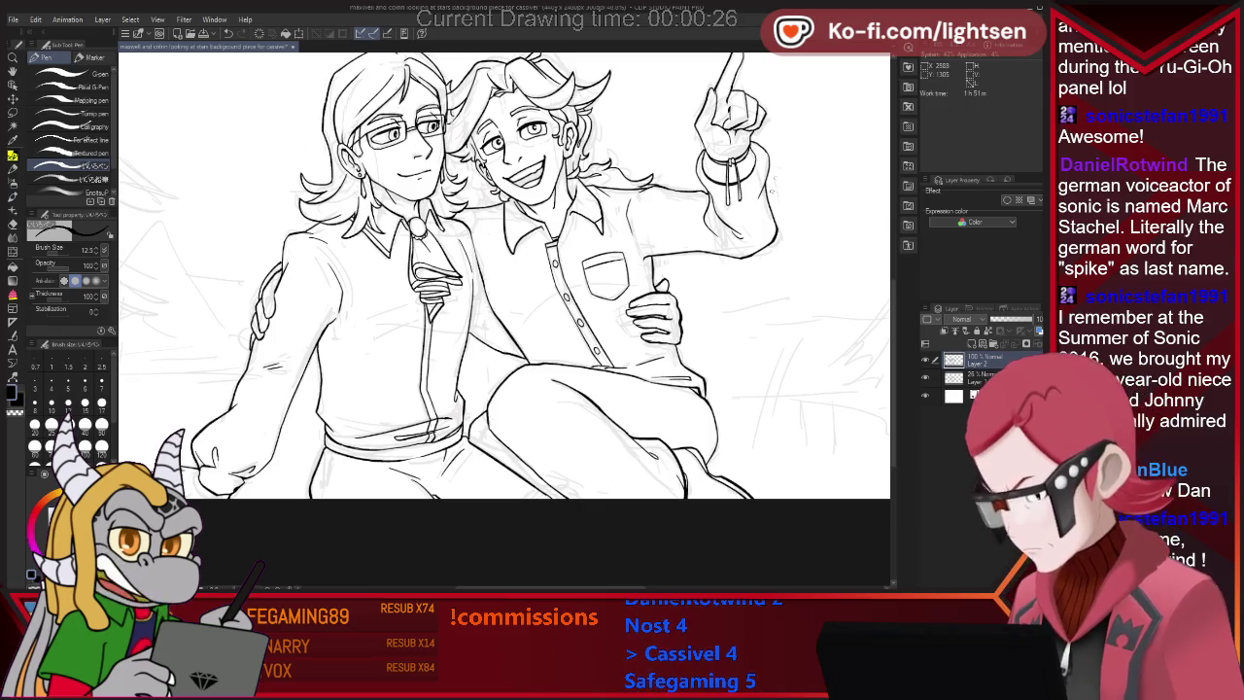
key(e)
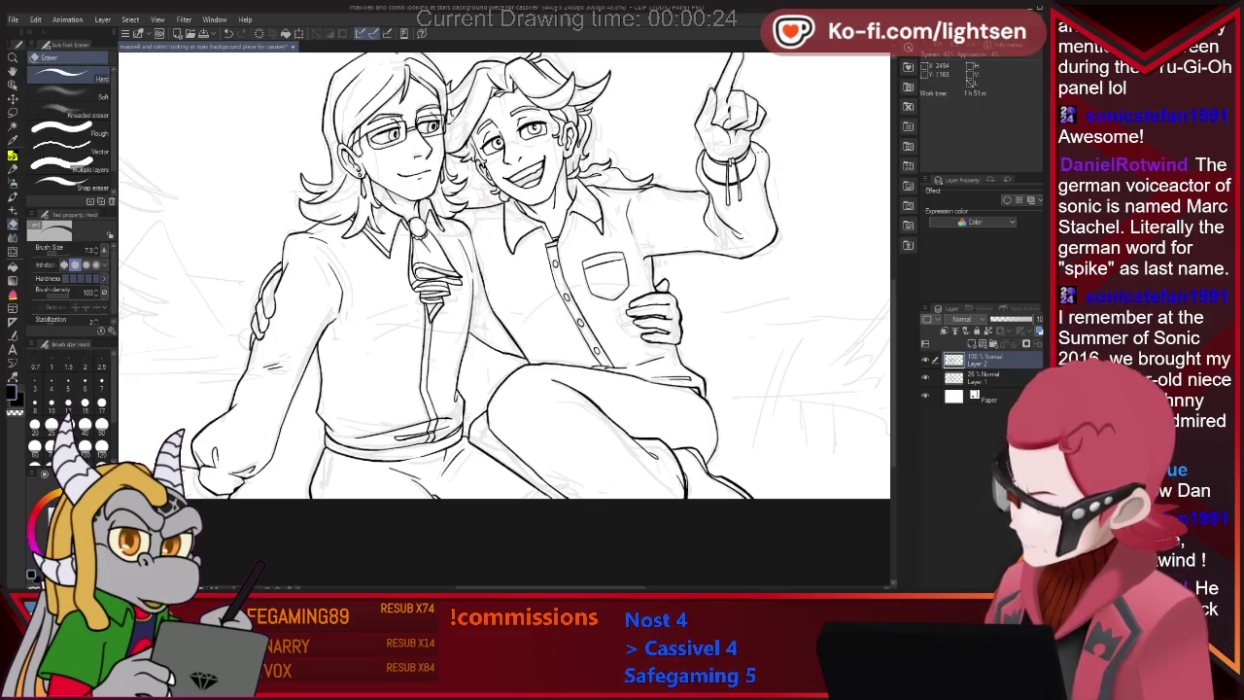
key(p)
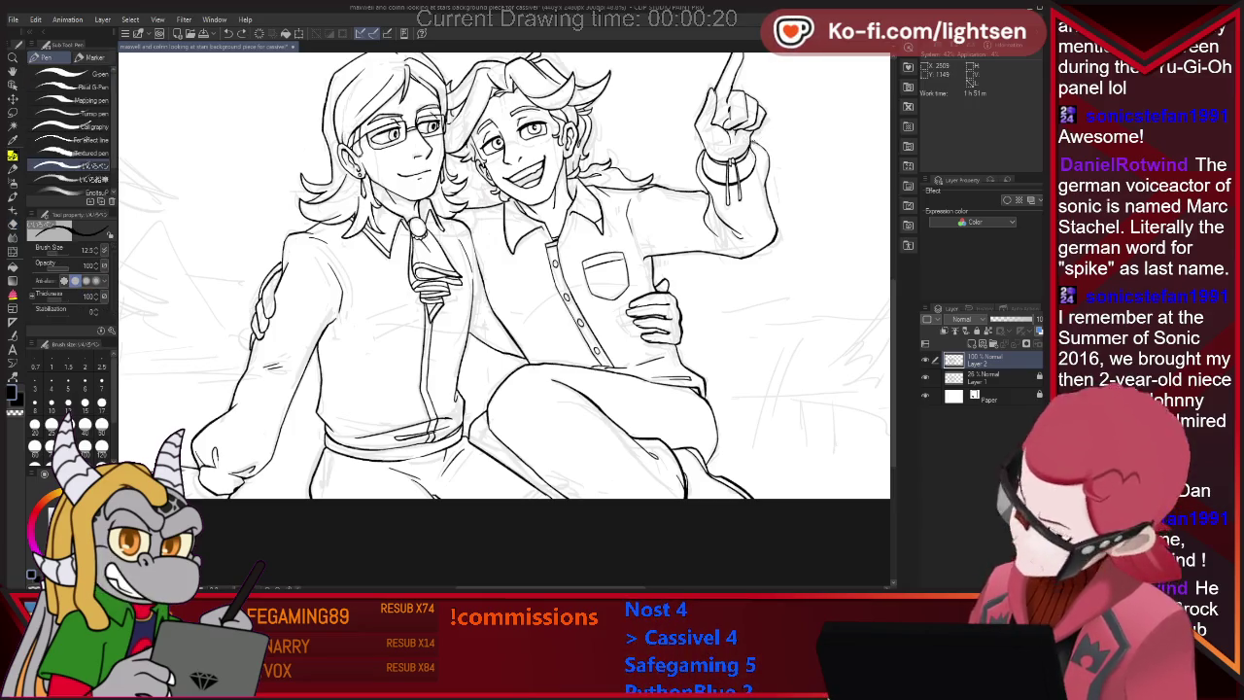
key(e)
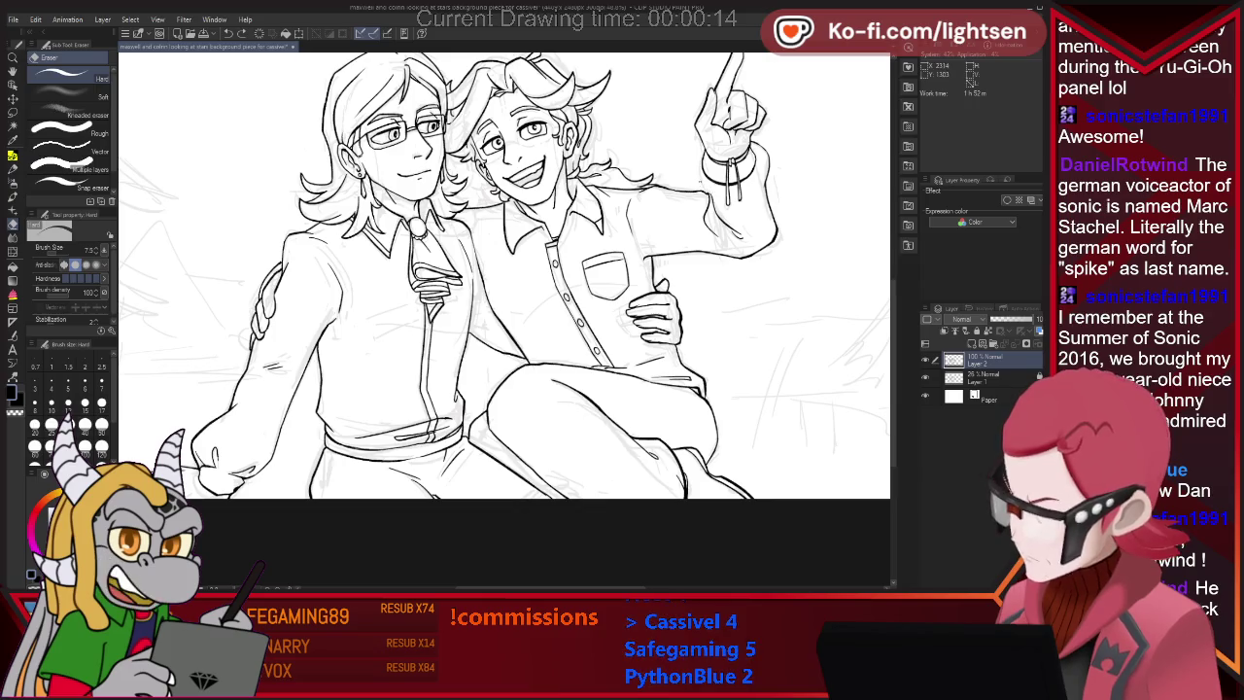
key(p)
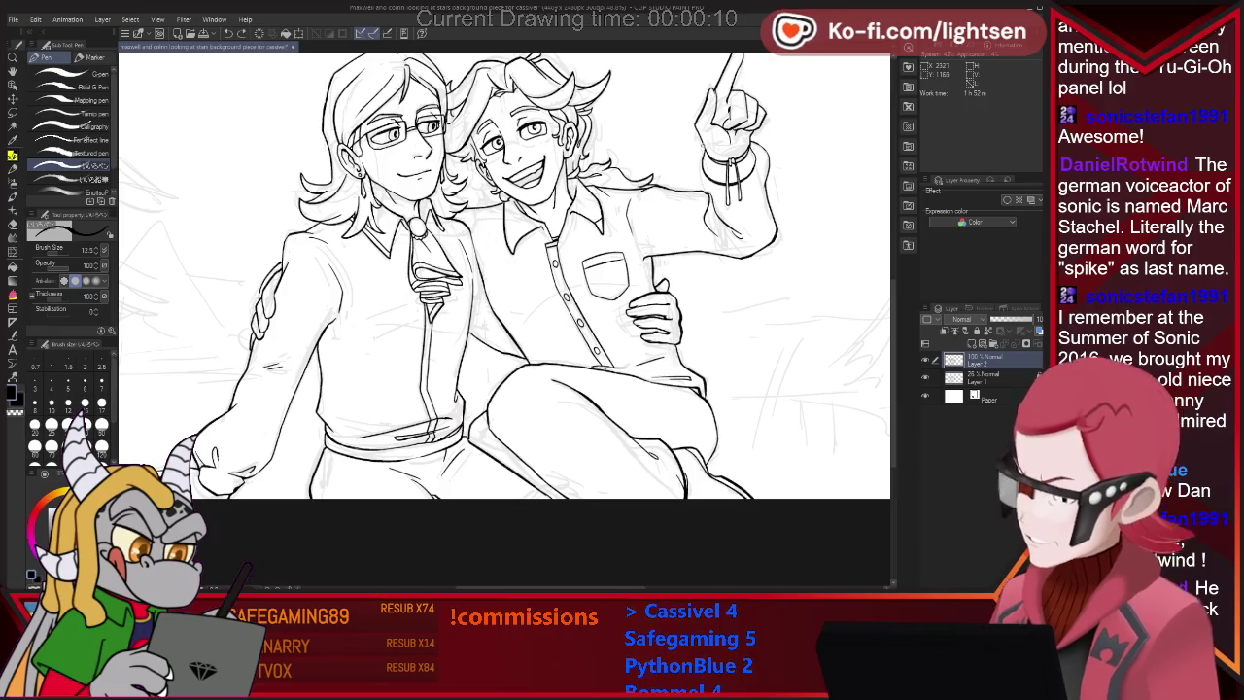
key(e)
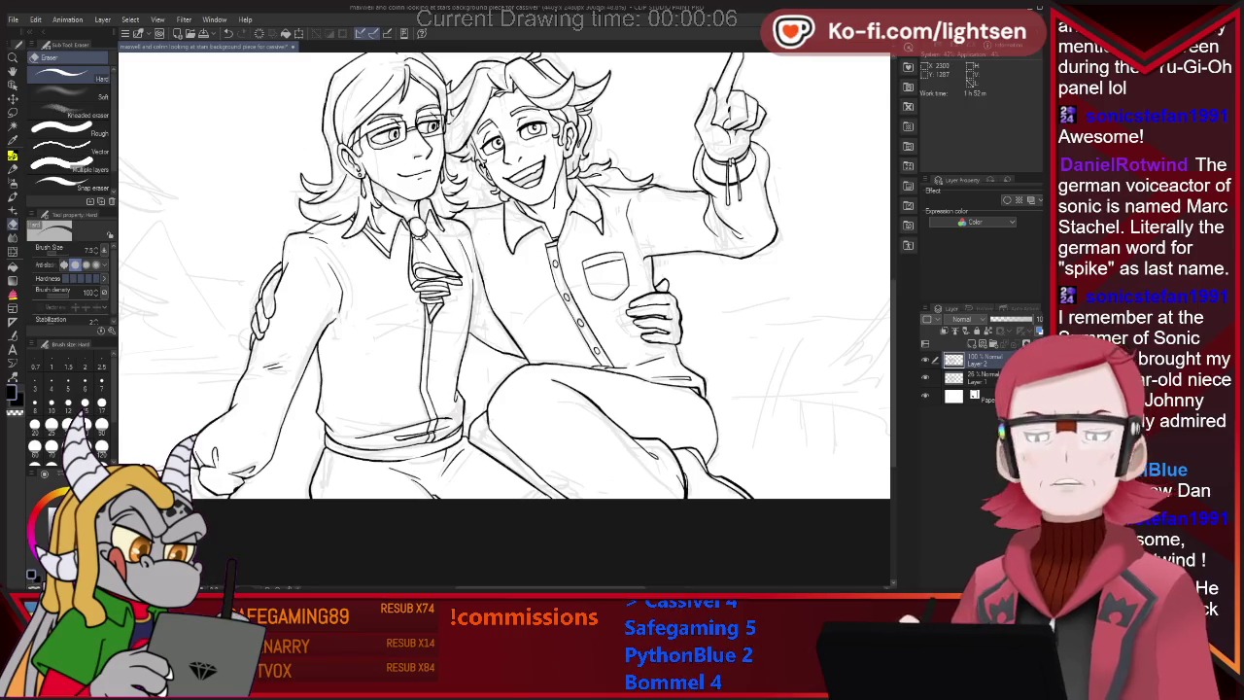
key(p)
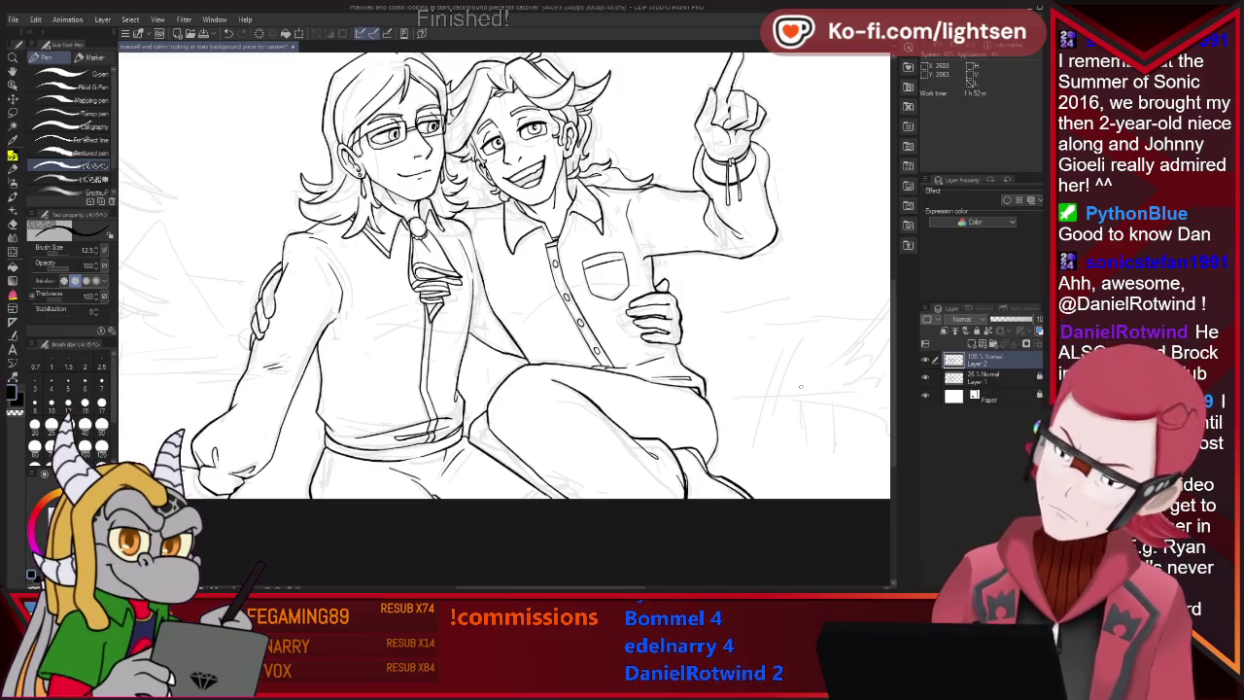
Correct the arm and shirt ink lines on both characters with alternating erasing and redrawing.
key(e)
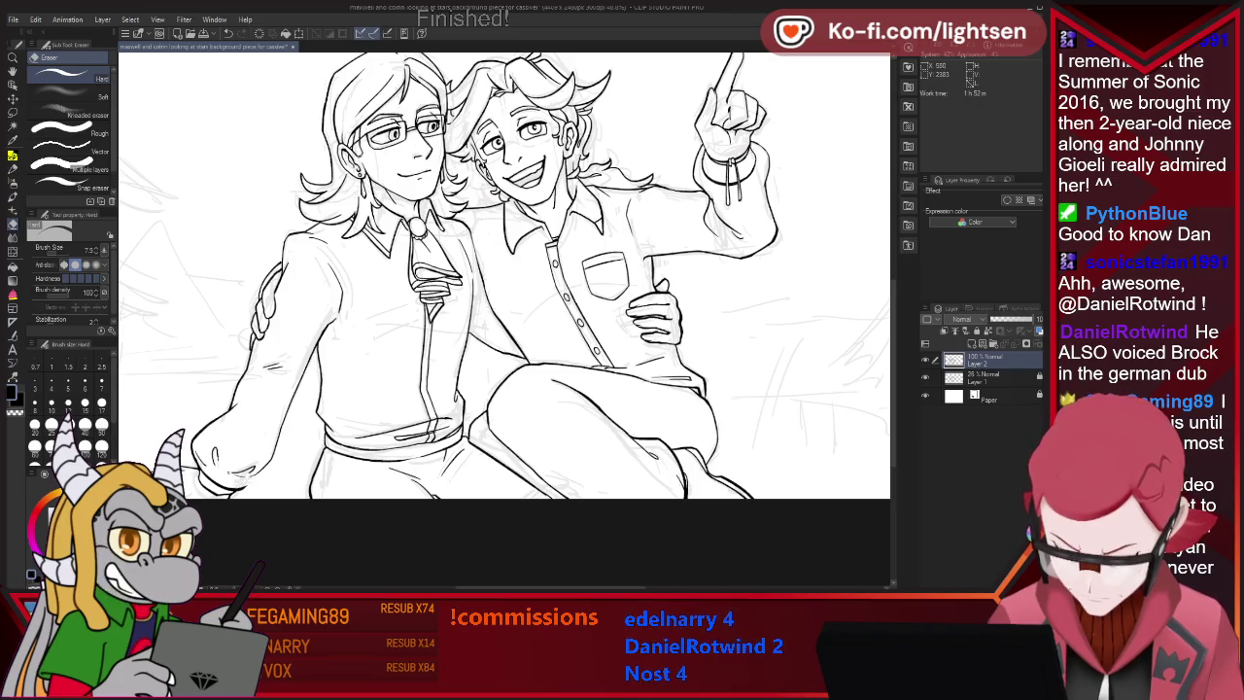
key(p)
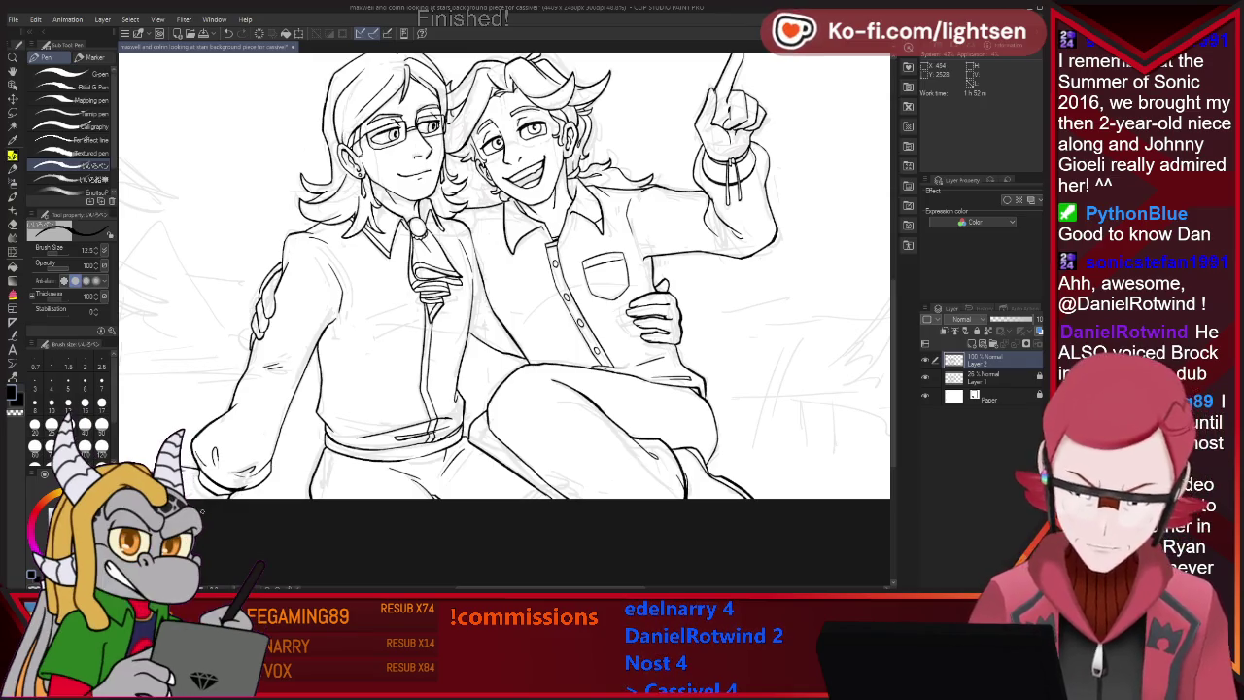
key(e)
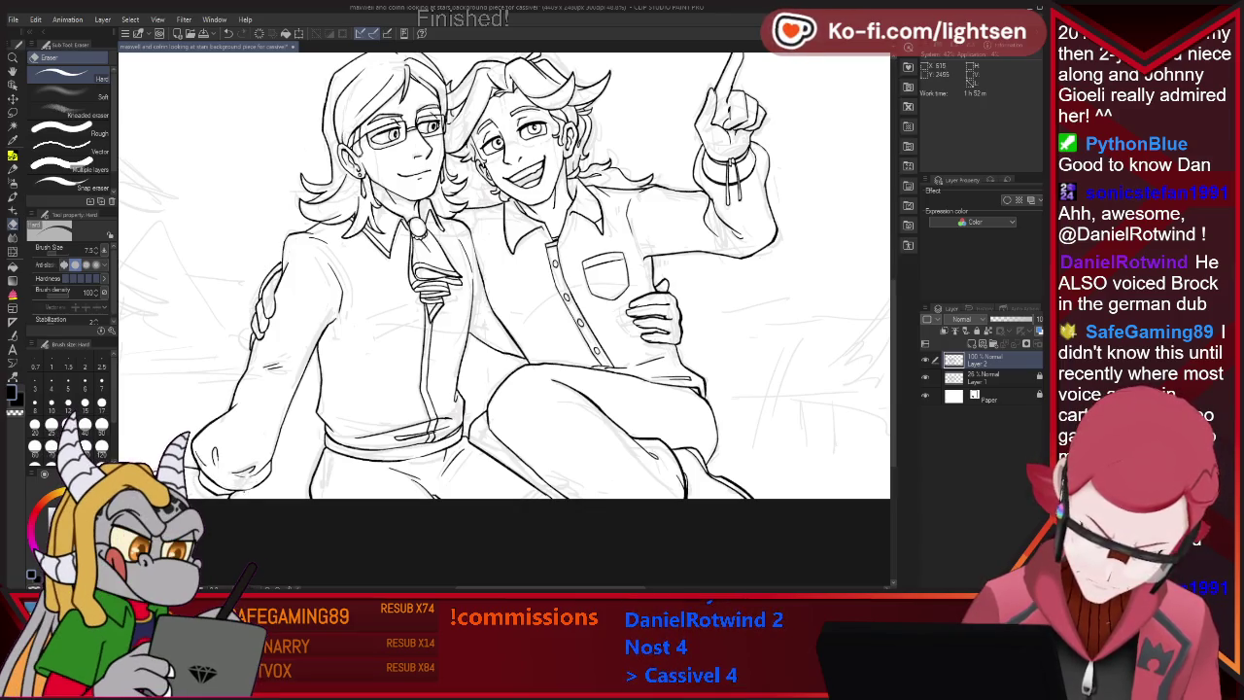
key(p)
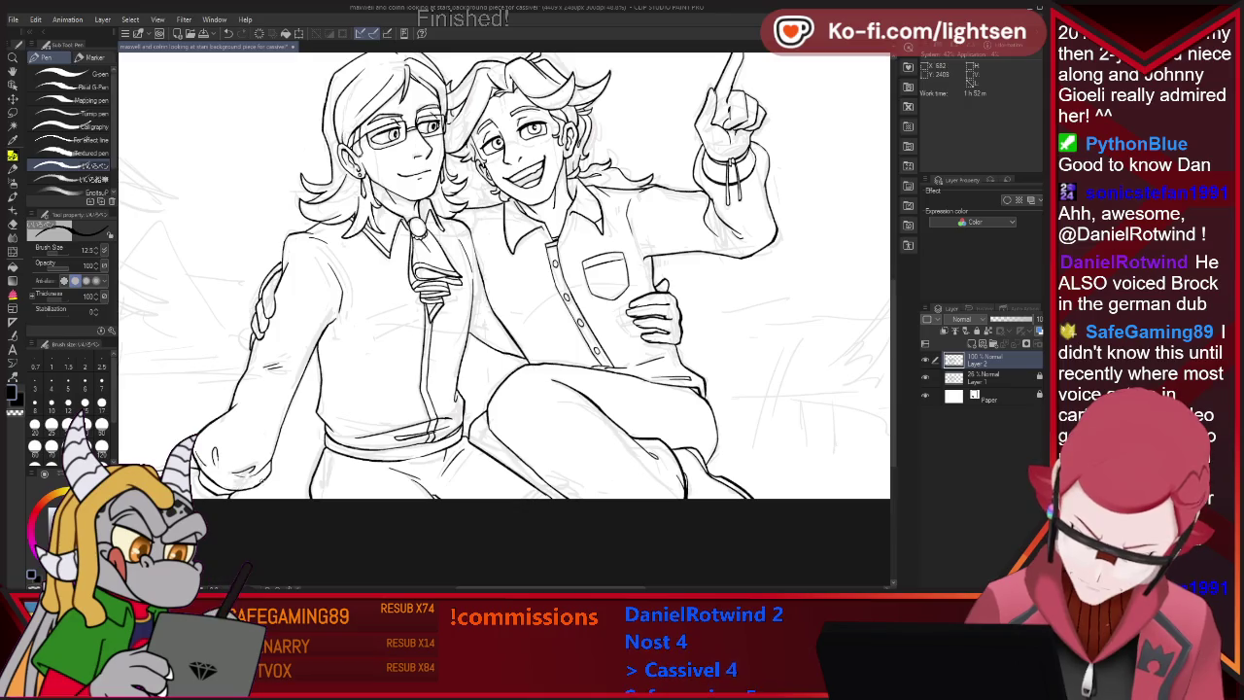
key(e)
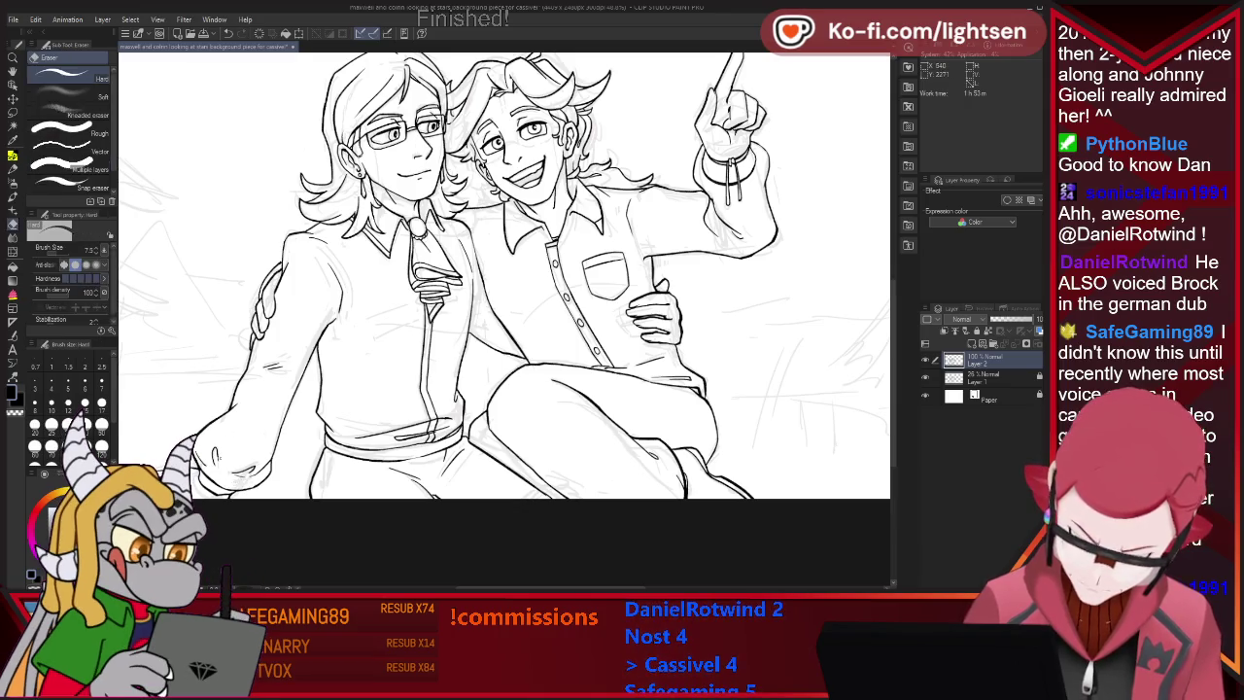
key(p)
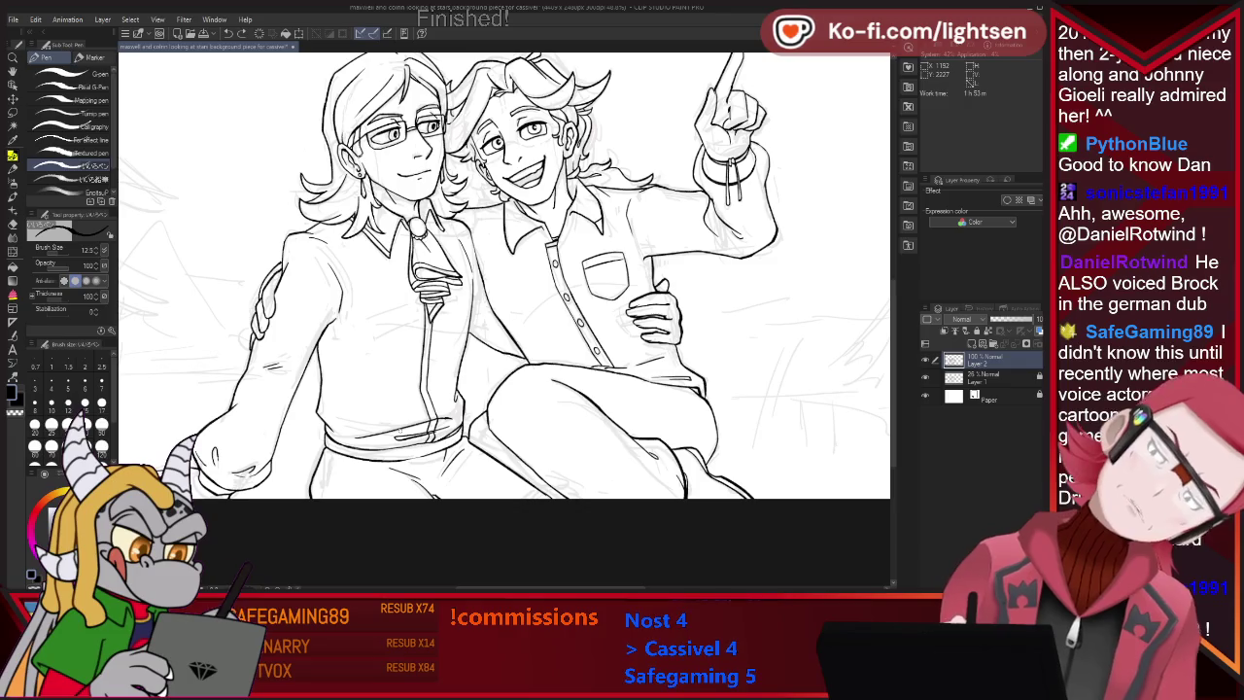
Freehand-select the resting hand at lower left, slightly rescale it, and clear the selection.
key(m)
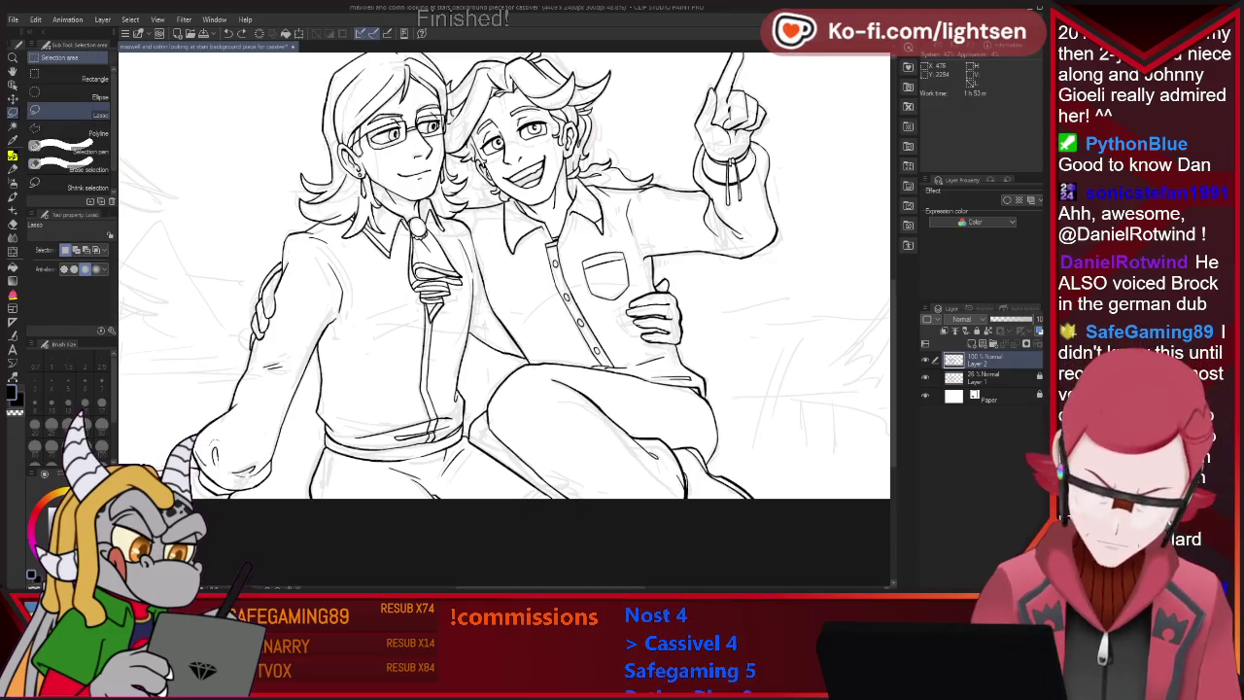
drag(199, 443, 194, 455)
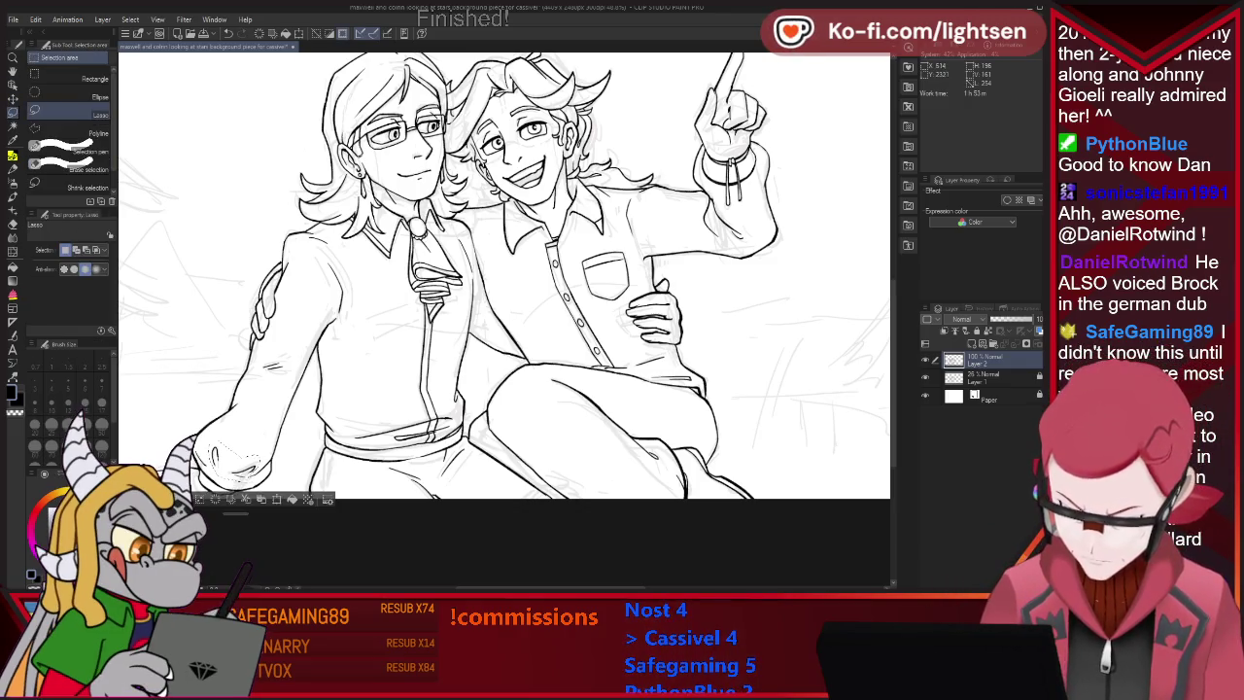
key(ctrl+t)
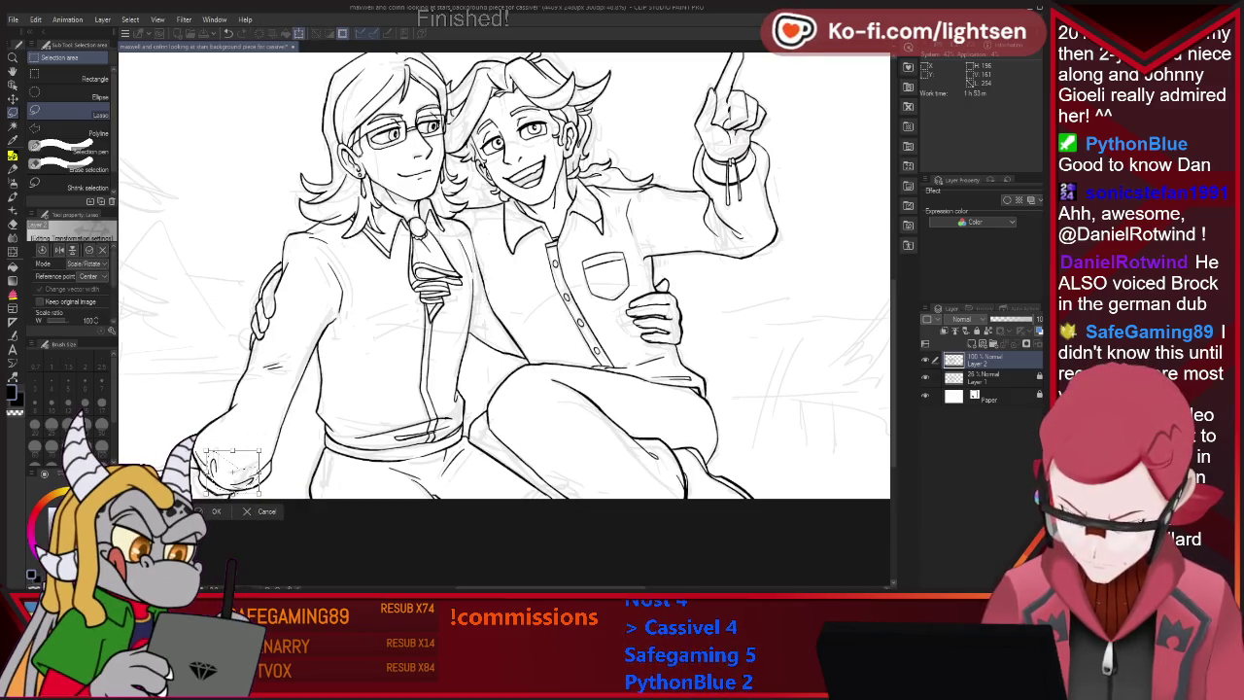
key(Return)
key(ctrl+d)
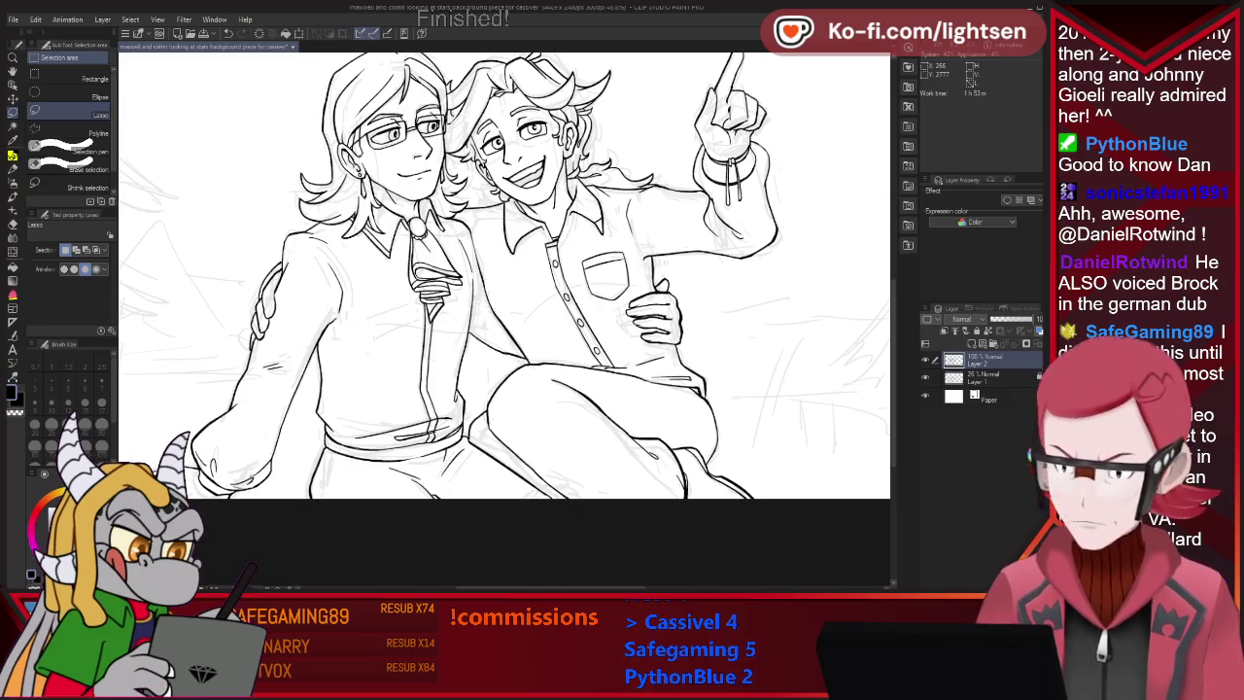
key(e)
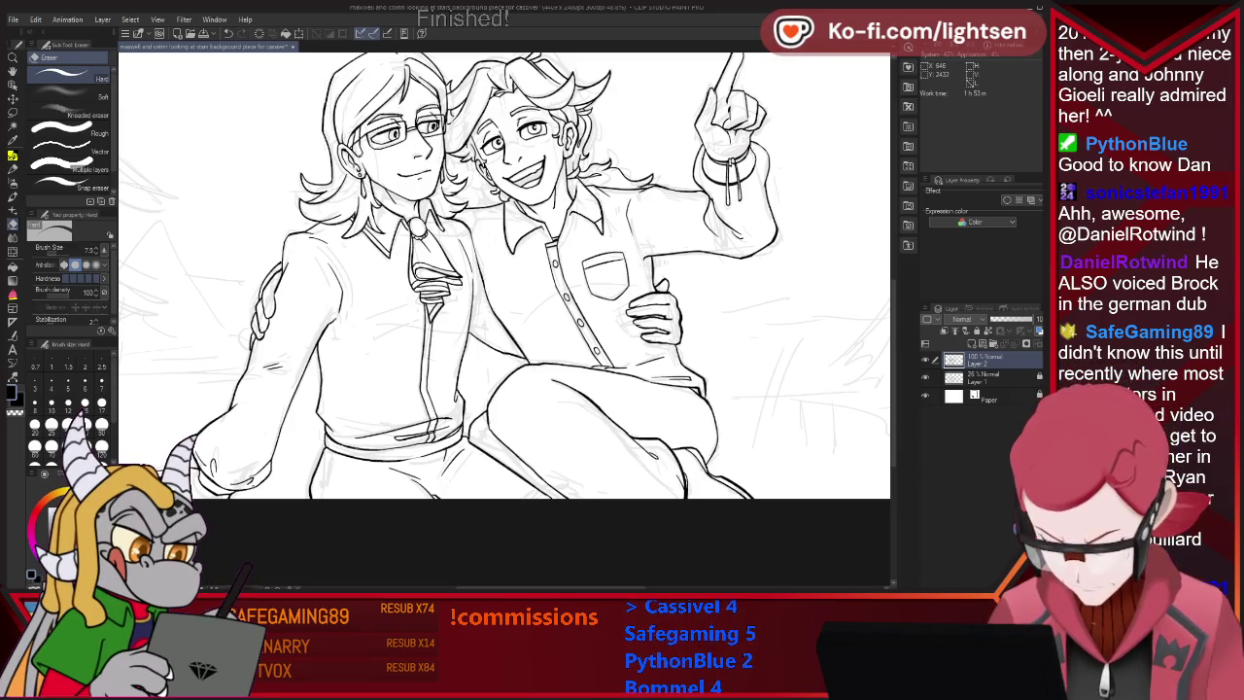
Fix remaining line-art strokes on both characters with small redrawn and erased touches.
key(p)
key(e)
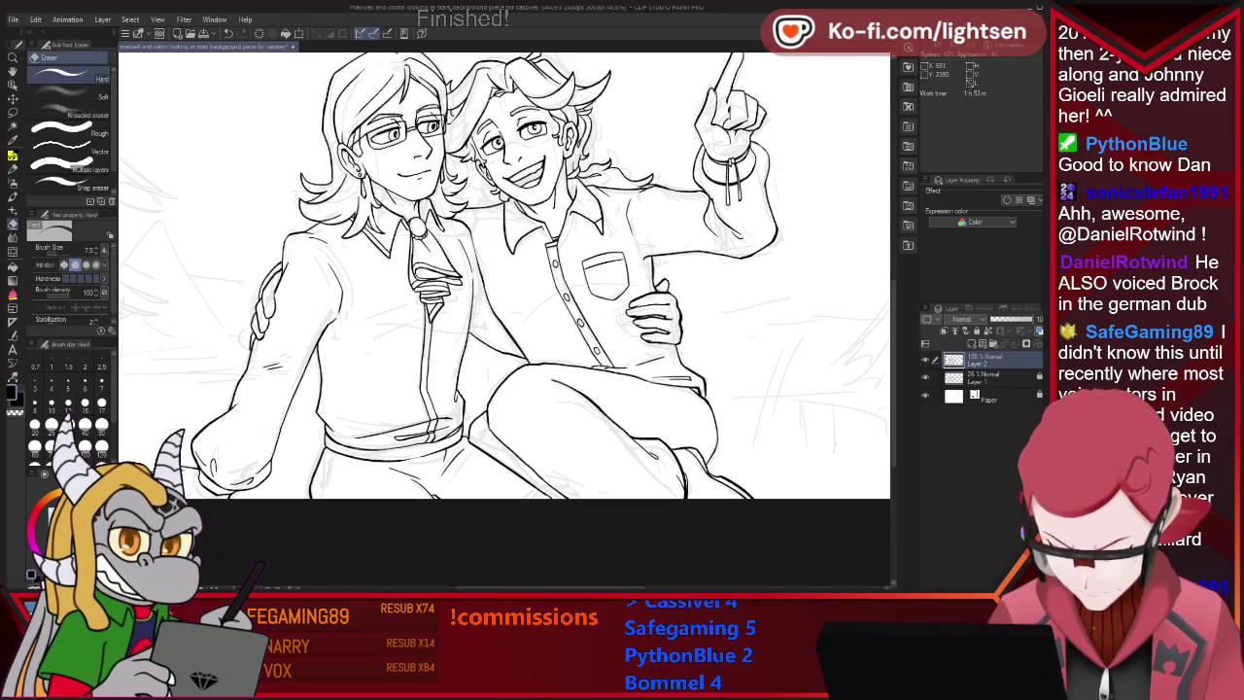
key(p)
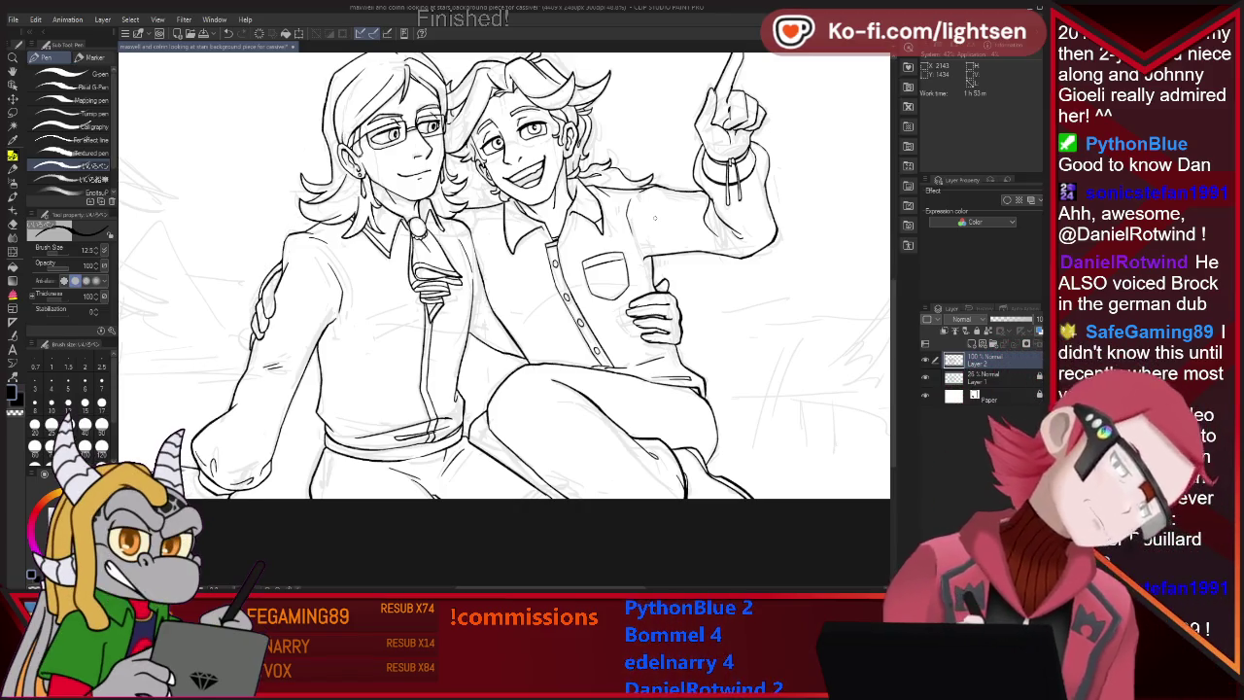
key(e)
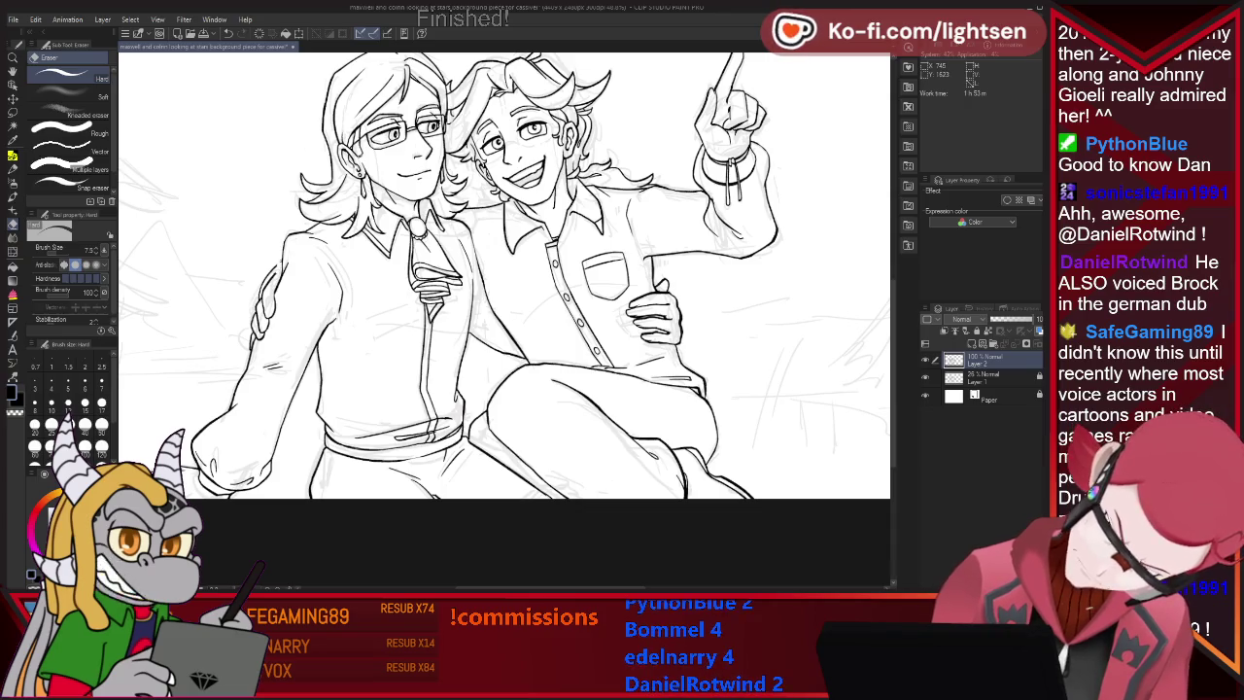
key(p)
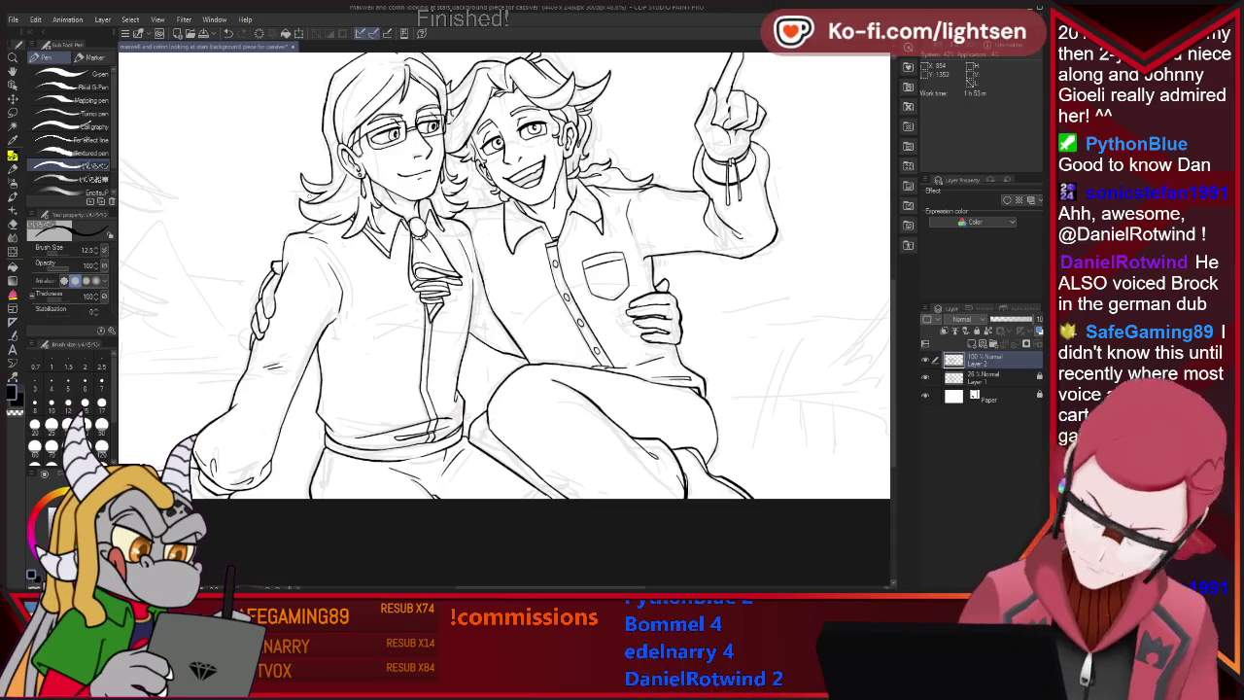
key(e)
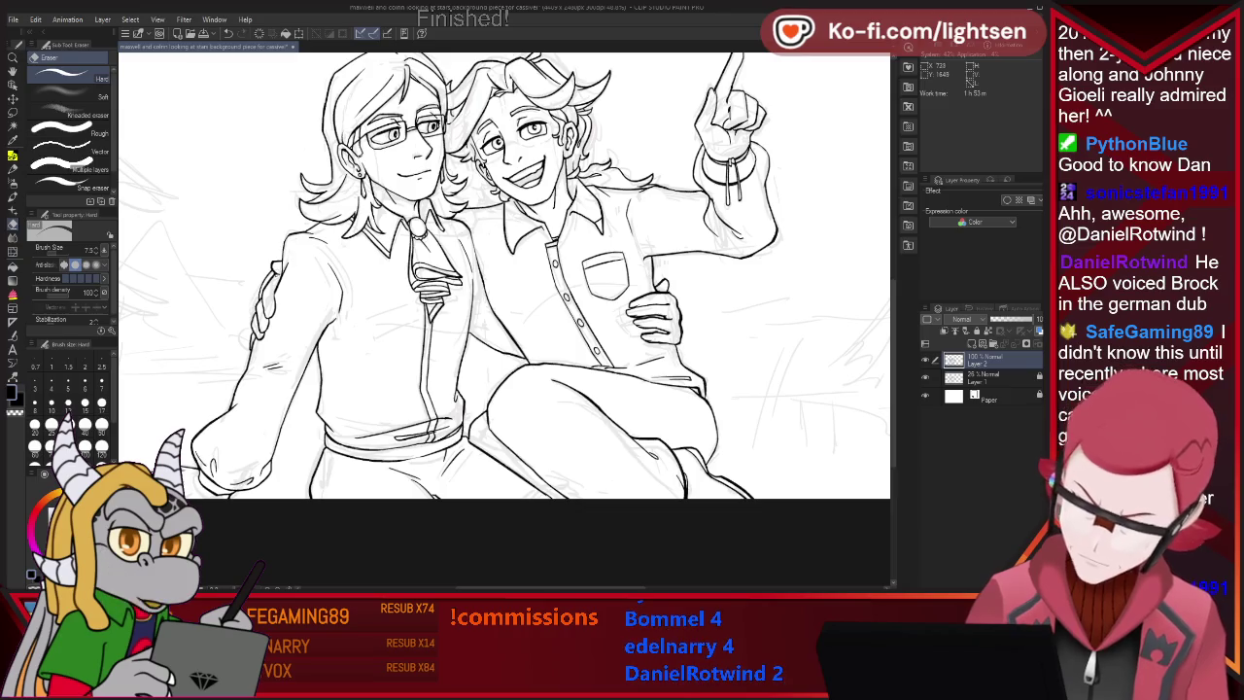
key(p)
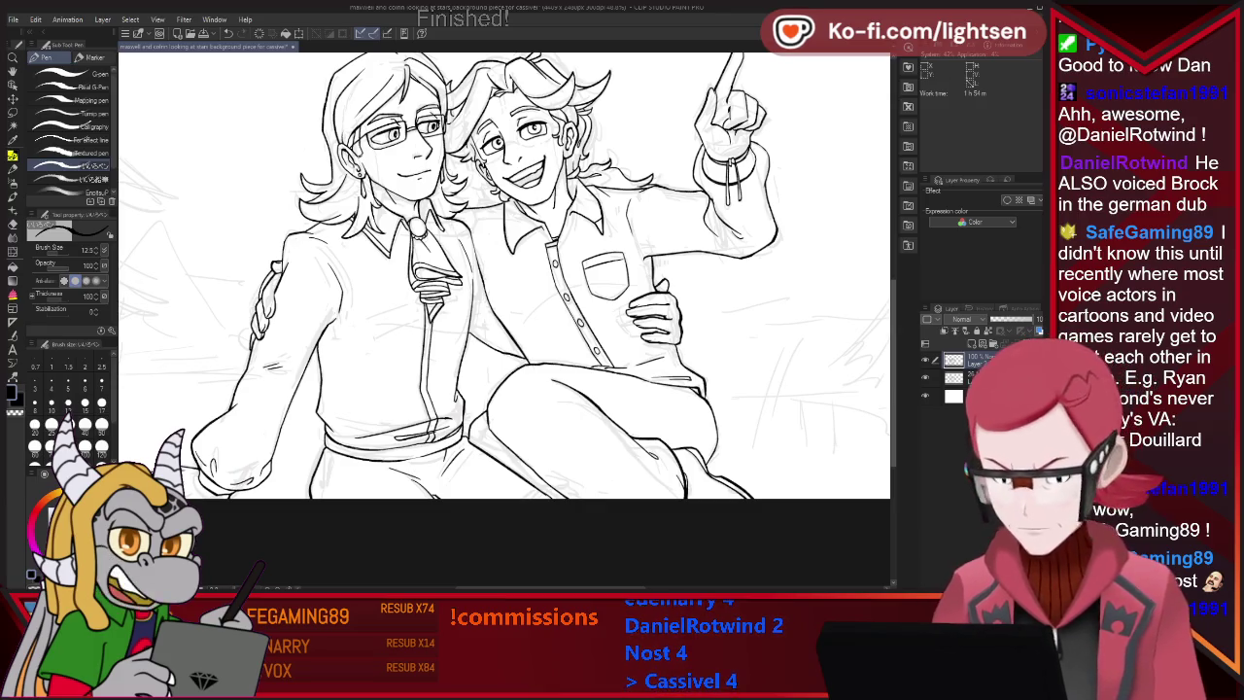
scroll(308, 249, up, 3)
scroll(504, 321, up, 2)
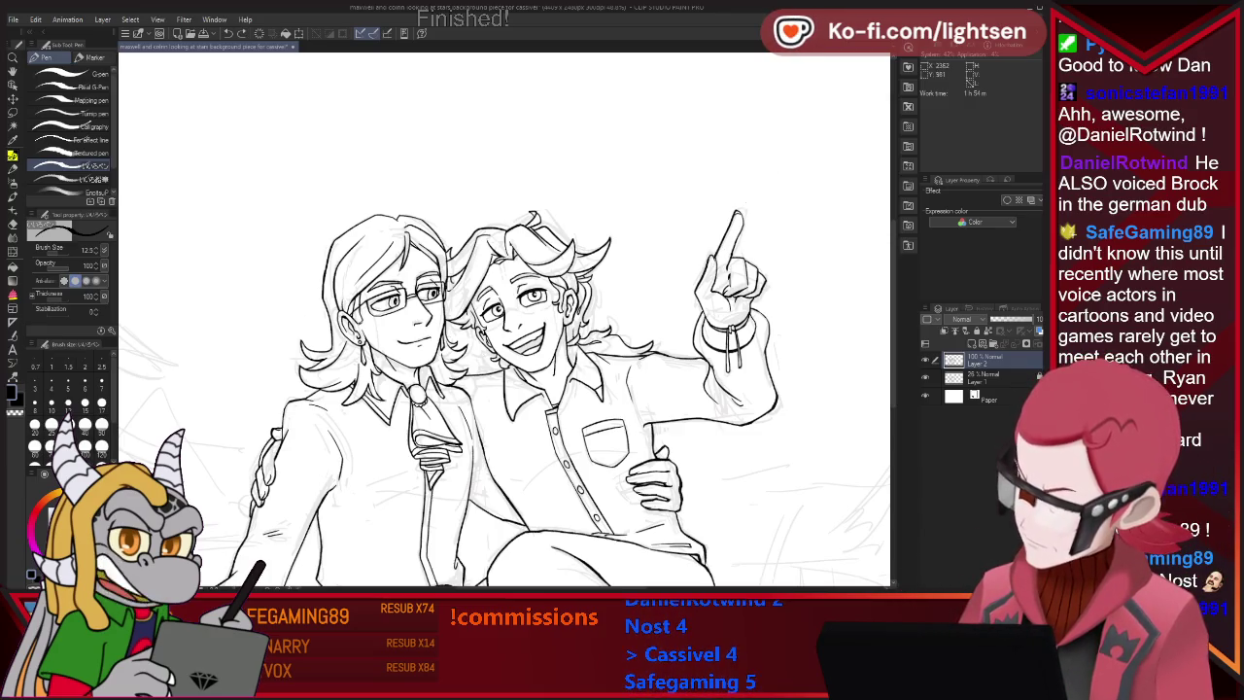
key(e)
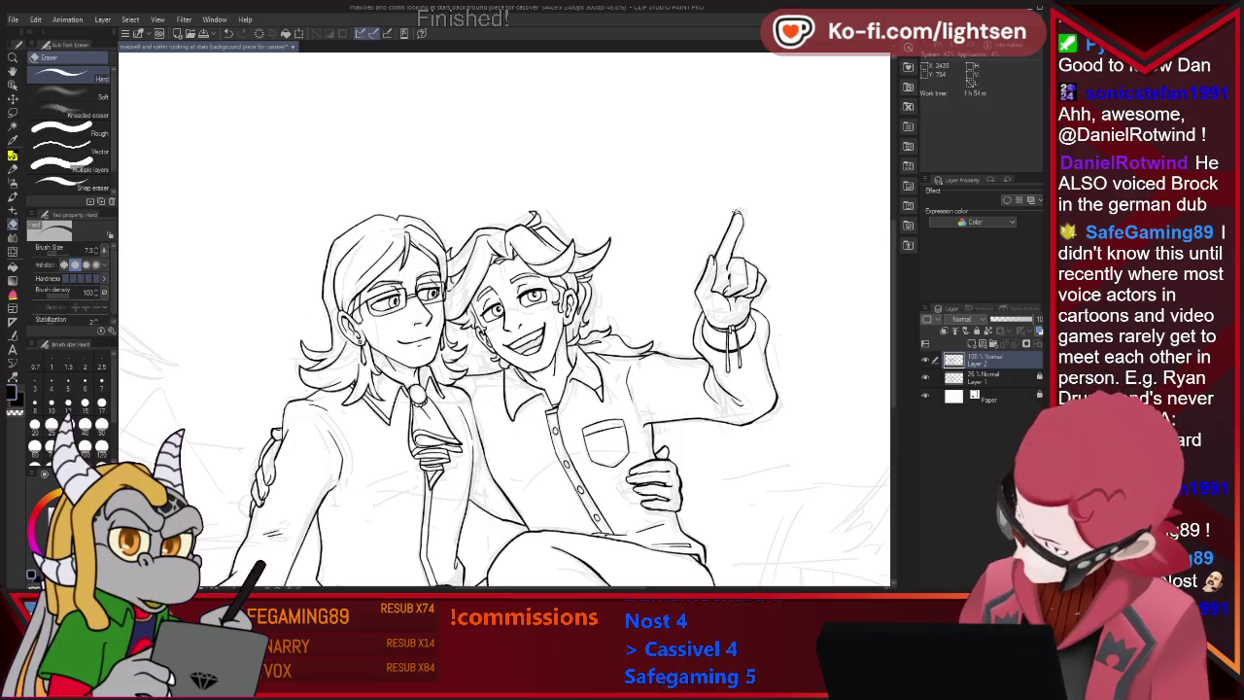
key(p)
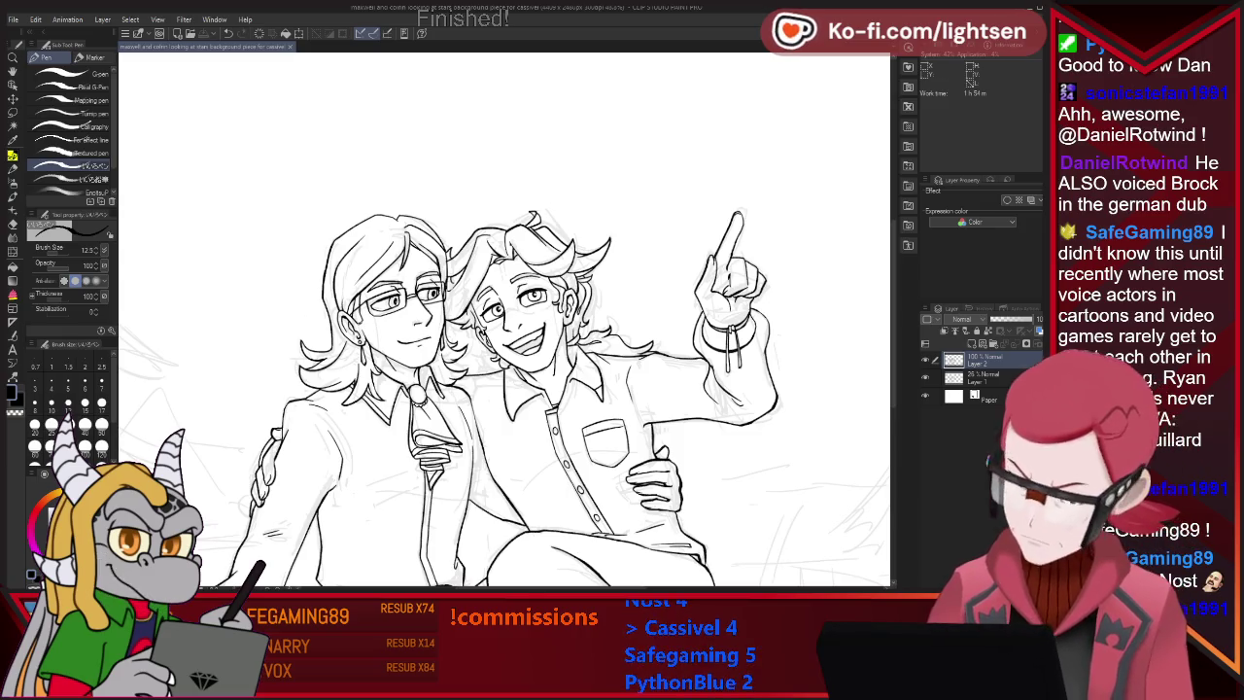
click(925, 359)
click(925, 359)
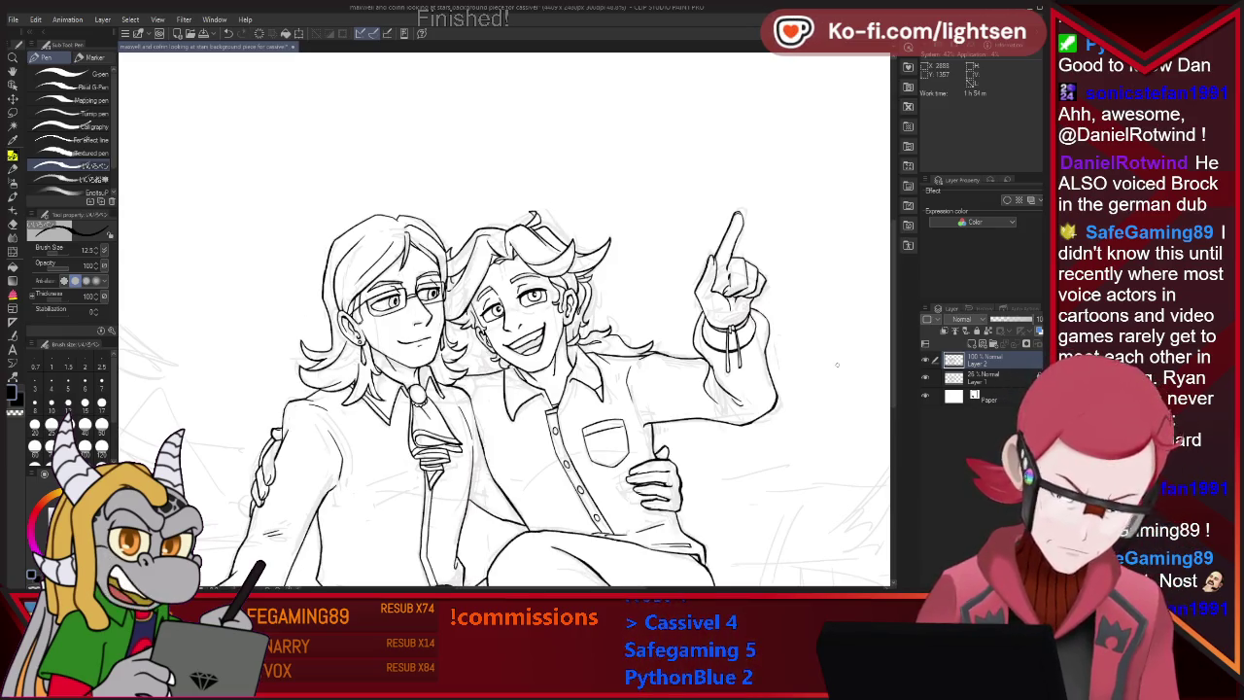